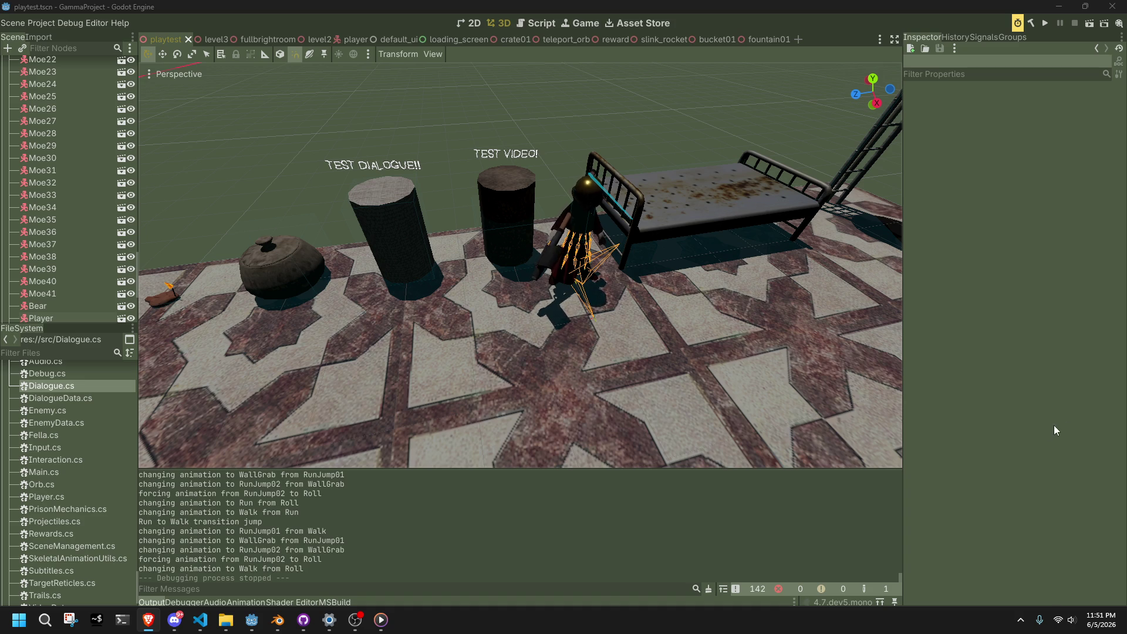
- Run the Godot project so the debug window shows the player in the stone hall
left_click(1045, 24)
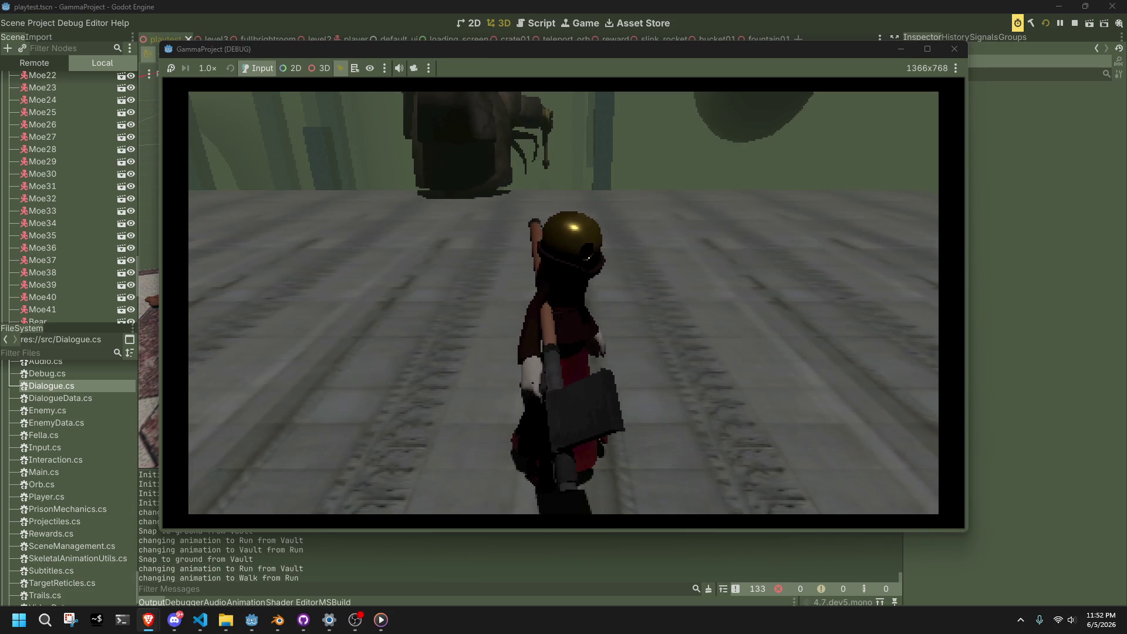
- Bring Brave over the game and watch the profile's second video post with sound
mouse_move(1126, 223)
left_mouse_down()
mouse_move(1126, 207)
mouse_move(819, 103)
left_mouse_up()
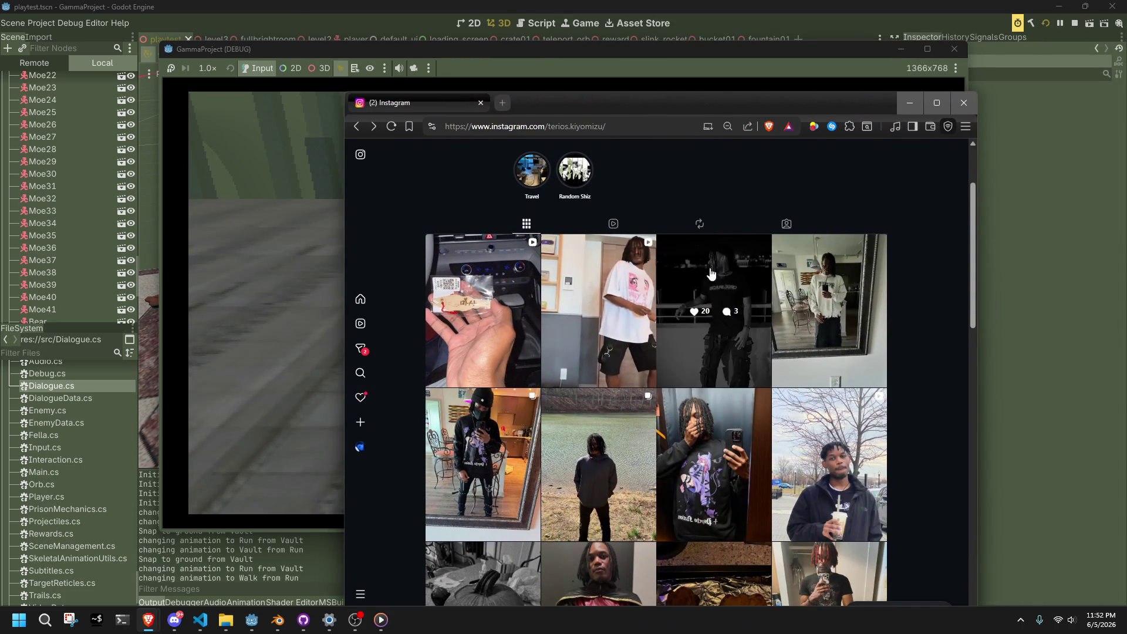
left_click(633, 356)
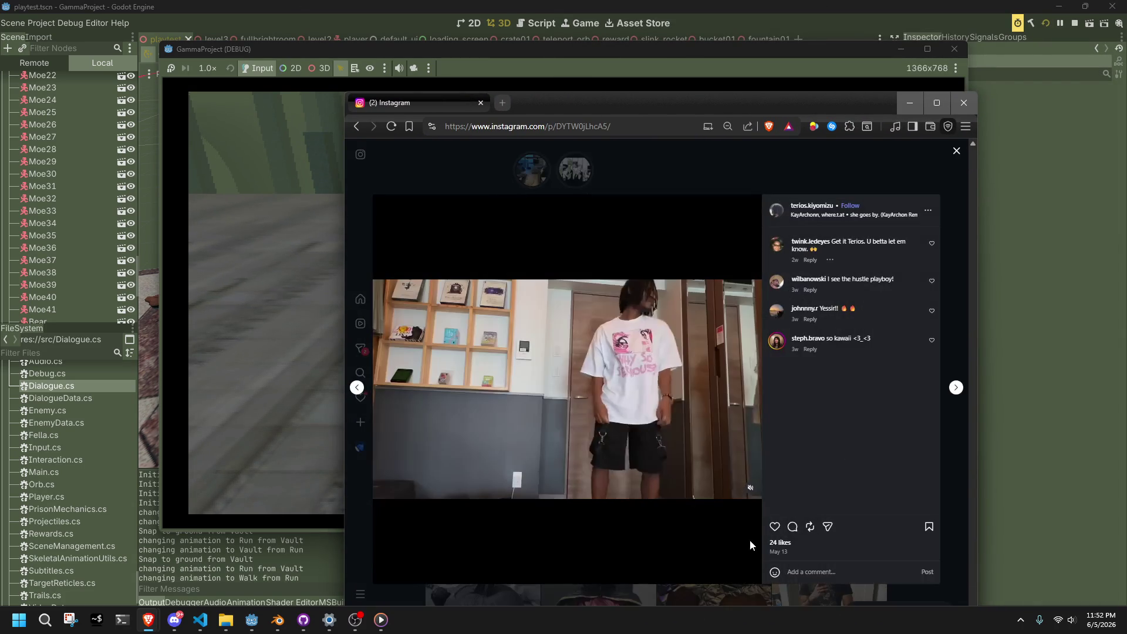
left_click(749, 491)
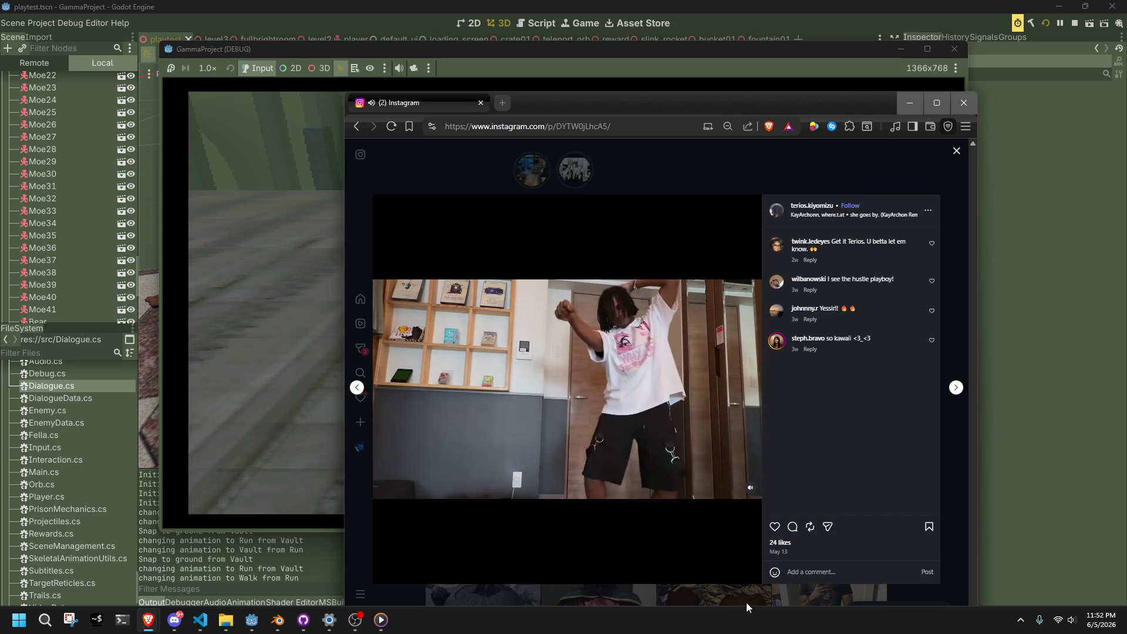
left_click(729, 600)
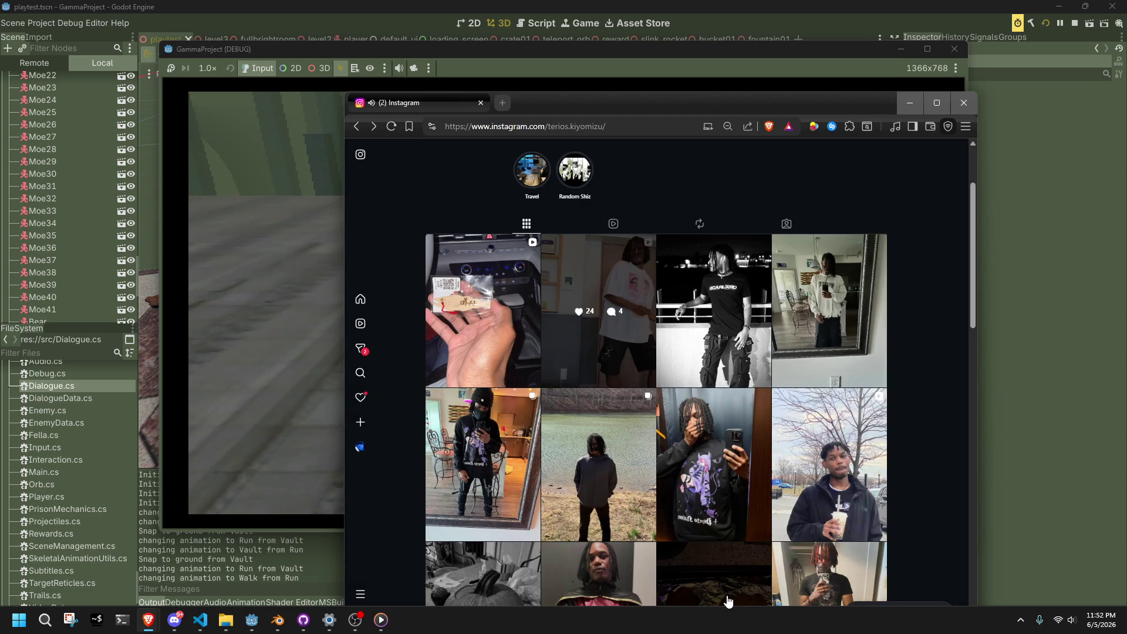
- Scroll the profile grid, open the Robin cosplay photo post, and move the browser aside
scroll(714, 579, "down", 5)
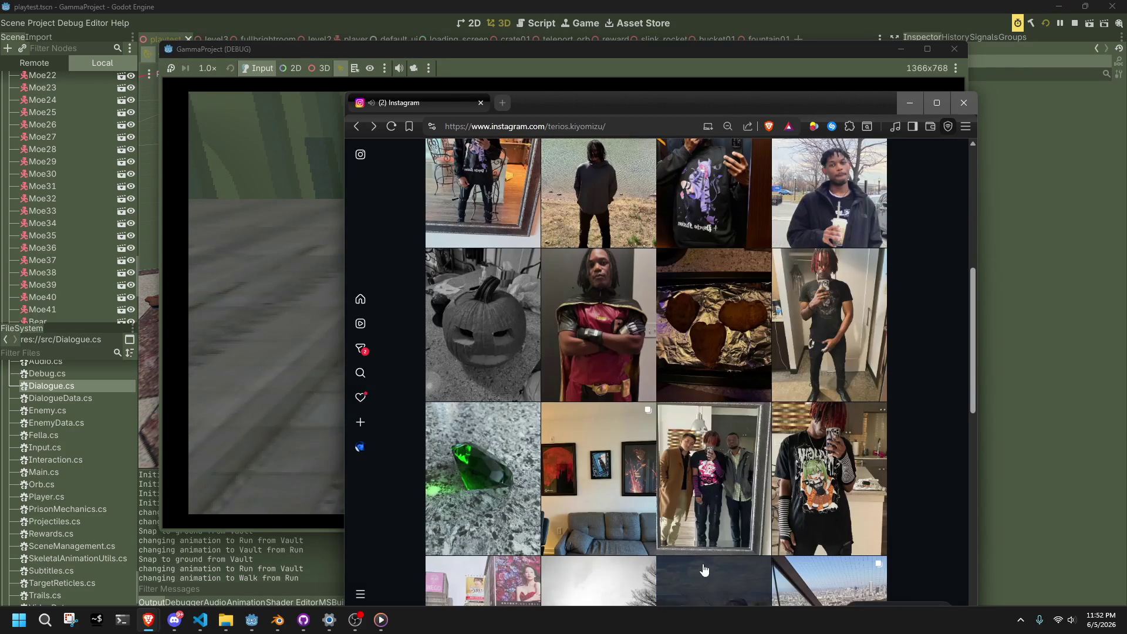
left_click(594, 385)
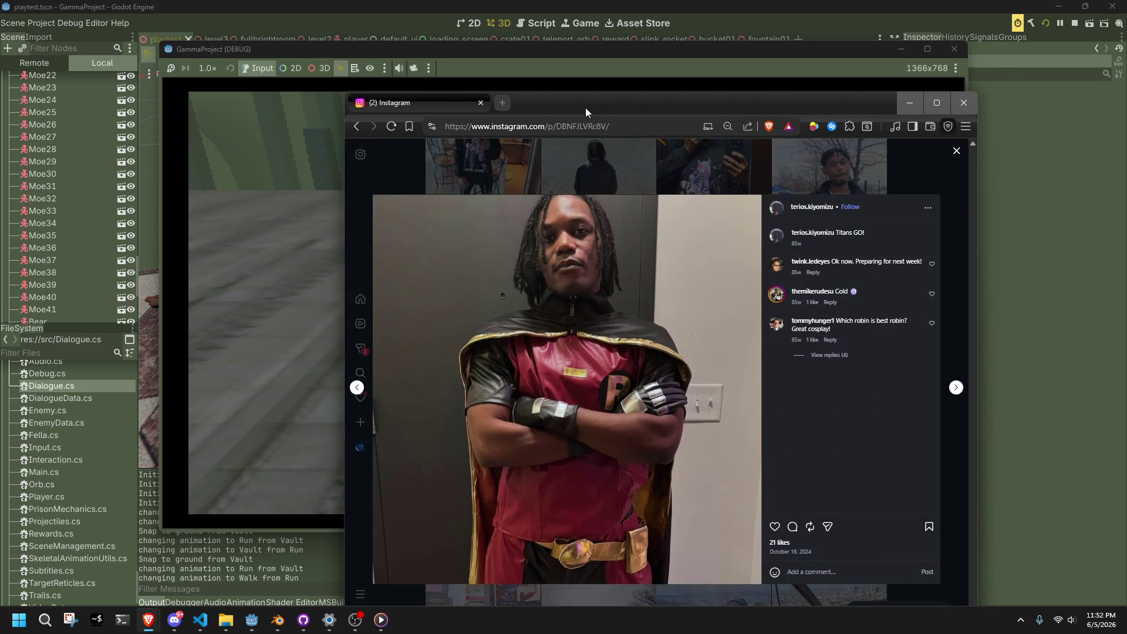
mouse_move(586, 108)
left_mouse_down()
mouse_move(687, 119)
mouse_move(690, 96)
mouse_move(709, 88)
mouse_move(1126, 140)
left_mouse_up()
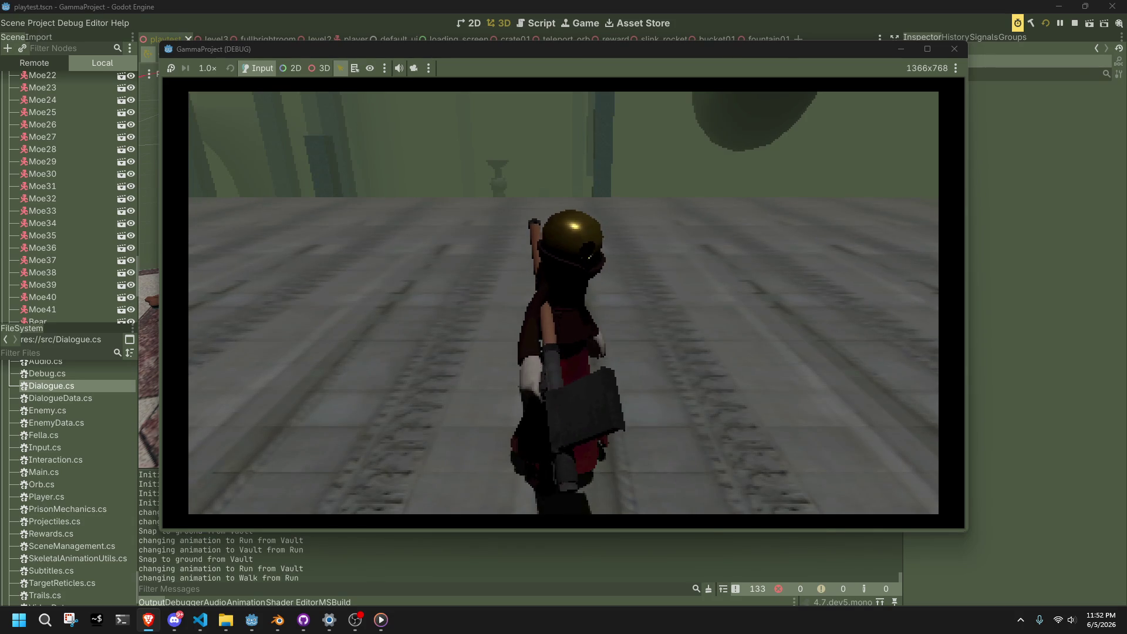
- Cycle windows with Alt+Tab back to the running GammaProject debug game
key("alt+Tab")
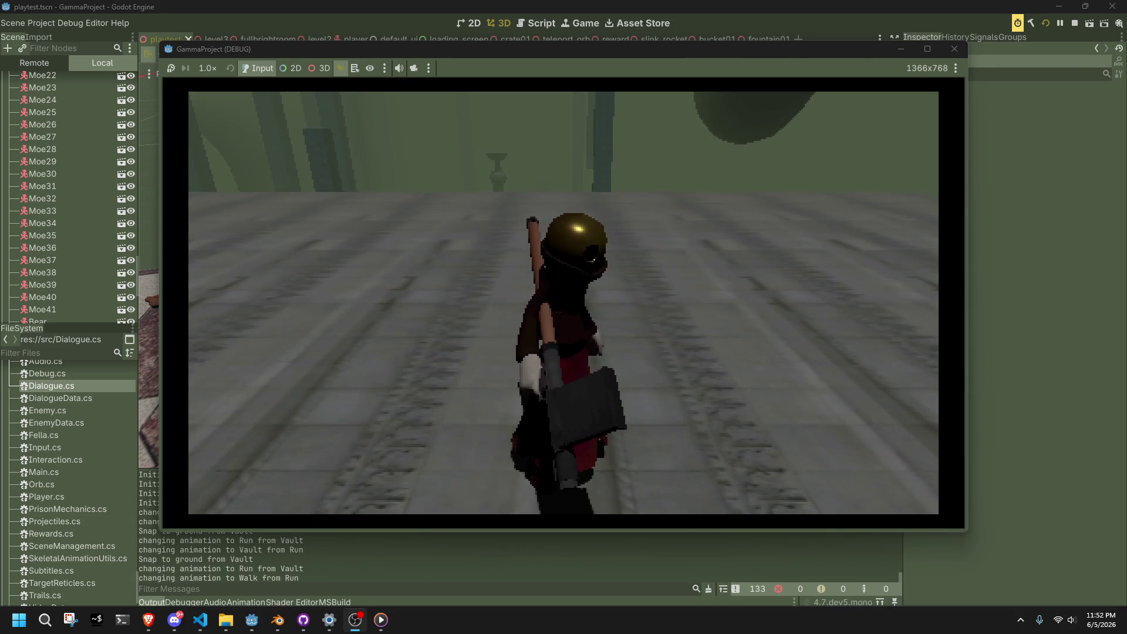
key("alt+Tab")
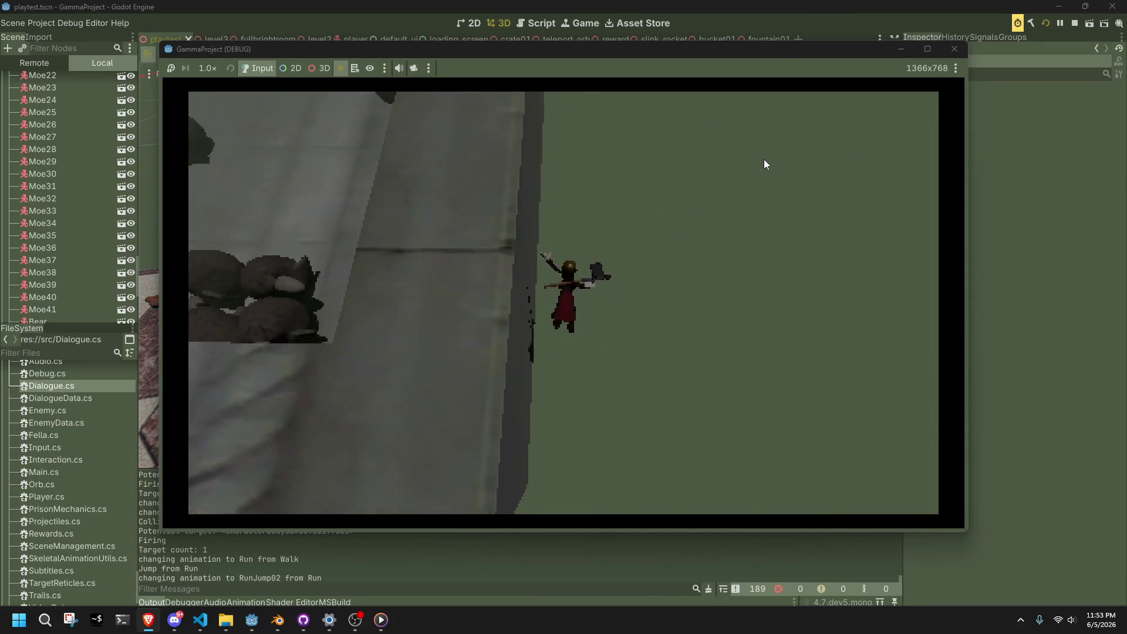
- Relaunch the project from a fresh build and keep playtesting running and jumping
left_click(1040, 23)
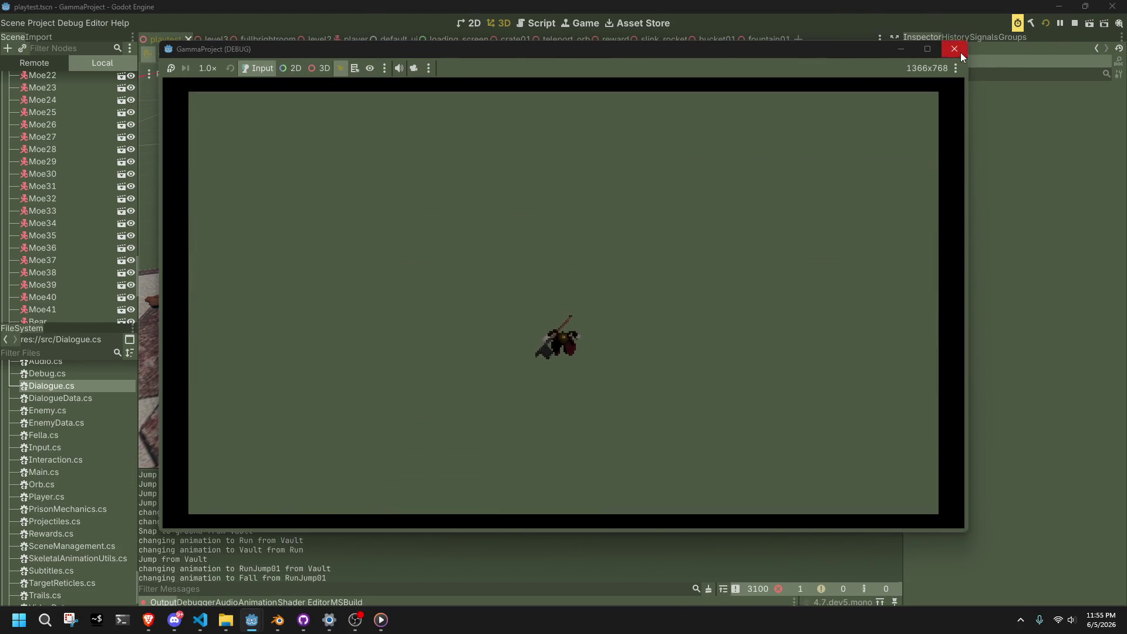
- Close the running game window, then reload the played test scene
left_click(958, 53)
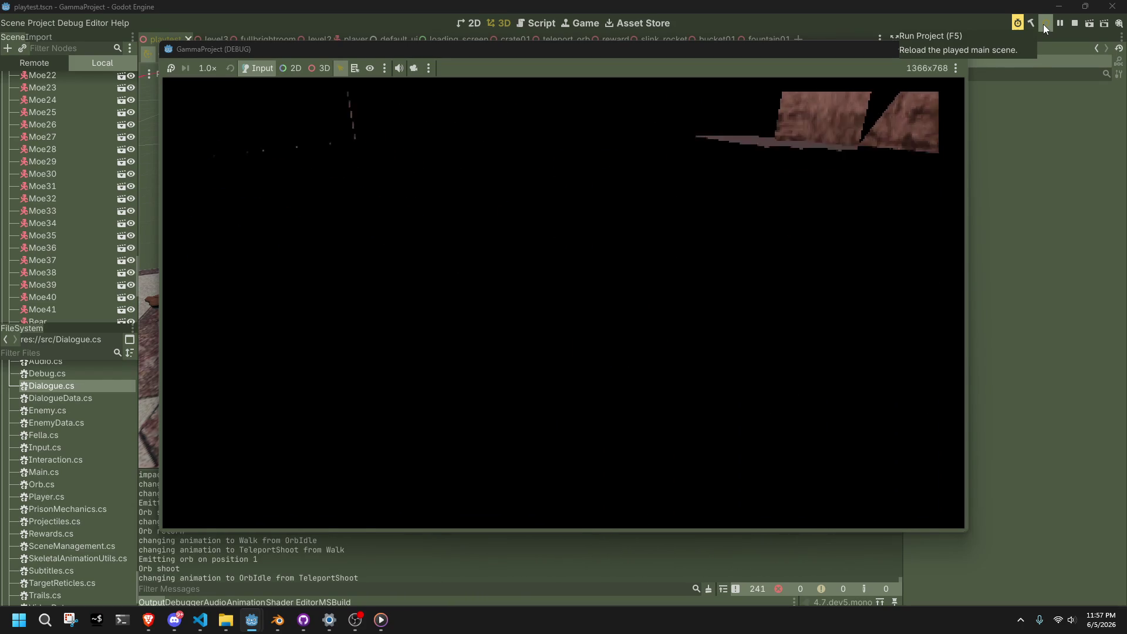
left_click(1043, 24)
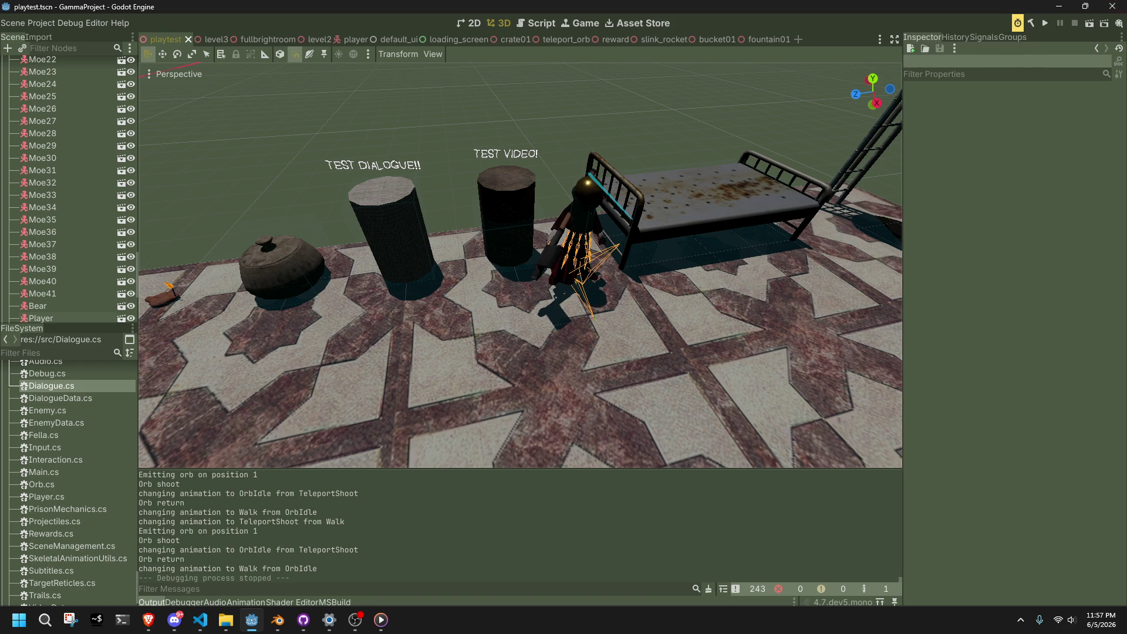
key("alt+Tab")
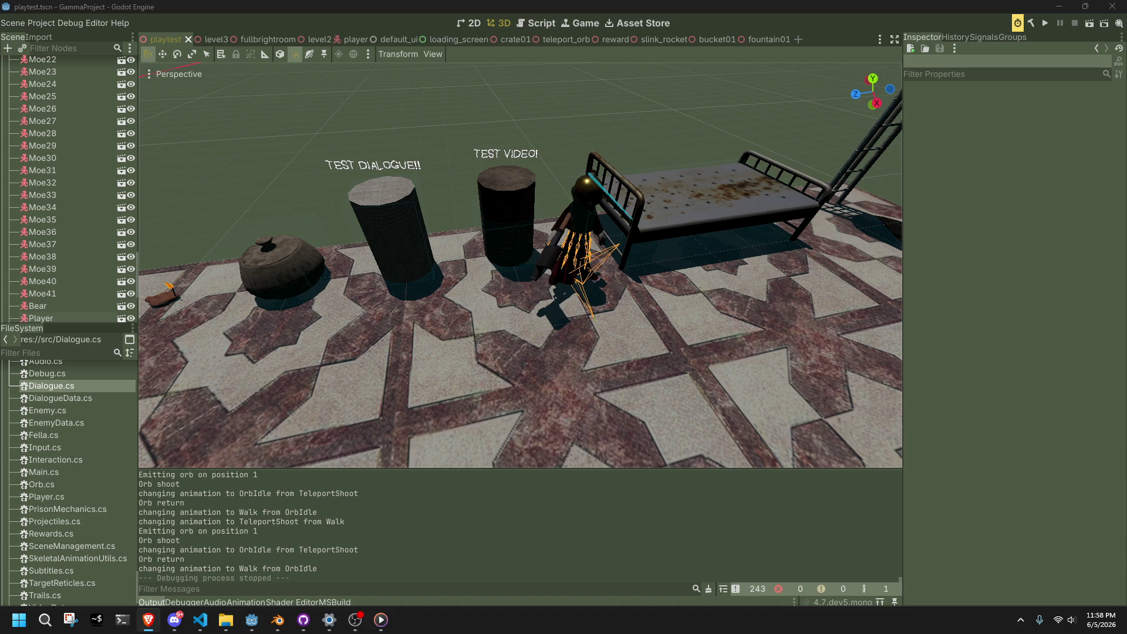
- View the OverWiki City Scanner Overview photo full size, then close Brave
key("alt+Tab")
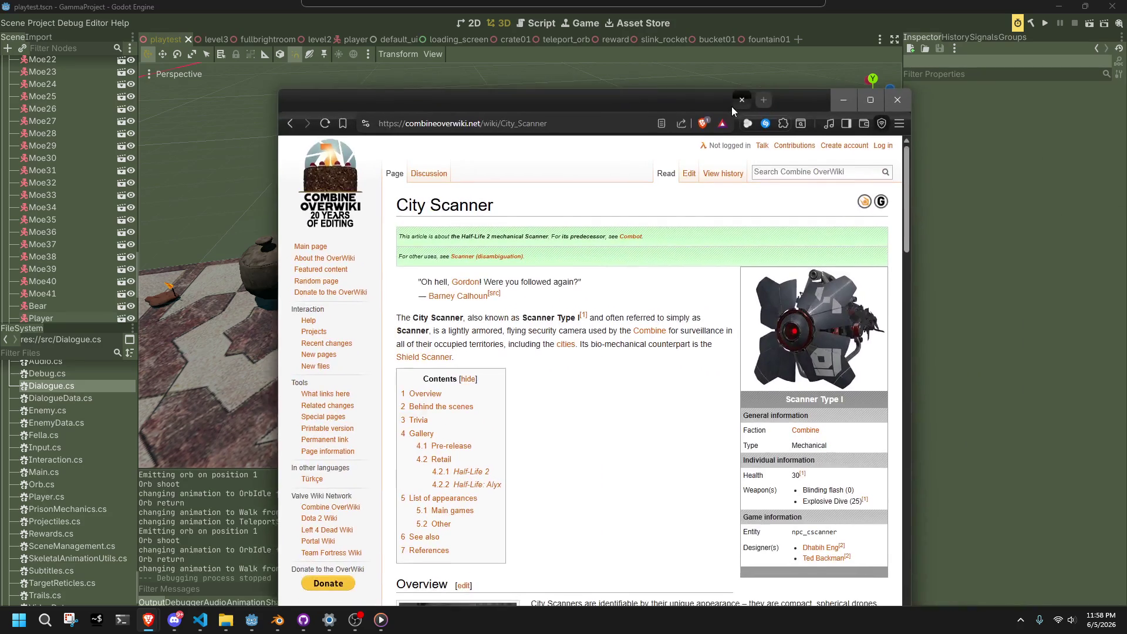
scroll(704, 294, "down", 4)
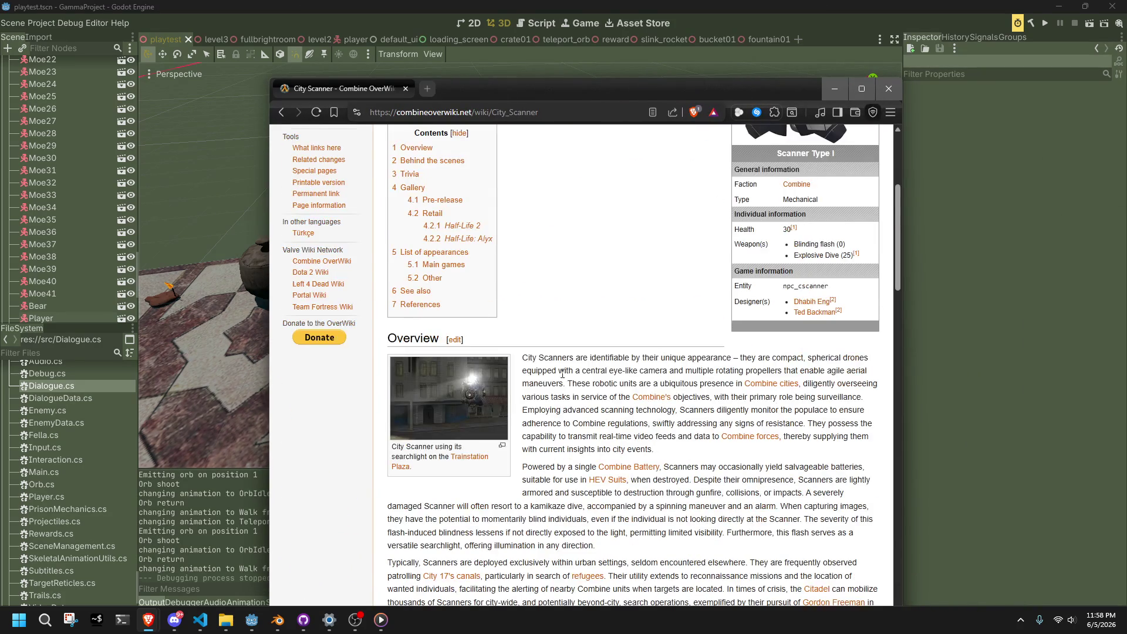
left_click(423, 410)
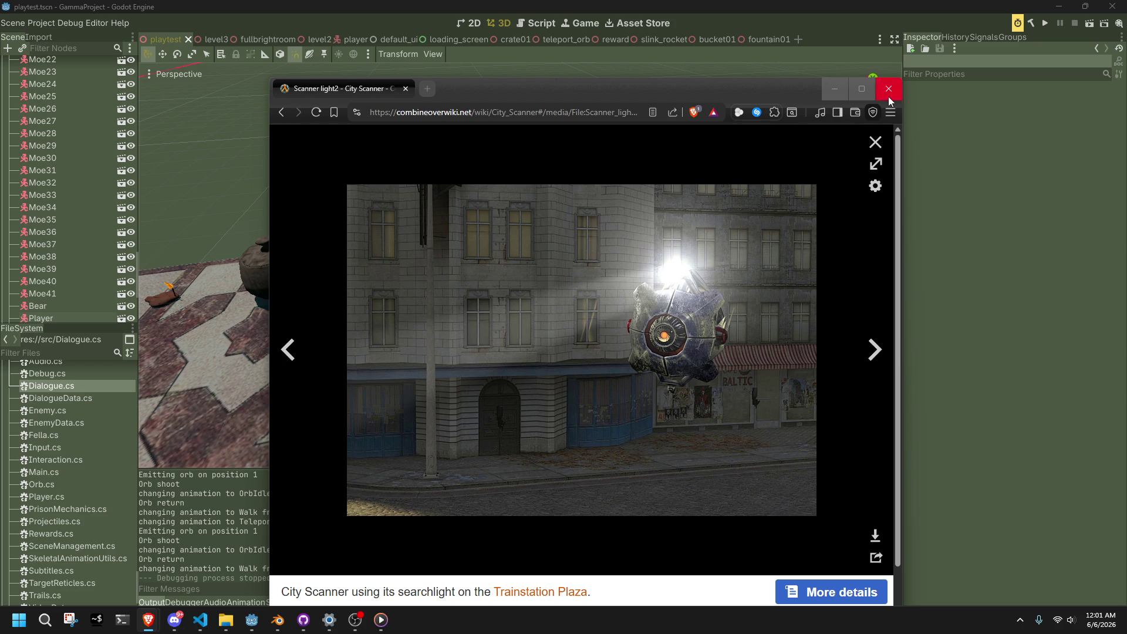
left_click(405, 90)
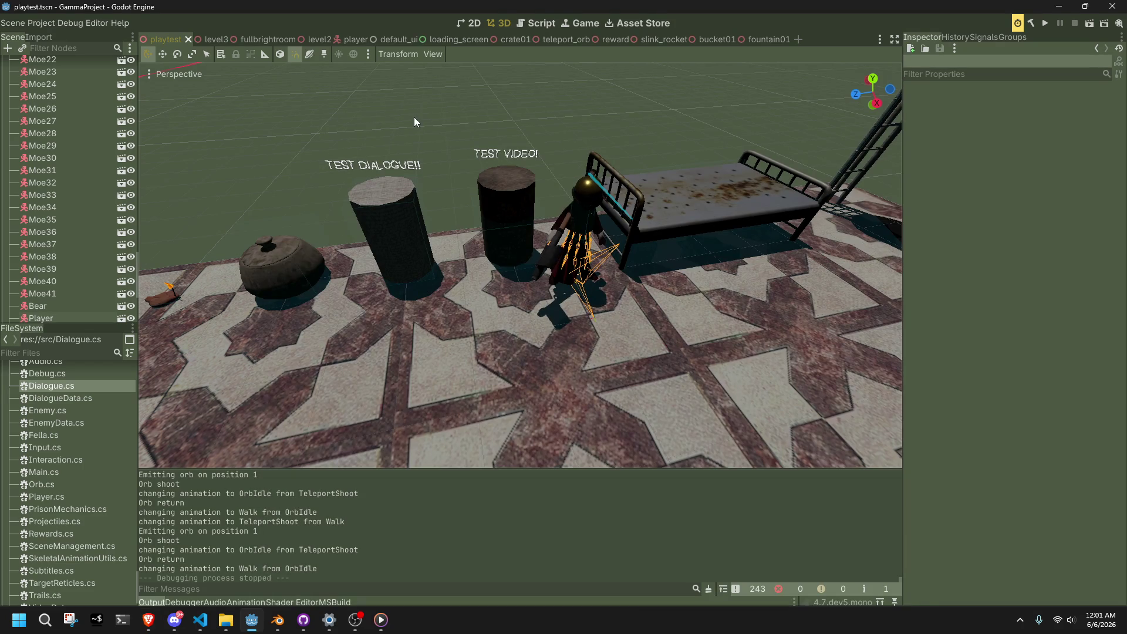
- Start a new General file in Blender, discarding SlinkMovie's unsaved changes
left_click(276, 621)
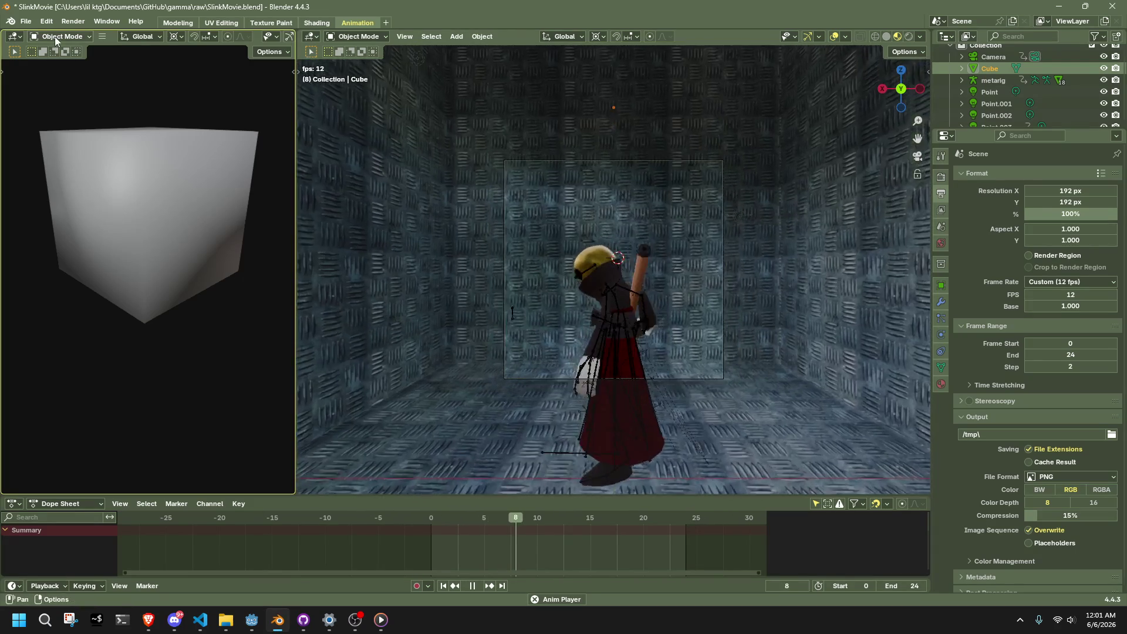
left_click(28, 22)
mouse_move(37, 35)
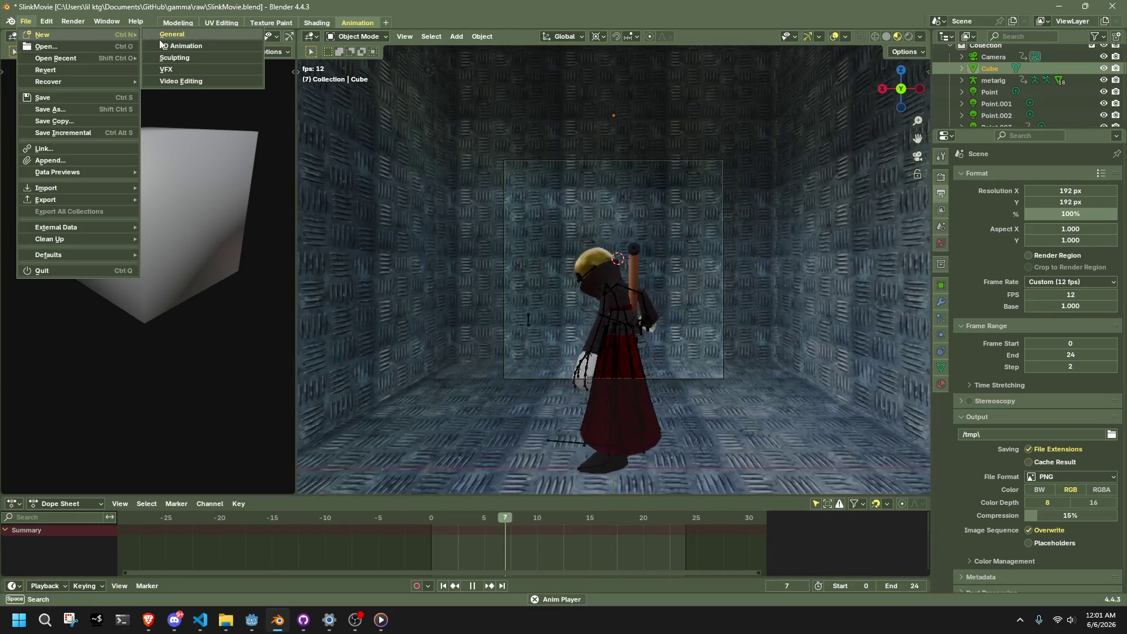
left_click(234, 82)
left_click(598, 331)
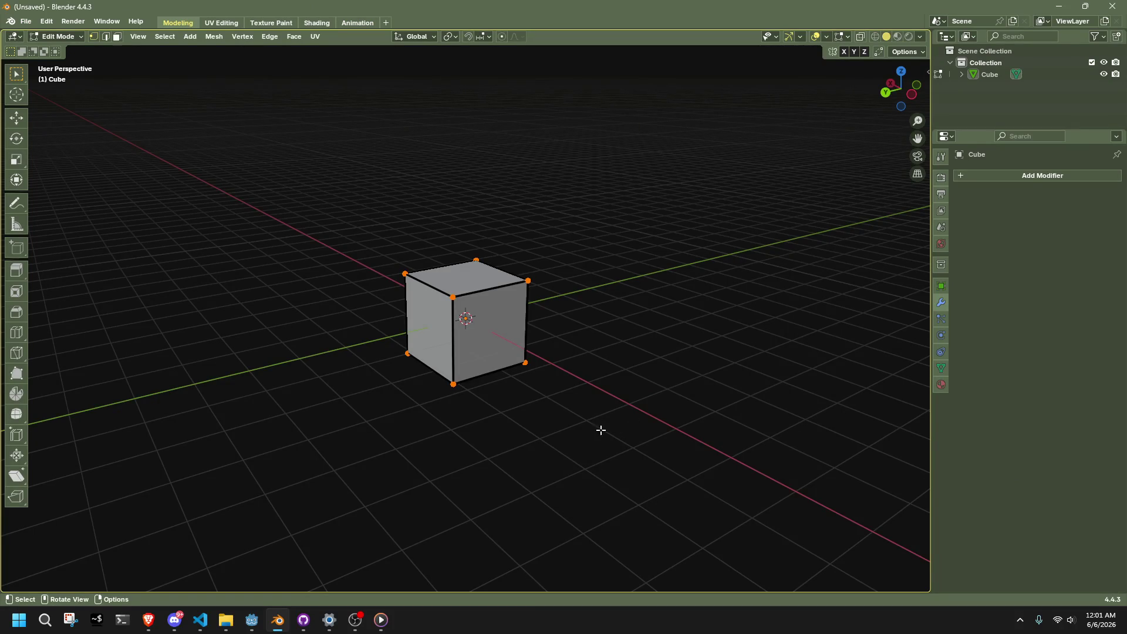
- Select and orbit around the default cube, then bring up the save dialog
scroll(548, 422, "up", 5)
left_click(528, 344)
scroll(506, 358, "down", 6)
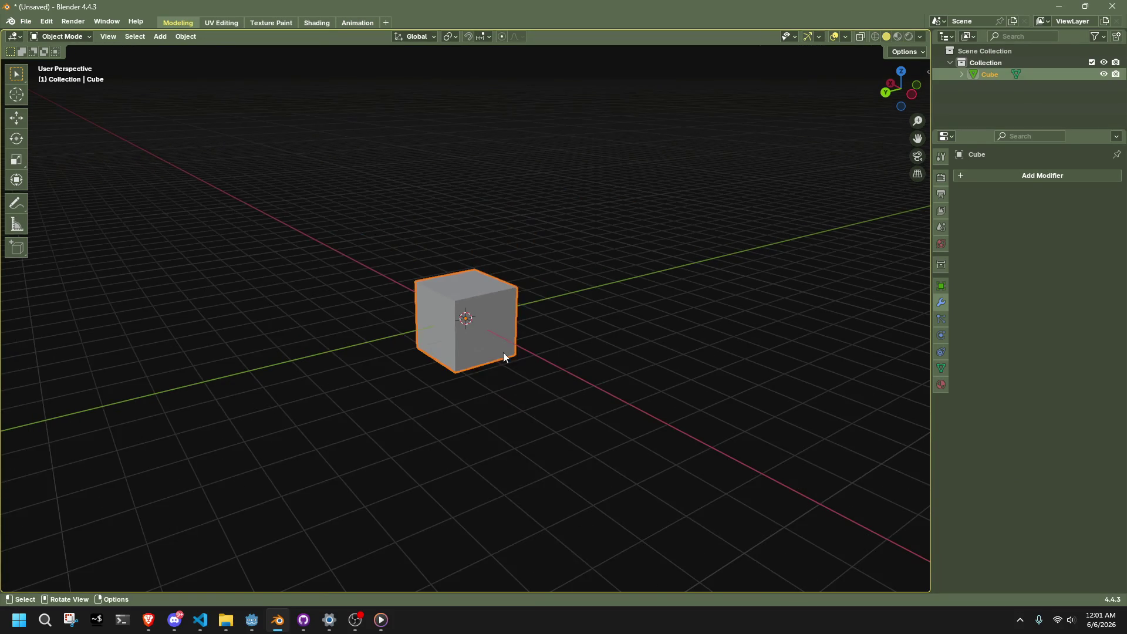
mouse_move(505, 357)
middle_mouse_down()
mouse_move(528, 435)
mouse_move(664, 453)
mouse_move(868, 433)
mouse_move(878, 372)
mouse_move(835, 327)
mouse_move(707, 337)
mouse_move(521, 420)
middle_mouse_up()
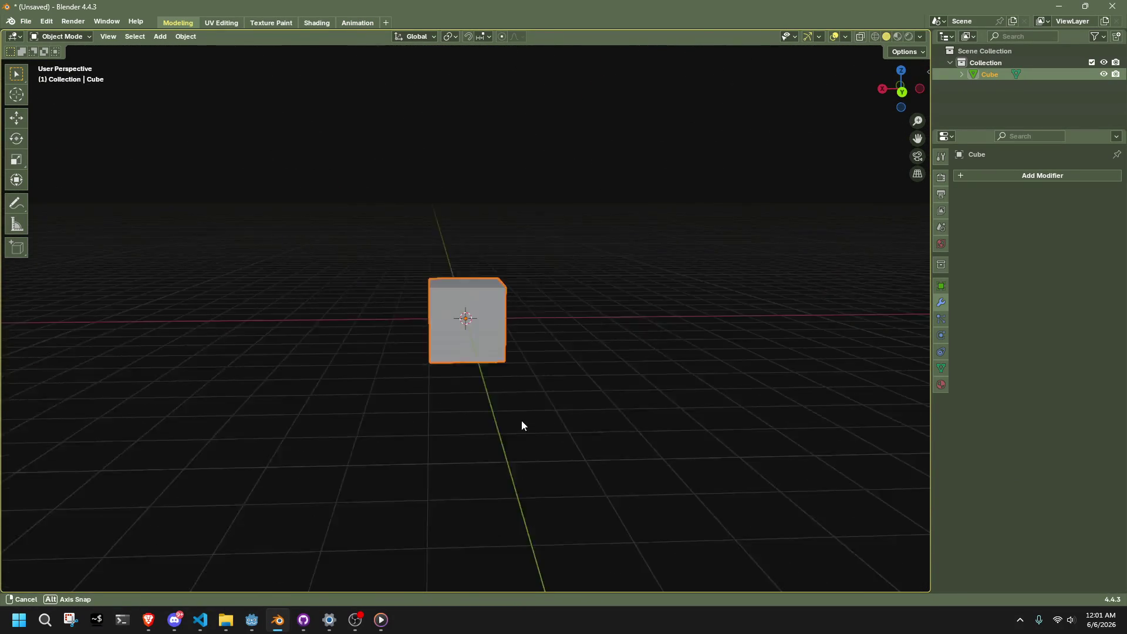
scroll(471, 388, "up", 5)
key("ctrl+s")
- Name the file SurveillanceScanner.blend and save it in the raw folder
left_click(440, 501)
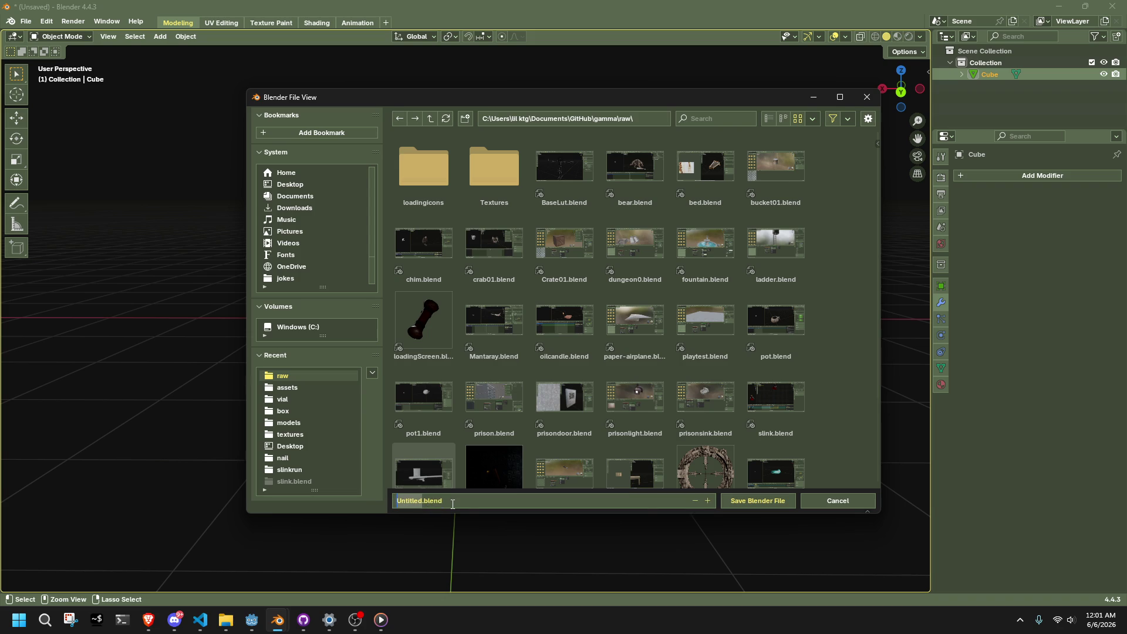
type("Su")
type("rveillanc")
type("e")
left_click(630, 543)
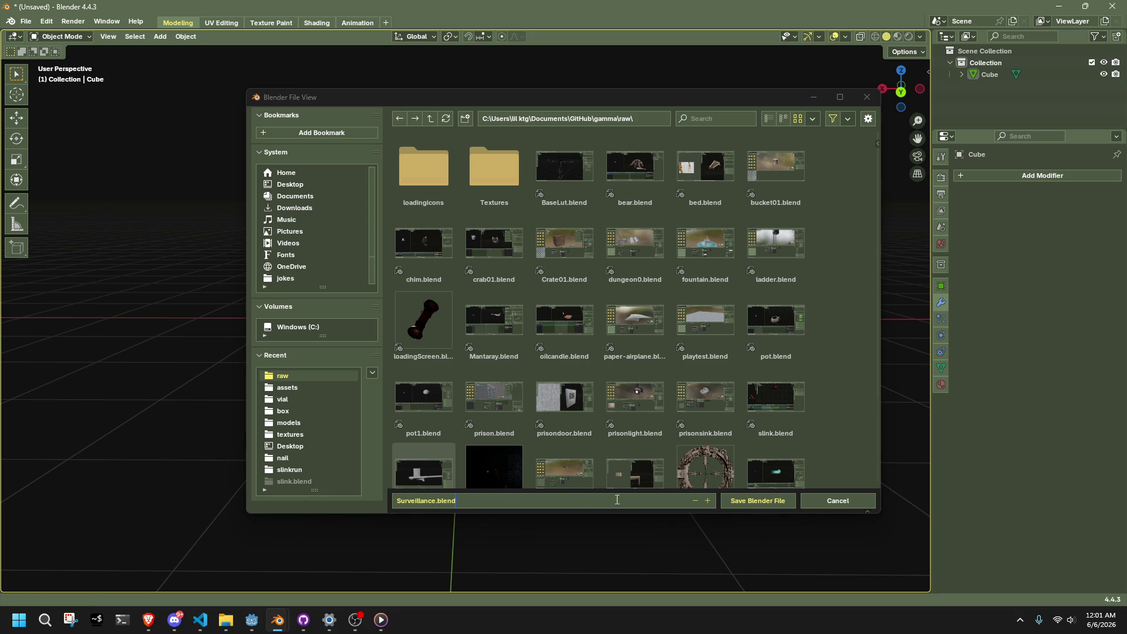
double_click(419, 505)
key("alt+Tab")
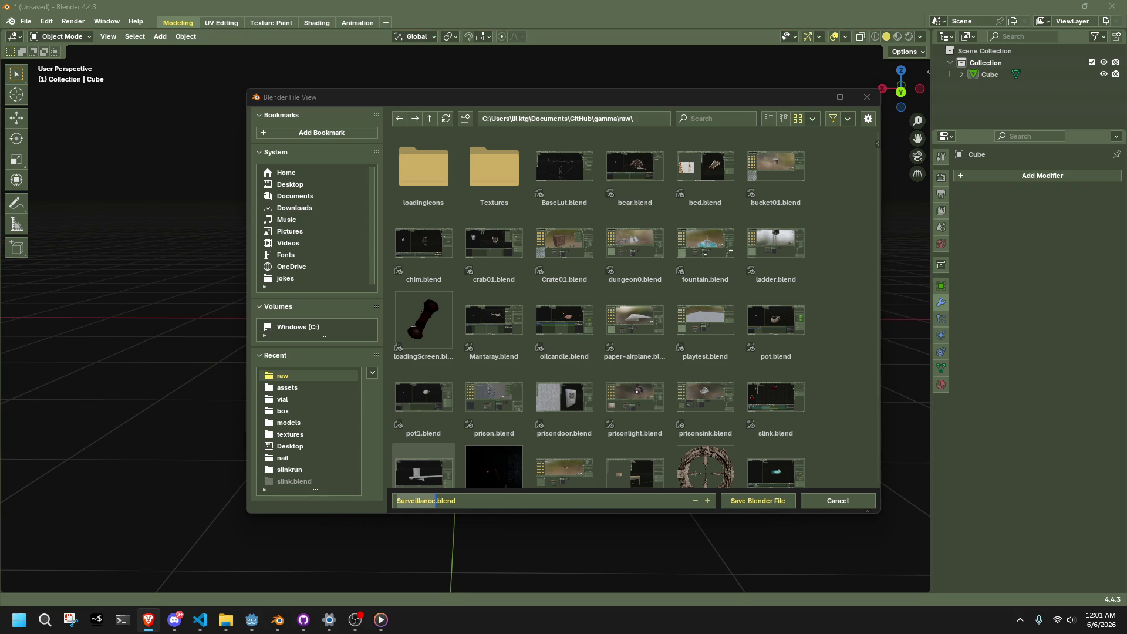
left_click(436, 503)
type("Scanner")
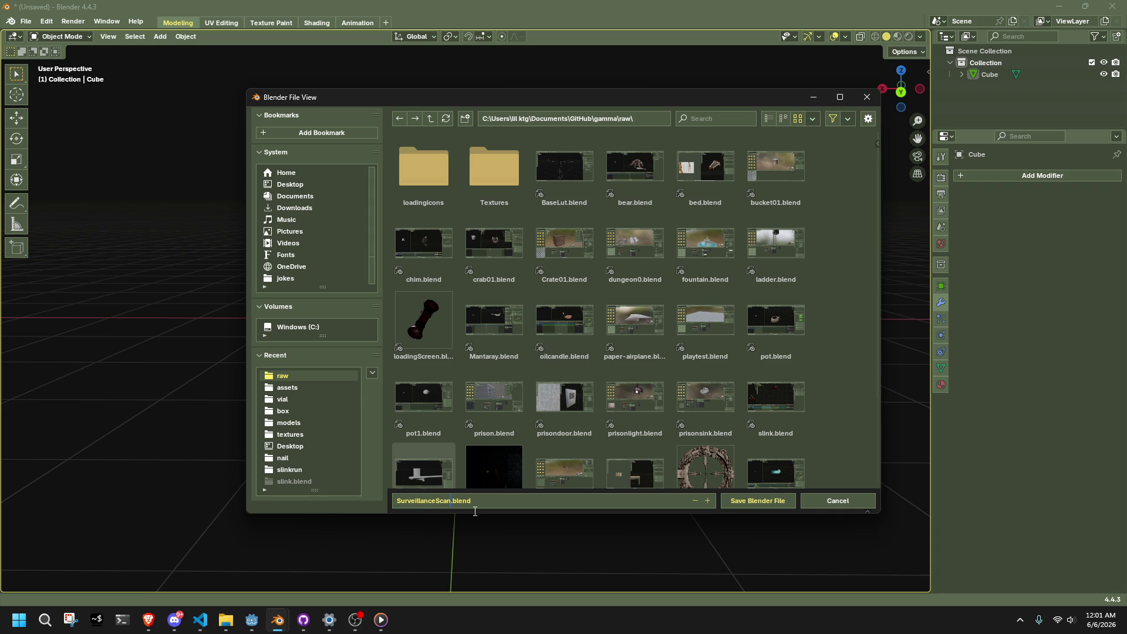
left_click(769, 496)
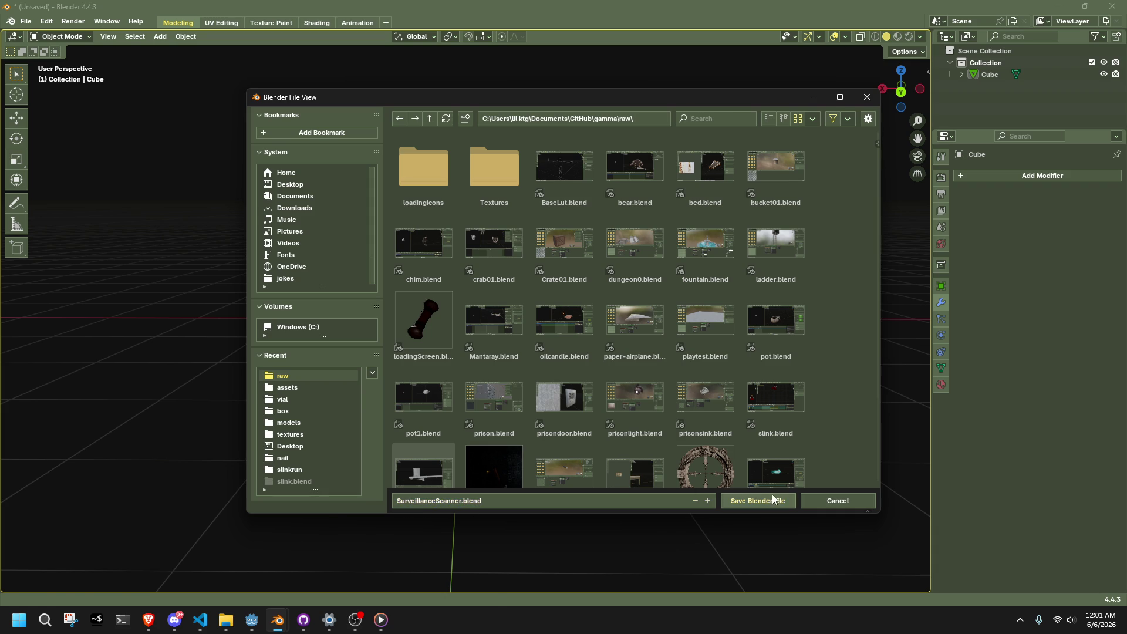
- Select the cube, orbit around it, and toggle it into Edit Mode and back
left_click(519, 322)
scroll(688, 358, "down", 3)
mouse_move(687, 358)
middle_mouse_down()
mouse_move(587, 378)
mouse_move(541, 344)
mouse_move(644, 346)
mouse_move(642, 363)
middle_mouse_up()
key("Tab")
scroll(628, 364, "up", 5)
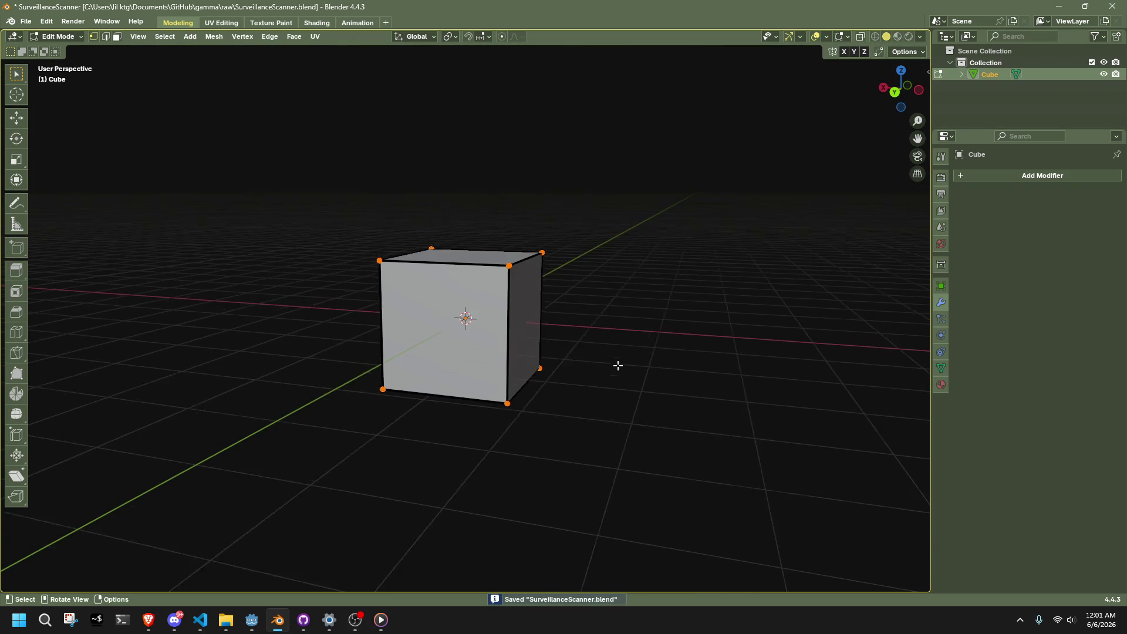
key("Tab")
- Reselect the cube, switch to Shading, show its material, and add an Image Texture node
left_click(708, 350)
scroll(707, 351, "down", 6)
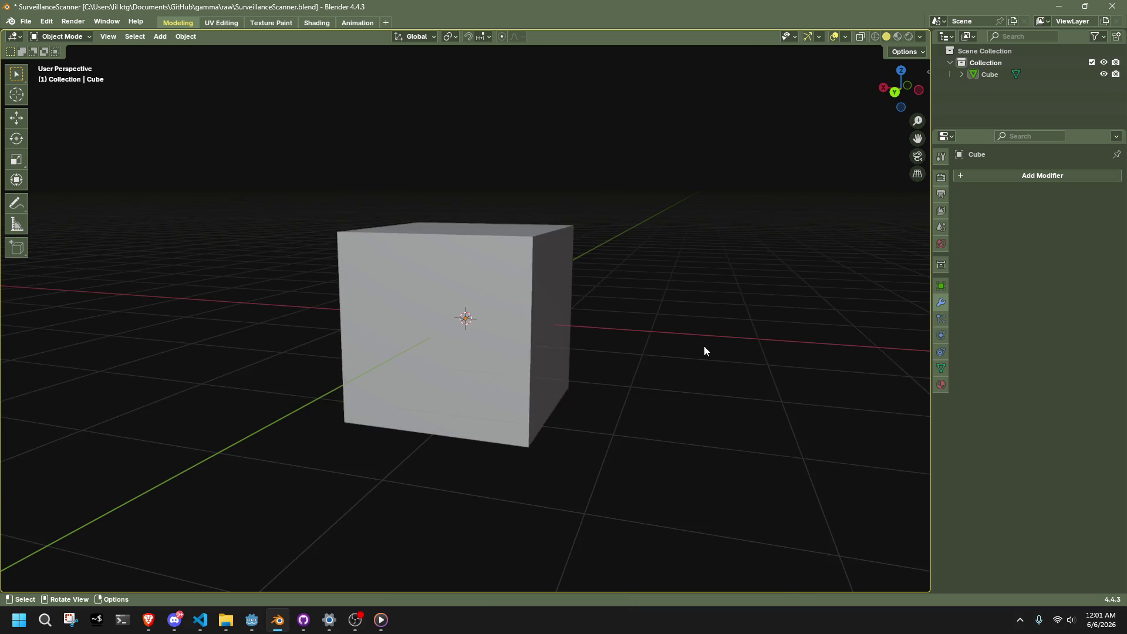
scroll(651, 347, "up", 3)
left_click(555, 325)
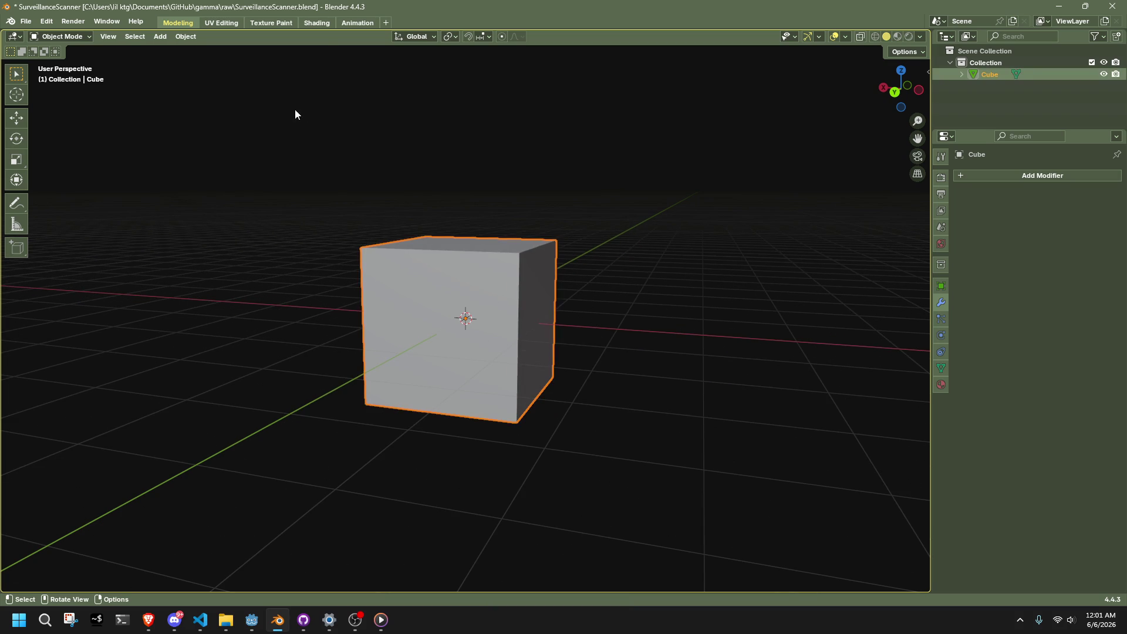
left_click(314, 24)
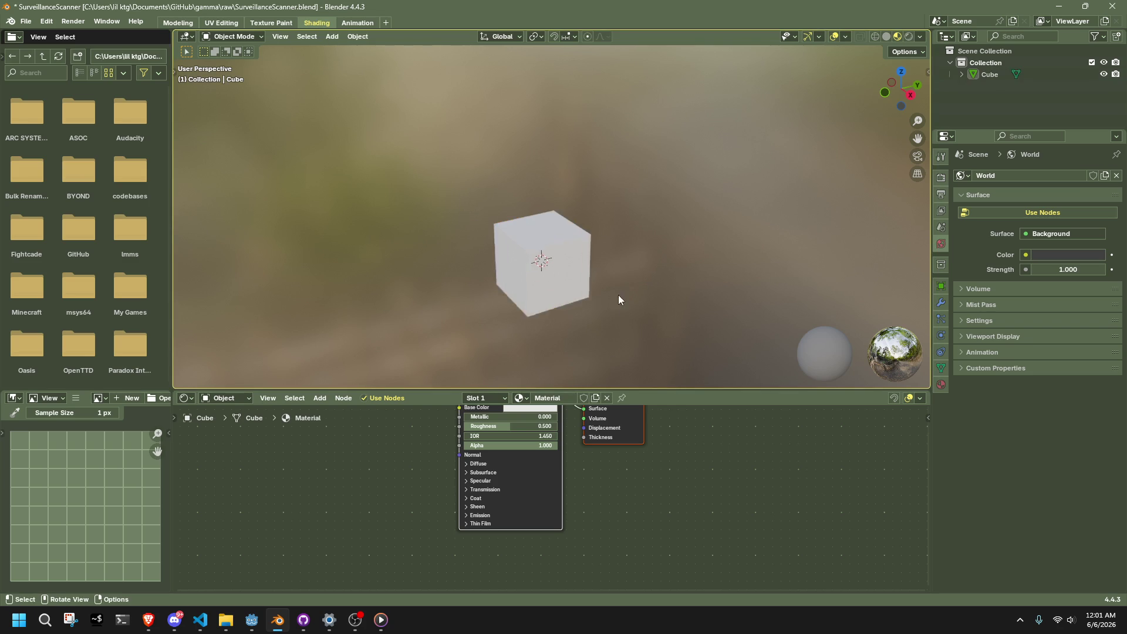
scroll(618, 295, "up", 3)
left_click(941, 386)
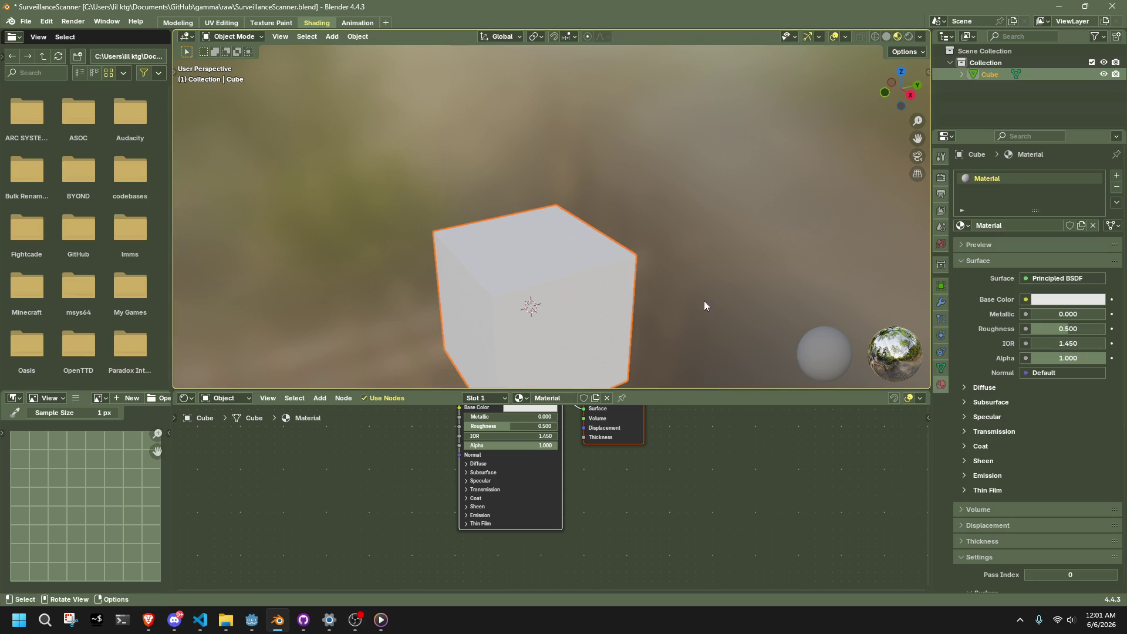
left_click(320, 398)
mouse_move(344, 474)
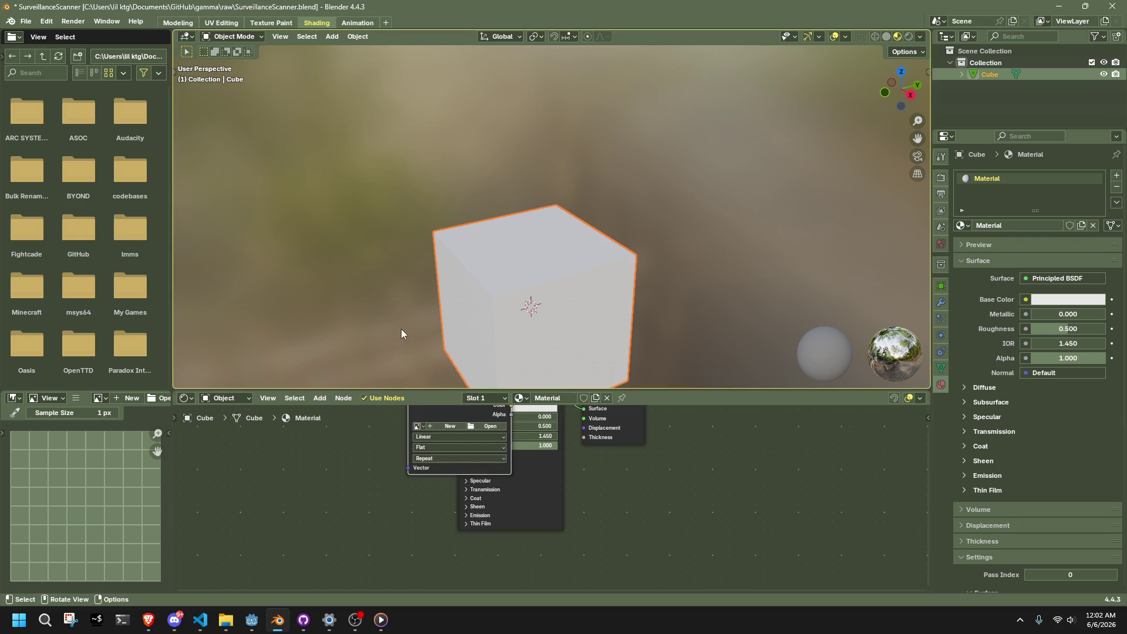
key("alt+Tab")
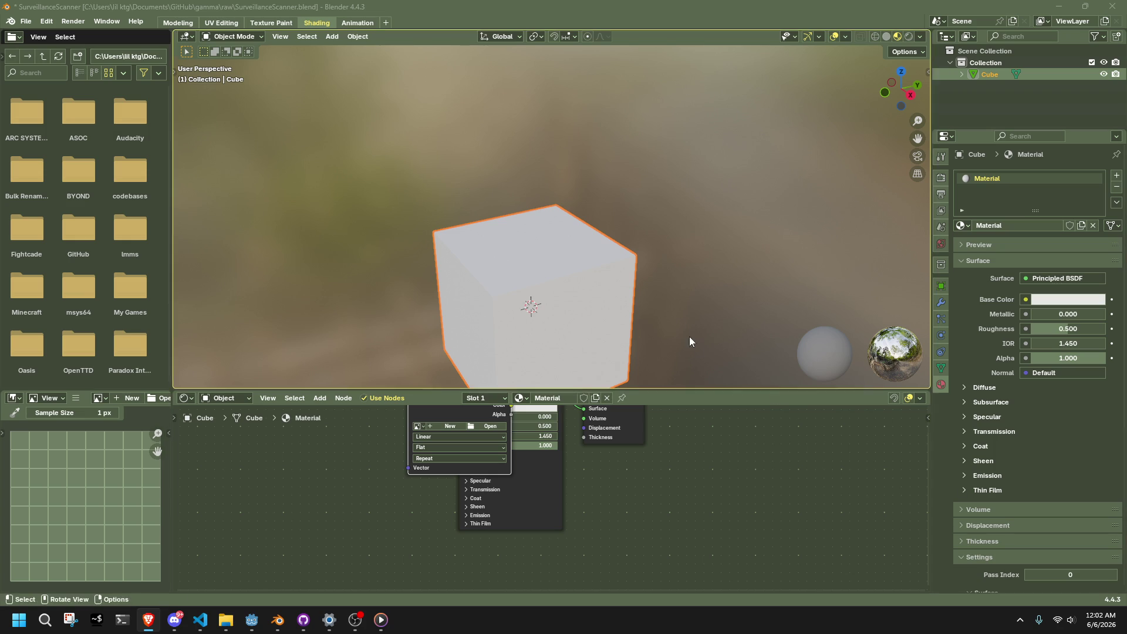
- Wire the Image Texture to Base Color and load MET_DIRTYSCRATCH01.JPG from assets\textures
left_click(428, 452)
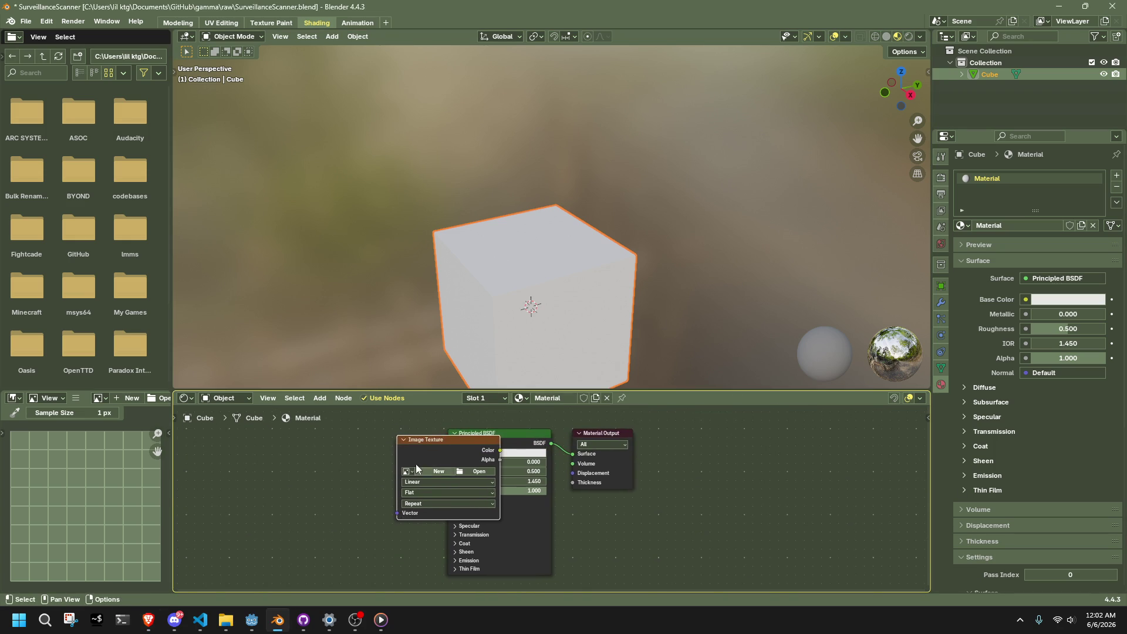
mouse_move(423, 455)
left_mouse_down()
mouse_move(531, 462)
mouse_move(510, 461)
left_mouse_up()
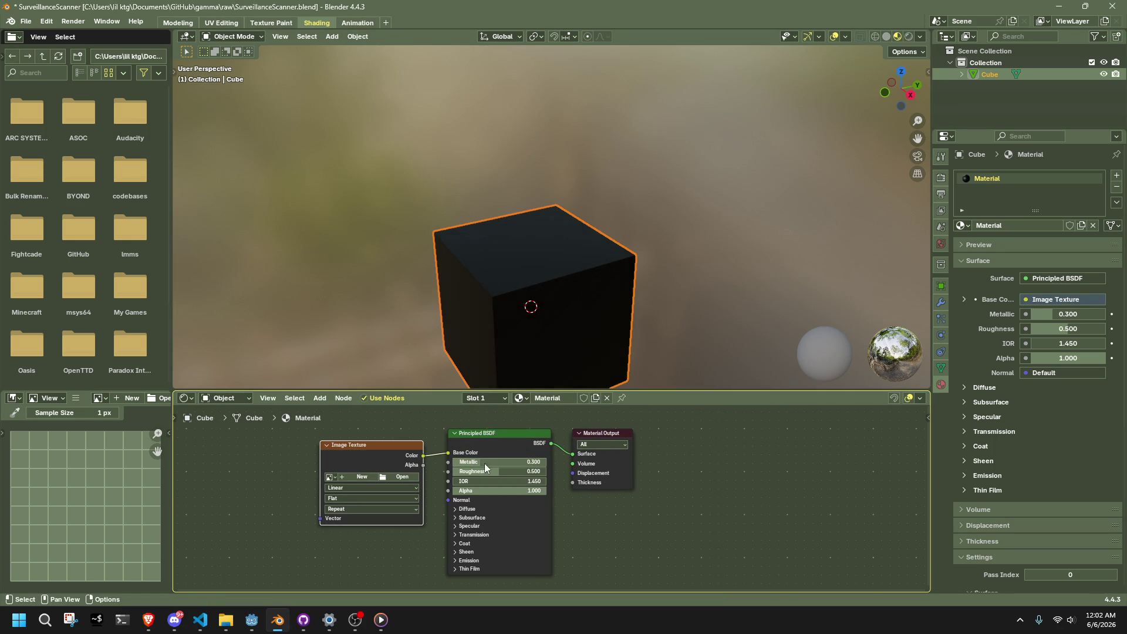
left_click(389, 479)
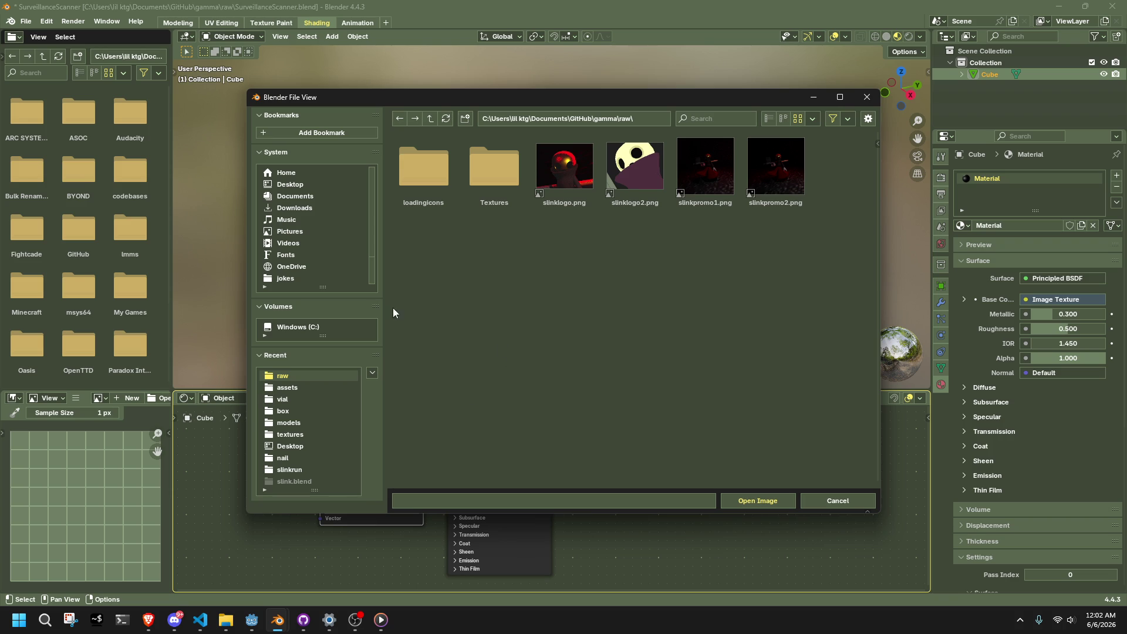
left_click(302, 388)
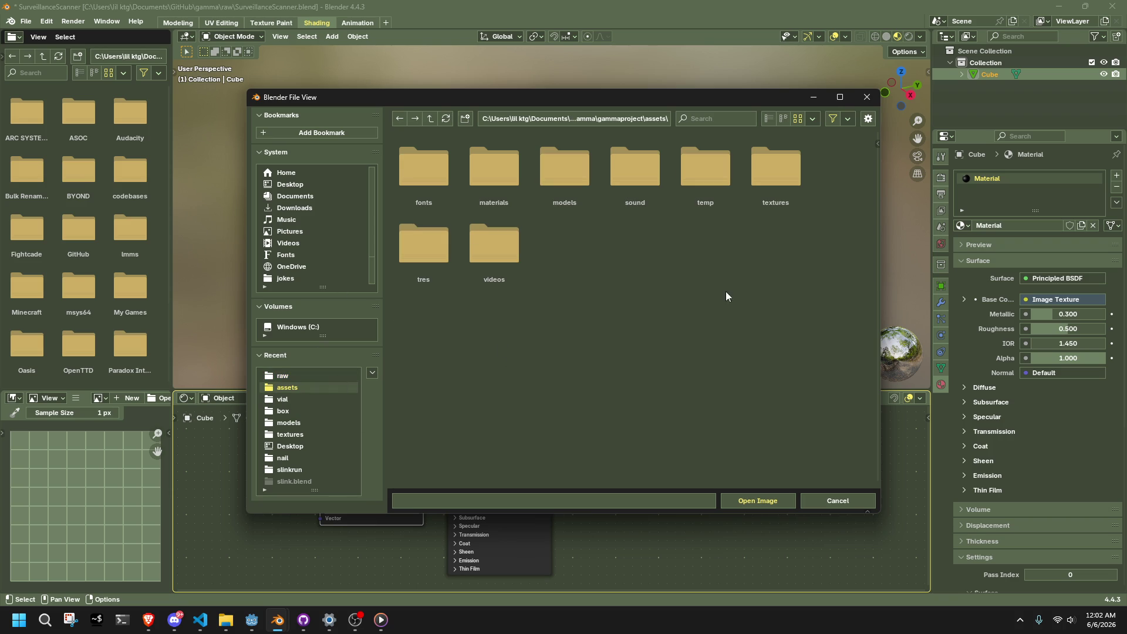
double_click(773, 161)
scroll(586, 341, "down", 2)
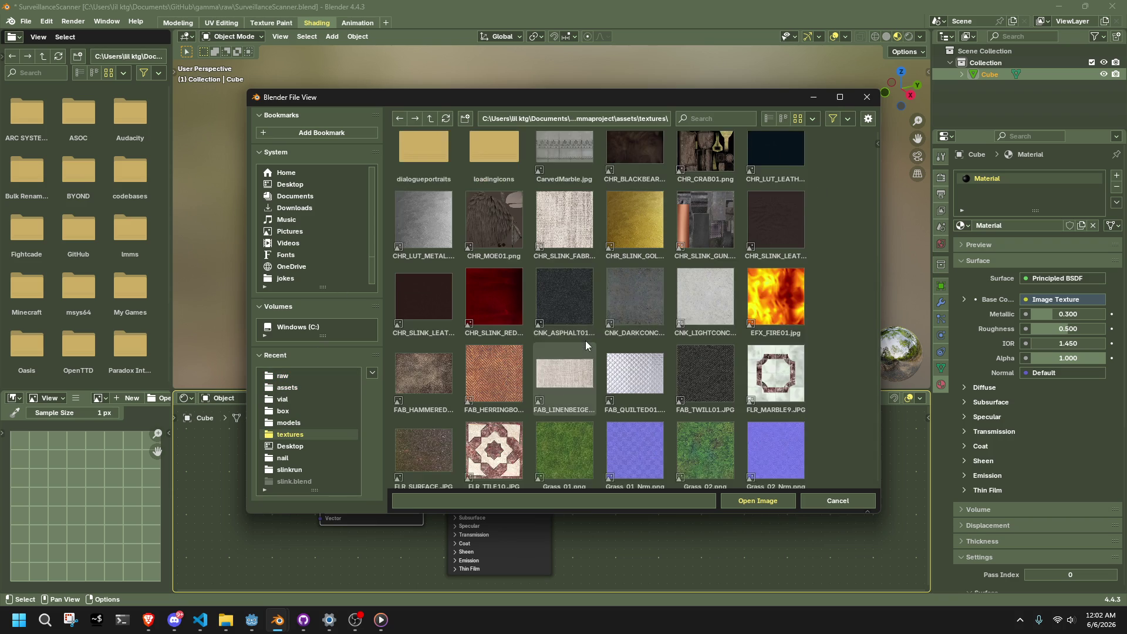
scroll(586, 341, "down", 8)
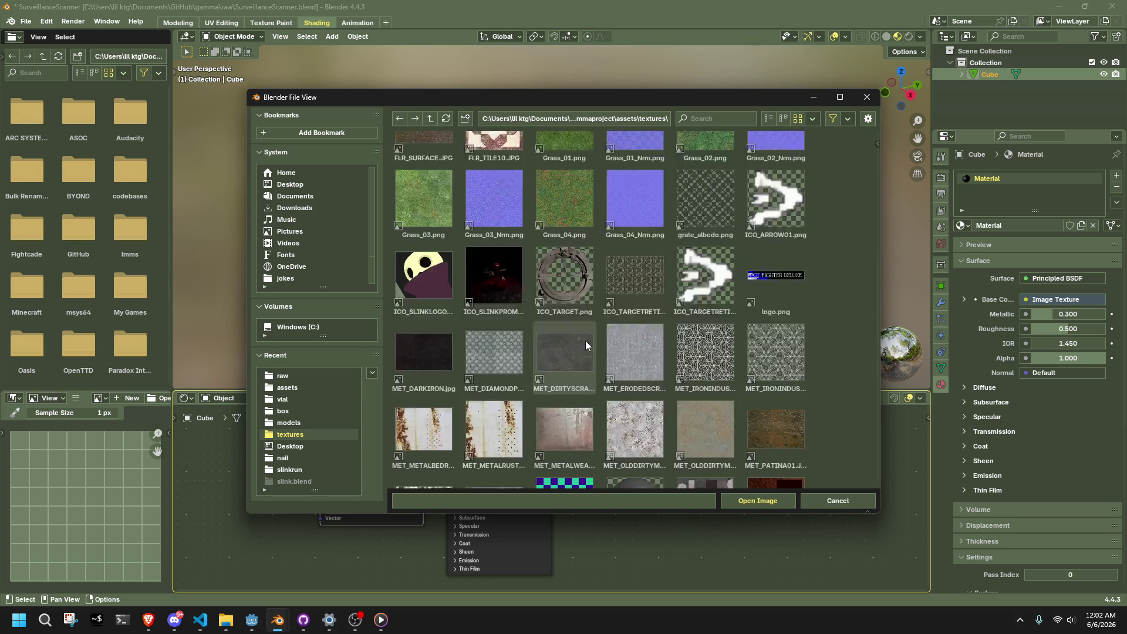
left_click(554, 346)
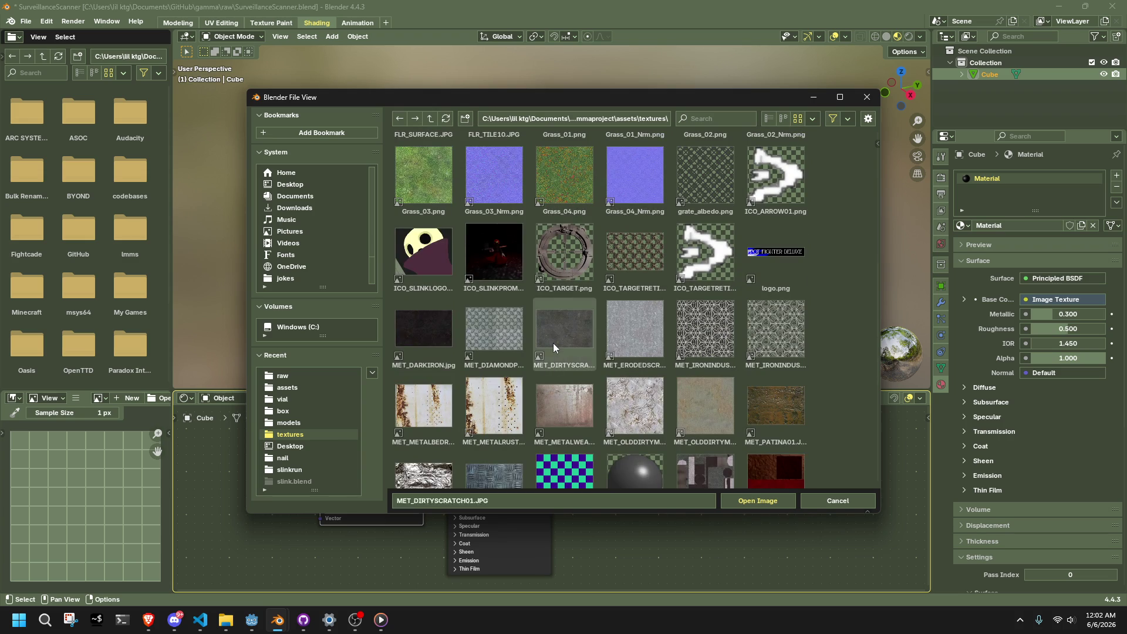
double_click(553, 342)
mouse_move(554, 340)
middle_mouse_down()
mouse_move(629, 274)
mouse_move(760, 224)
mouse_move(738, 231)
middle_mouse_up()
- Raise the cube material's roughness to 0.850
key("Tab")
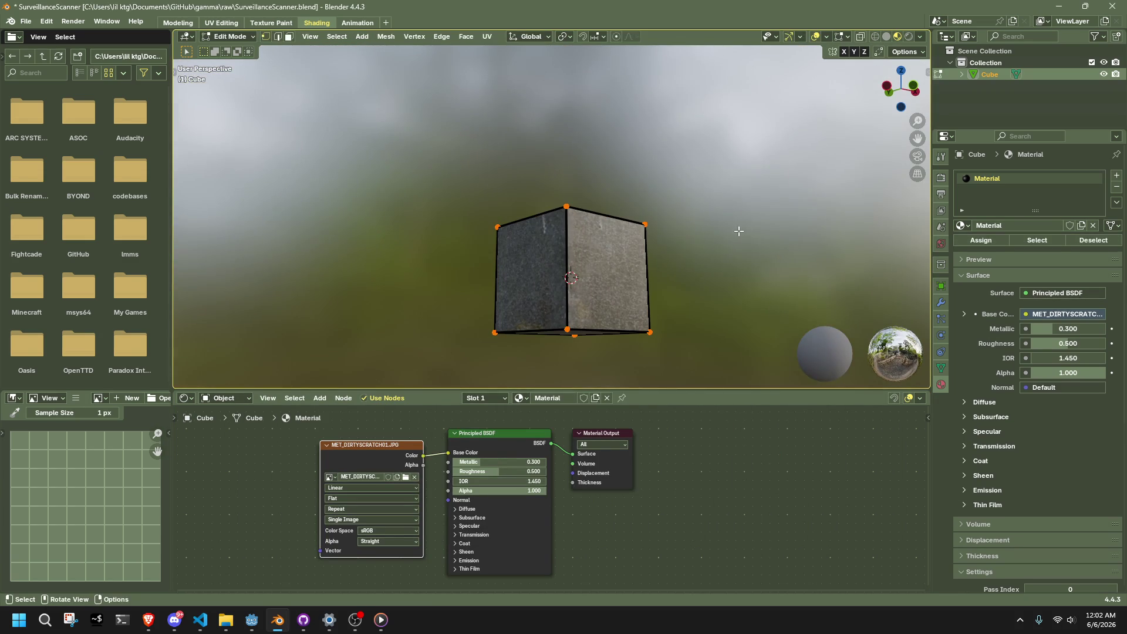
mouse_move(494, 471)
left_mouse_down()
mouse_move(527, 471)
mouse_move(512, 462)
mouse_move(524, 462)
left_mouse_up()
scroll(667, 302, "up", 3)
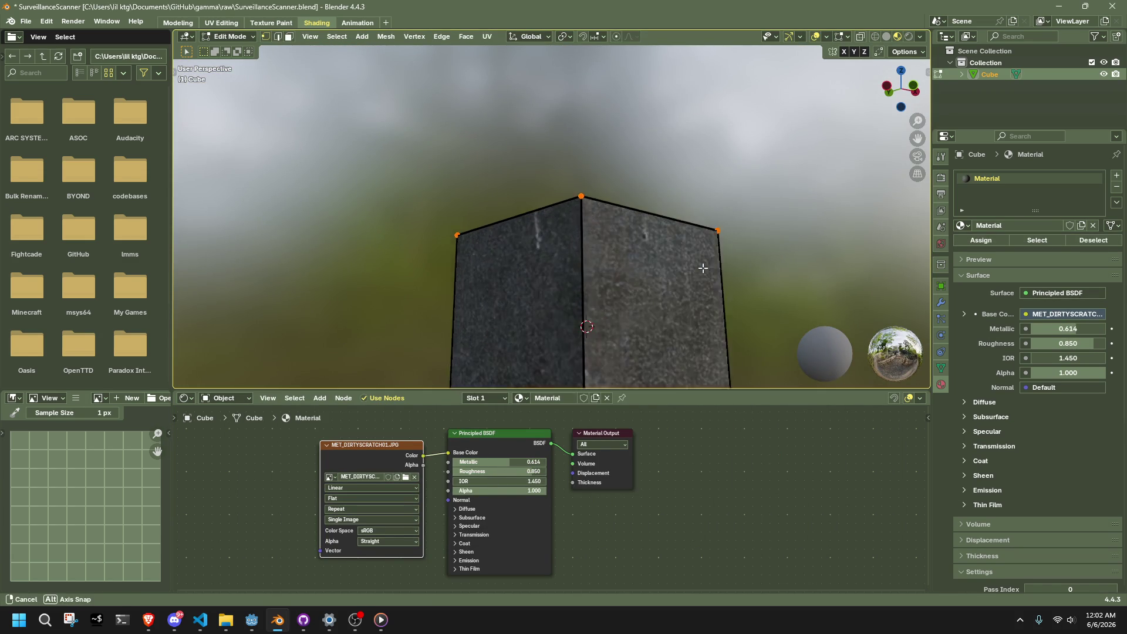
mouse_move(705, 270)
middle_mouse_down()
mouse_move(749, 327)
mouse_move(738, 323)
middle_mouse_up()
key("Tab")
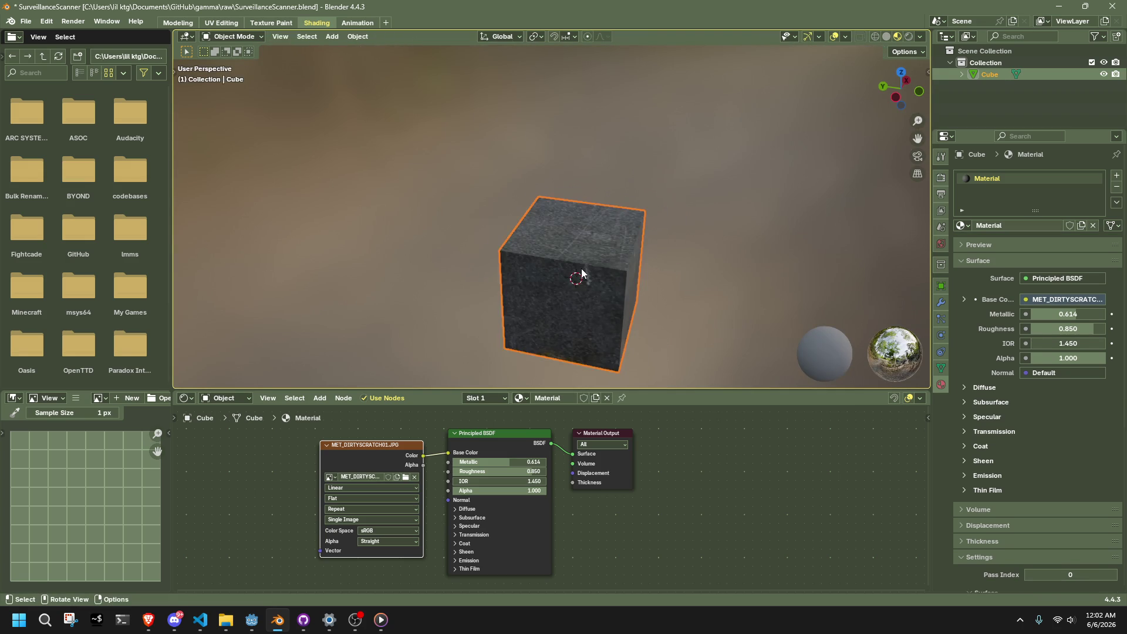
- Average all of the cube's normals weighted by face area, then switch to the browser
right_click(582, 274)
key("Escape")
key("Tab")
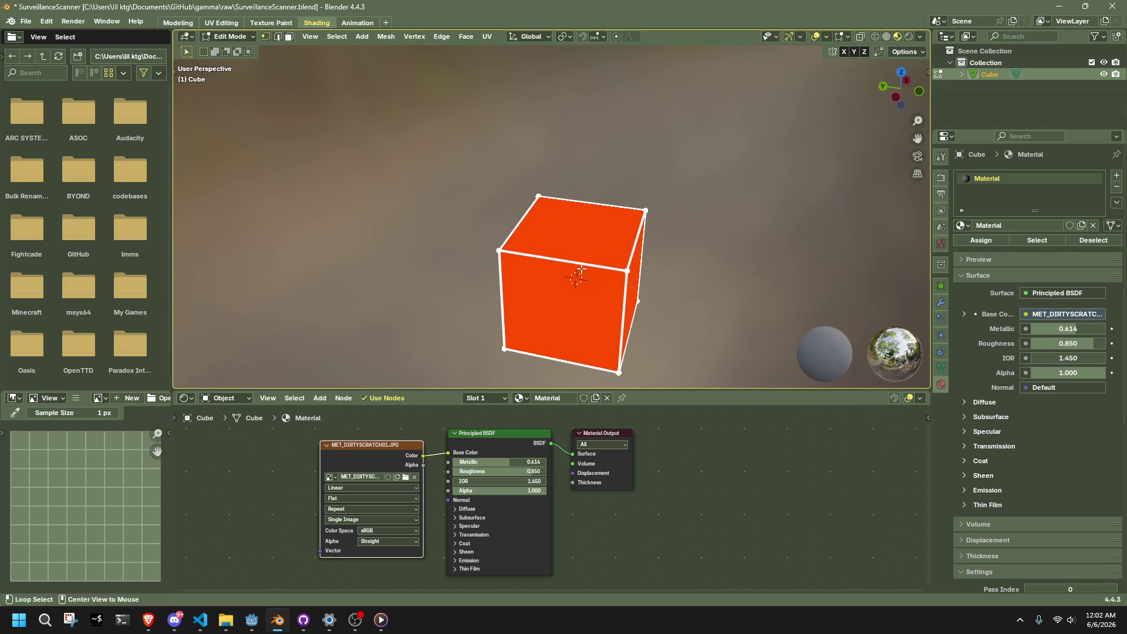
key("alt+n")
mouse_move(574, 369)
left_click(686, 377)
key("Tab")
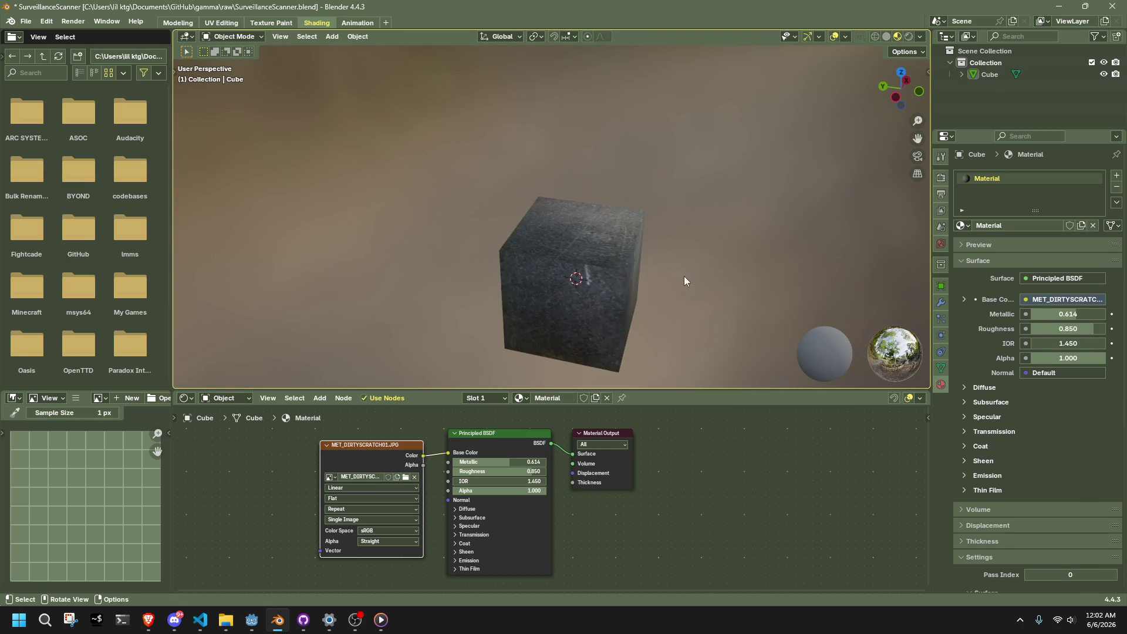
mouse_move(685, 276)
middle_mouse_down()
mouse_move(604, 284)
mouse_move(478, 258)
mouse_move(401, 180)
mouse_move(287, 186)
mouse_move(461, 264)
middle_mouse_up()
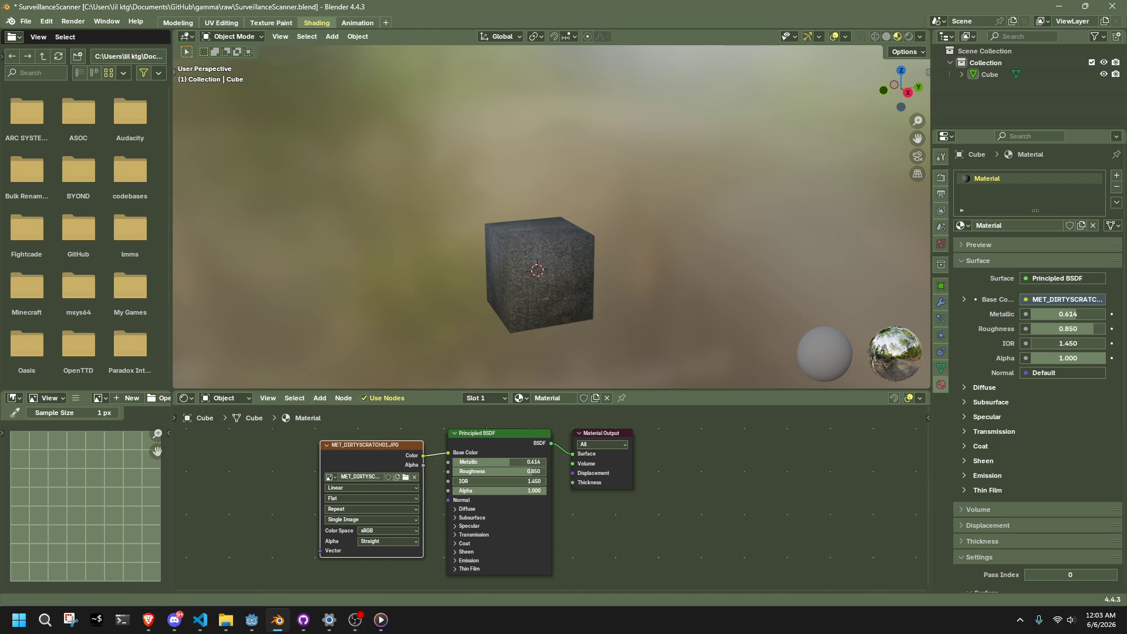
key("alt+Tab")
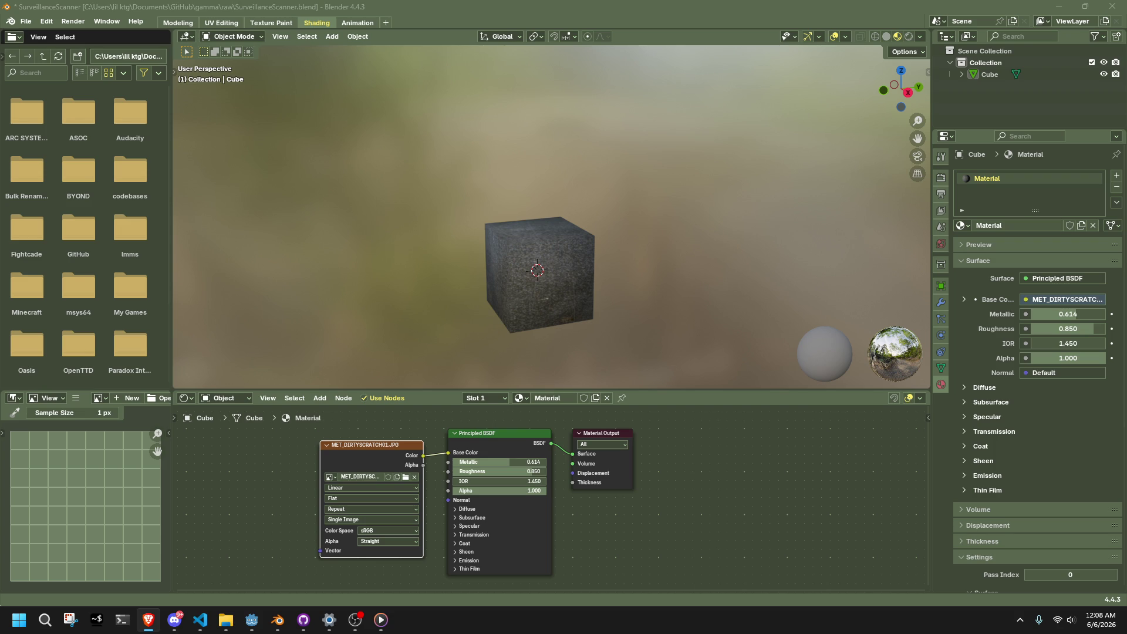
- Return to Blender and orbit around the textured cube
left_click(672, 351)
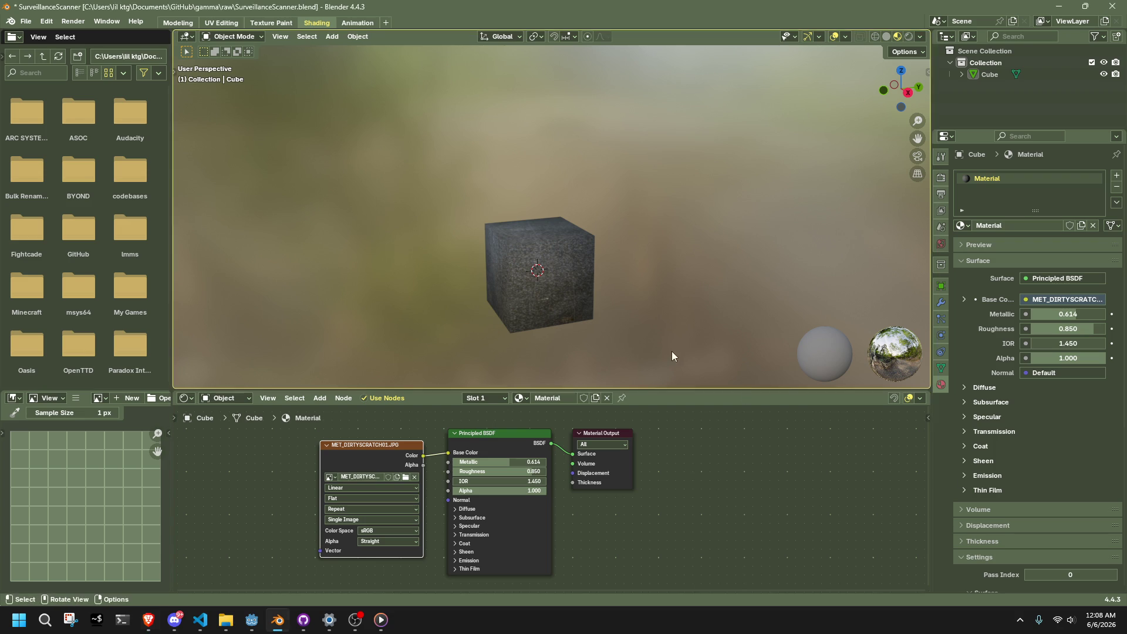
mouse_move(679, 331)
middle_mouse_down()
mouse_move(579, 310)
mouse_move(757, 327)
mouse_move(663, 329)
mouse_move(618, 314)
middle_mouse_up()
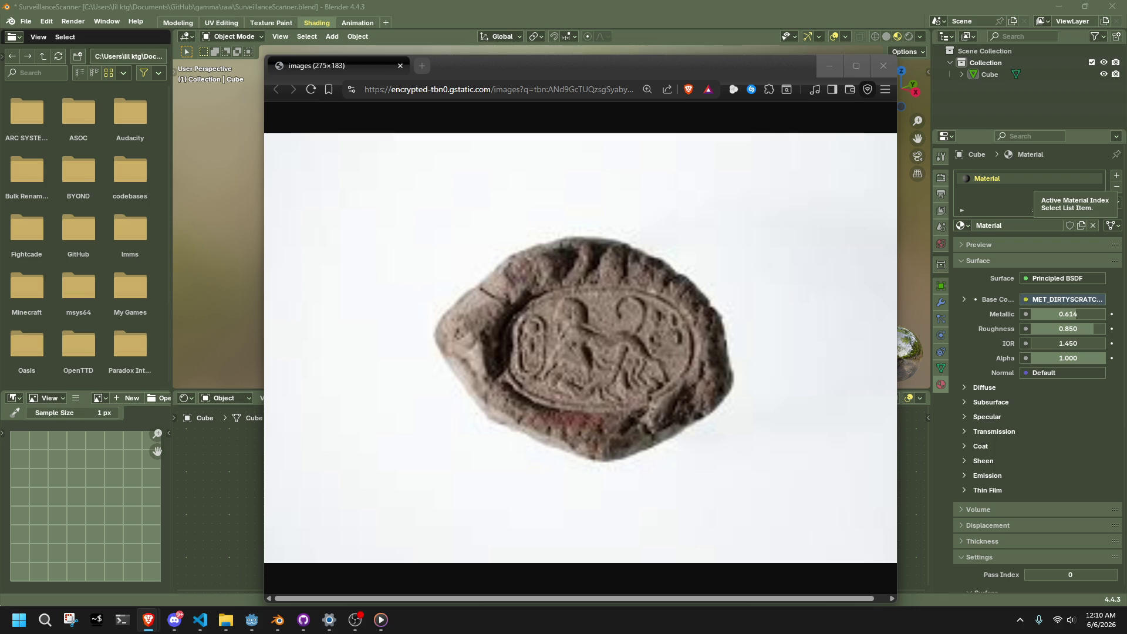
- Close the clay reference photo, inspect the cube from below, and save SurveillanceScanner.blend
left_click(890, 66)
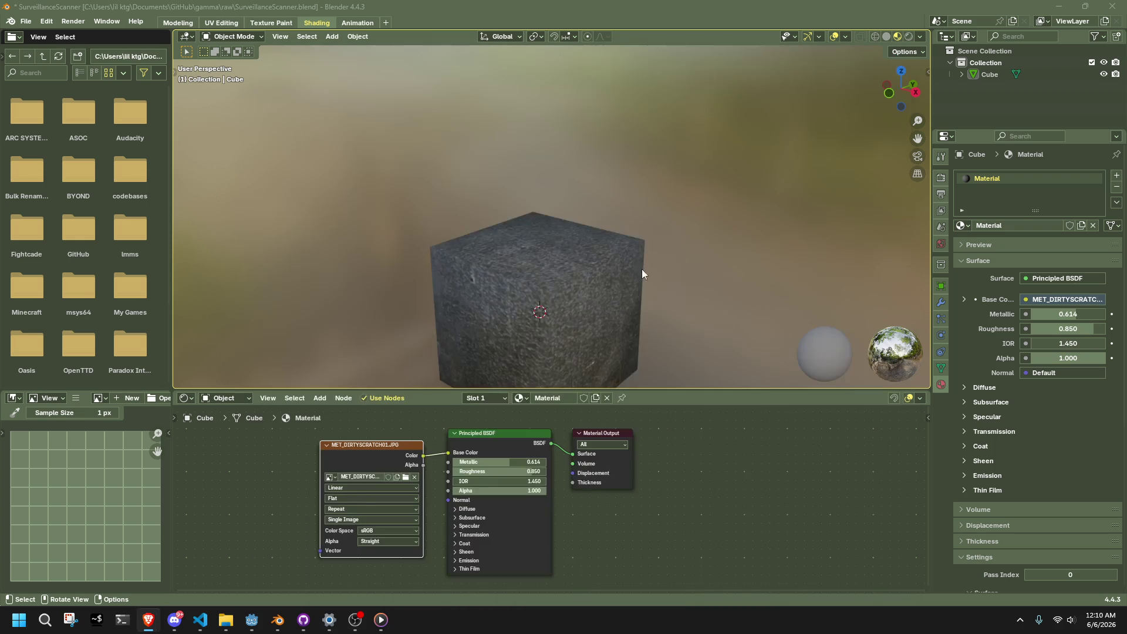
left_click(596, 283)
mouse_move(670, 236)
middle_mouse_down()
mouse_move(407, 216)
mouse_move(466, 169)
mouse_move(692, 171)
middle_mouse_up()
left_click(314, 87)
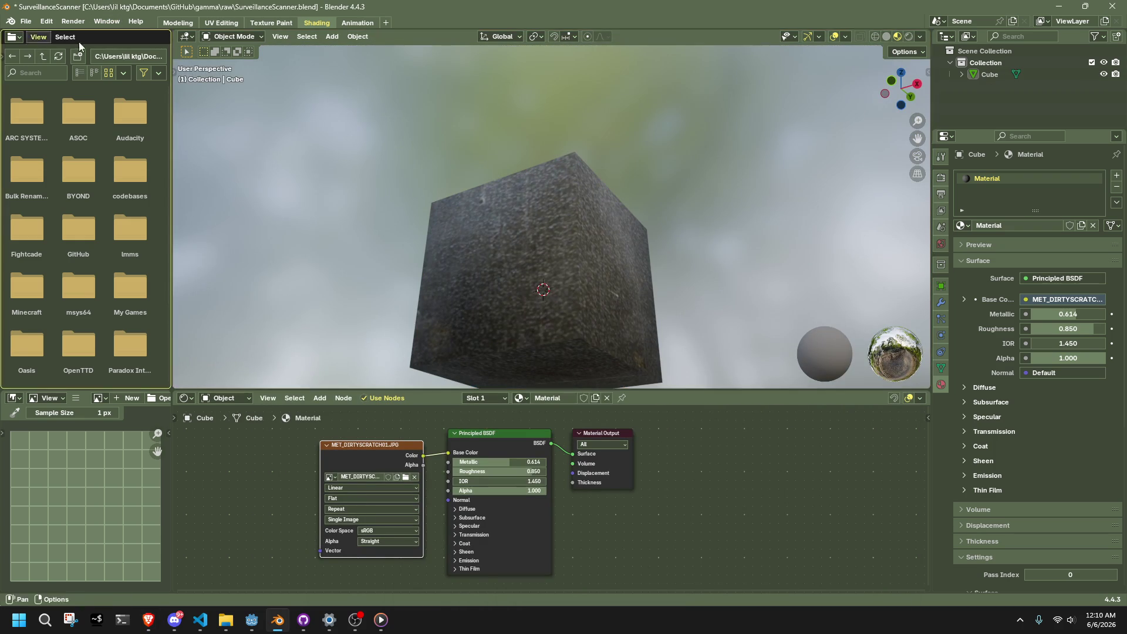
key("ctrl+s")
- Launch a second Blender instance from Windows search
left_click(45, 620)
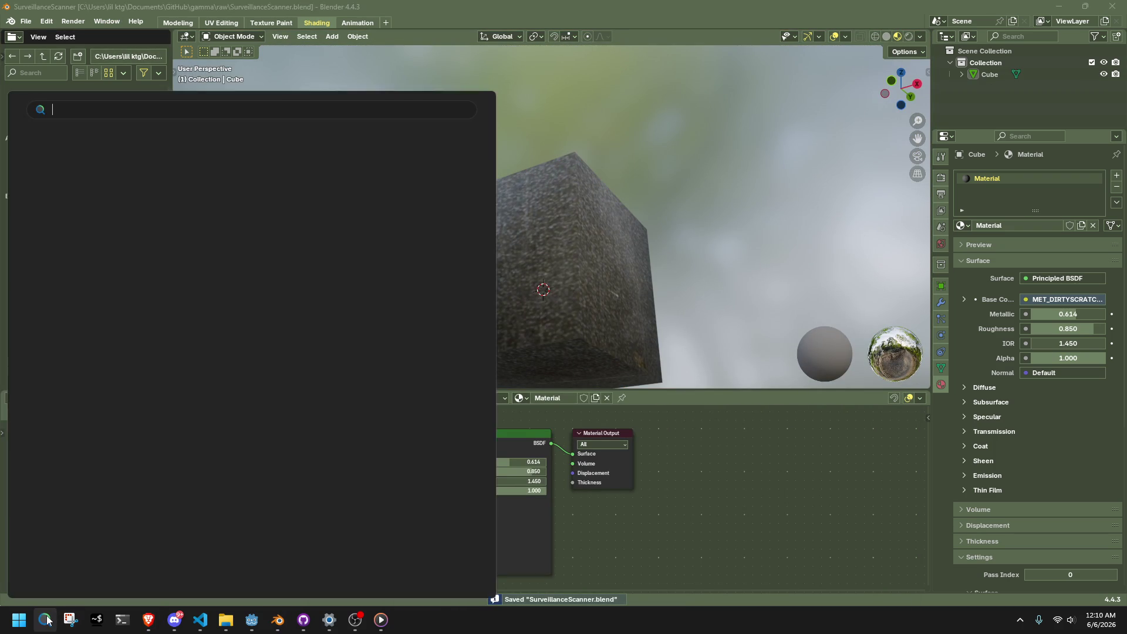
type("blender 4.4")
left_click(47, 621)
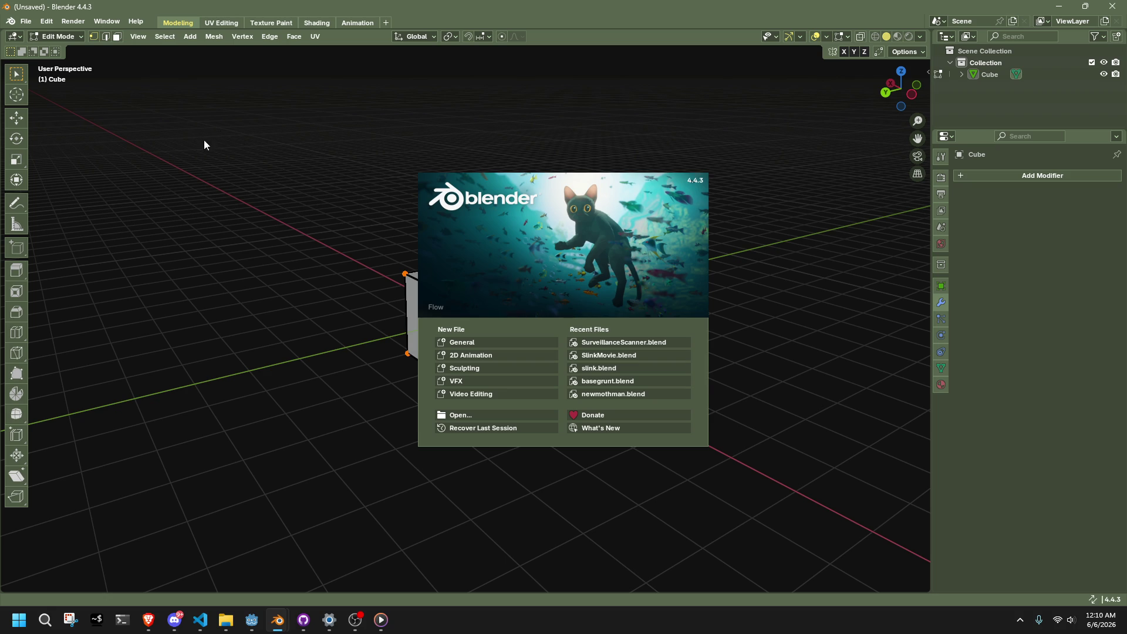
left_click(204, 141)
- Open oilcandle.blend from recent files, copy the Lamp object, and return to SurveillanceScanner
left_click(26, 21)
mouse_move(89, 63)
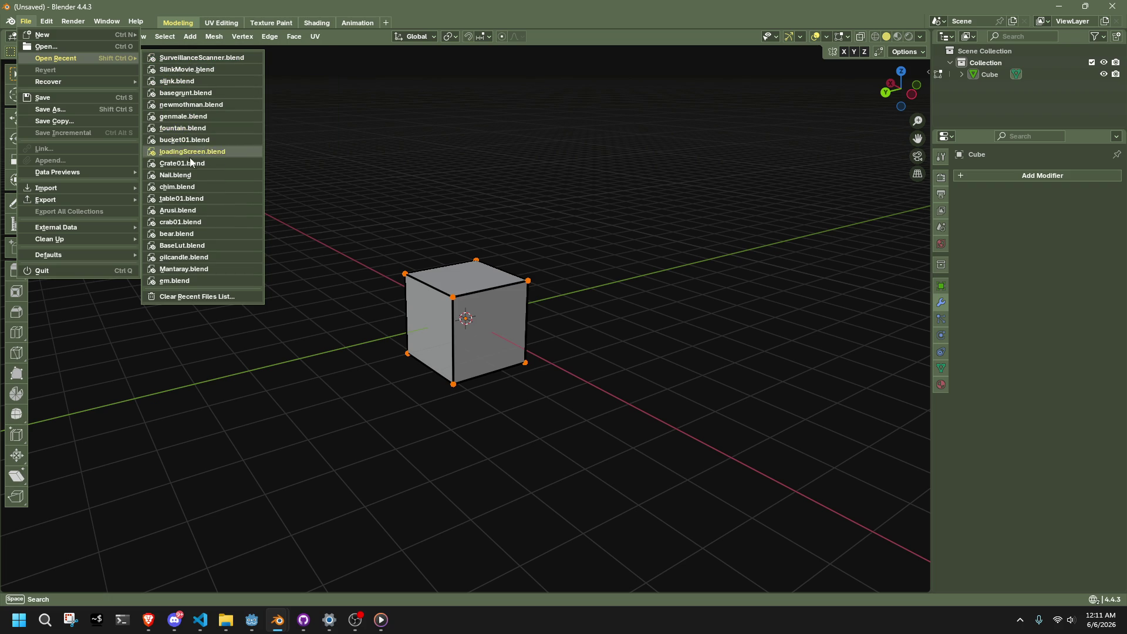
left_click(191, 259)
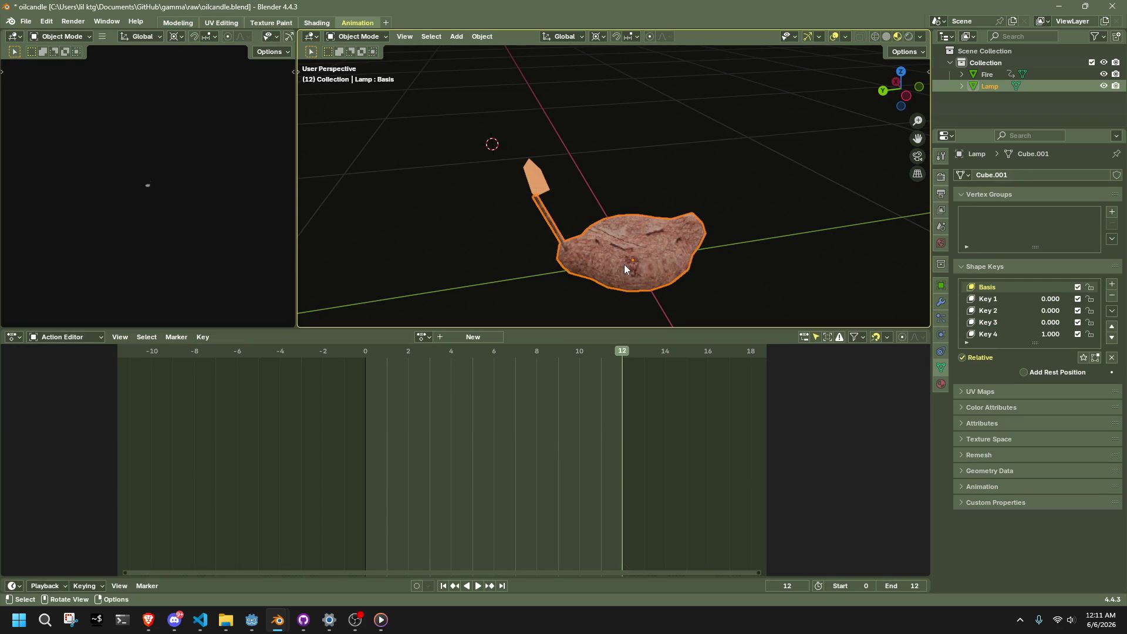
middle_click_drag(625, 268, 531, 223)
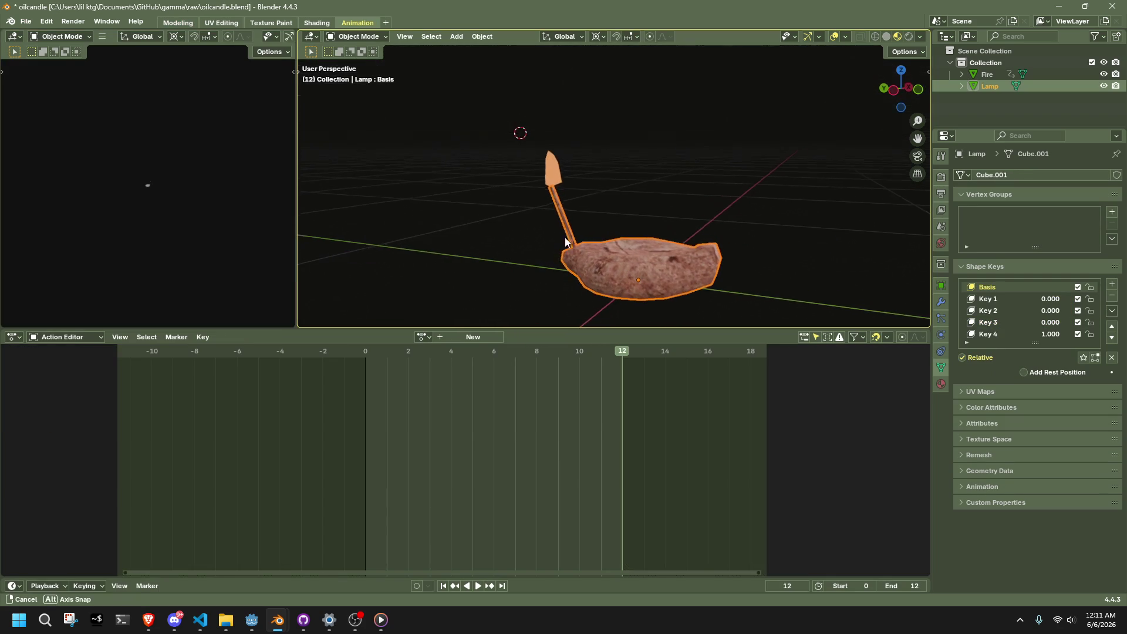
key("ctrl+c")
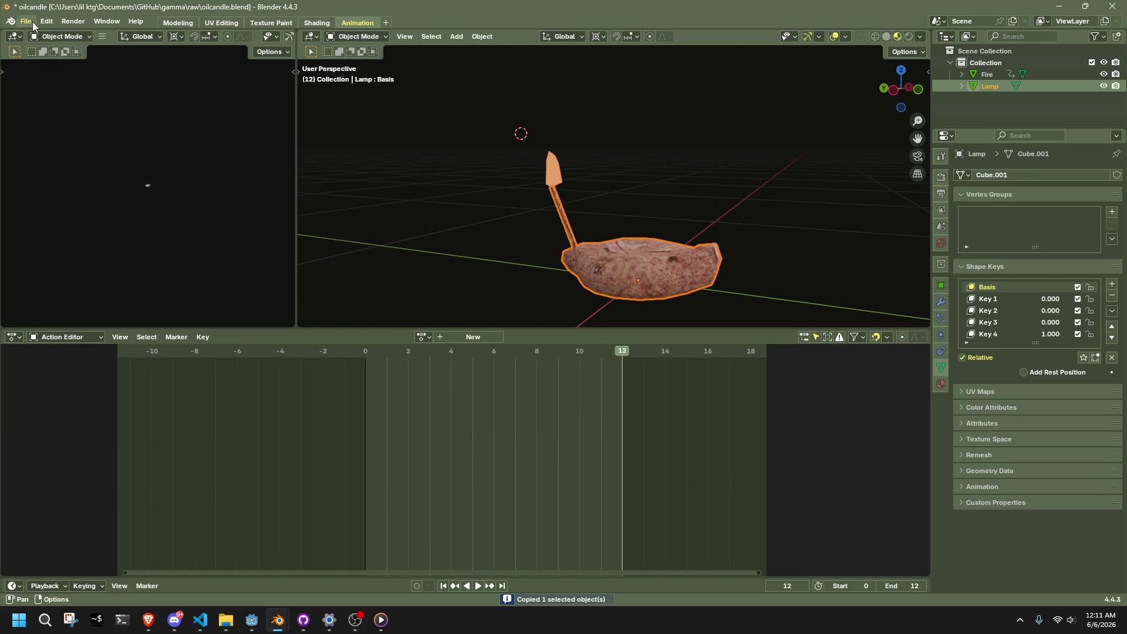
mouse_move(278, 620)
left_click(241, 577)
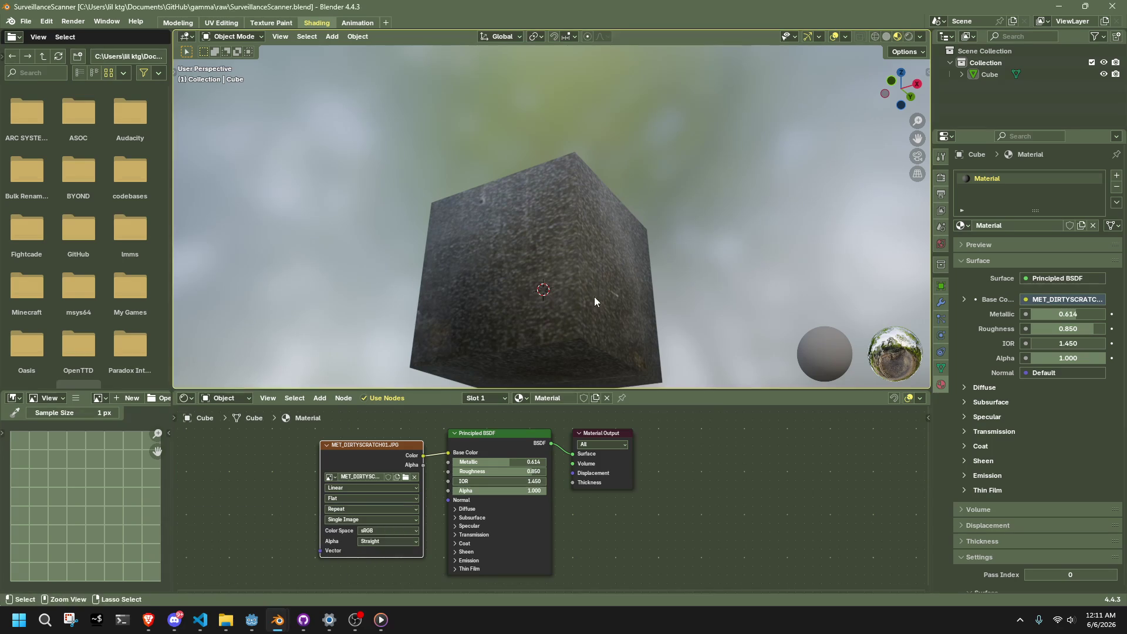
- Paste the copied lamp into the scene and scale it up
key("ctrl+v")
mouse_move(594, 297)
middle_mouse_down()
mouse_move(656, 254)
mouse_move(549, 296)
middle_mouse_up()
scroll(575, 279, "up", 4)
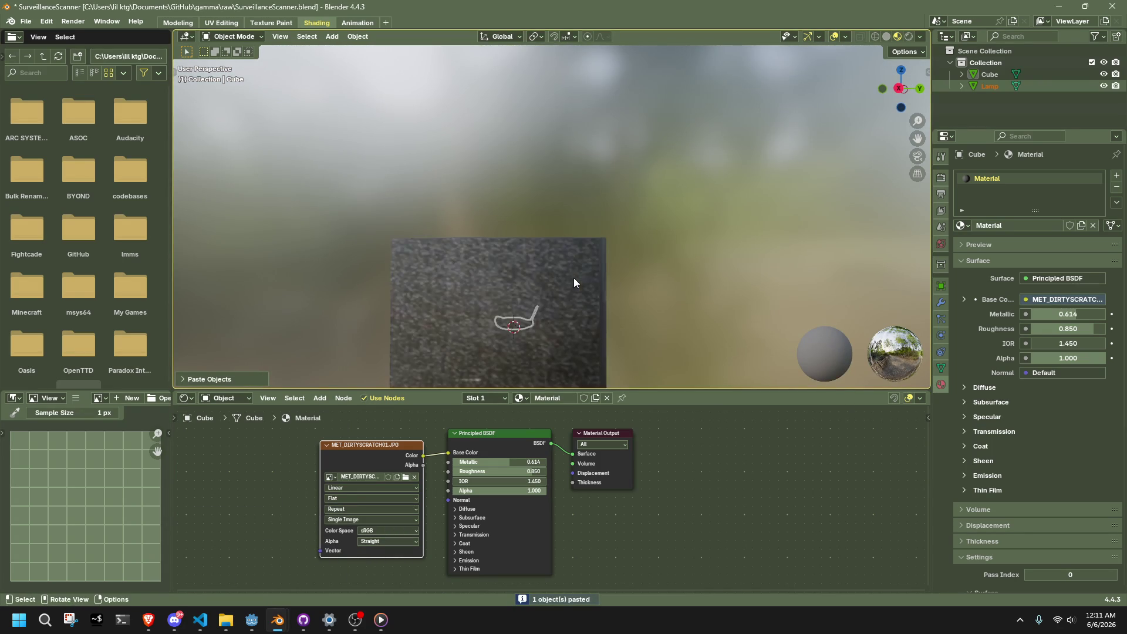
key("s")
left_click(716, 295)
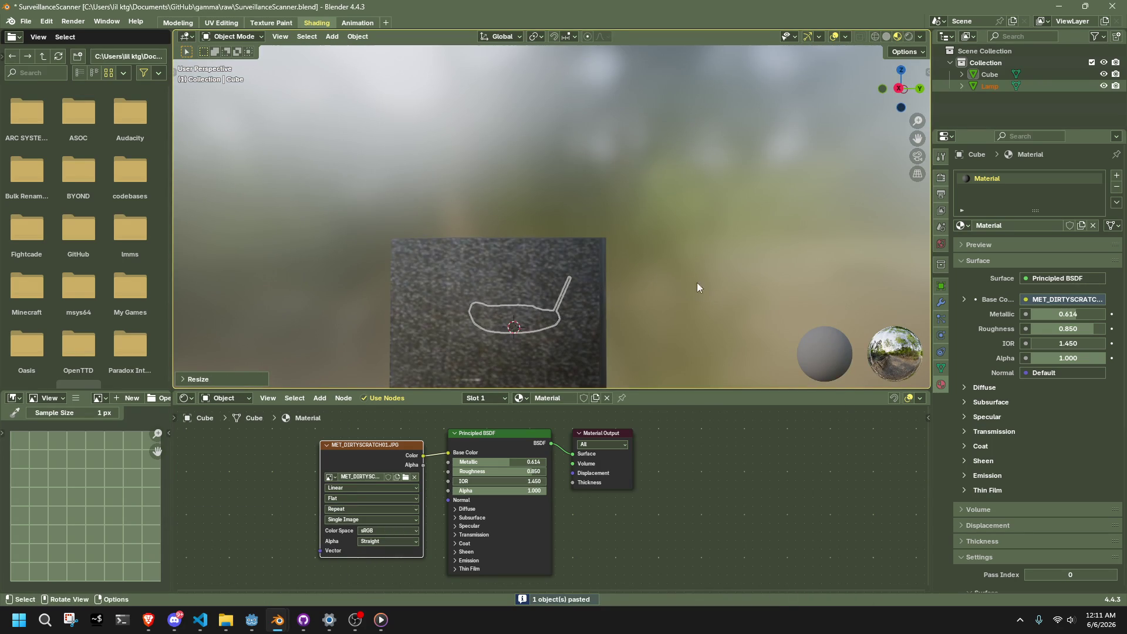
- Delete the textured cube
left_click(547, 239)
mouse_move(603, 244)
middle_mouse_down()
mouse_move(661, 279)
mouse_move(480, 299)
mouse_move(440, 284)
middle_mouse_up()
key("Delete")
- Delete the lamp's connected pole vertices in Edit Mode
left_click(572, 302)
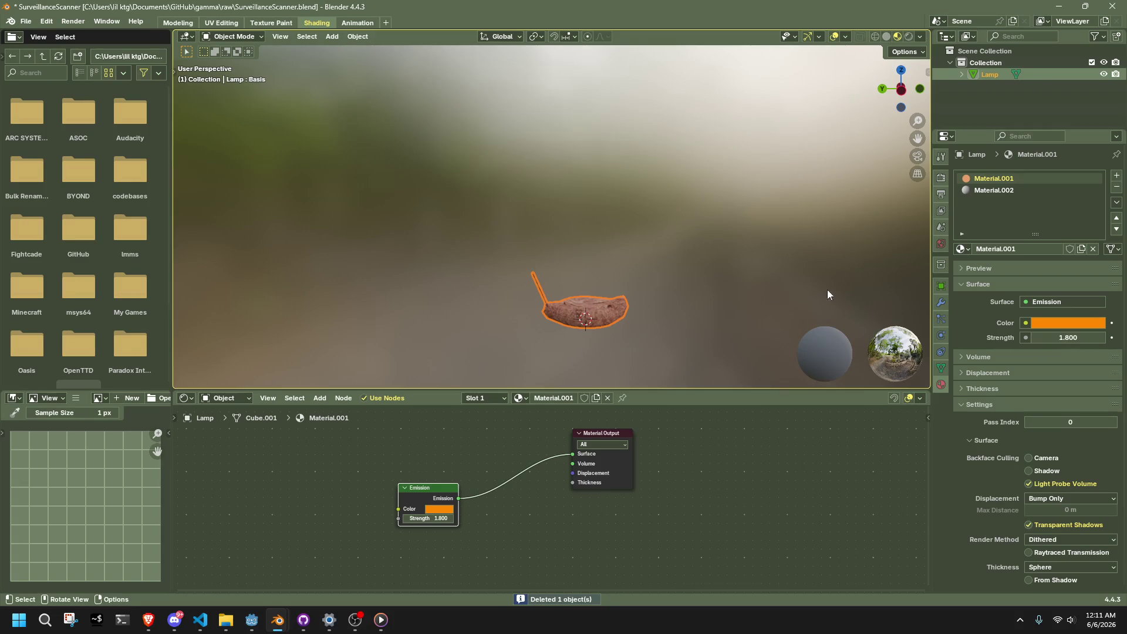
left_click(1077, 189)
key("KP_Decimal")
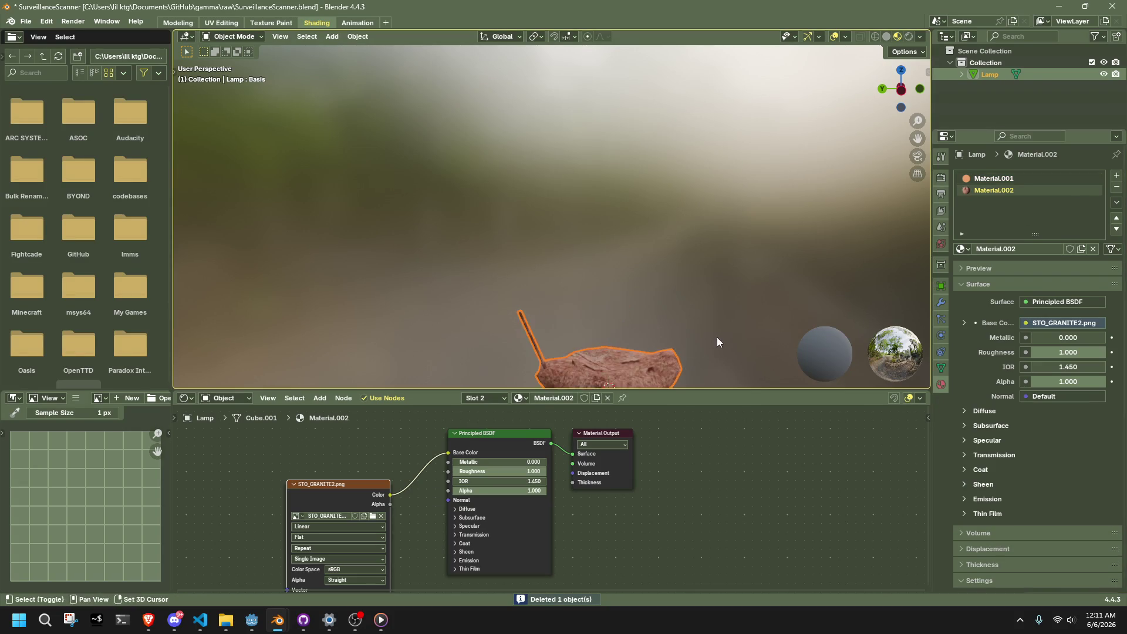
key("Tab")
scroll(587, 248, "up", 3)
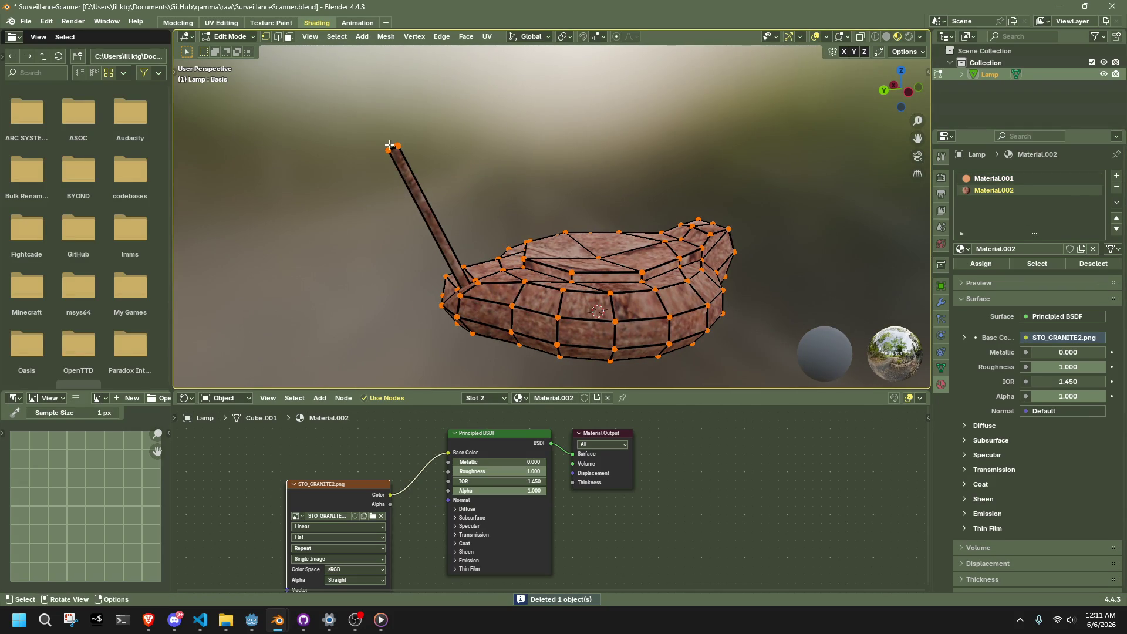
left_click(389, 145, "shift")
key("ctrl+l")
key("x")
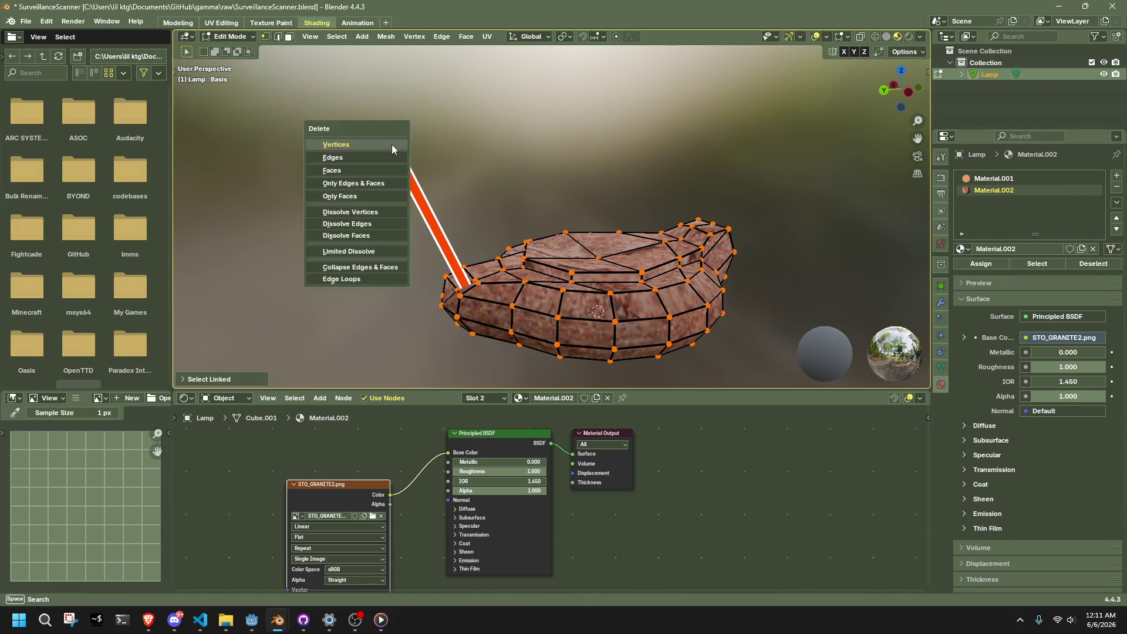
left_click(393, 145)
- Check the remaining lamp mesh in see-through view and return to Object Mode
key("Tab")
key("Tab")
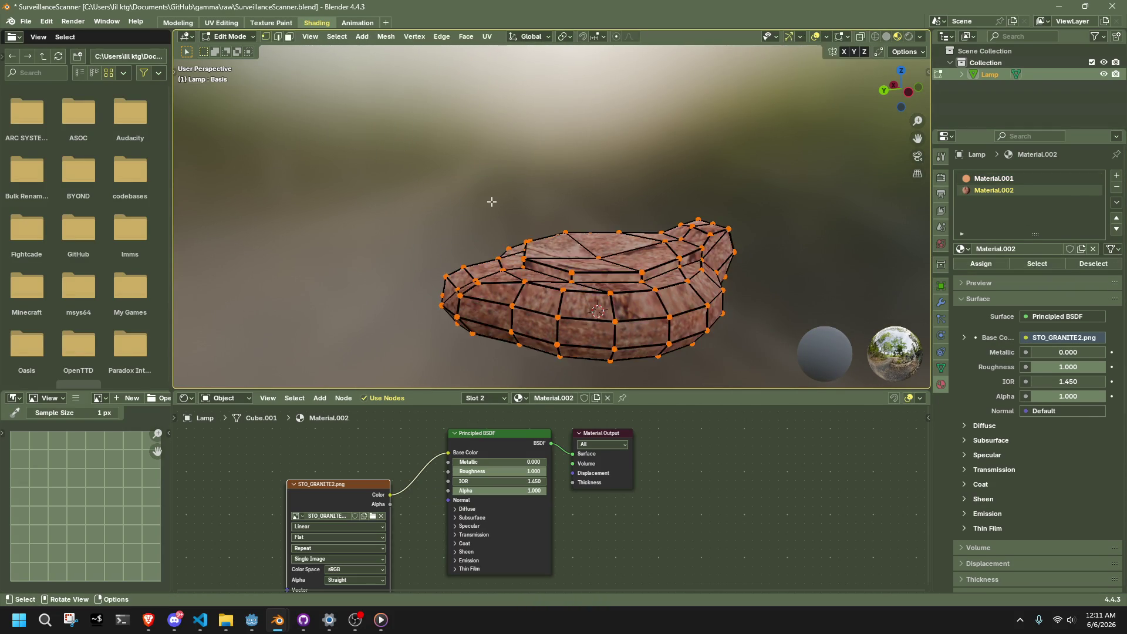
key("a")
key("alt+z")
left_click(515, 282)
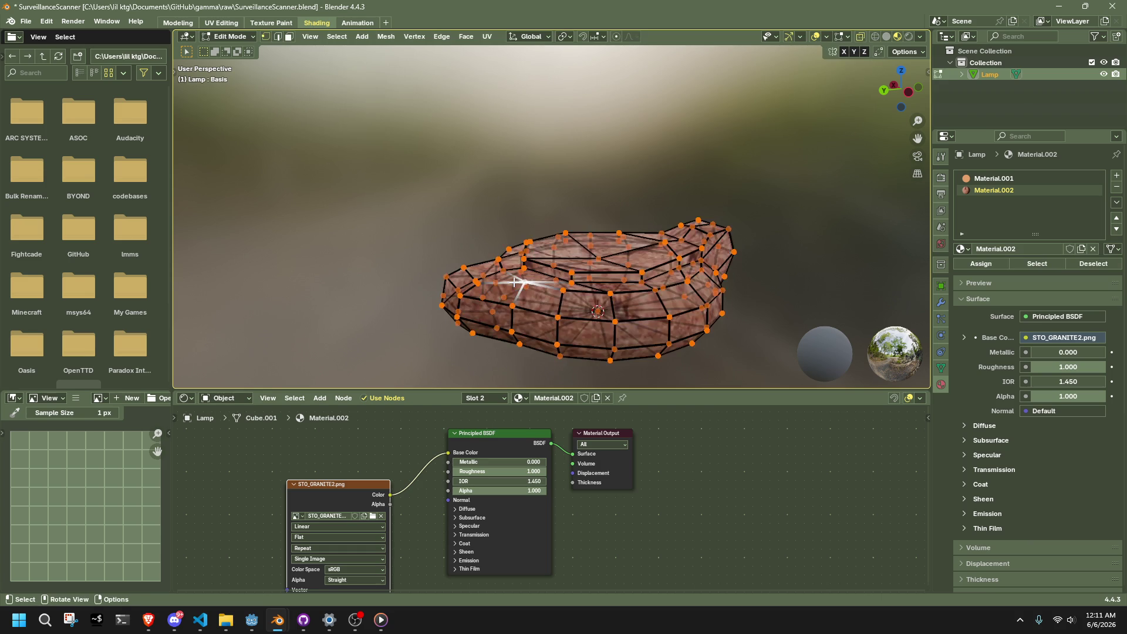
key("ctrl+l")
key("Tab")
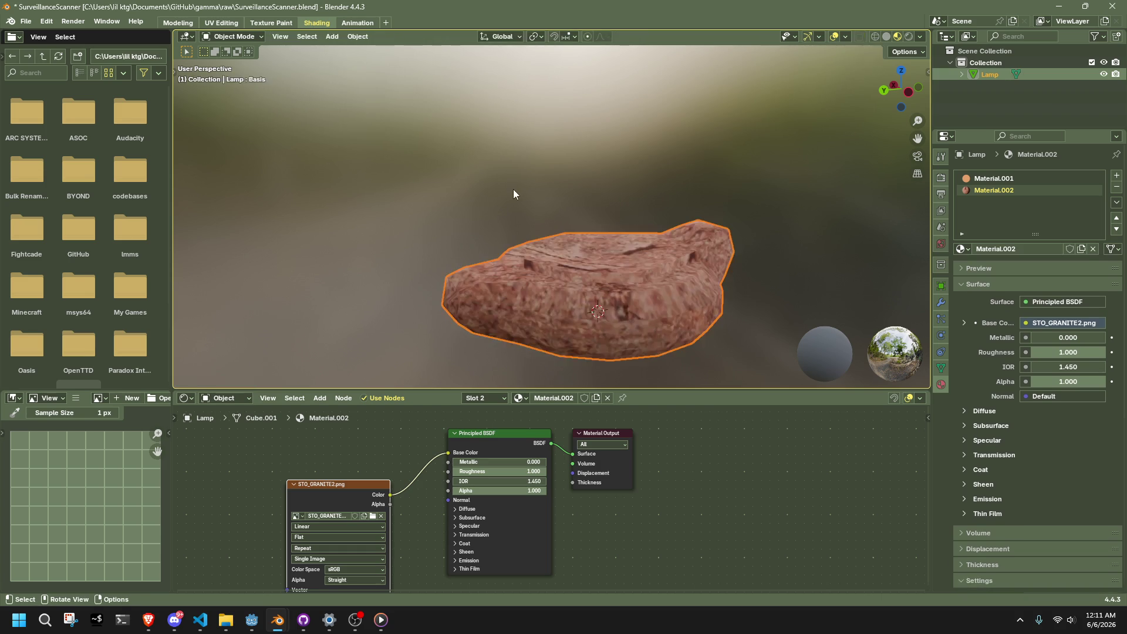
left_click(513, 189)
mouse_move(513, 189)
middle_mouse_down()
mouse_move(567, 266)
mouse_move(707, 235)
mouse_move(577, 317)
middle_mouse_up()
- Frame the lamp body and enter Edit Mode close to its top
left_click(577, 317)
key("Tab")
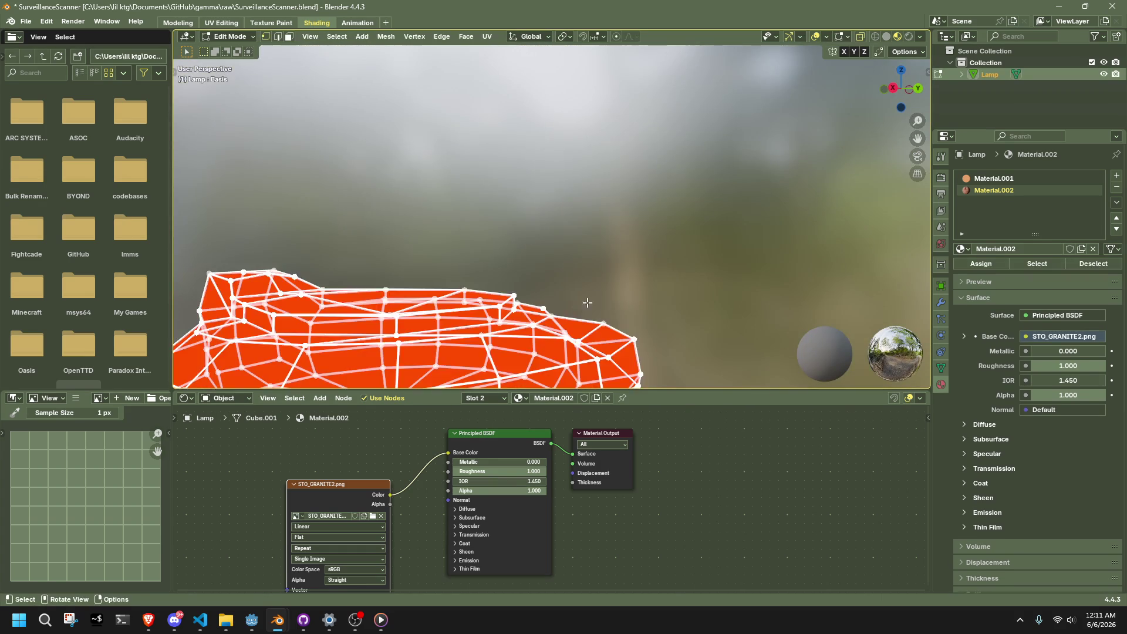
key("KP_Decimal")
key("alt+a")
key("Tab")
scroll(699, 274, "up", 3)
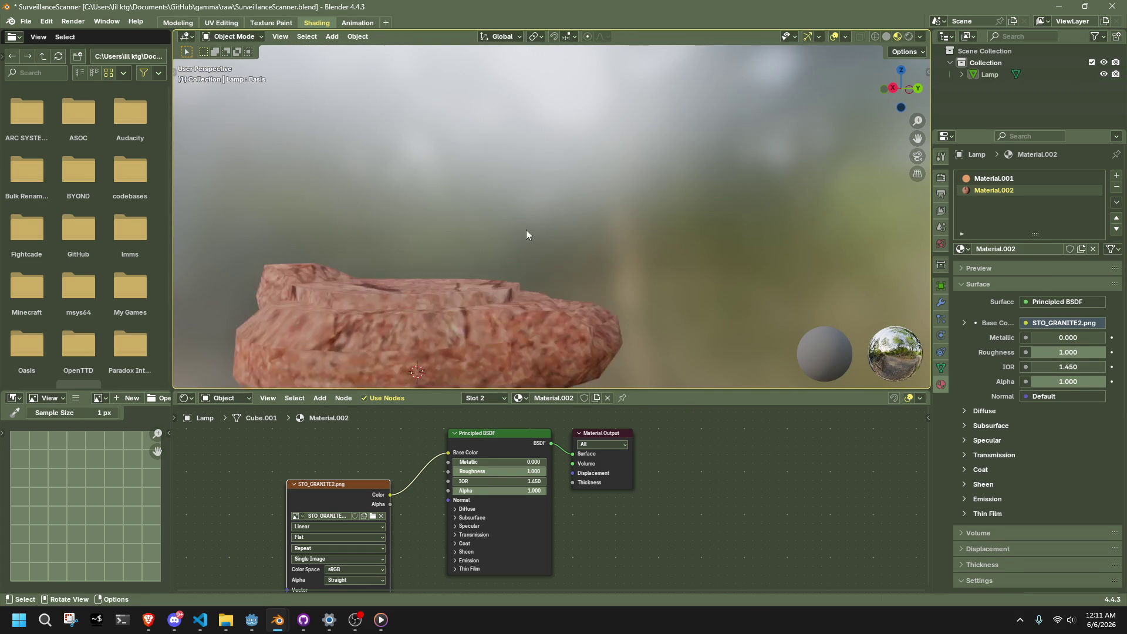
mouse_move(528, 243)
middle_mouse_down()
mouse_move(442, 310)
mouse_move(567, 253)
middle_mouse_up()
key("Tab")
- Inset the lamp's top faces and extrude them down into a sunken recess
left_click(442, 310)
key("i")
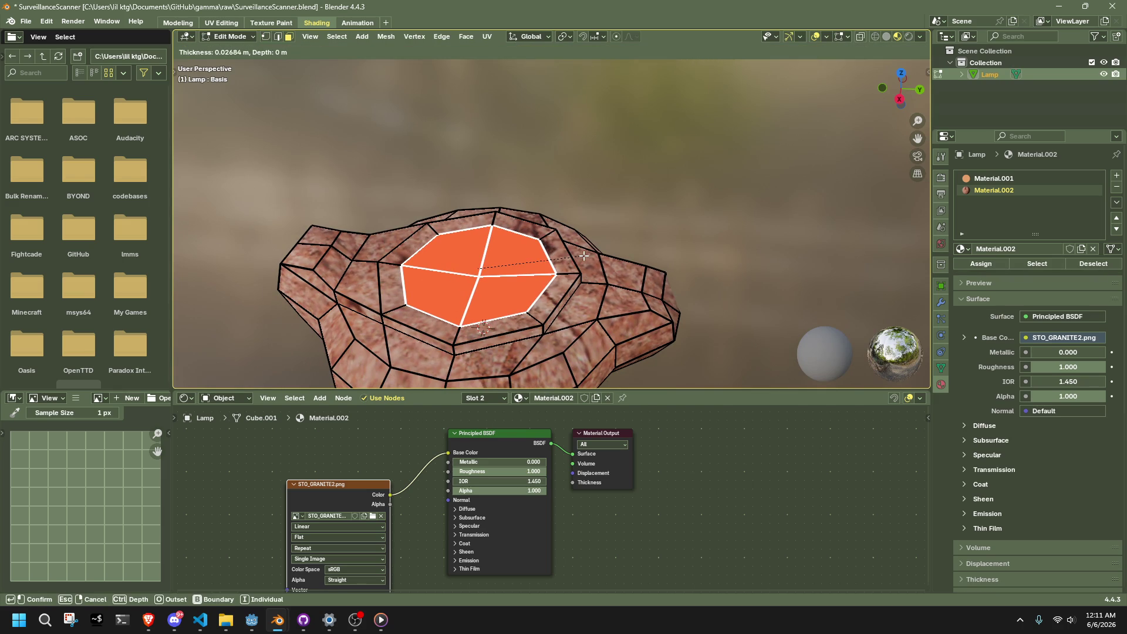
left_click(584, 256)
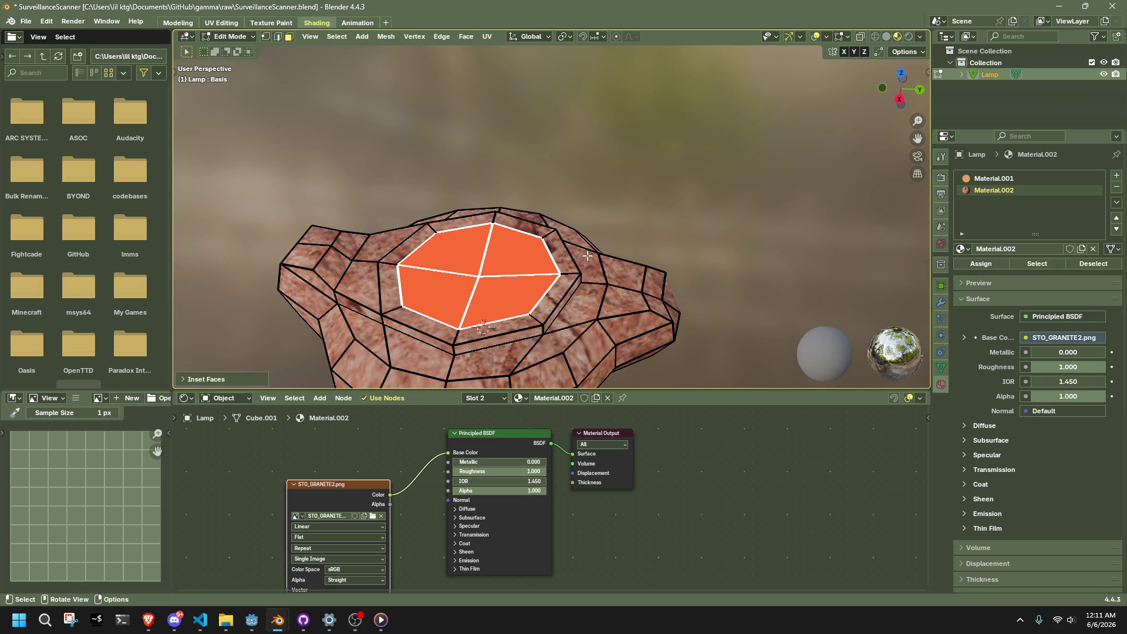
middle_click_drag(584, 255, 594, 228)
key("e")
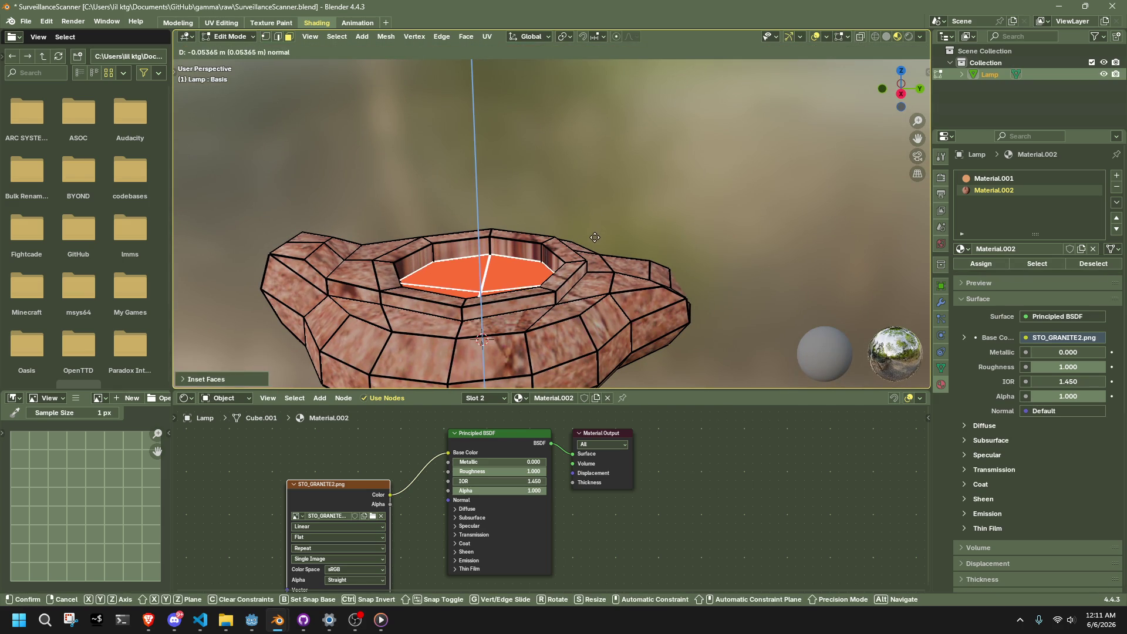
left_click(597, 238)
- Lower the recess floor's centre vertex straight down along Z
left_click(614, 212)
scroll(604, 218, "up", 3)
mouse_move(604, 219)
middle_mouse_down()
mouse_move(319, 206)
mouse_move(326, 220)
middle_mouse_up()
mouse_move(679, 235)
middle_mouse_down()
mouse_move(566, 267)
mouse_move(587, 276)
middle_mouse_up()
key("ctrl+z")
left_click(578, 311)
key("g")
key("z")
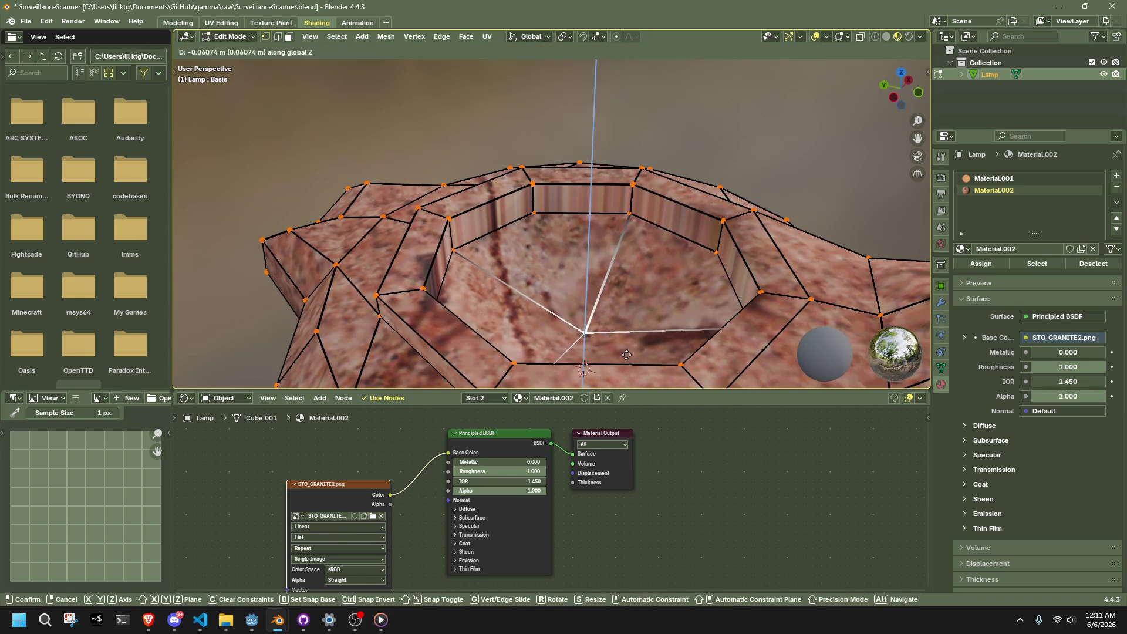
left_click(687, 141)
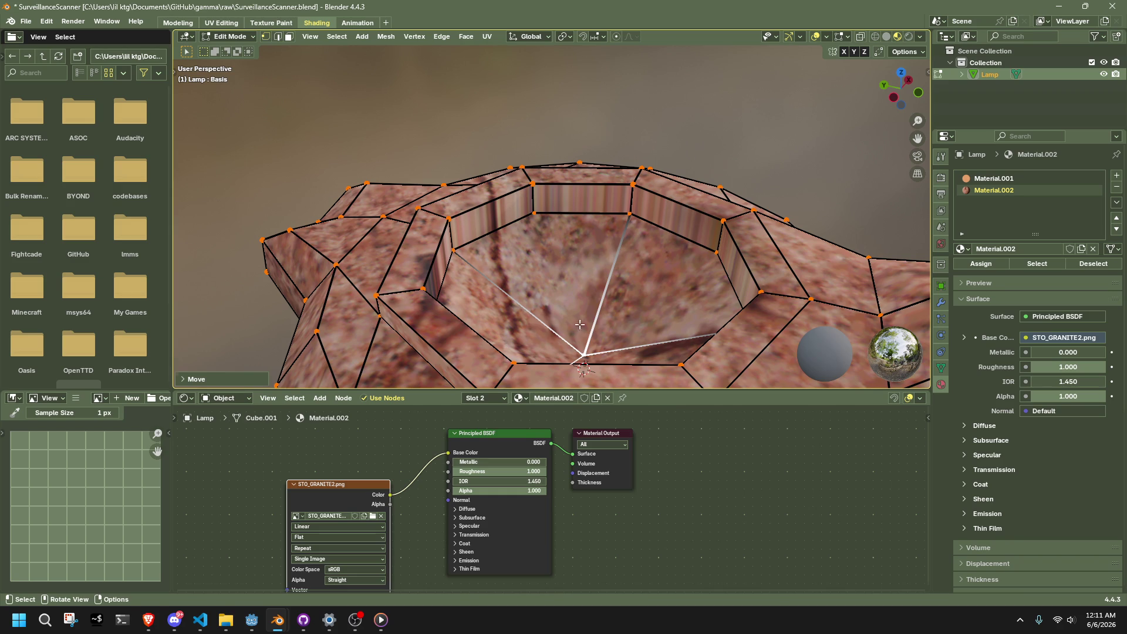
- Triangulate the recess floor faces
key("ctrl+KP_Add")
key("3")
right_click(575, 352)
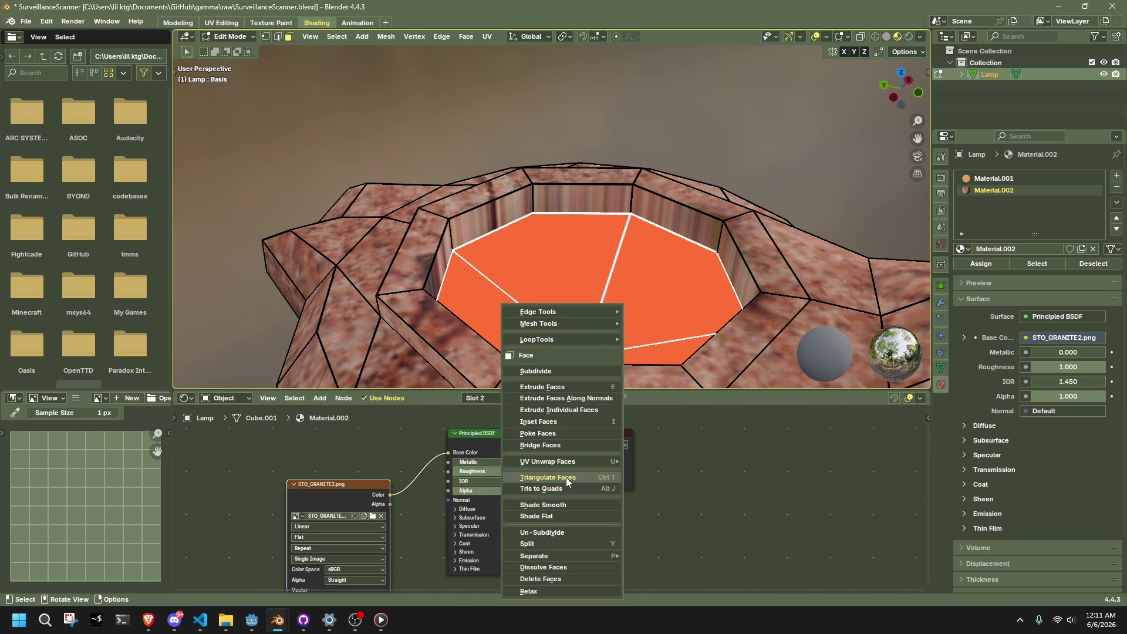
left_click(567, 482)
- Select the vertices at the lamp's right end
key("1")
mouse_move(792, 169)
middle_mouse_down()
mouse_move(796, 200)
mouse_move(664, 271)
mouse_move(646, 194)
middle_mouse_up()
left_click_drag(646, 194, 710, 294)
mouse_move(711, 293)
middle_mouse_down()
mouse_move(647, 258)
mouse_move(498, 259)
mouse_move(567, 265)
mouse_move(783, 178)
middle_mouse_up()
right_click(498, 259)
left_click(498, 258)
- Pull the lamp's end out along Y into a spout and flare its tip
left_click(882, 89)
key("g")
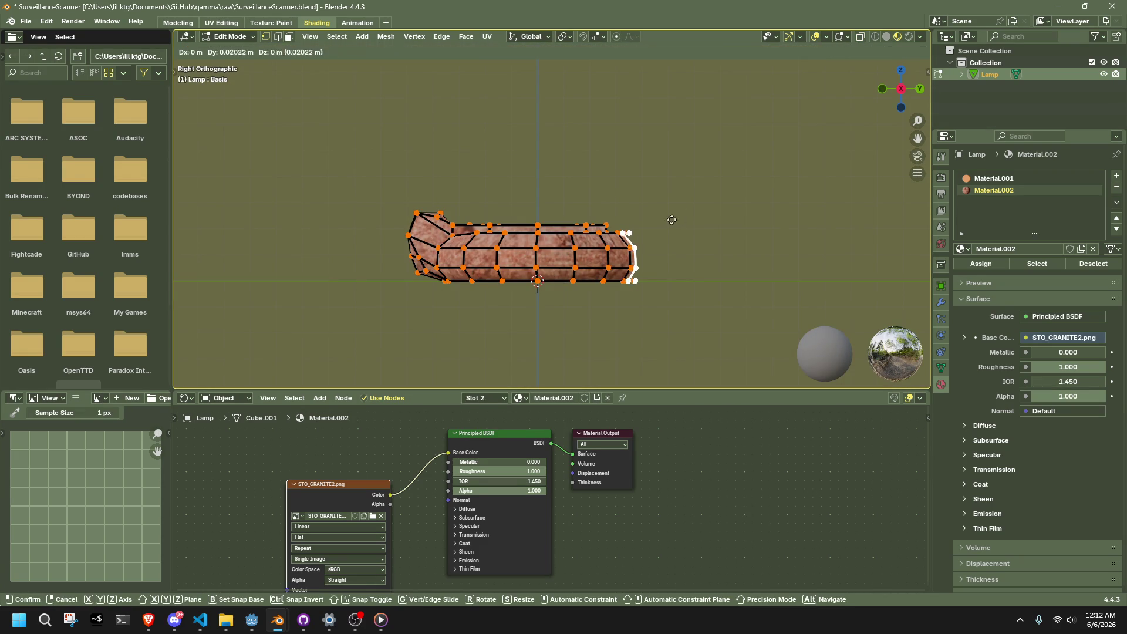
key("y")
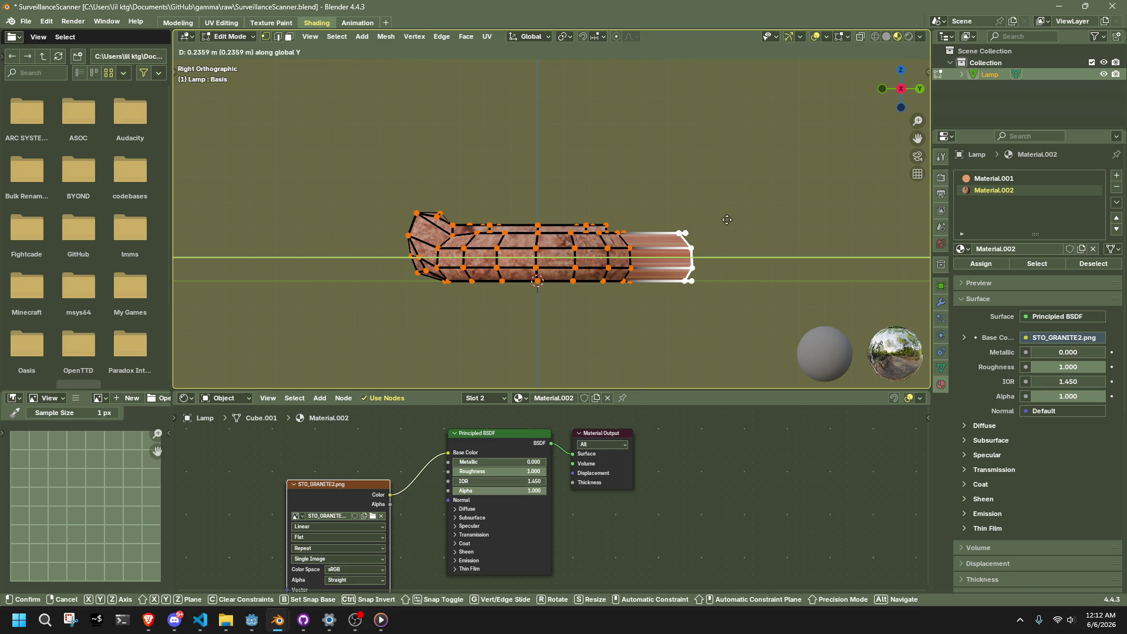
left_click(727, 220)
key("shift+s")
key("s")
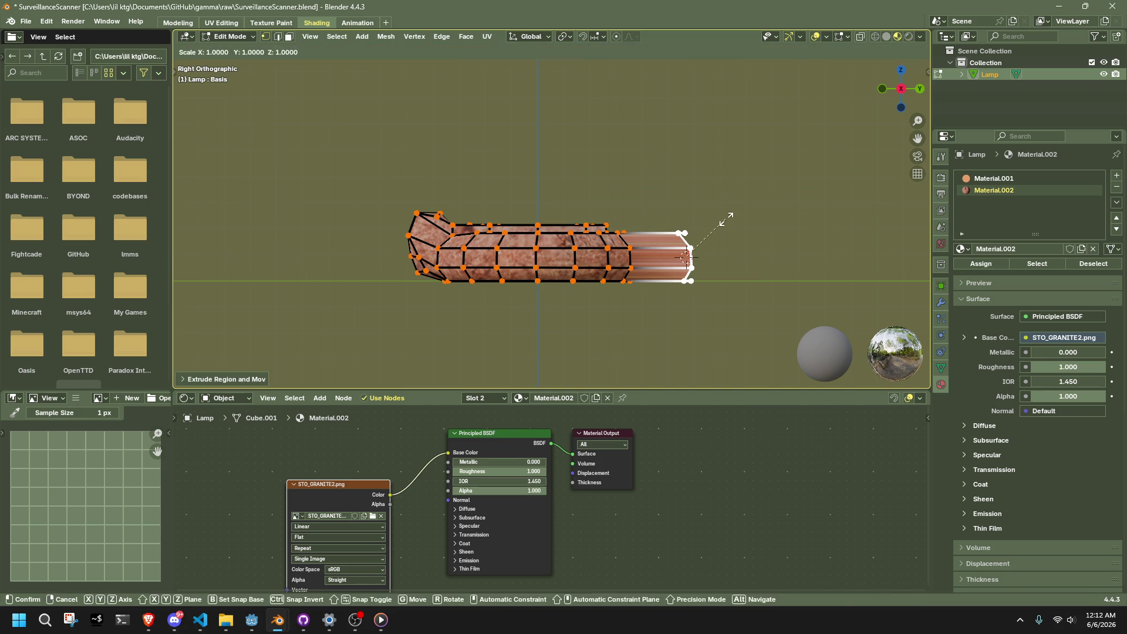
left_click(727, 220)
- Re-enter Edit Mode on the lamp in right side view and switch to the Modeling workspace
mouse_move(727, 219)
middle_mouse_down()
mouse_move(660, 299)
mouse_move(611, 305)
mouse_move(712, 309)
mouse_move(748, 290)
mouse_move(716, 269)
mouse_move(758, 245)
mouse_move(784, 199)
mouse_move(706, 246)
middle_mouse_up()
key("Tab")
left_click(767, 276)
key("Tab")
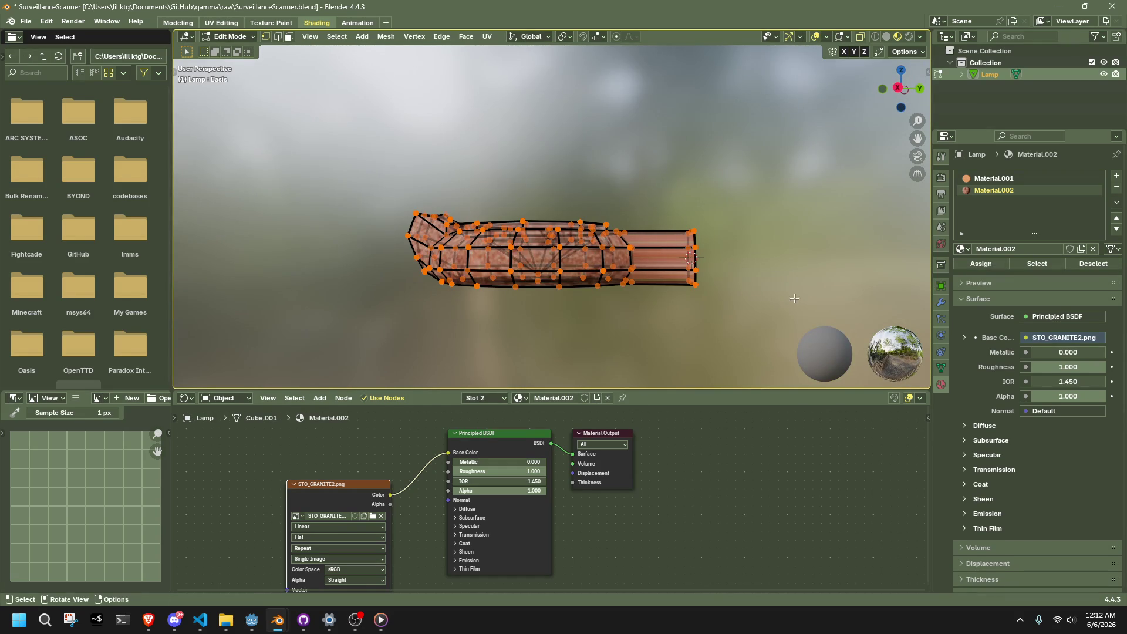
middle_click_drag(794, 299, 759, 279, "shift")
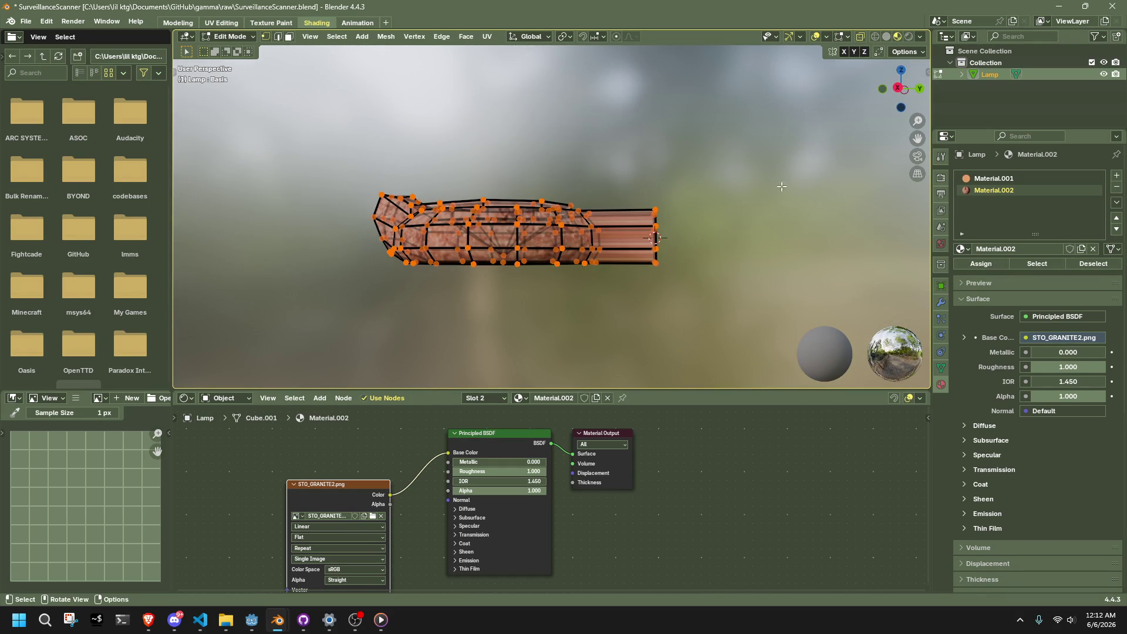
left_click(899, 88)
scroll(704, 269, "up", 3)
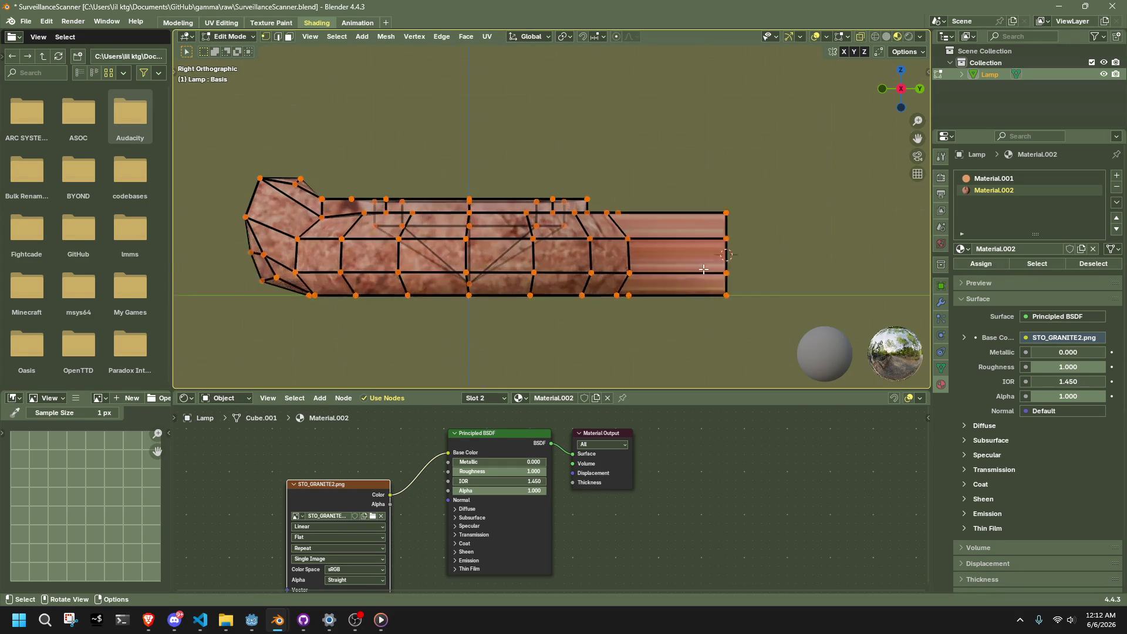
scroll(704, 269, "up", 1)
middle_click_drag(704, 269, 617, 249, "shift")
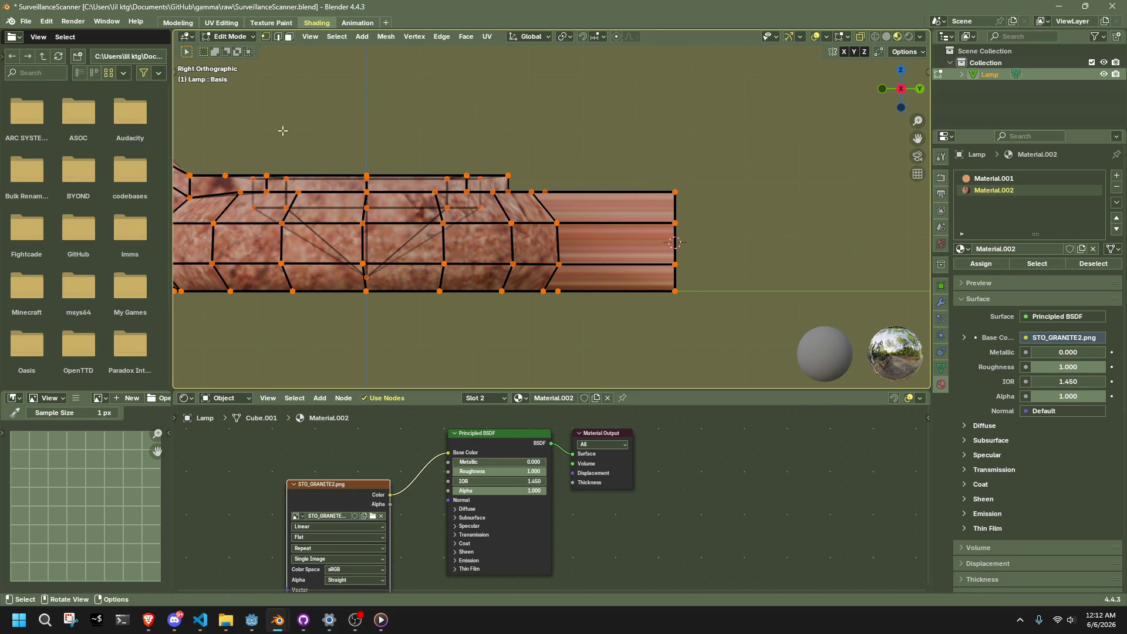
left_click(177, 22)
- Try a loop cut across the spout in material preview, then undo it
scroll(476, 370, "up", 10)
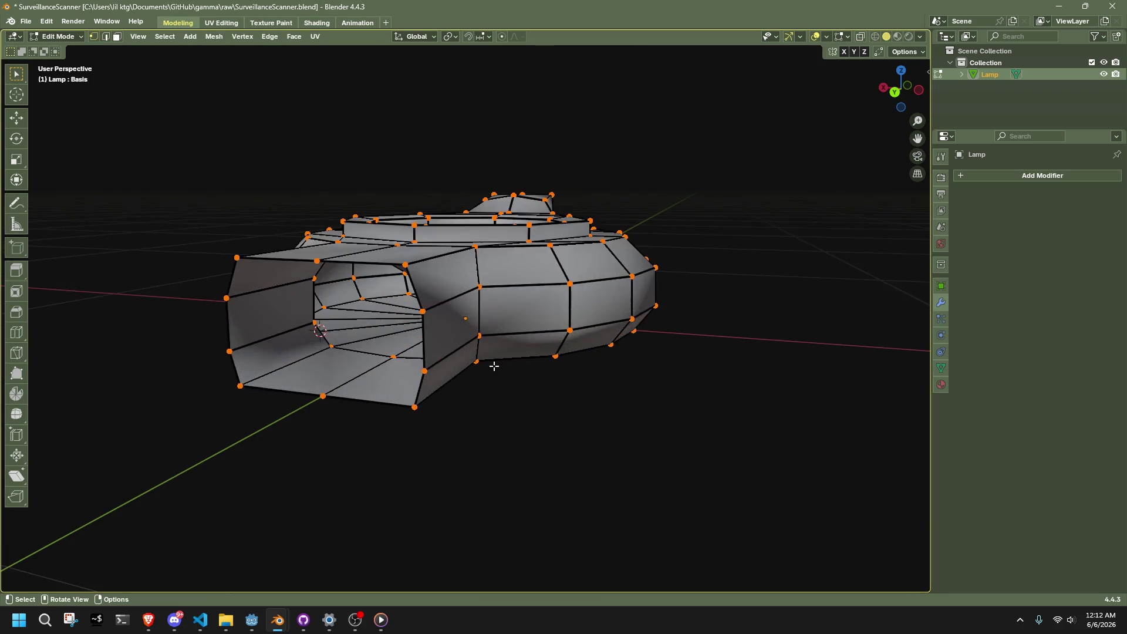
middle_click_drag(494, 366, 833, 276)
left_click(897, 37)
left_click(897, 91)
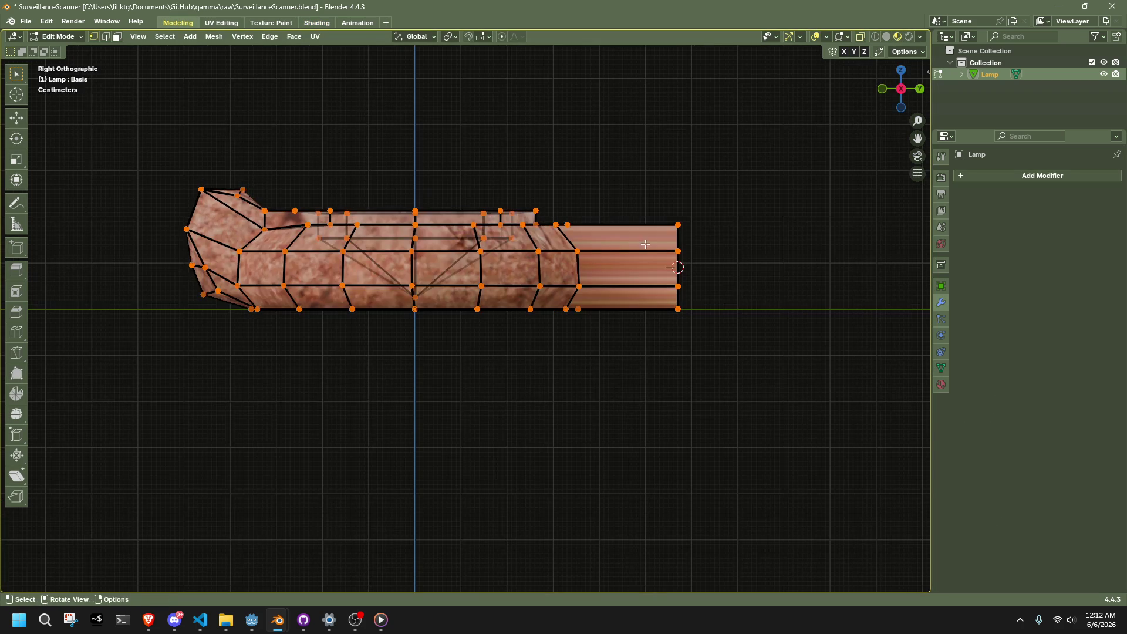
left_click(16, 333)
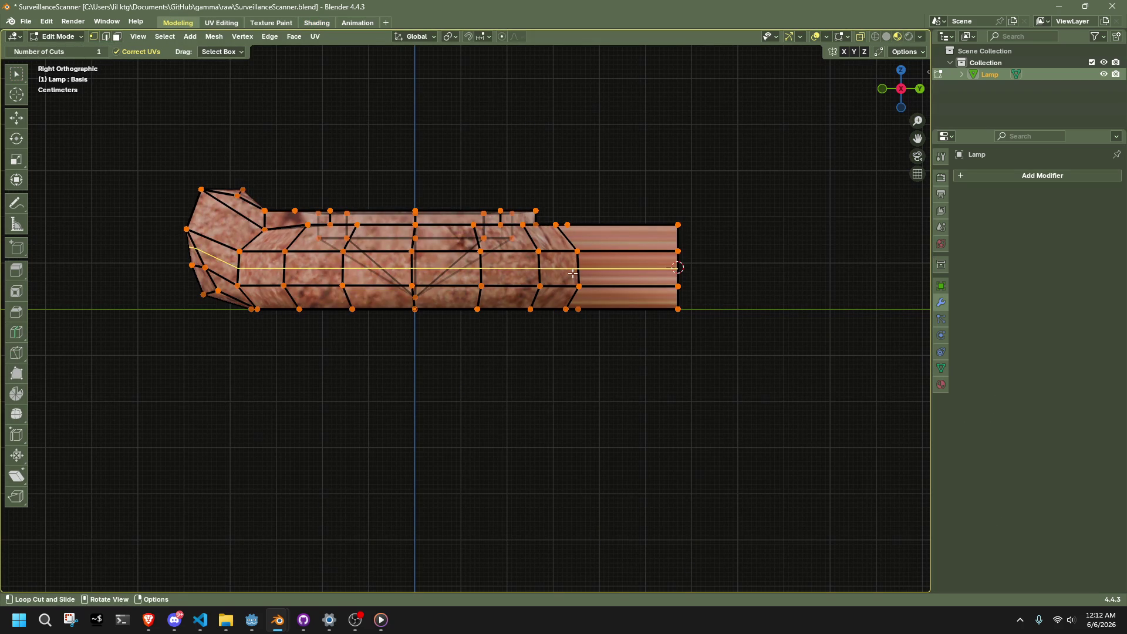
left_click(618, 253)
left_click(61, 584)
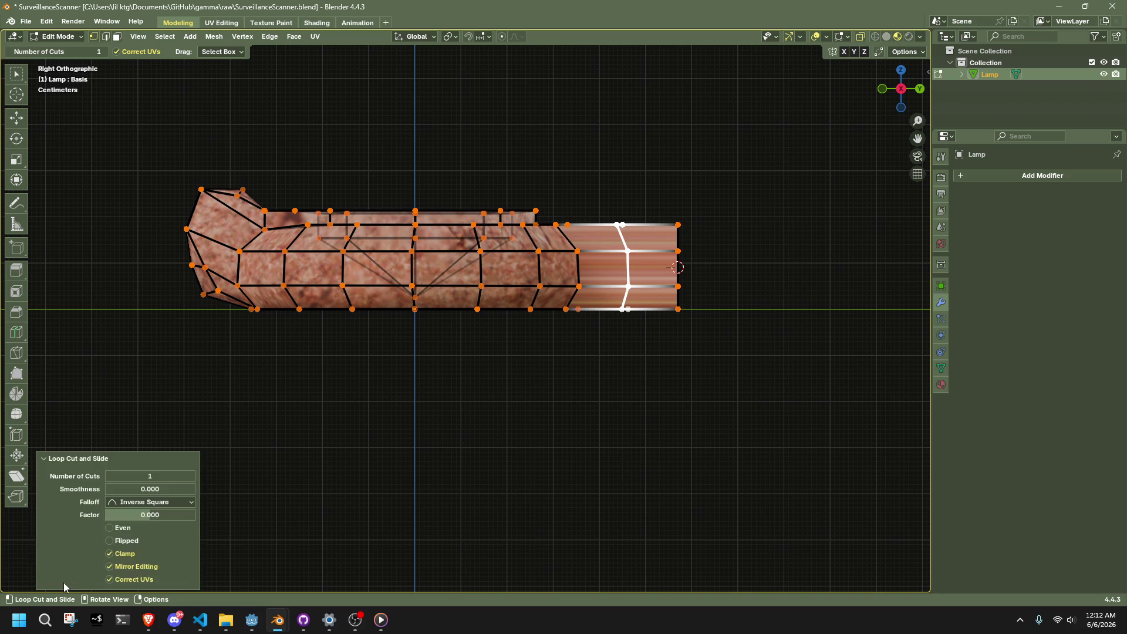
mouse_move(150, 515)
left_mouse_down()
mouse_move(110, 515)
mouse_move(162, 514)
left_mouse_up()
key("ctrl+z")
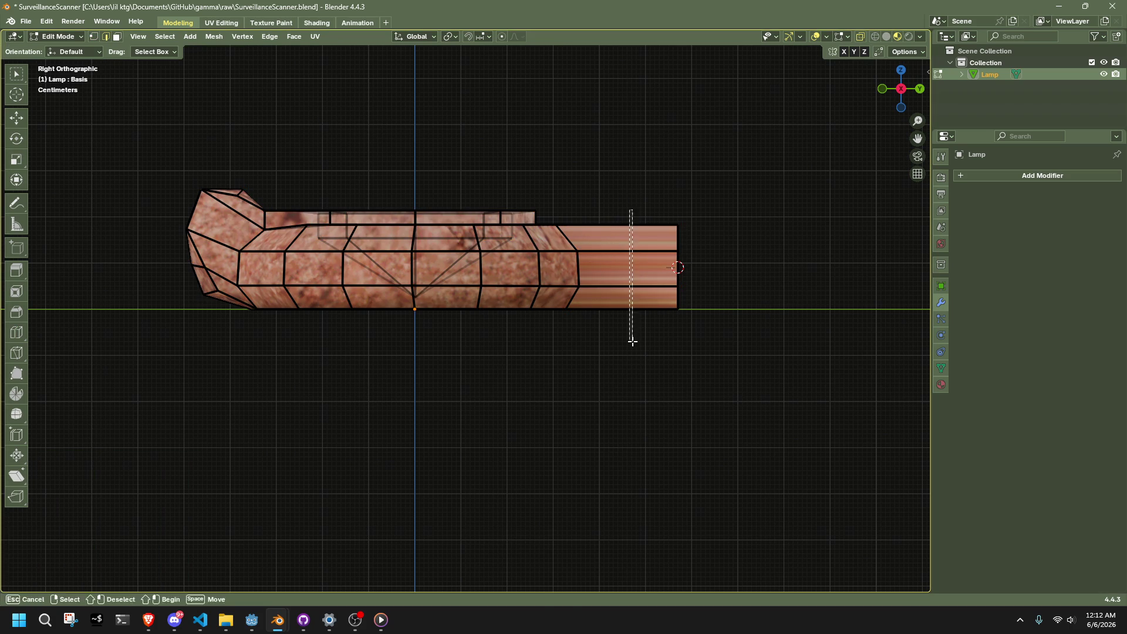
- Subdivide the spout edge ring with adjusted smoothness and an outward push along normals
left_click(631, 310, "ctrl+alt")
right_click(623, 245)
left_click(622, 240)
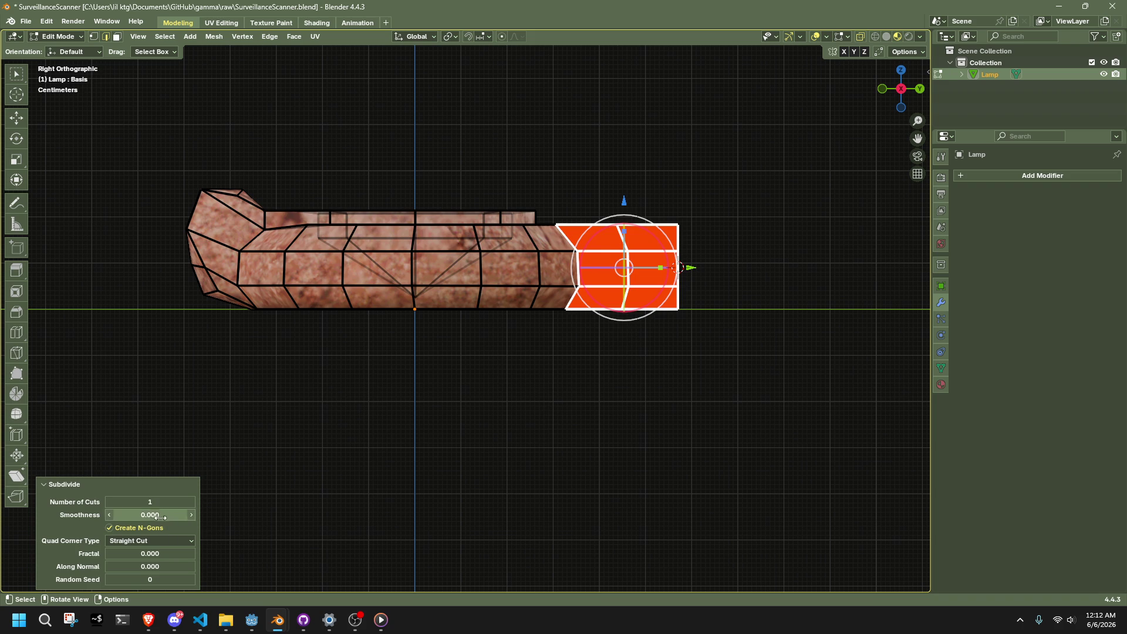
mouse_move(150, 515)
left_mouse_down()
mouse_move(176, 514)
mouse_move(144, 515)
left_mouse_up()
left_click_drag(150, 566, 176, 566)
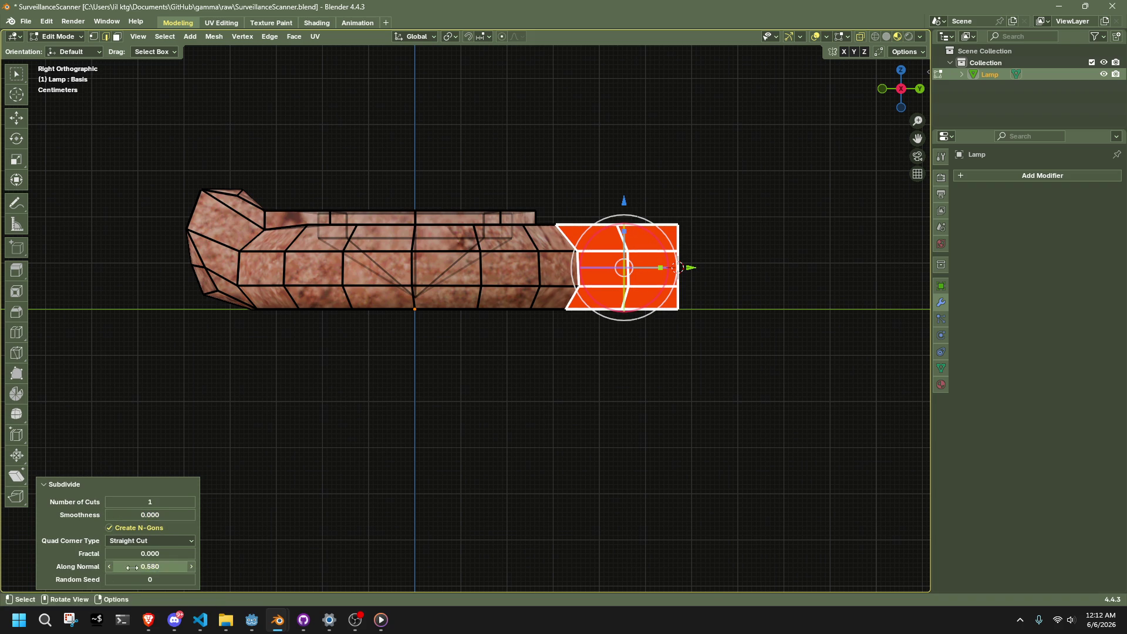
left_click(421, 457)
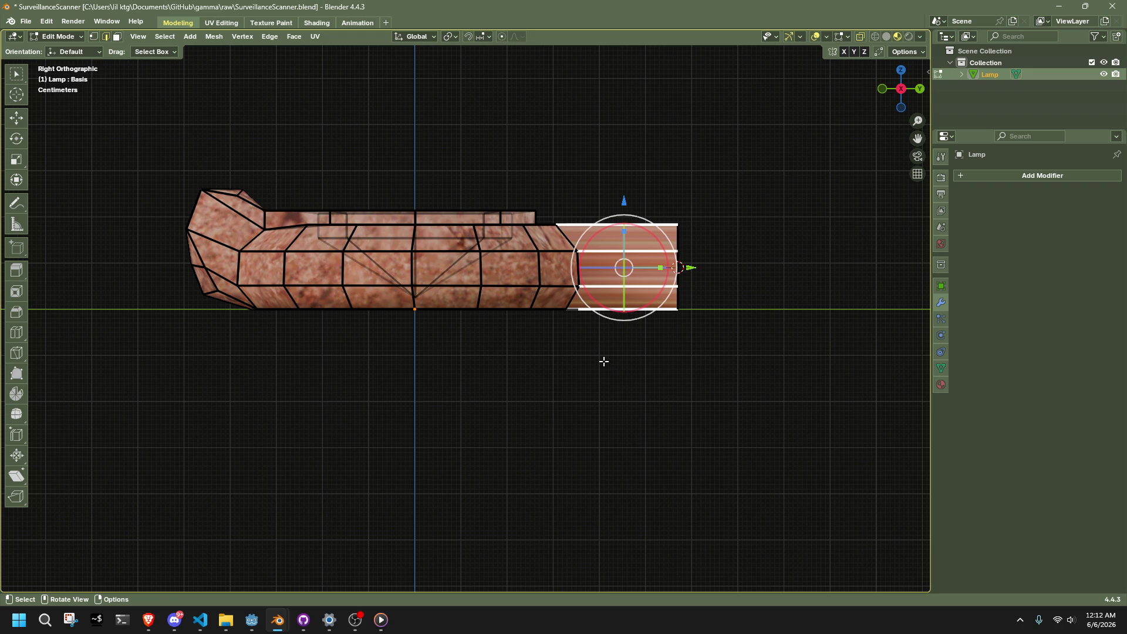
key("alt+Tab")
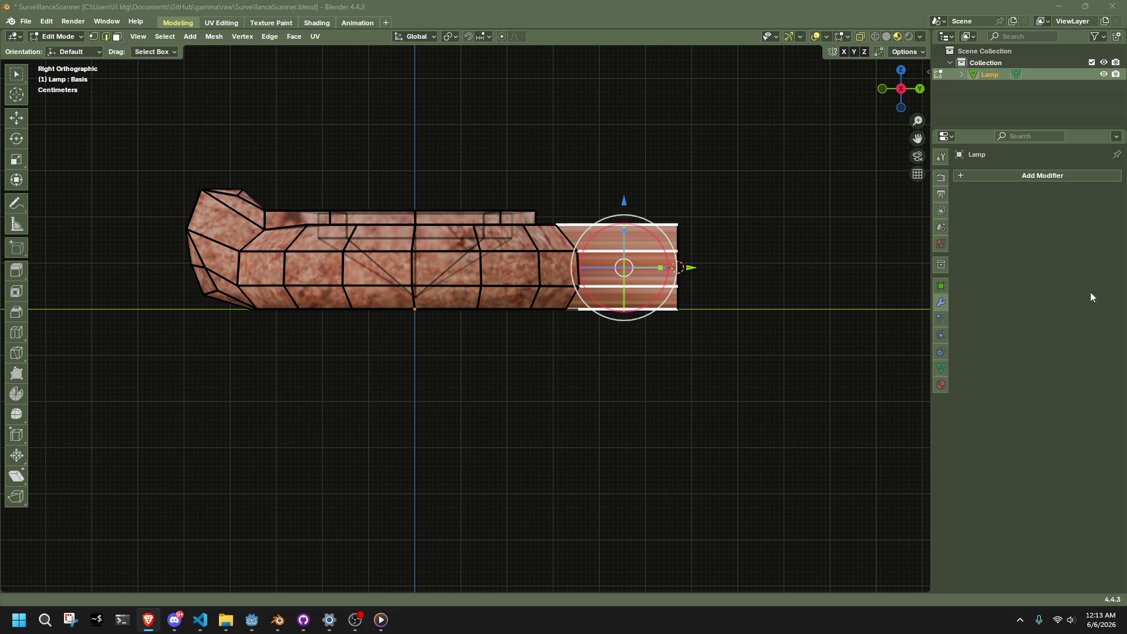
key("ctrl+r")
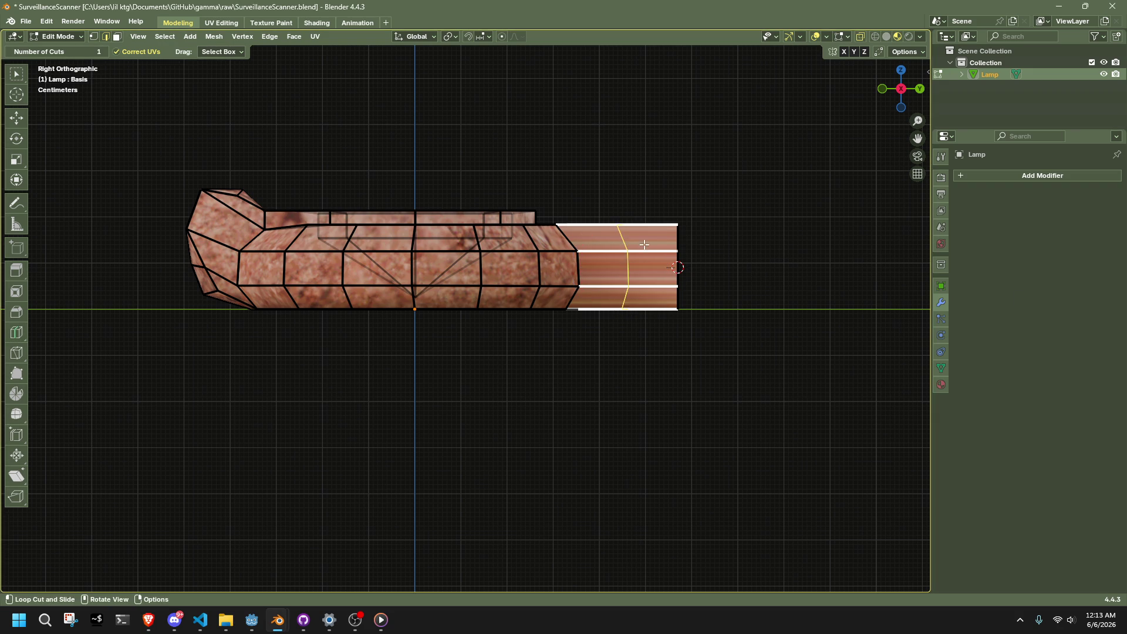
left_click(644, 244)
right_click(645, 245)
key("e")
left_click(655, 245)
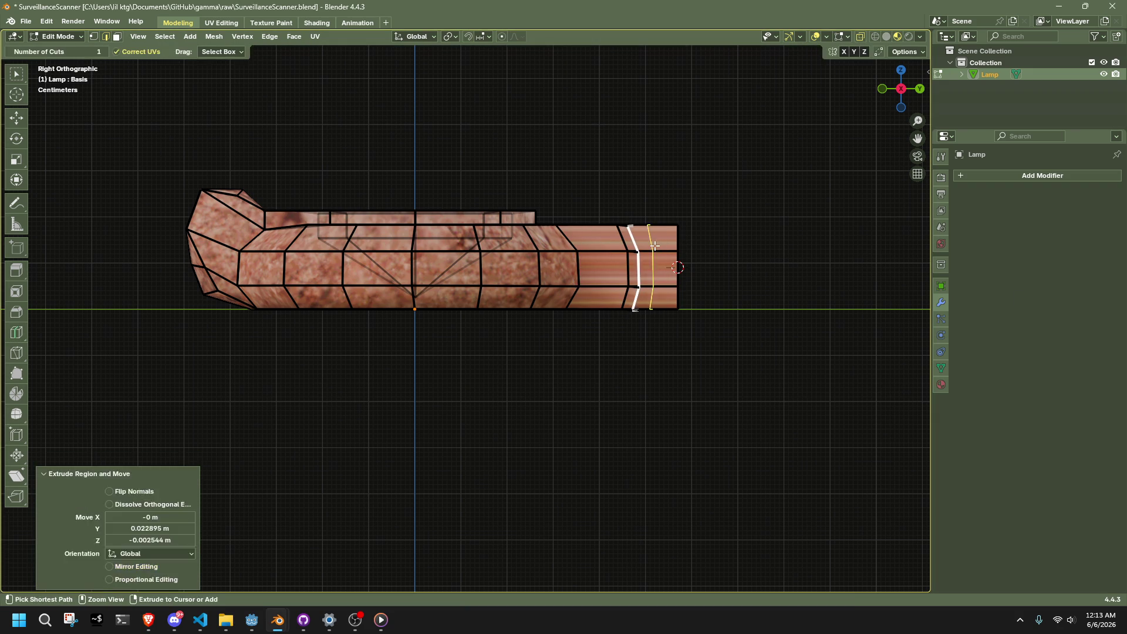
key("ctrl+z")
key("ctrl+z")
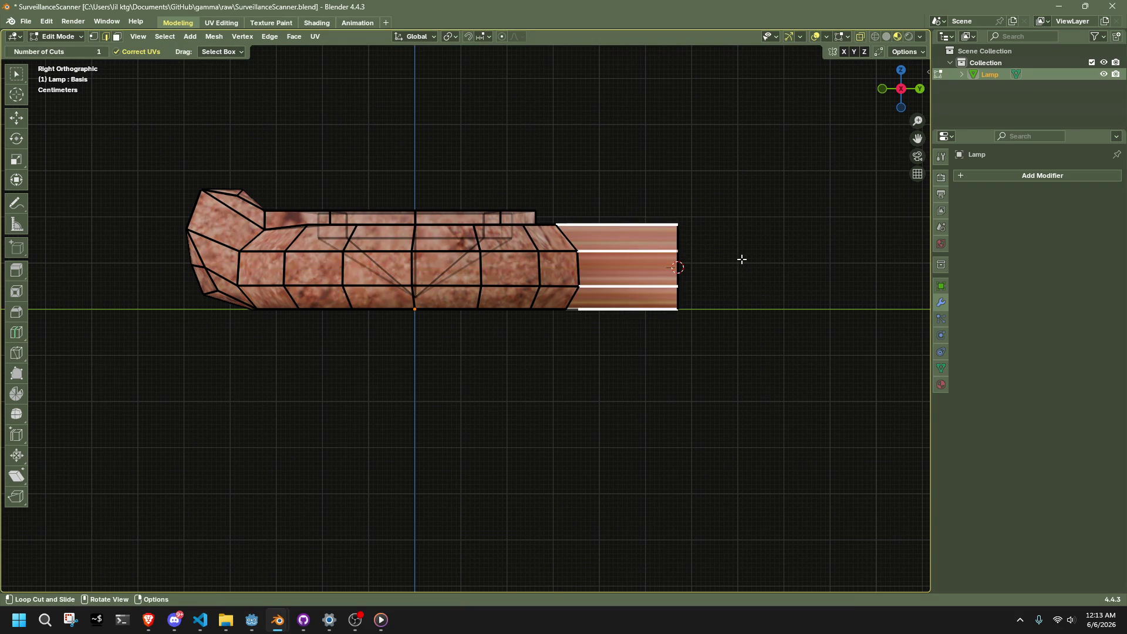
left_click(646, 247)
right_click(645, 247)
key("e")
left_click(687, 244)
key("ctrl+z")
key("ctrl+z")
left_click(639, 242)
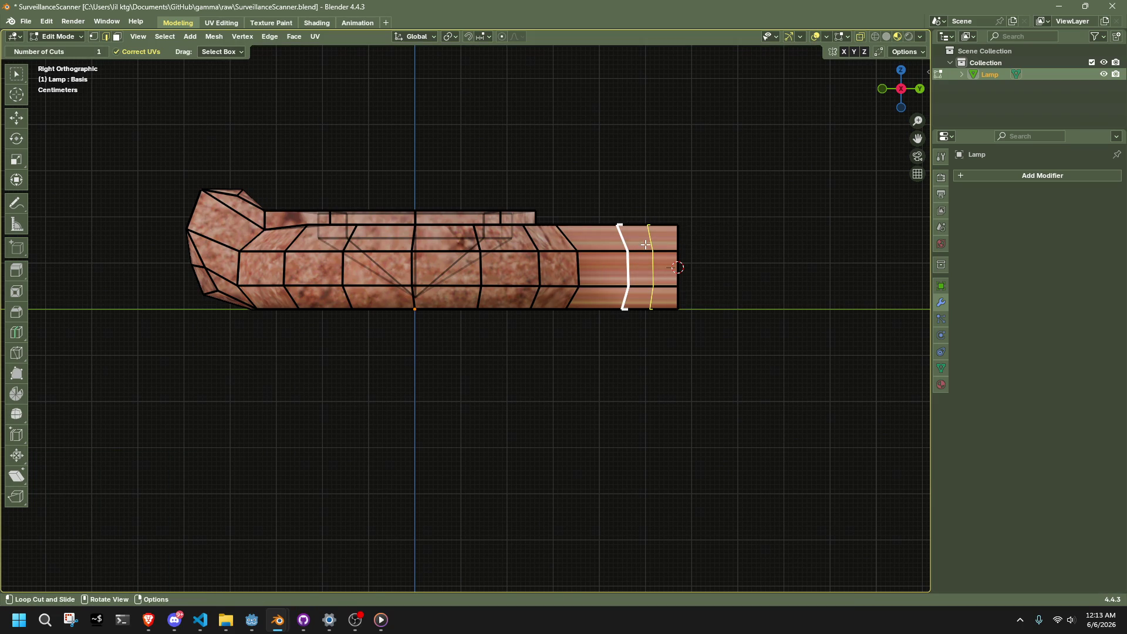
key("ctrl+z")
key("alt+Tab")
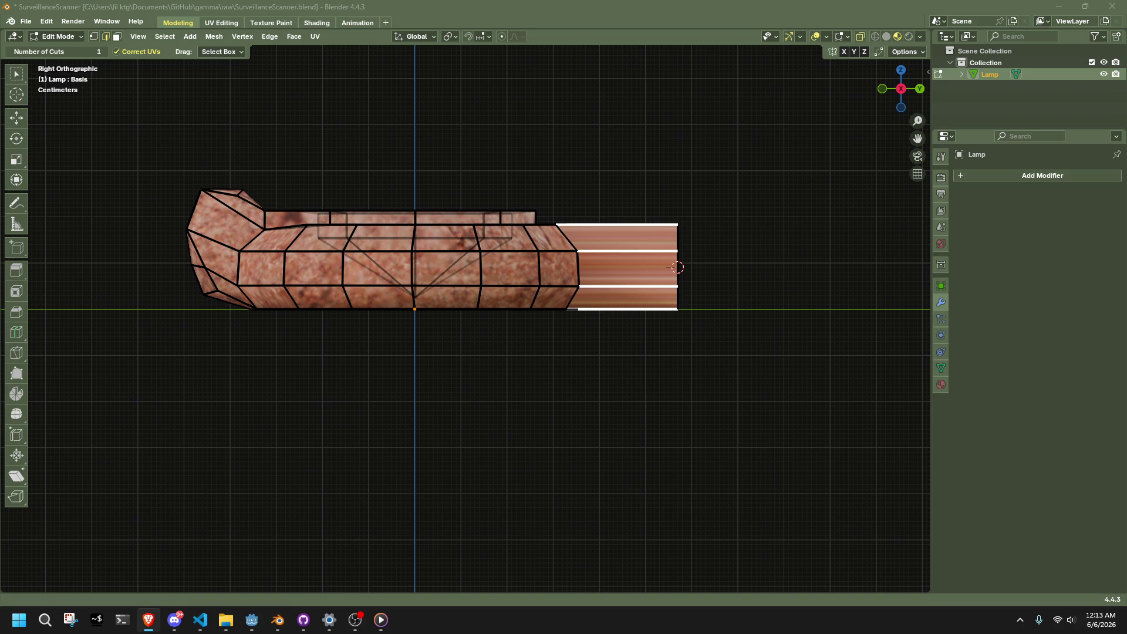
key("alt+Tab")
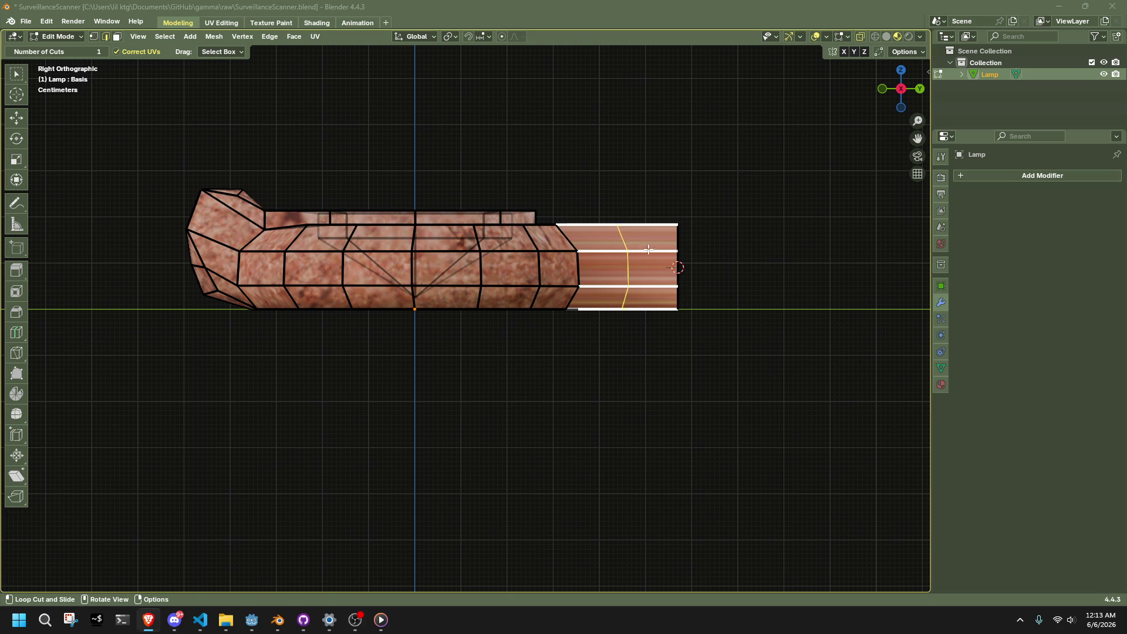
left_click(648, 249)
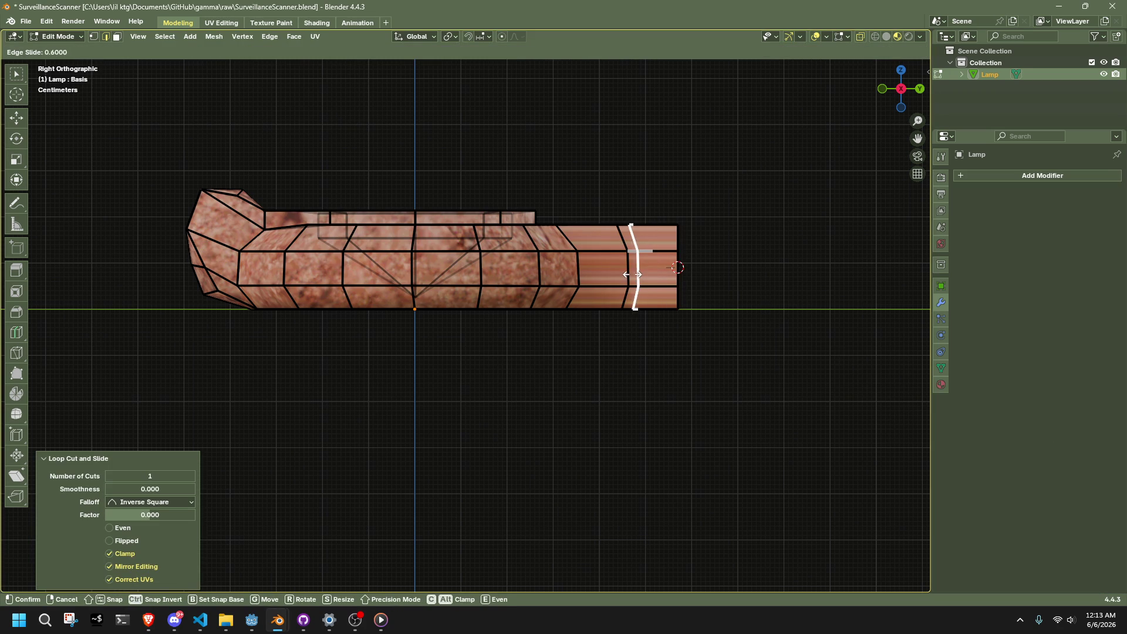
left_click(648, 293)
key("ctrl+z")
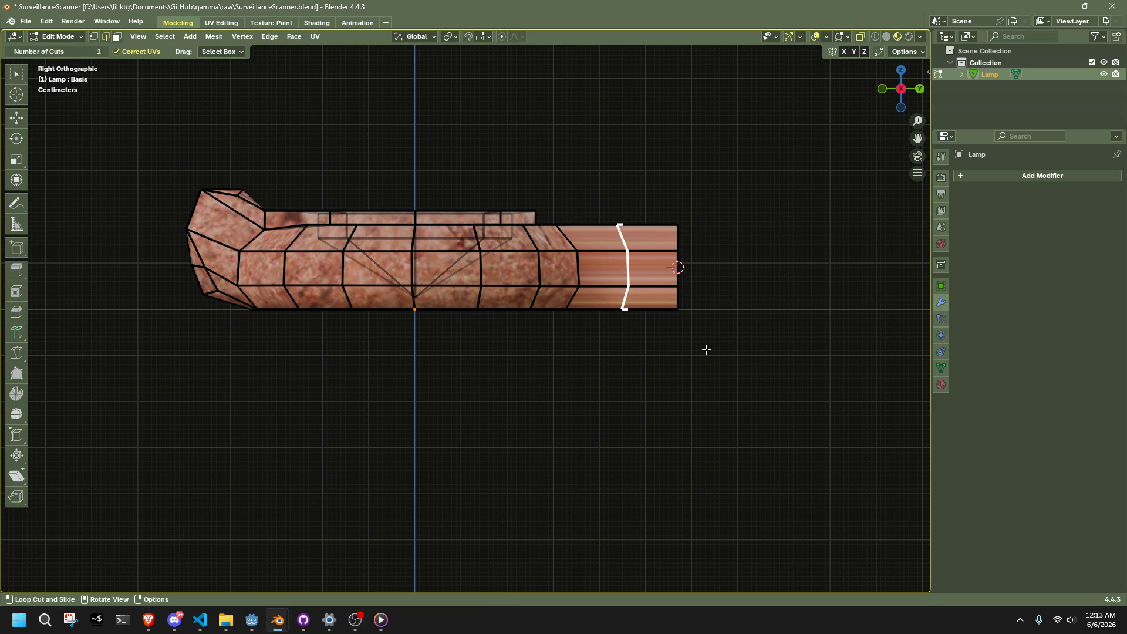
key("ctrl+z")
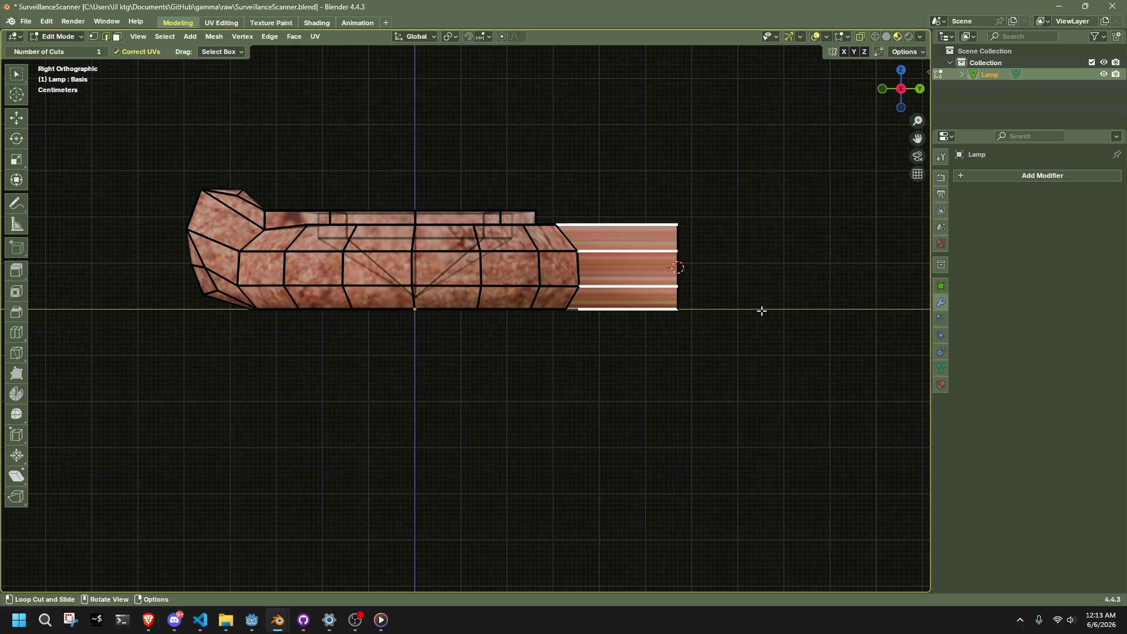
key("alt+Tab")
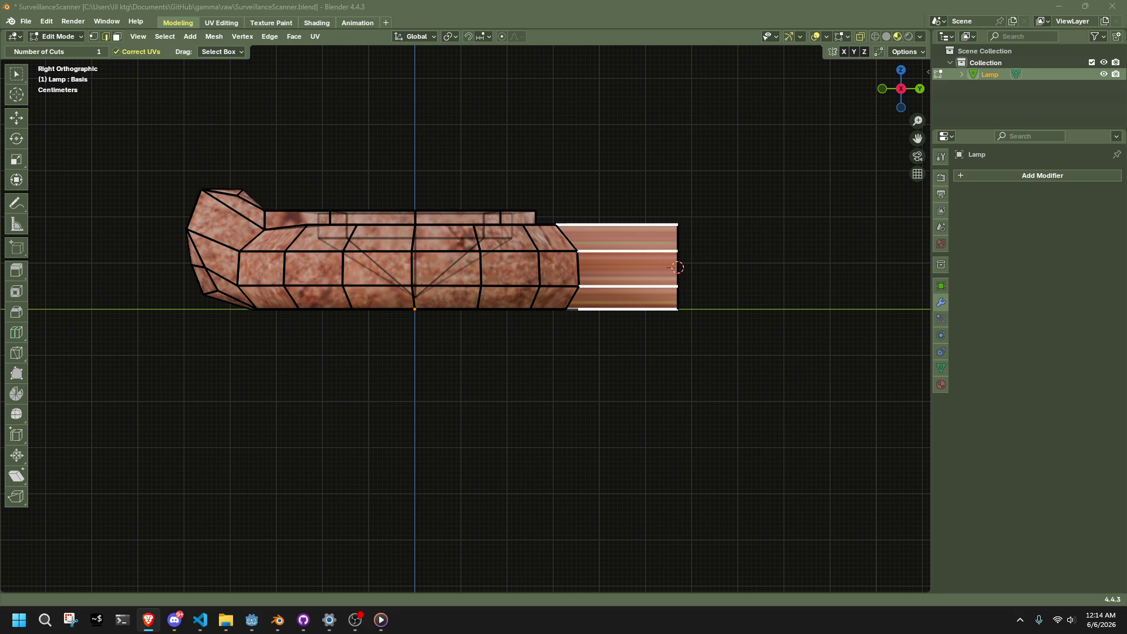
- Cut a centred edge loop across the spout, which accidentally gets dragged outward
key("ctrl+r")
left_click(610, 277)
right_click(612, 275)
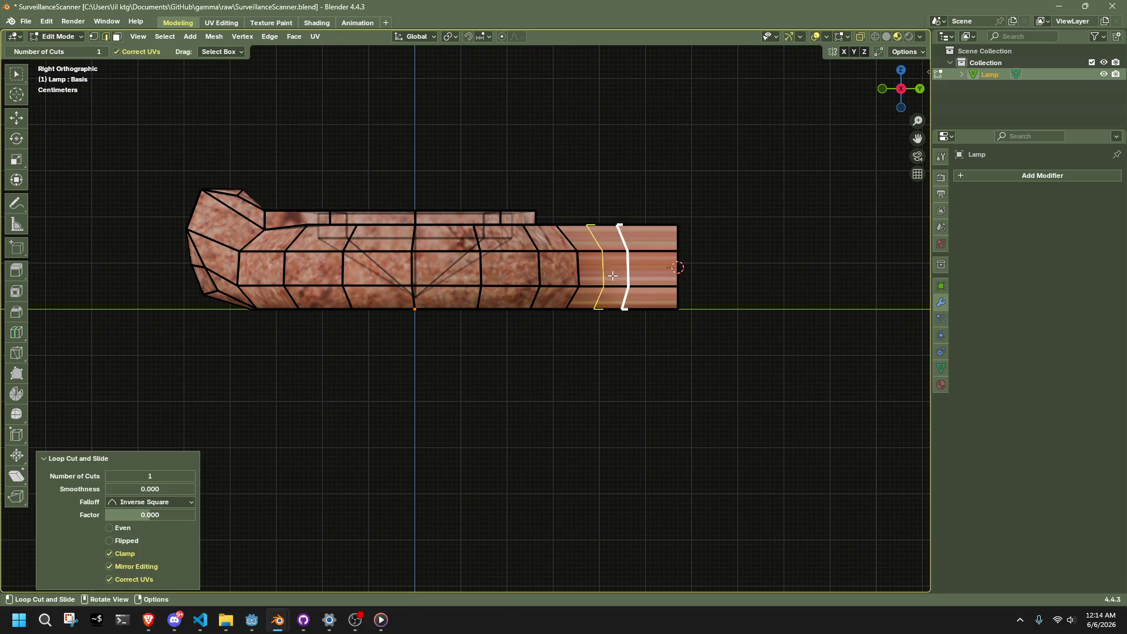
key("g")
middle_click_drag(664, 320, 654, 398, "alt")
left_click(671, 339)
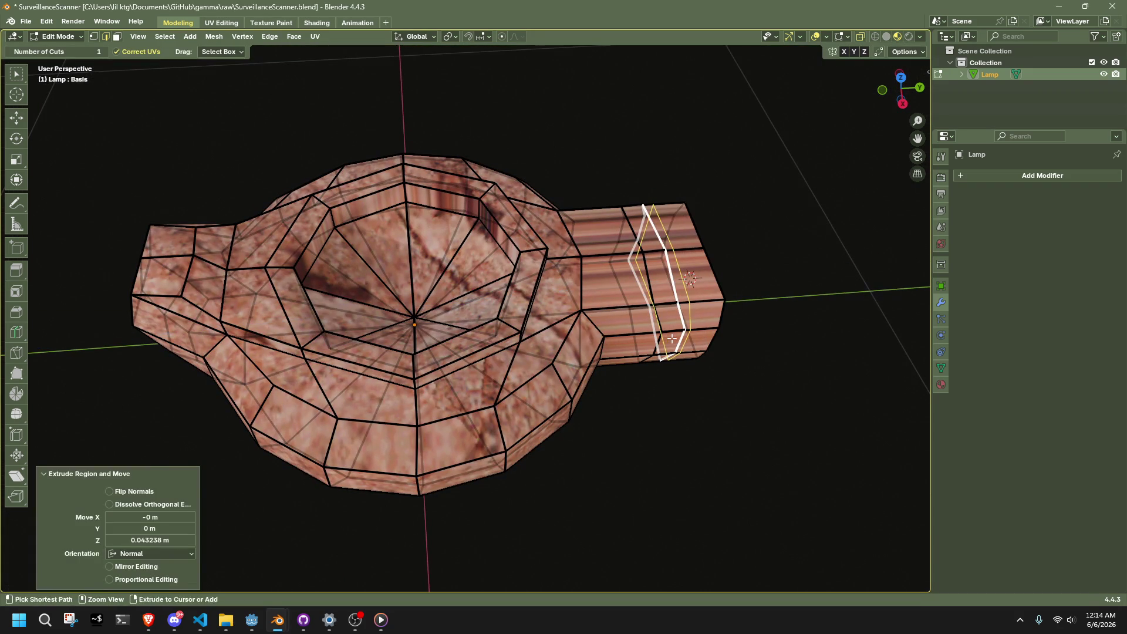
middle_click_drag(731, 331, 377, 248)
- Retry the spout loop cut, then undo the pulled-out fin and the loop cut
key("alt+a")
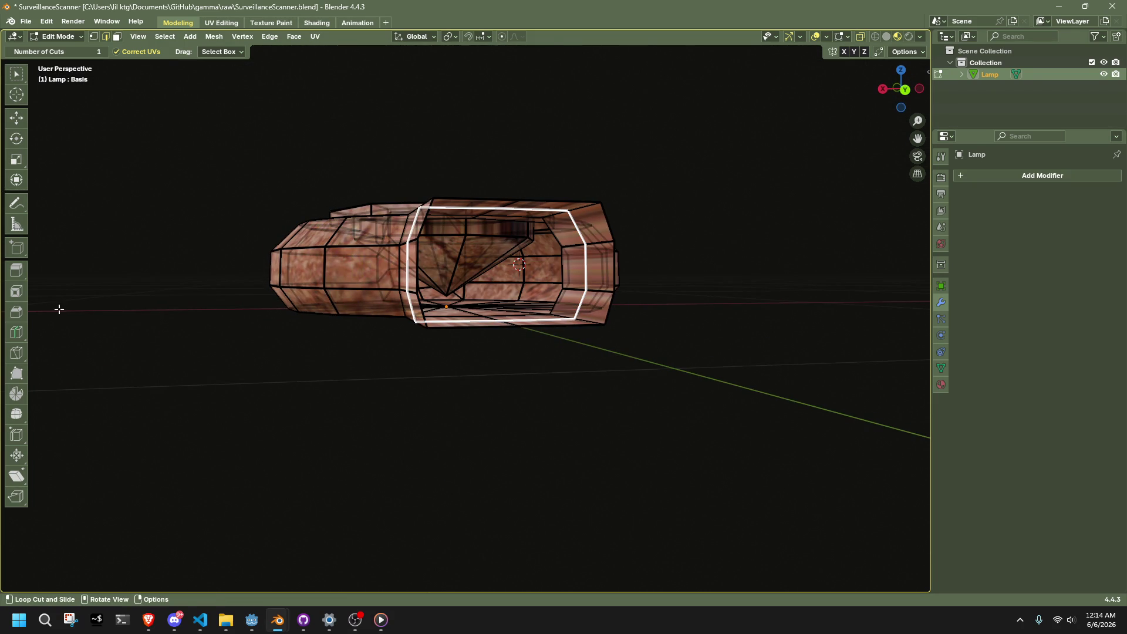
key("ctrl+z")
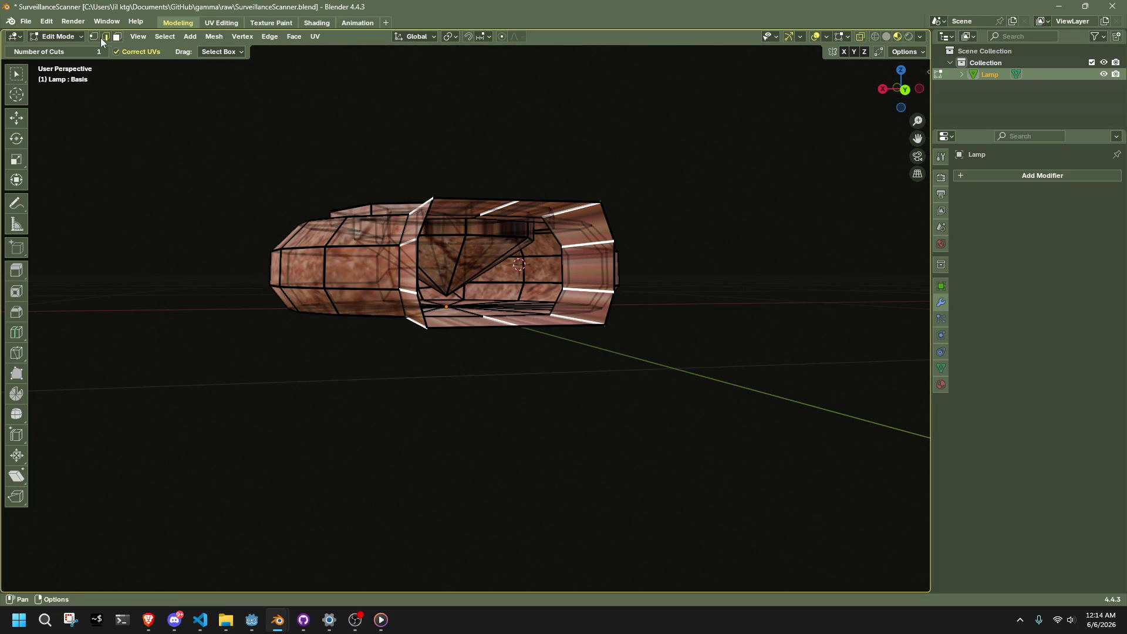
key("a")
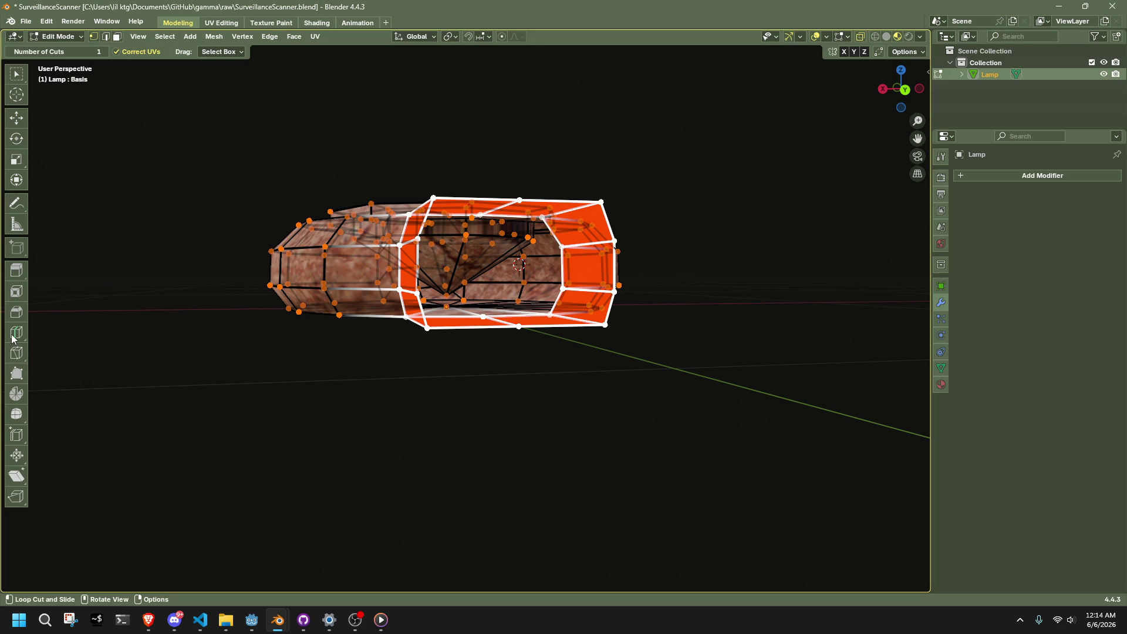
left_click(14, 354)
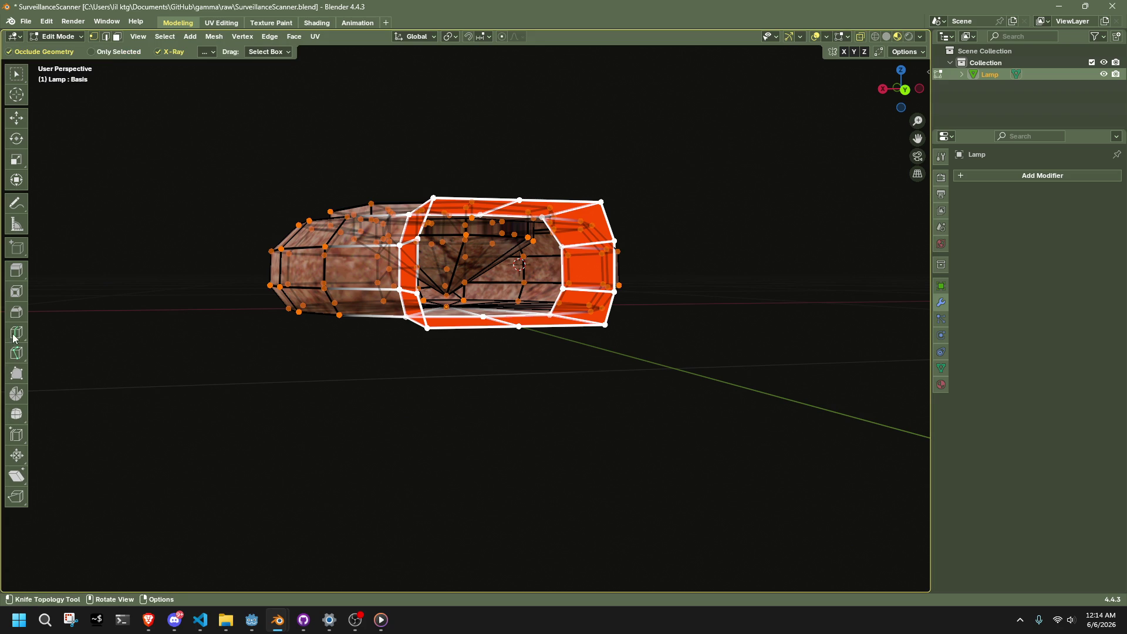
left_click(15, 337)
mouse_move(147, 382)
middle_mouse_down()
mouse_move(257, 413)
mouse_move(559, 370)
middle_mouse_up()
left_click(631, 283)
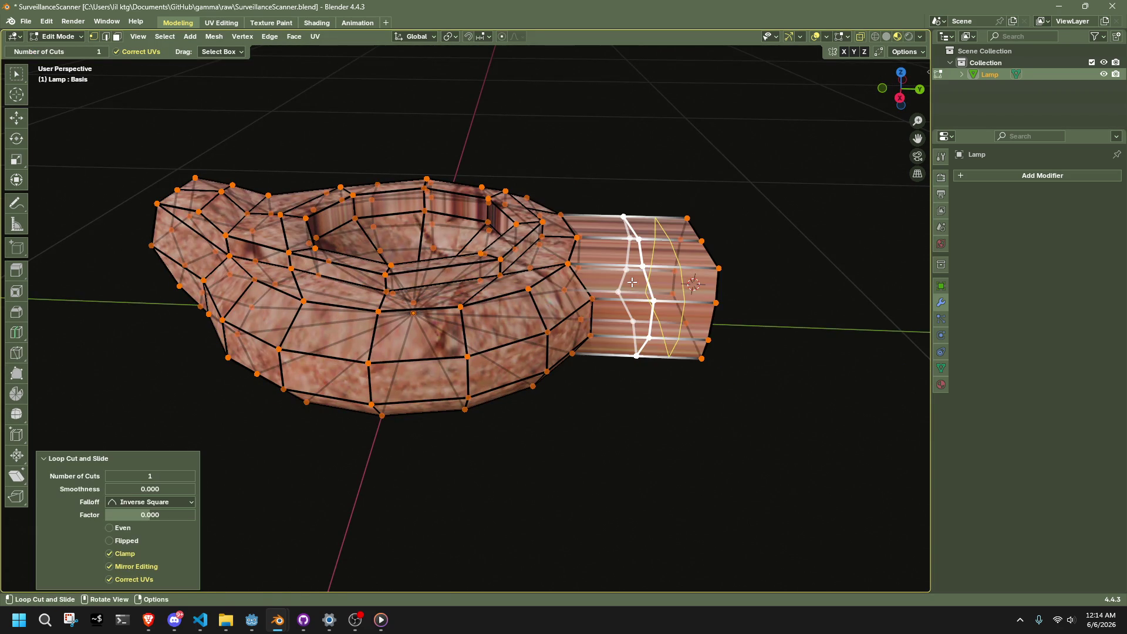
key("g")
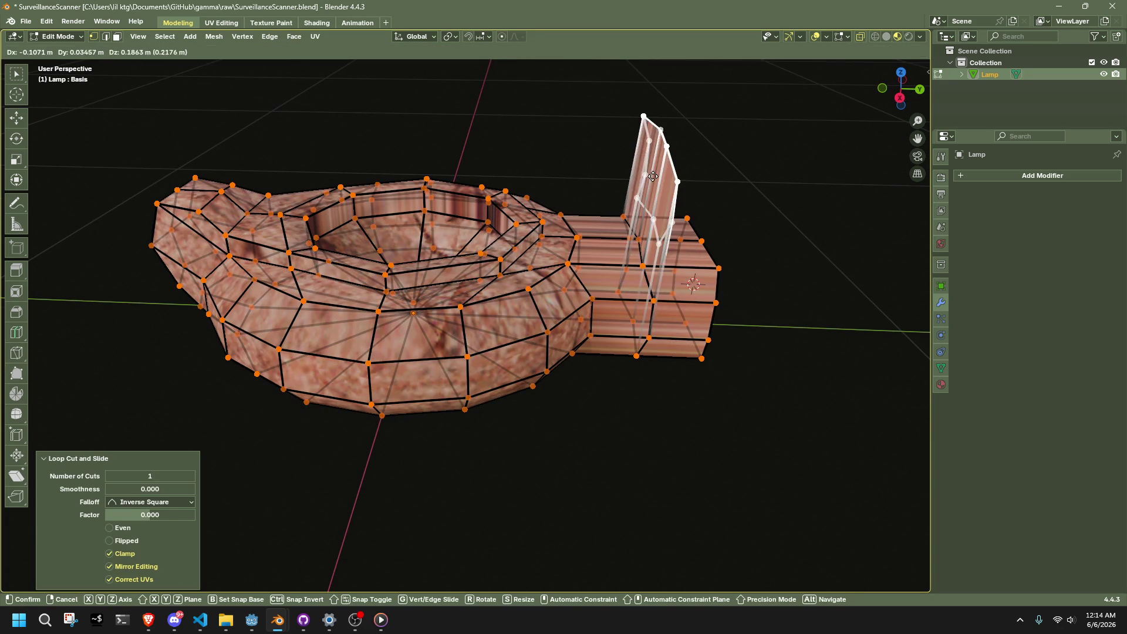
left_click(653, 176)
key("ctrl+z")
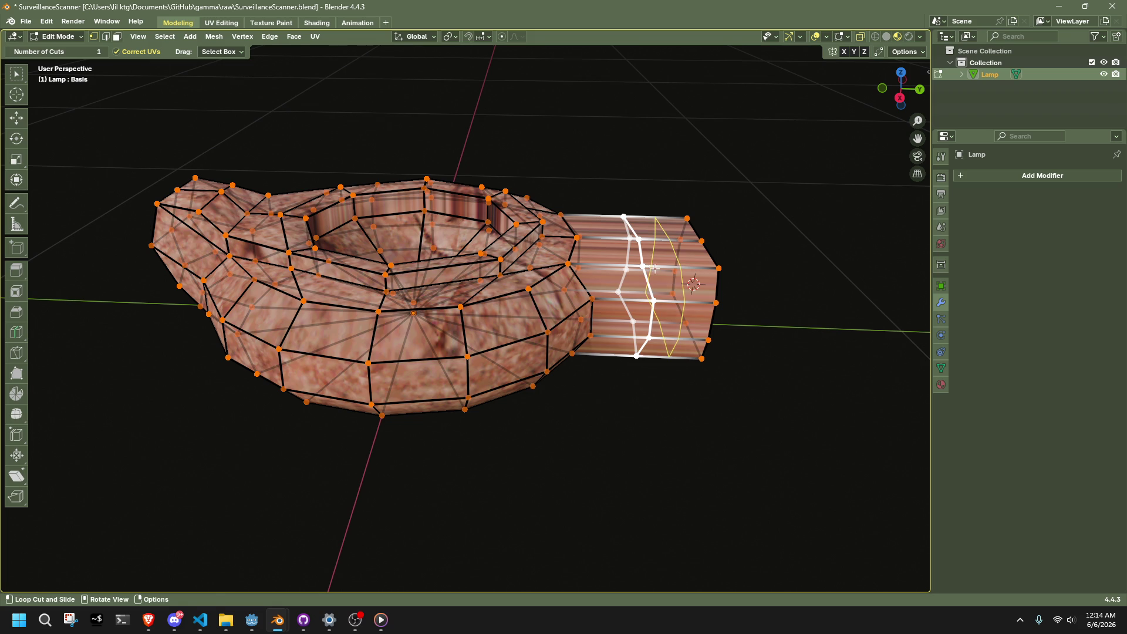
key("ctrl+z")
- Add a fresh edge loop on the spout, slid toward its outer end at factor -0.140
key("ctrl+r")
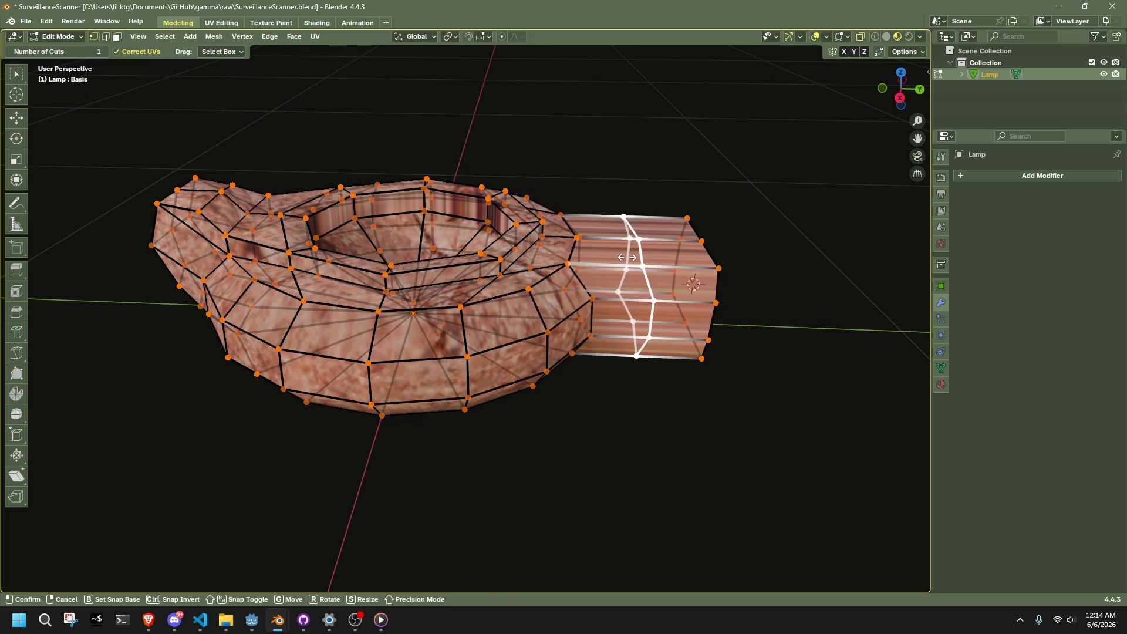
left_click(627, 257)
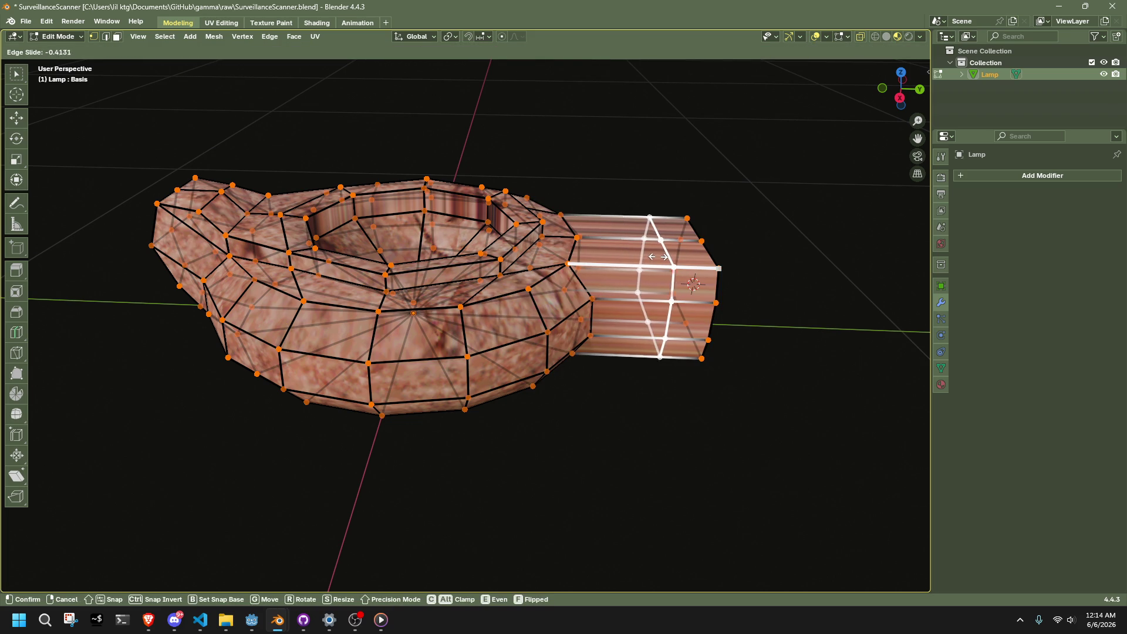
left_click(682, 426)
left_click(16, 179)
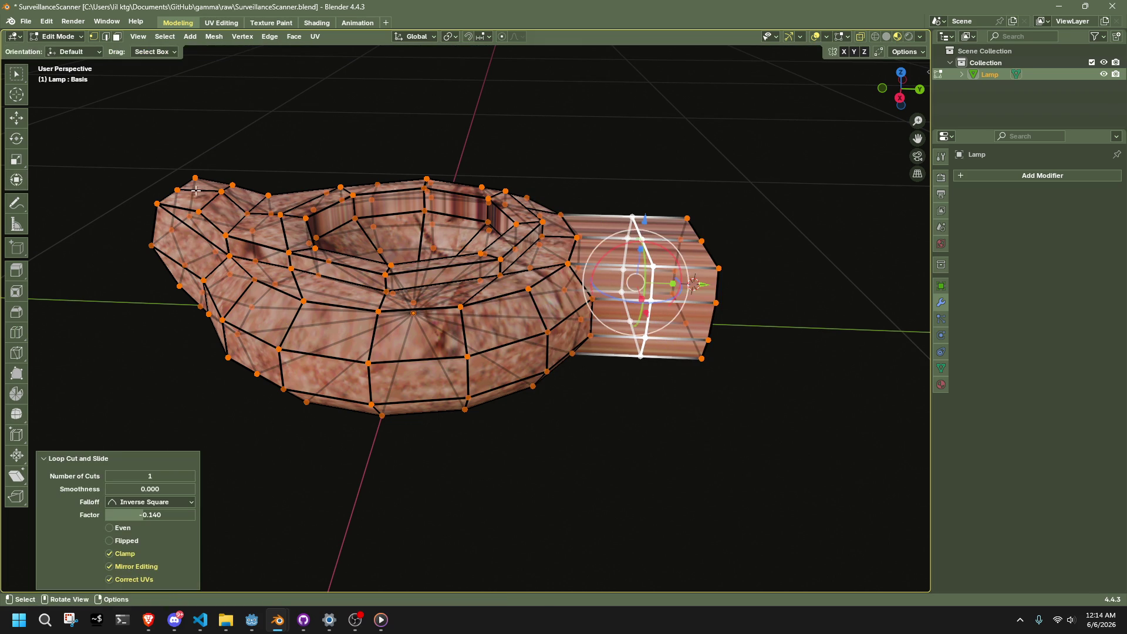
- From the side view, slide the spout's vertical edge loop and select its end edge
left_click(900, 97)
scroll(722, 267, "up", 3)
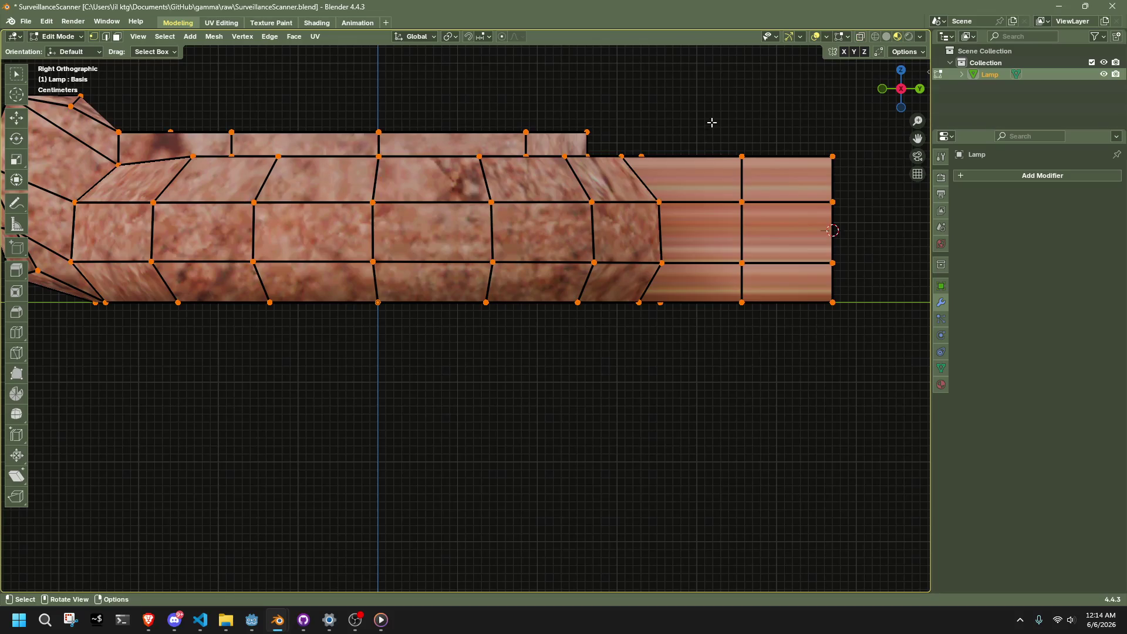
left_click_drag(710, 121, 780, 352)
key("g")
key("g")
left_click(774, 347)
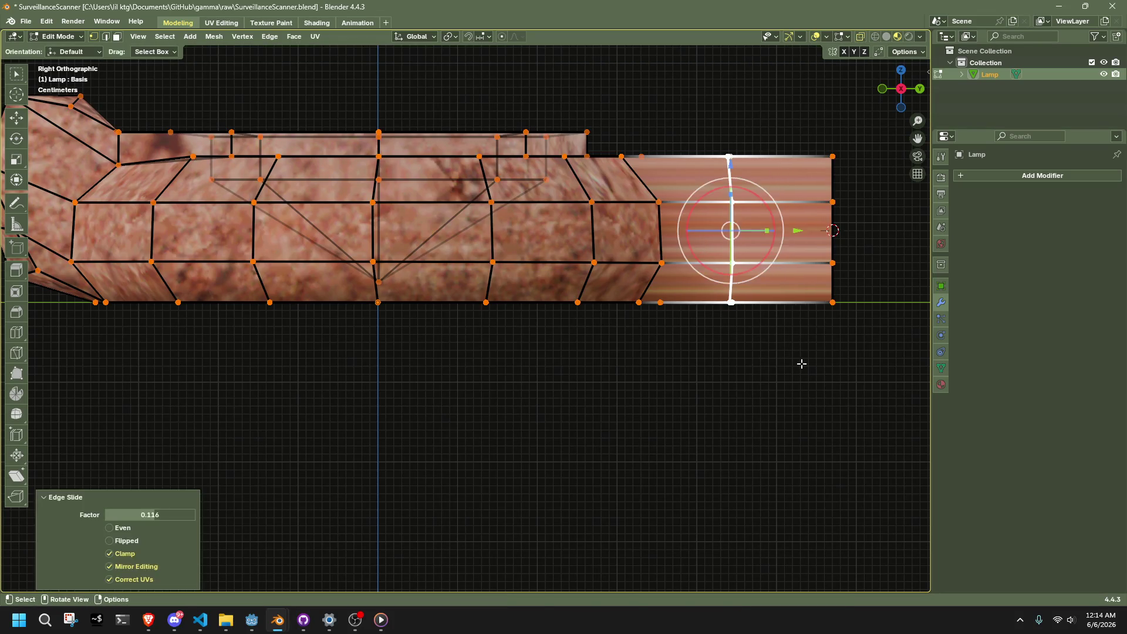
mouse_move(801, 365)
middle_mouse_down()
mouse_move(729, 371)
mouse_move(712, 400)
mouse_move(812, 397)
mouse_move(682, 339)
middle_mouse_up()
scroll(742, 398, "down", 3)
left_click(748, 320, "shift")
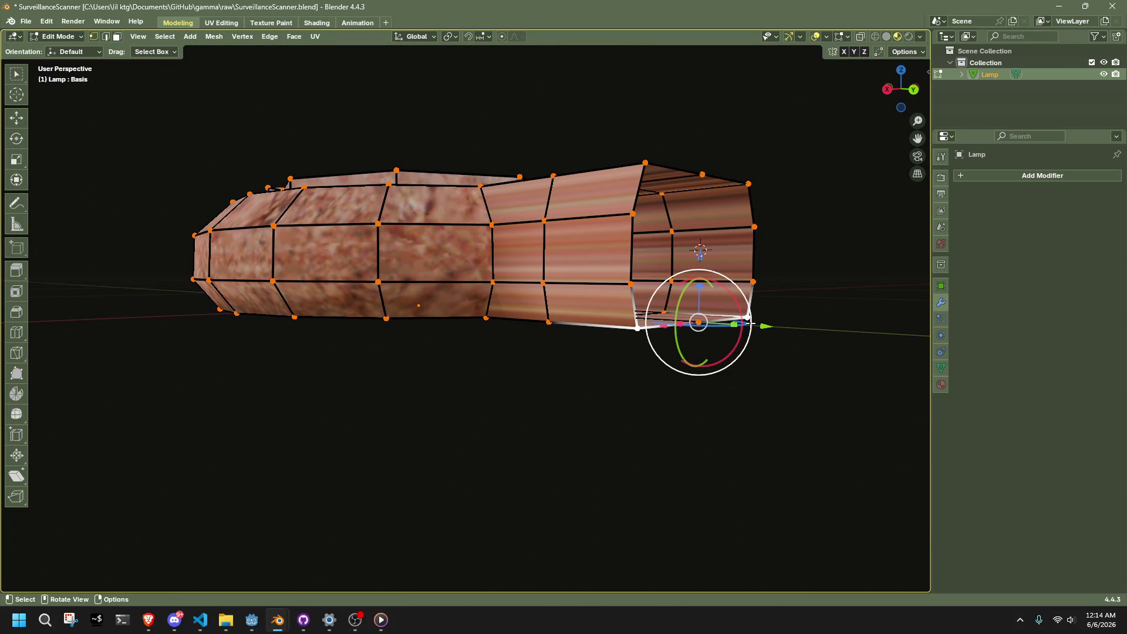
left_click(640, 324)
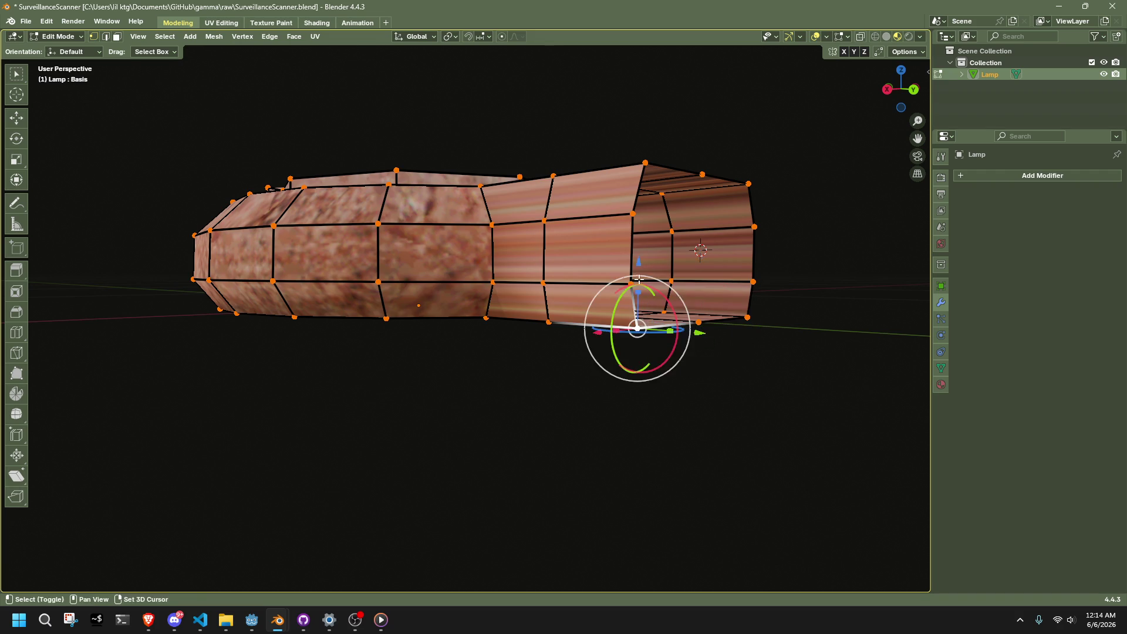
left_click(638, 280, "shift")
- Set the pivot point to 3D Cursor; a trial scale of the end edge is cancelled
left_click(449, 36)
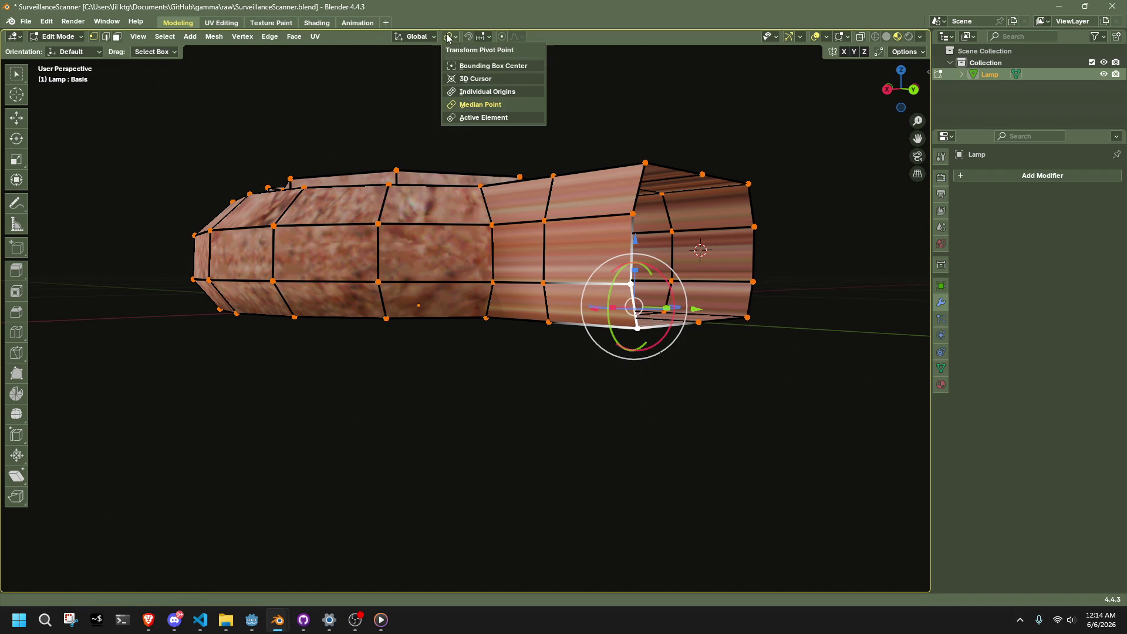
left_click(469, 78)
middle_click_drag(632, 280, 716, 364)
key("s")
key("shift+z")
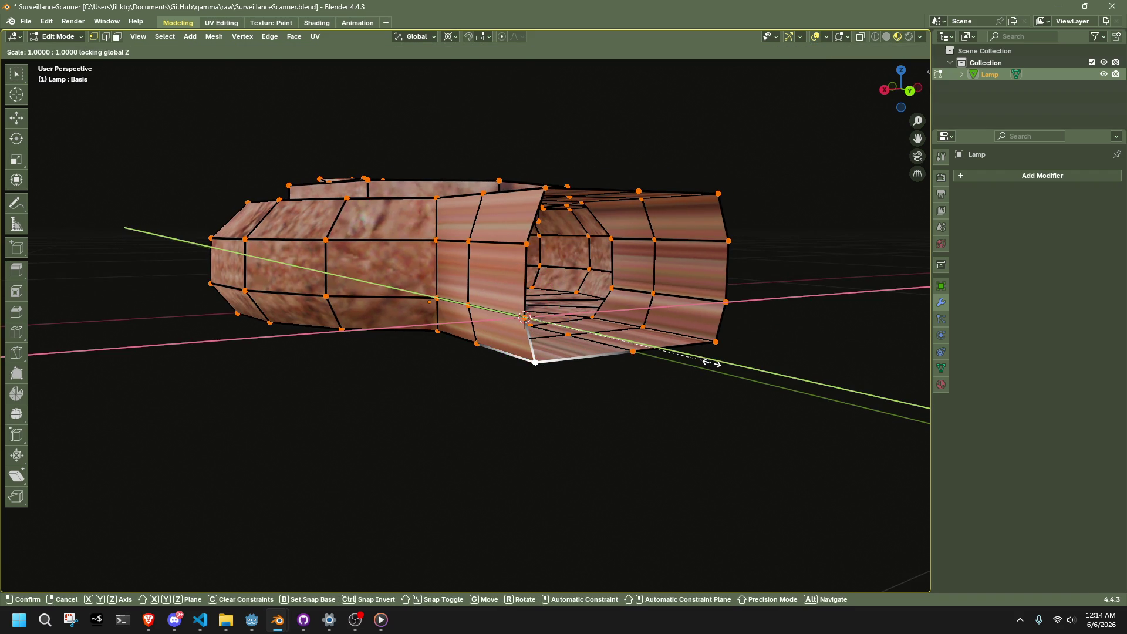
key("Escape")
- With X-ray on, apply To Sphere factor 1 to the spout end loop and scale it to 0.638
mouse_move(704, 405)
middle_mouse_down()
mouse_move(642, 395)
mouse_move(694, 395)
mouse_move(663, 389)
mouse_move(681, 327)
mouse_move(795, 378)
middle_mouse_up()
left_click_drag(820, 390, 744, 170)
key("alt+z")
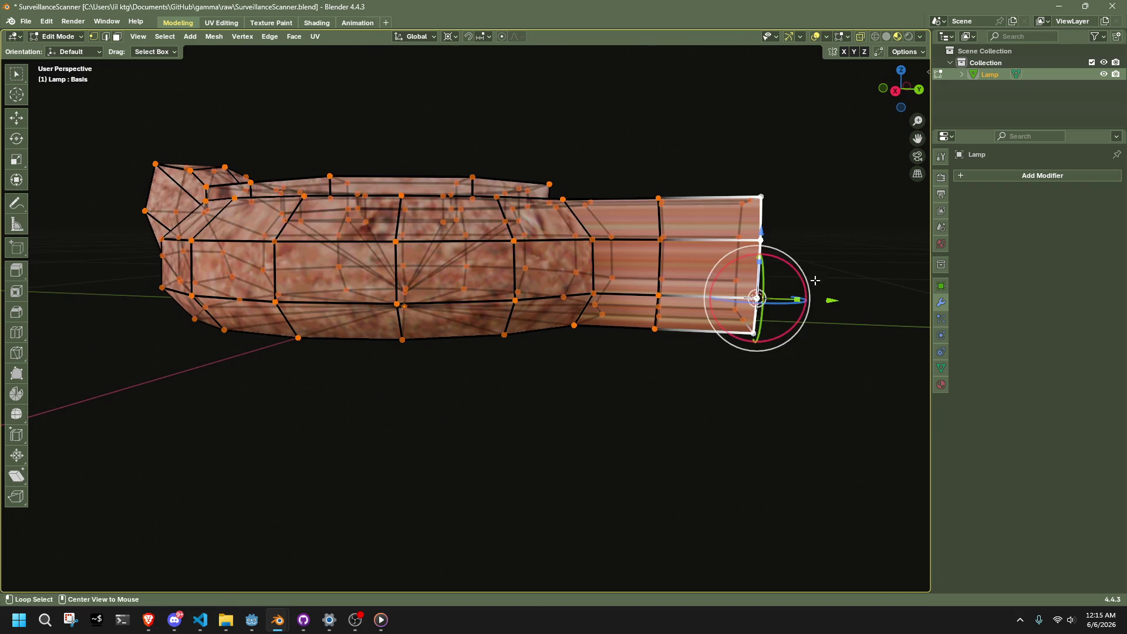
middle_click_drag(815, 280, 825, 433)
left_click_drag(838, 466, 724, 156)
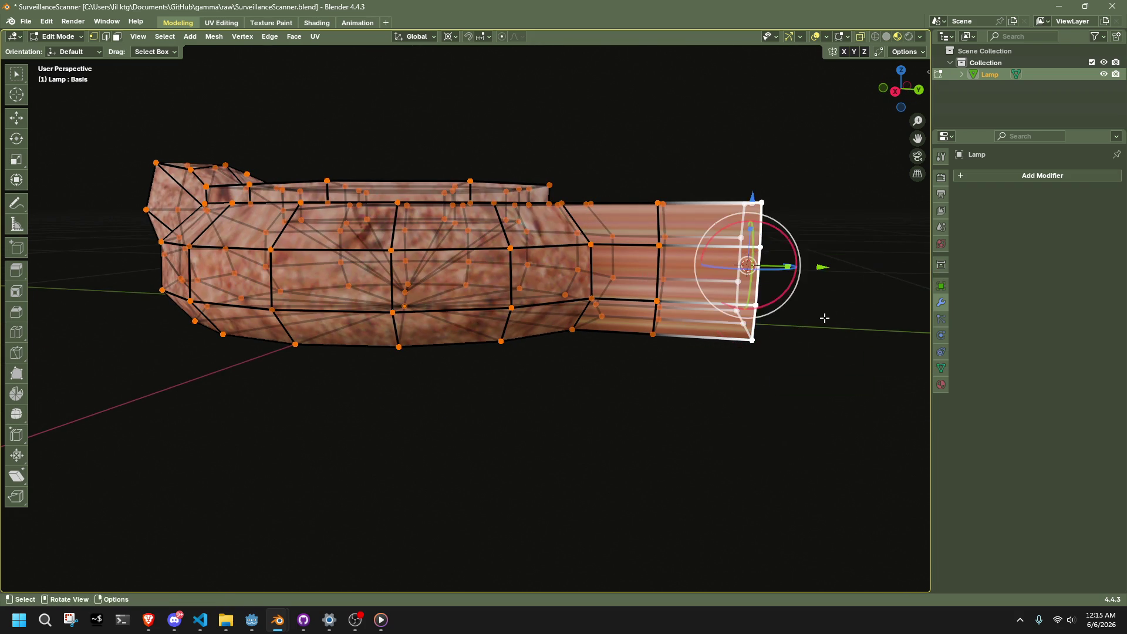
key("shift+alt+s")
type("1")
key("Return")
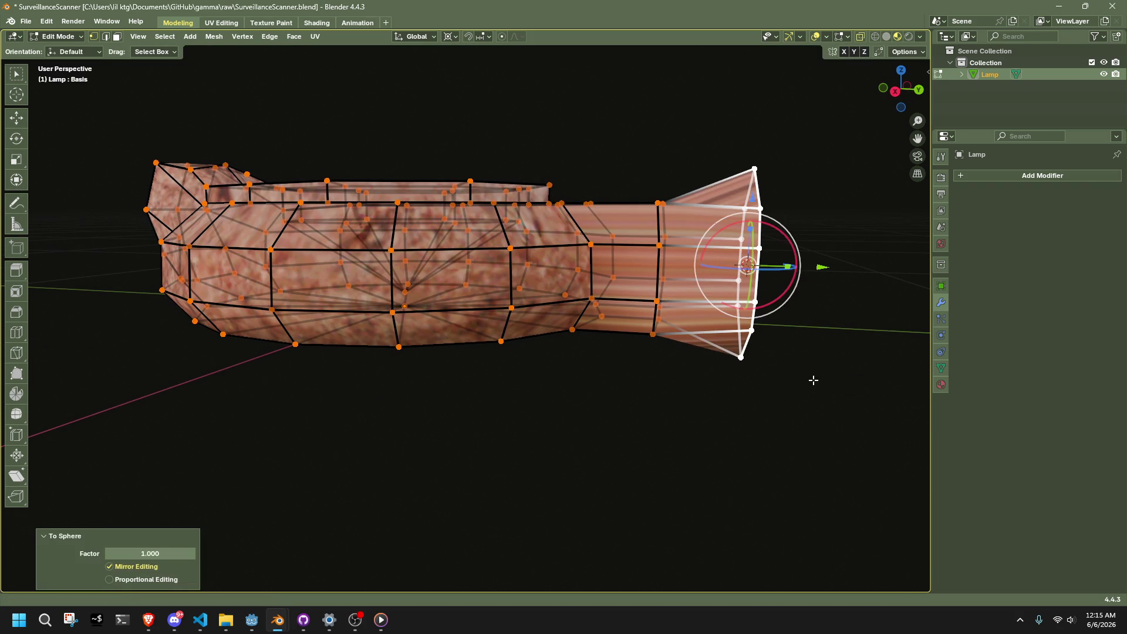
key("s")
left_click(830, 259)
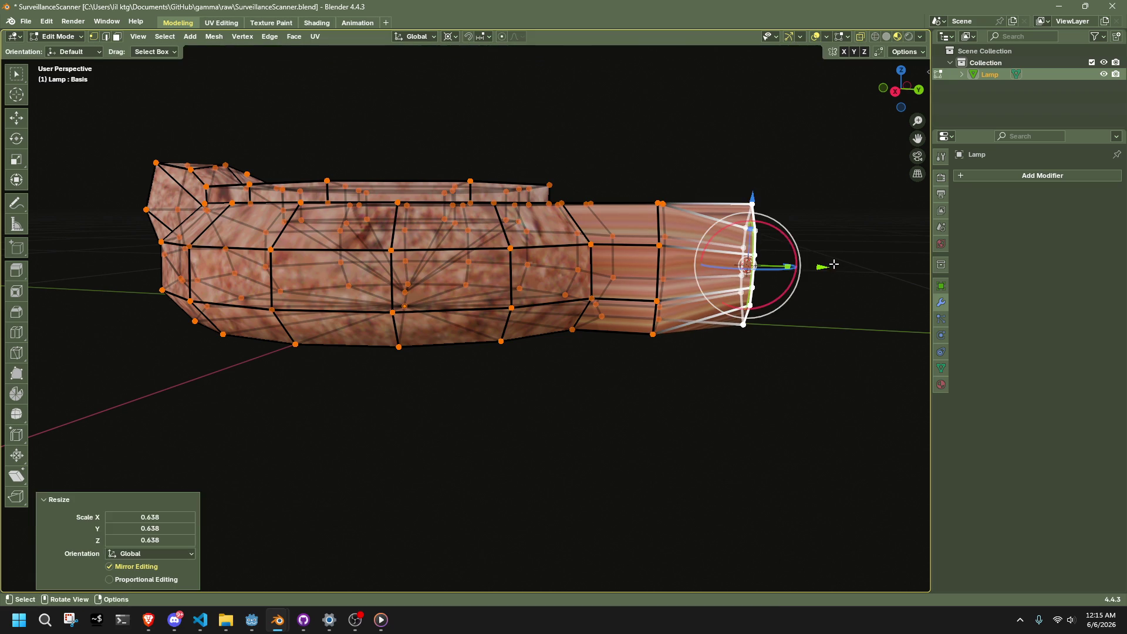
- Inspect the rounded spout opening from several angles in object and edit mode
key("Tab")
mouse_move(833, 330)
middle_mouse_down()
mouse_move(697, 378)
mouse_move(543, 262)
middle_mouse_up()
key("Tab")
mouse_move(480, 290)
middle_mouse_down()
mouse_move(695, 304)
mouse_move(644, 320)
middle_mouse_up()
middle_click_drag(425, 301, 387, 308)
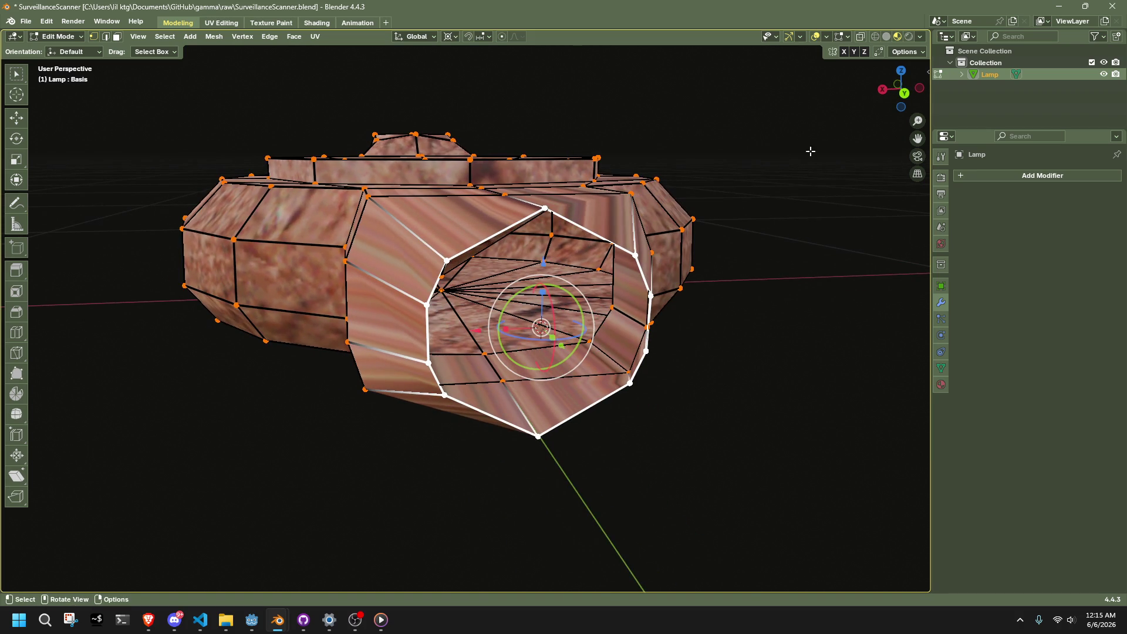
- Select the spout-body junction edge path and vertex, and scale them to 0 to collapse them
left_click(905, 94)
middle_click_drag(350, 193, 377, 322)
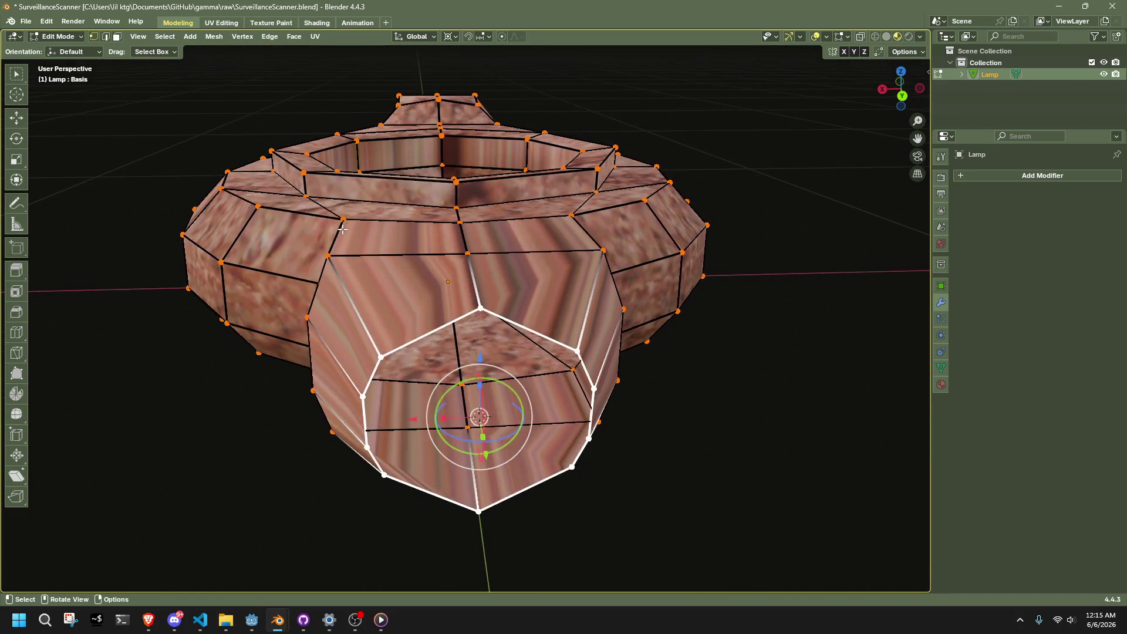
left_click(386, 338, "shift")
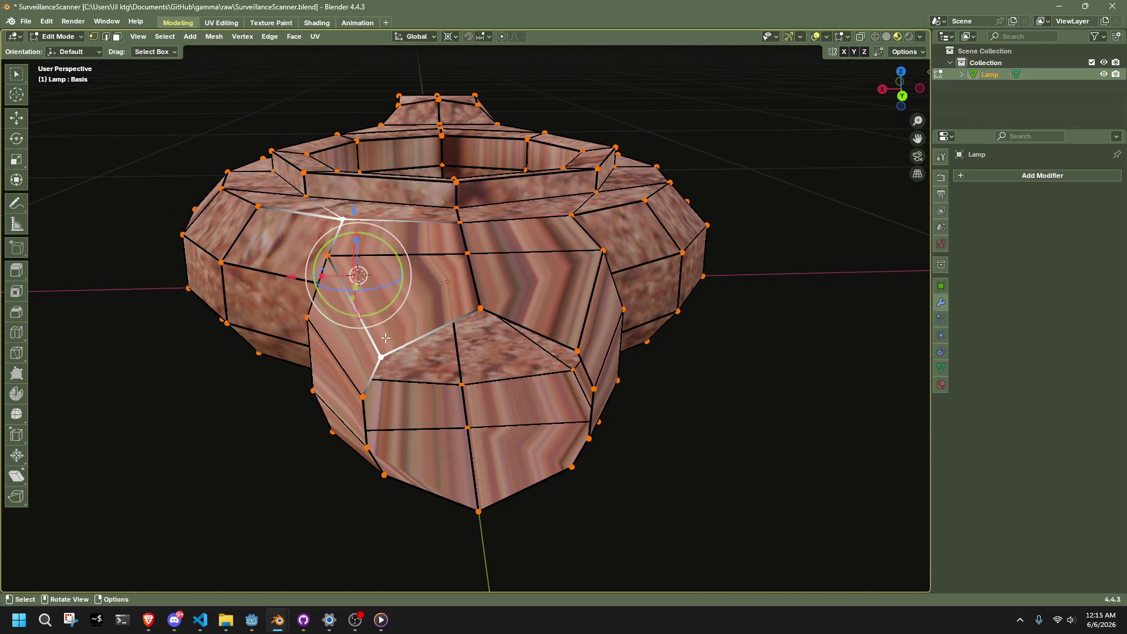
left_click(326, 257)
key("s")
type("0")
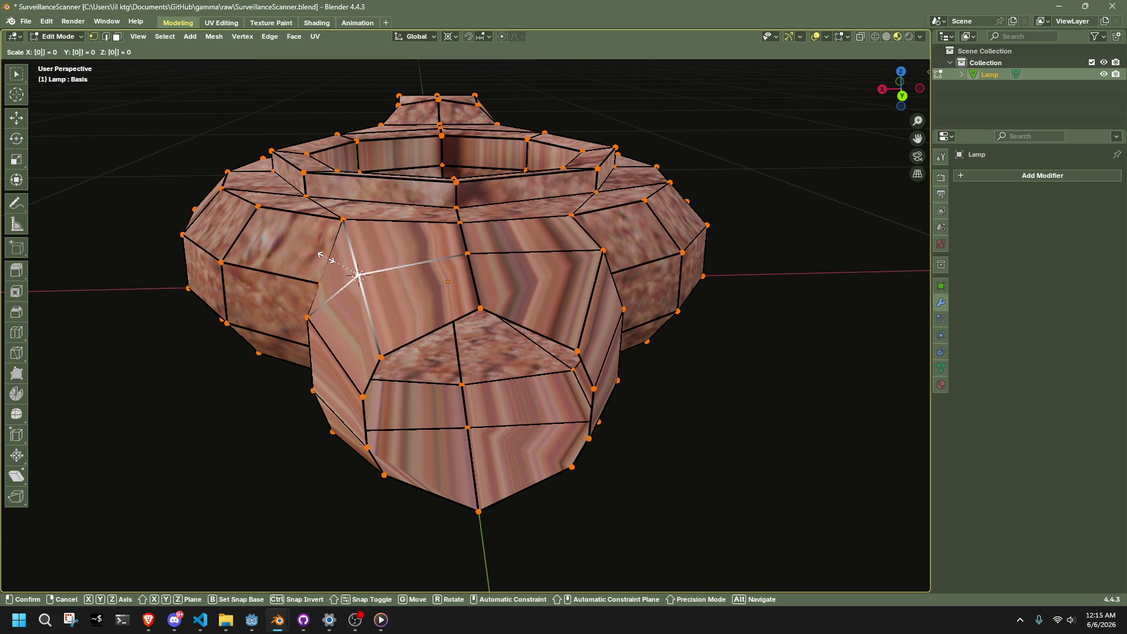
left_click(611, 345)
scroll(612, 345, "down", 3)
middle_click_drag(612, 345, 708, 233)
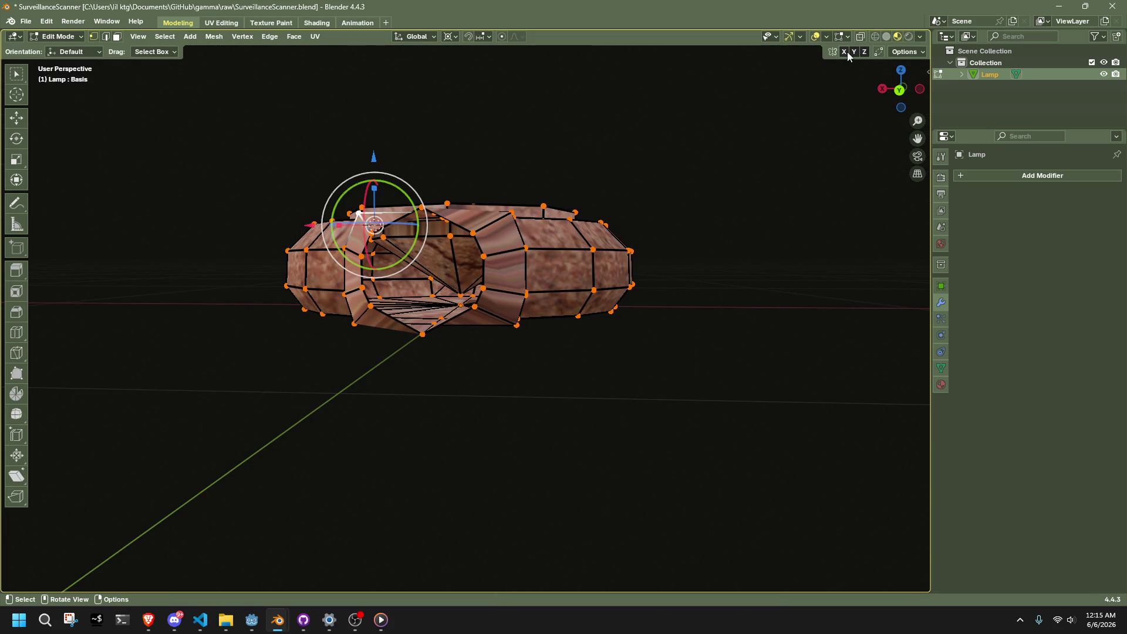
type("s0")
key("Return")
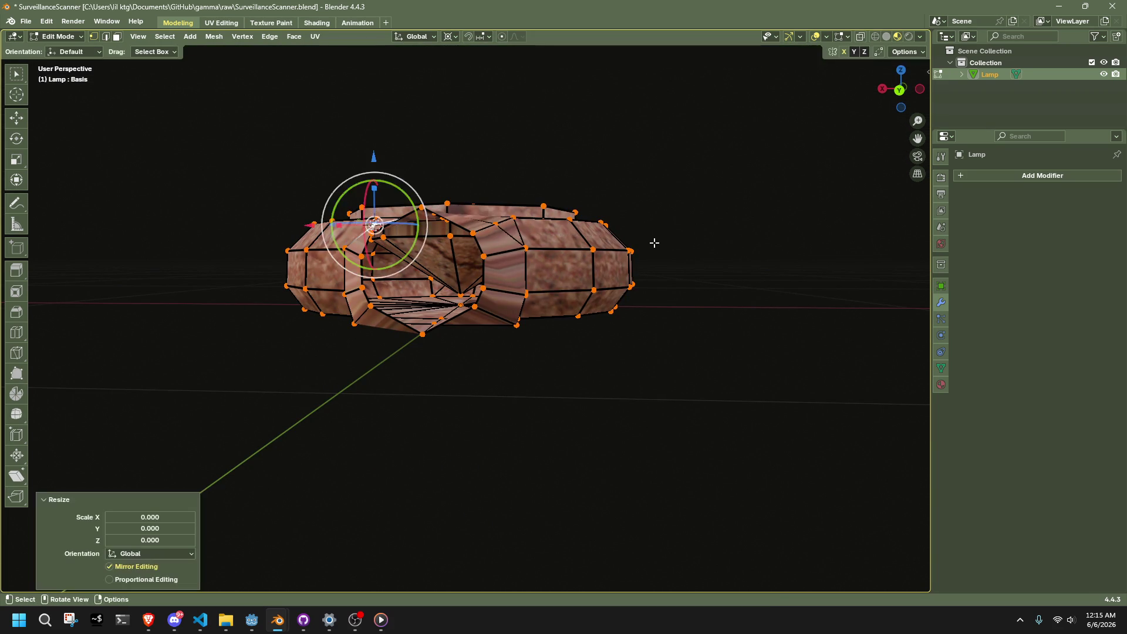
- Snap the 3D cursor onto the lower middle junction vertex
middle_click_drag(654, 241, 361, 388)
left_click(456, 302)
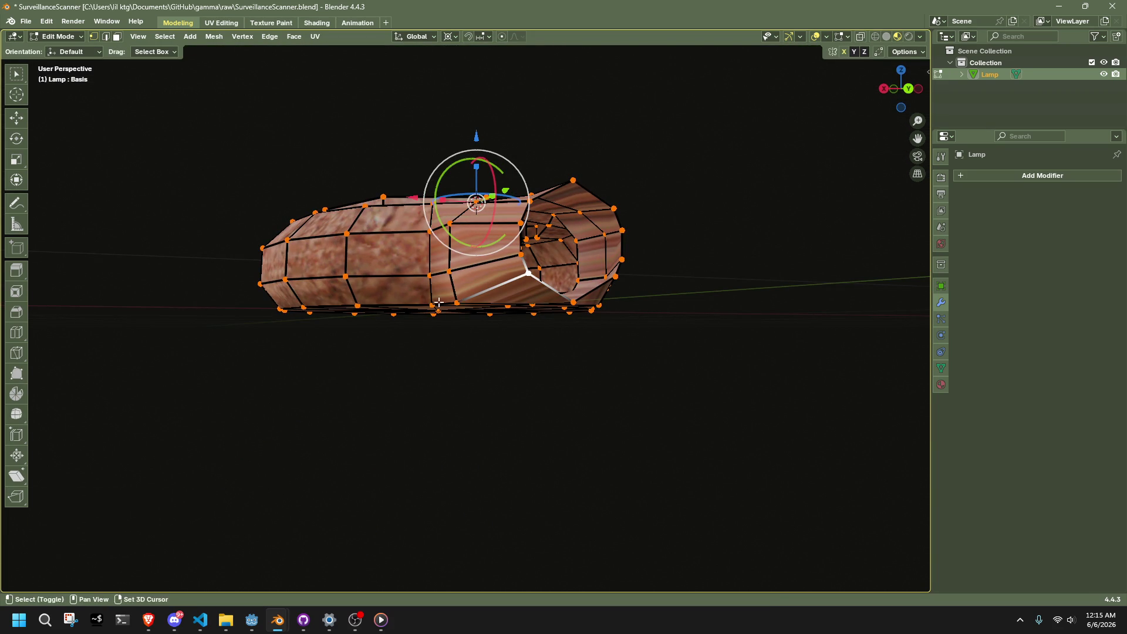
key("shift+s")
left_click(455, 302)
key("s")
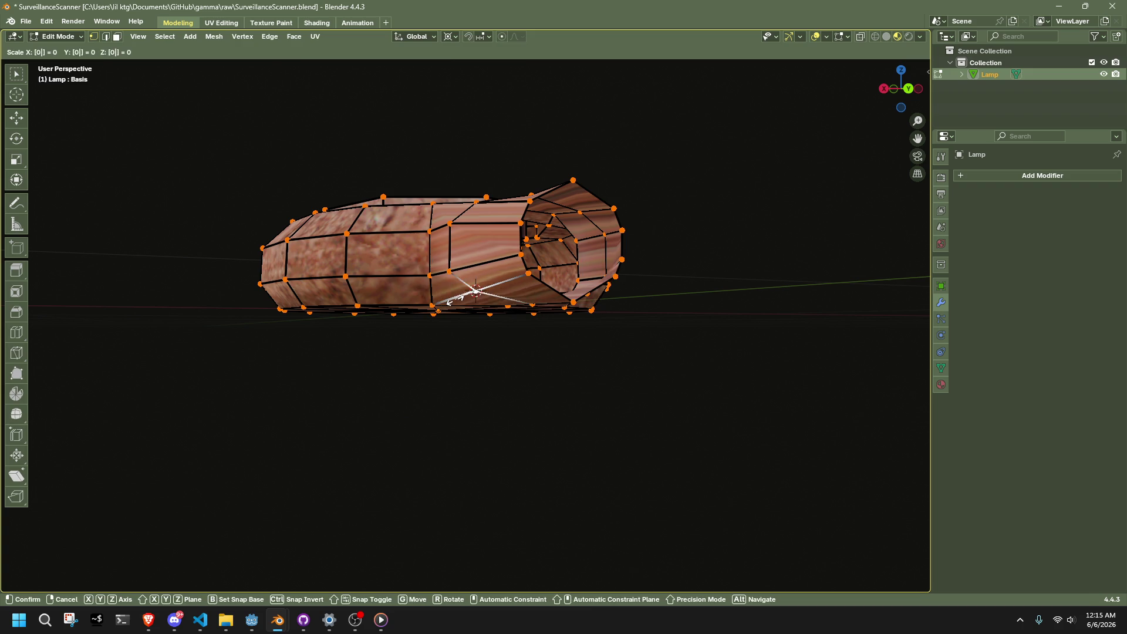
key("Escape")
- Select all of the lamp's vertices, apply shading from the mesh context menu, and return to object mode
key("Tab")
middle_click_drag(587, 393, 637, 410)
key("Tab")
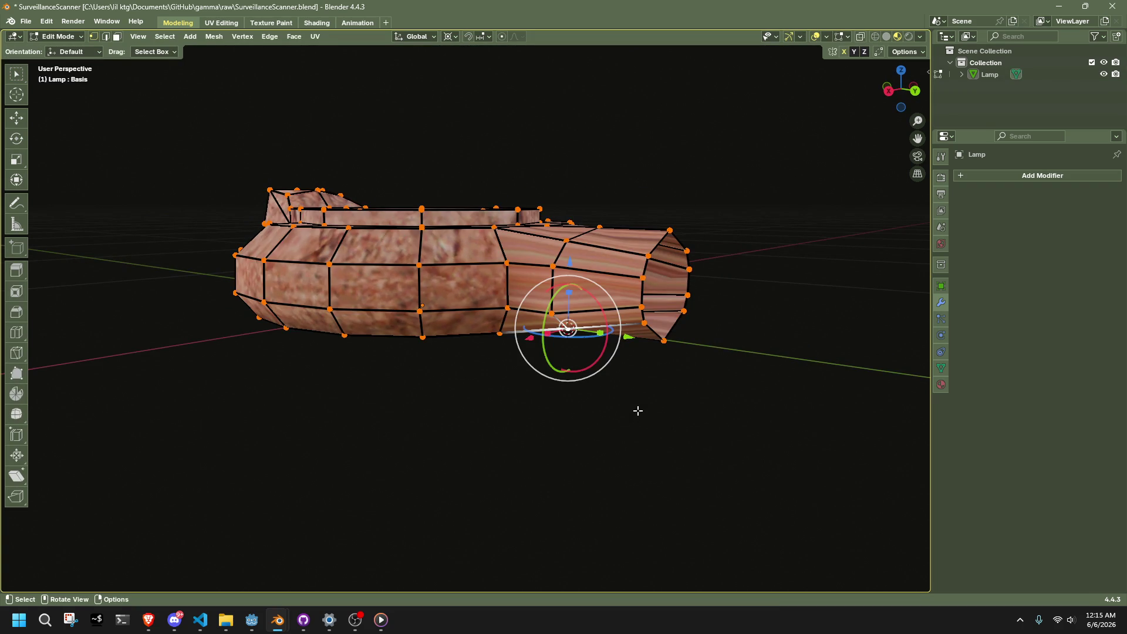
key("a")
right_click(638, 411)
left_click(670, 411)
key("Tab")
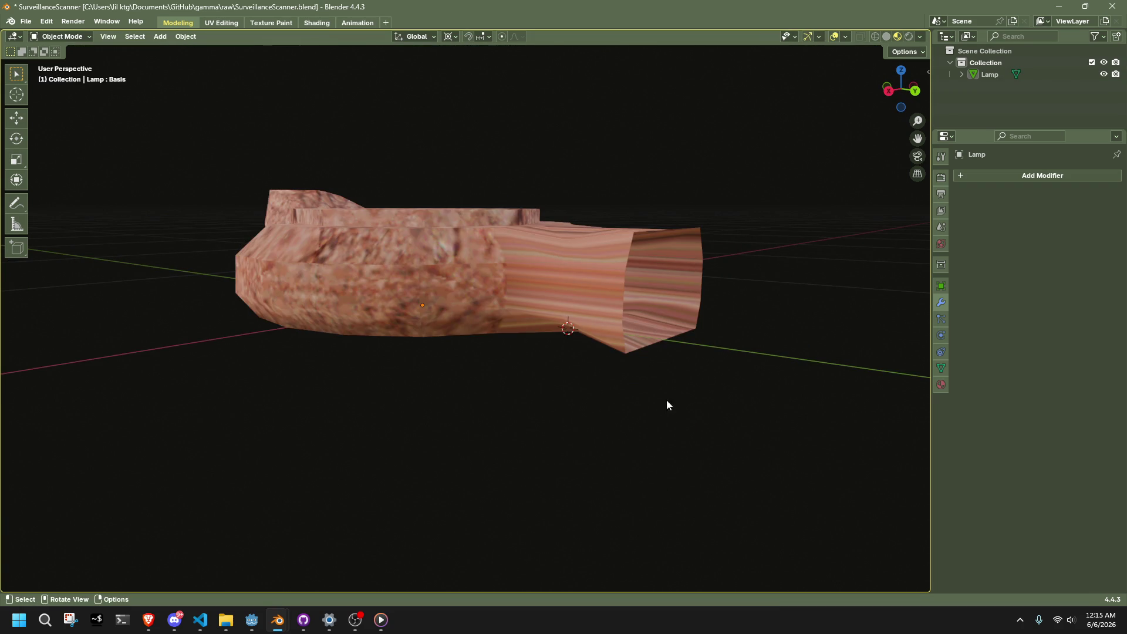
- Open the lamp's Object Data properties and remove the first shape keys
key("a")
left_click(942, 286)
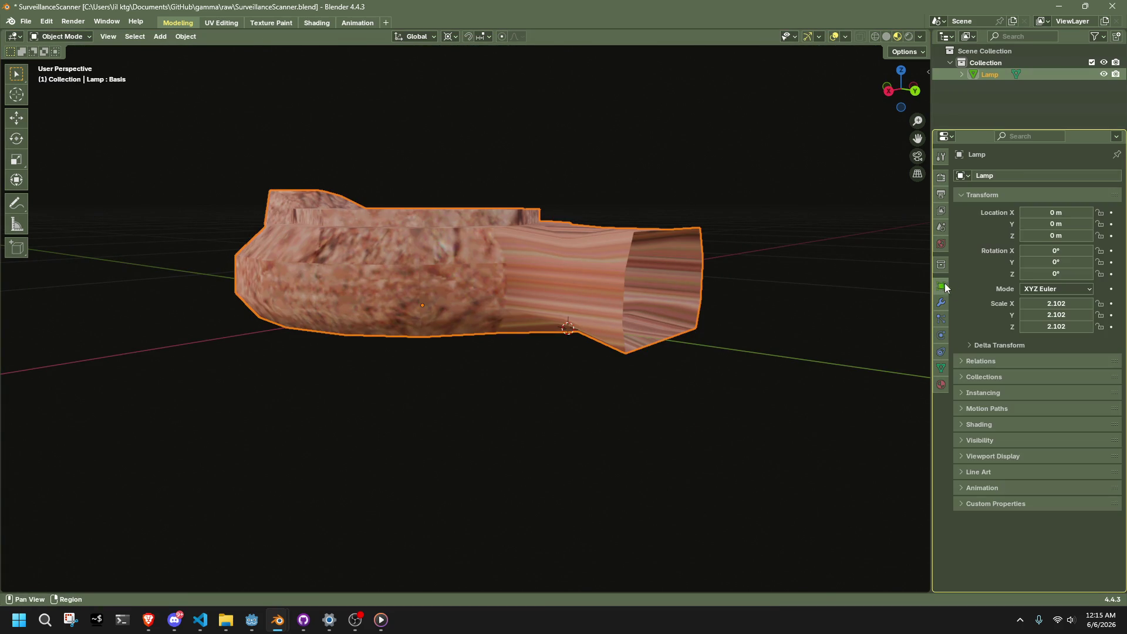
left_click(940, 385)
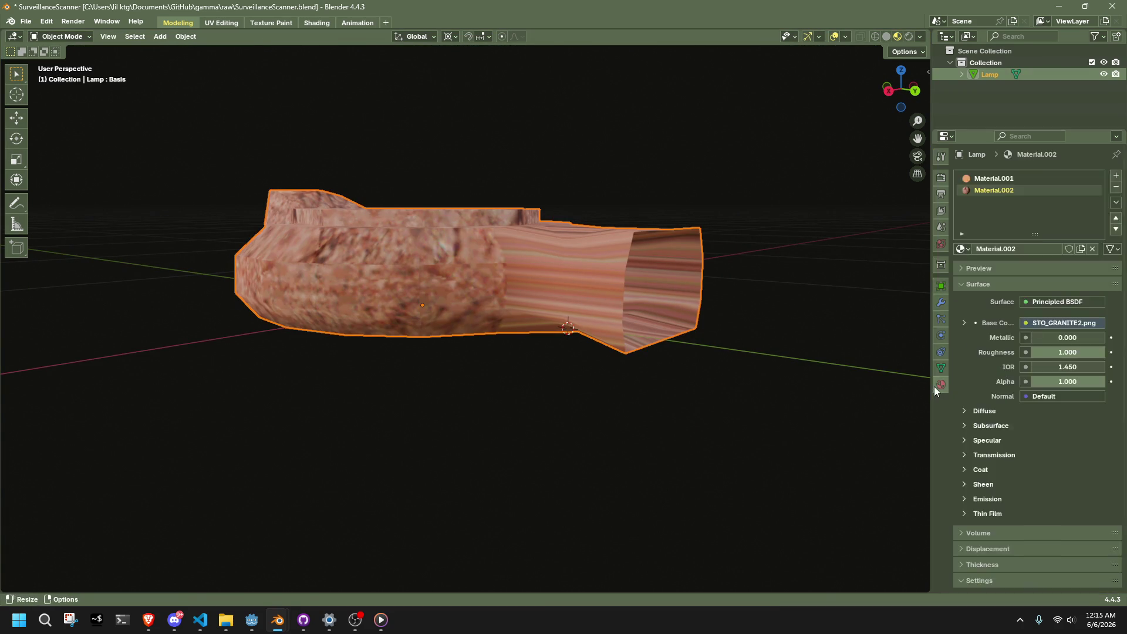
left_click(941, 366)
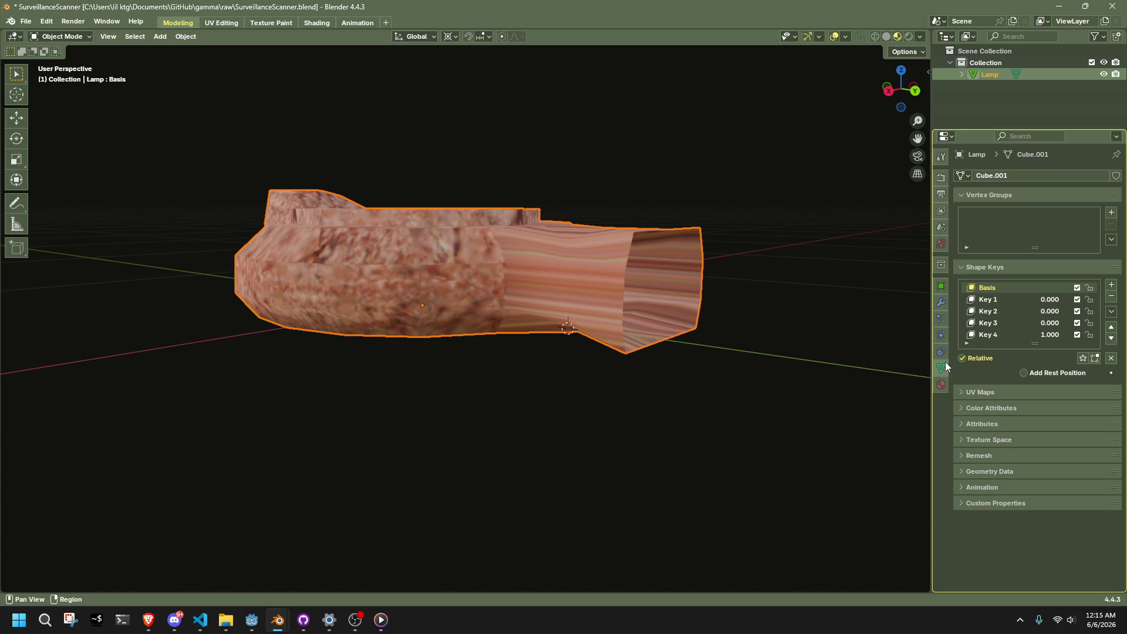
left_click(1110, 296)
left_click(1111, 296)
left_click(593, 287)
- Apply a stray To Sphere to the X-ray-selected spout end vertices, then undo it
key("Tab")
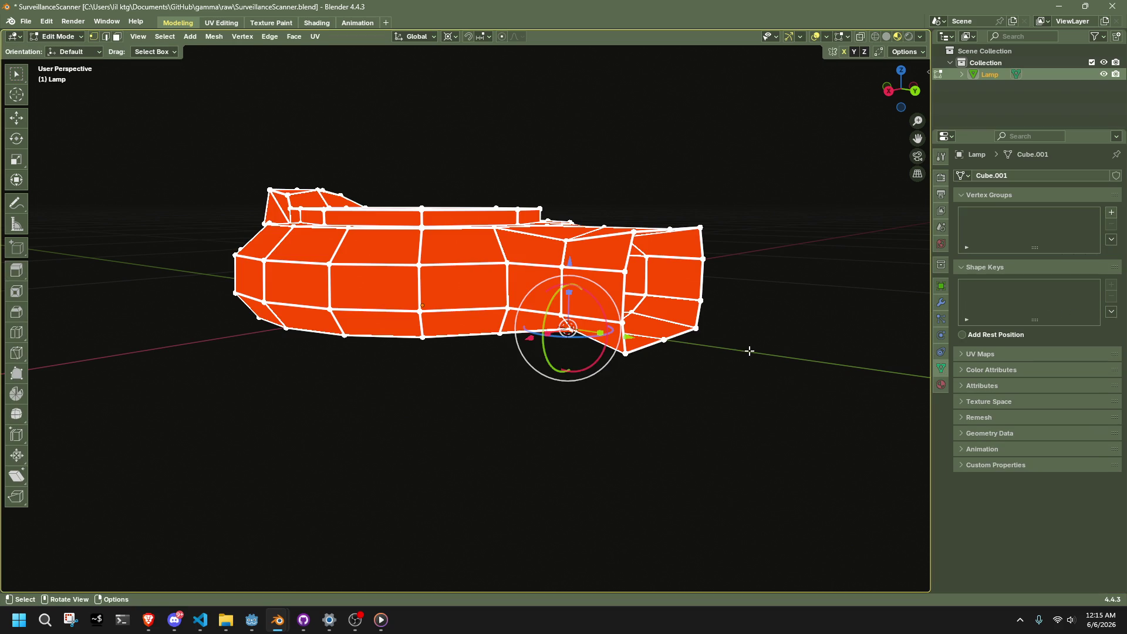
mouse_move(748, 350)
middle_mouse_down()
mouse_move(768, 382)
mouse_move(730, 355)
mouse_move(753, 330)
mouse_move(796, 364)
middle_mouse_up()
left_click_drag(796, 365, 687, 153)
key("alt+z")
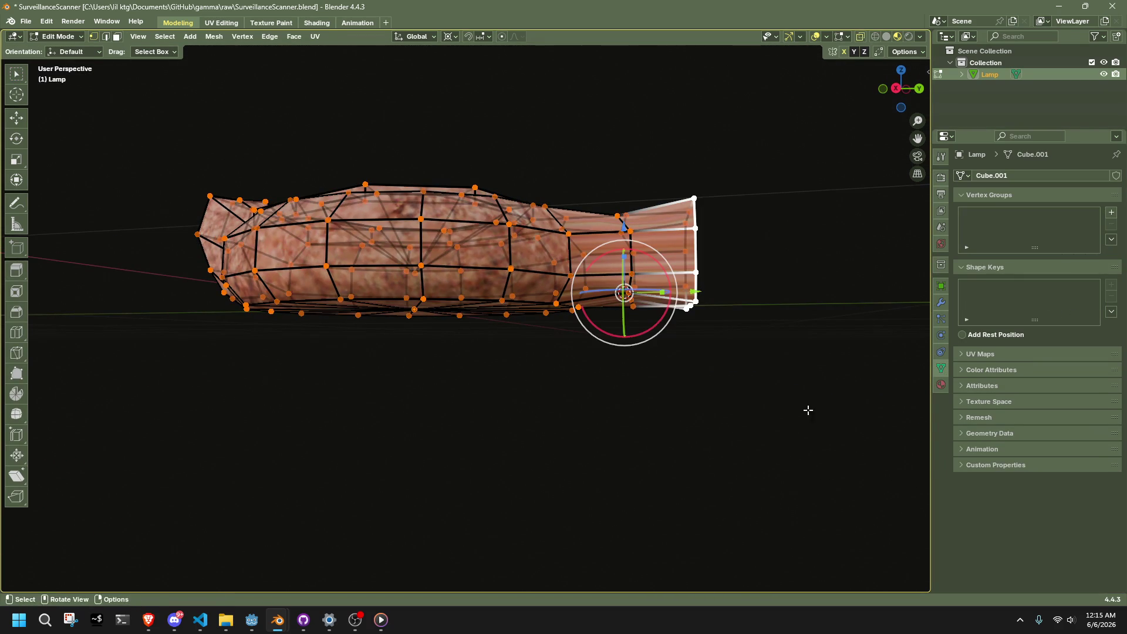
left_click_drag(807, 409, 671, 171)
key("shift+z")
key("shift+z")
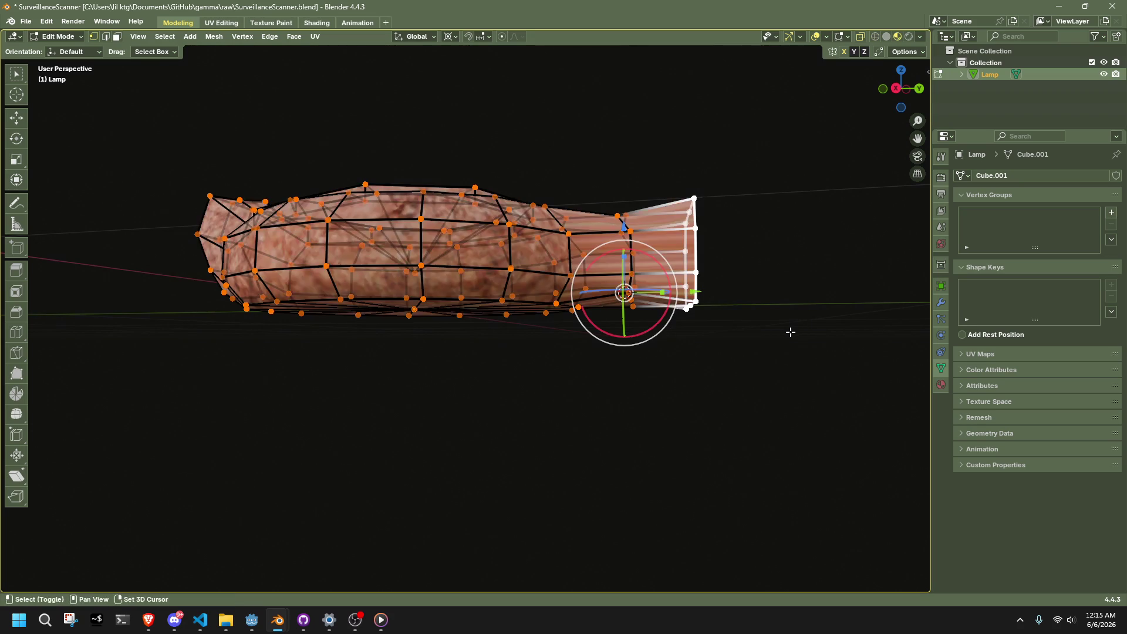
middle_click_drag(792, 329, 759, 342)
key("shift+alt+s")
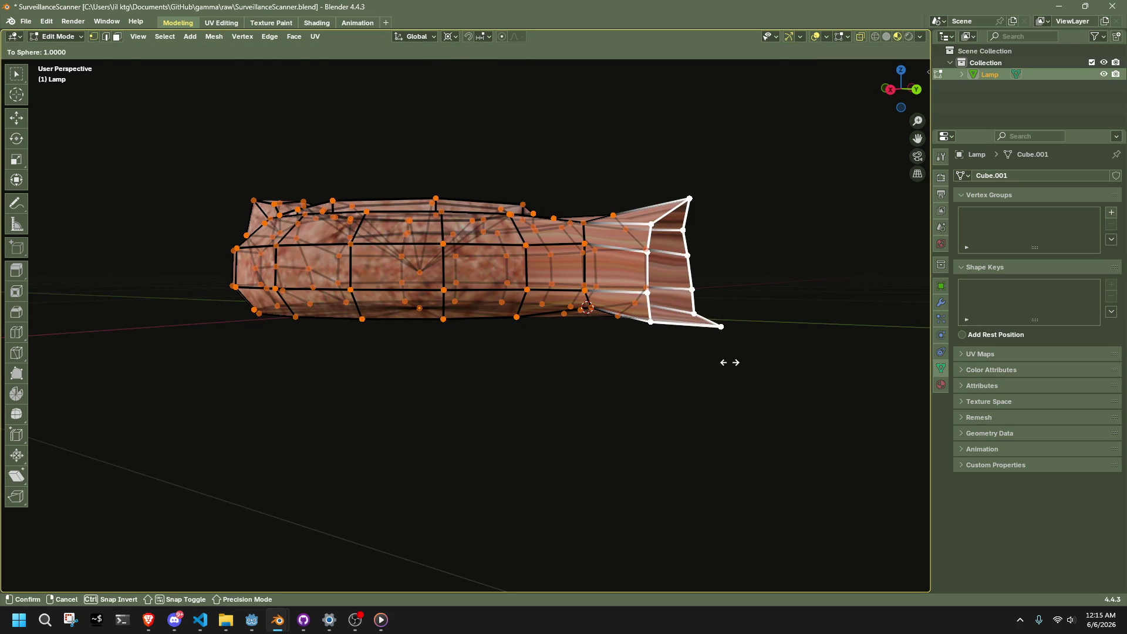
left_click(729, 363)
key("a")
key("Tab")
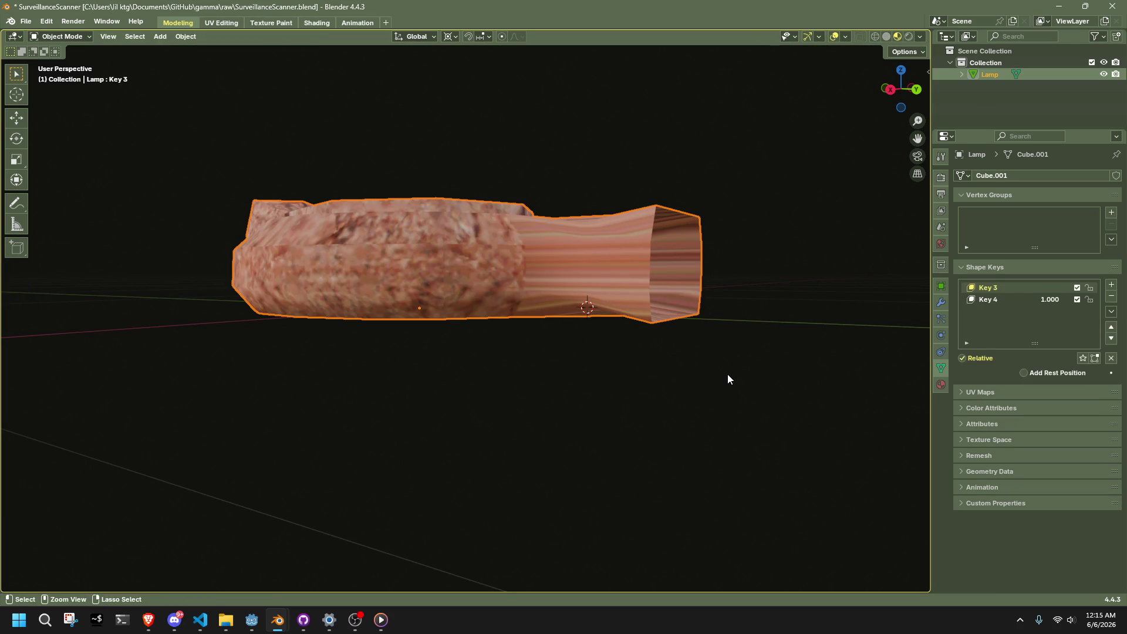
key("ctrl+z")
key("ctrl+z")
key("ctrl+z")
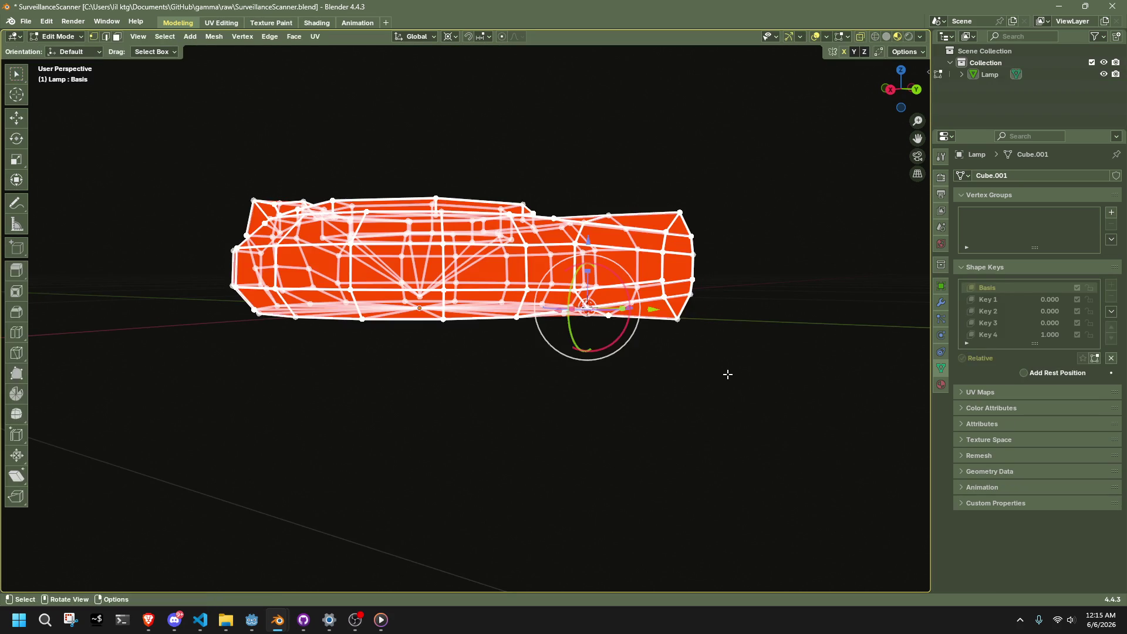
key("Tab")
key("Tab")
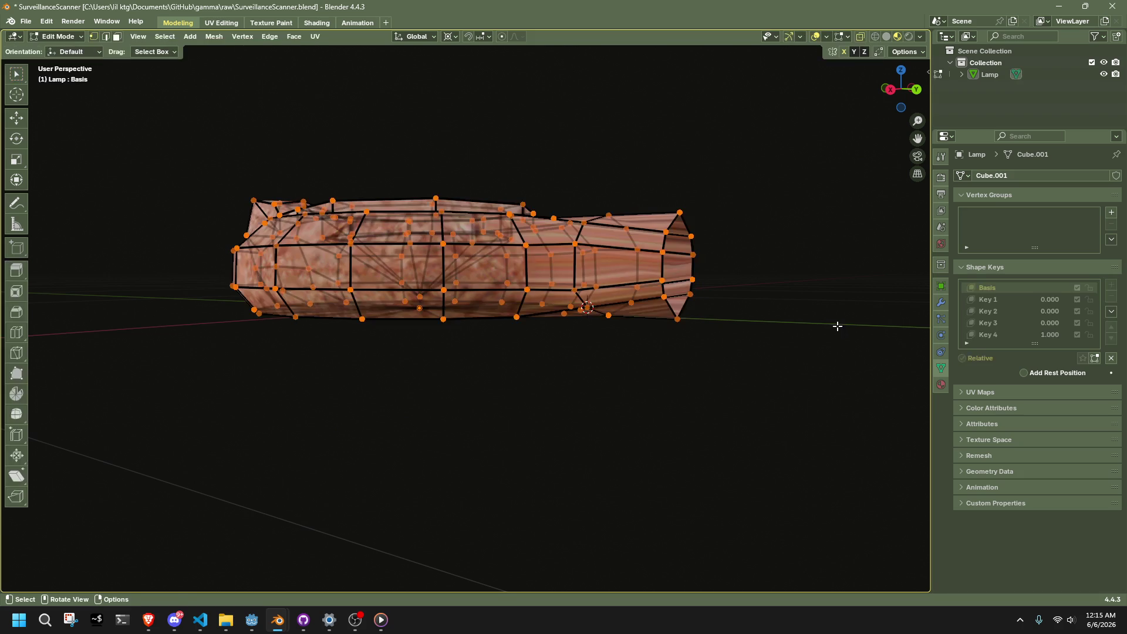
- Compare Key 4 with Basis, then delete Key 4, Key 3, Key 2 and Key 1
left_click(1010, 337)
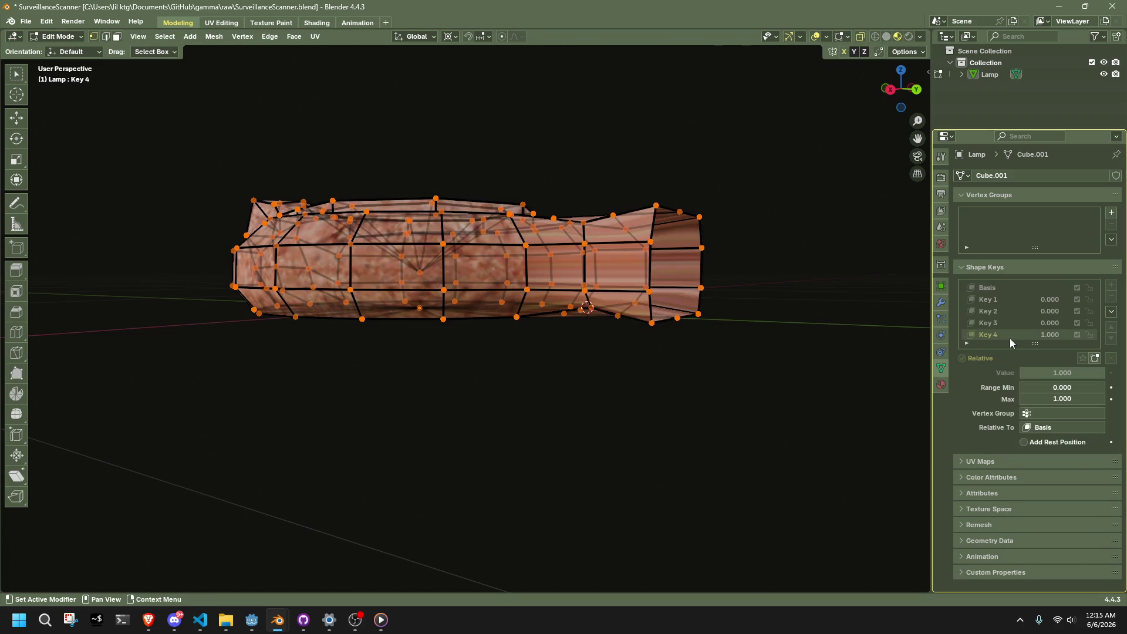
left_click(993, 289)
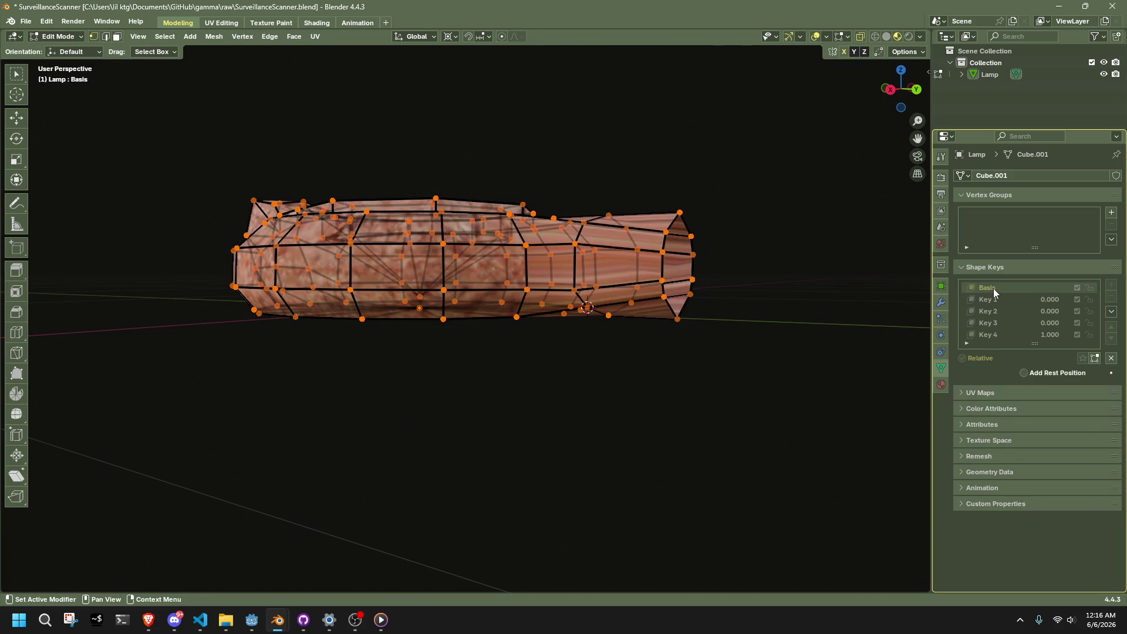
left_click(1021, 332)
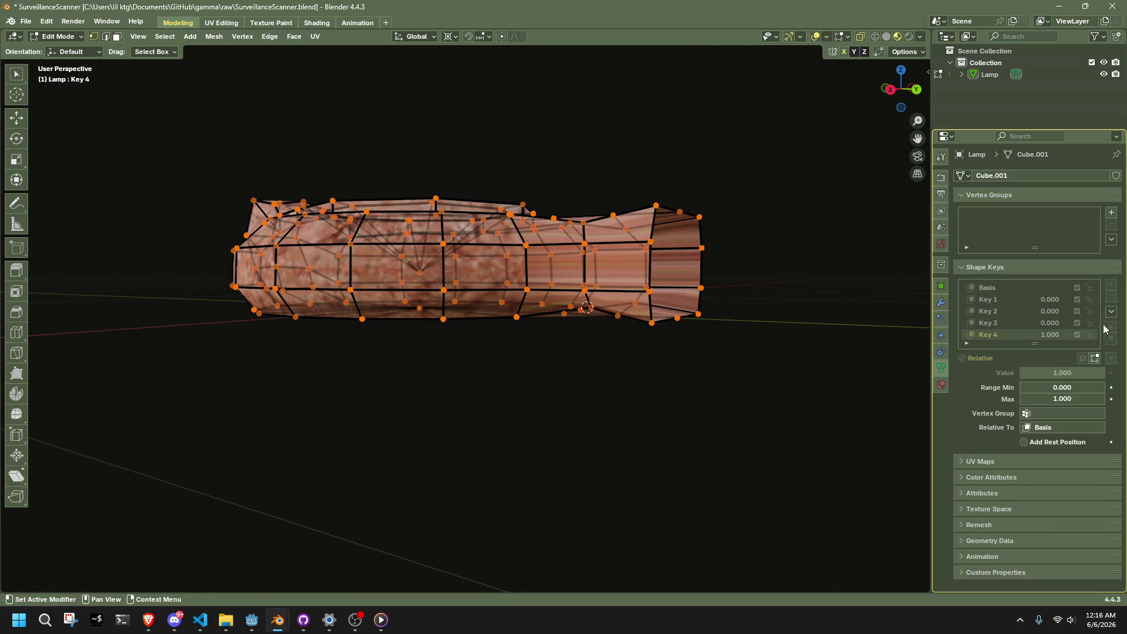
key("Tab")
left_click(1111, 297)
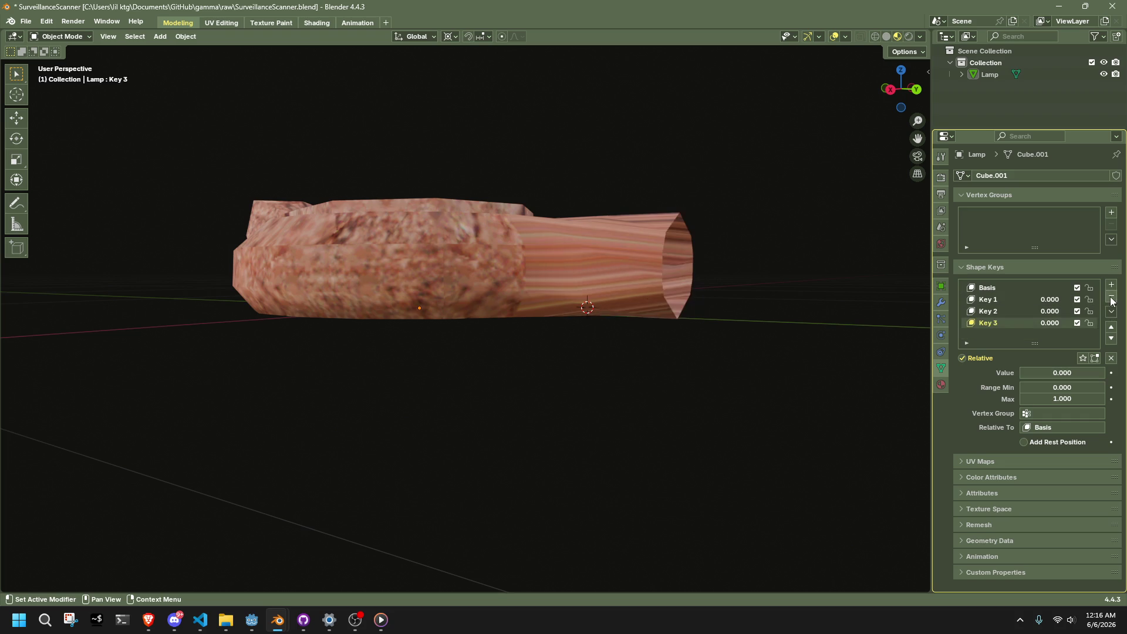
left_click(1112, 298)
left_click(1111, 298)
left_click(1111, 298)
- Delete the remaining Basis shape key and go back into editing the lamp's mesh
left_click(678, 250)
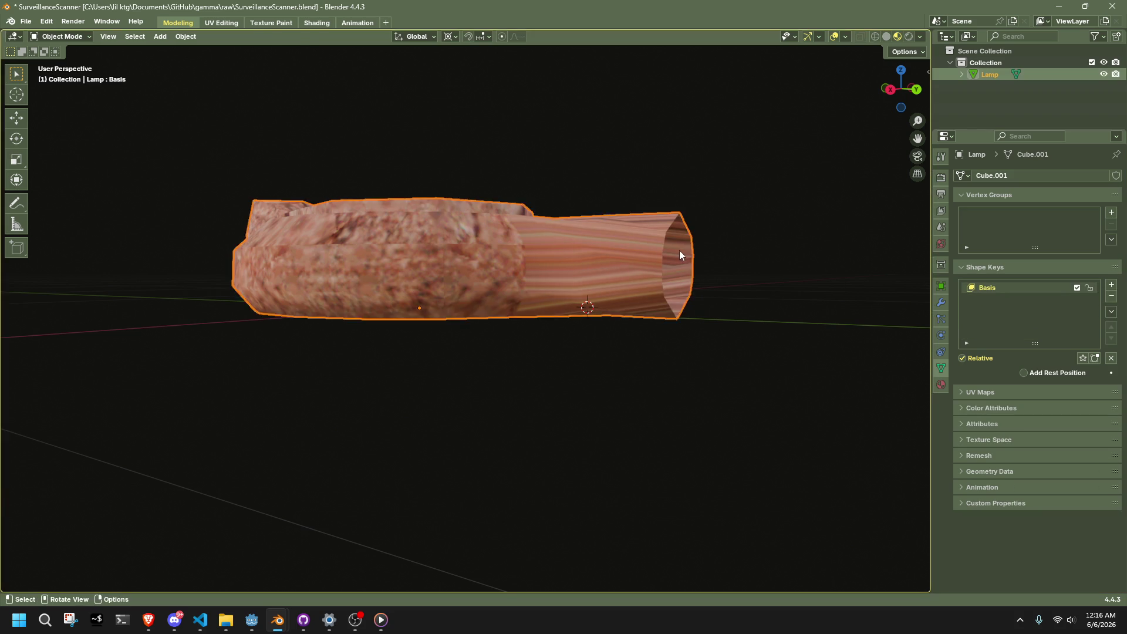
key("Tab")
key("Tab")
left_click(1111, 297)
key("Tab")
mouse_move(690, 279)
middle_mouse_down()
mouse_move(738, 297)
mouse_move(677, 312)
mouse_move(649, 305)
middle_mouse_up()
key("Tab")
left_click(696, 361)
- Select the edge loop around the spout and make it a perfect circle
left_click(522, 301)
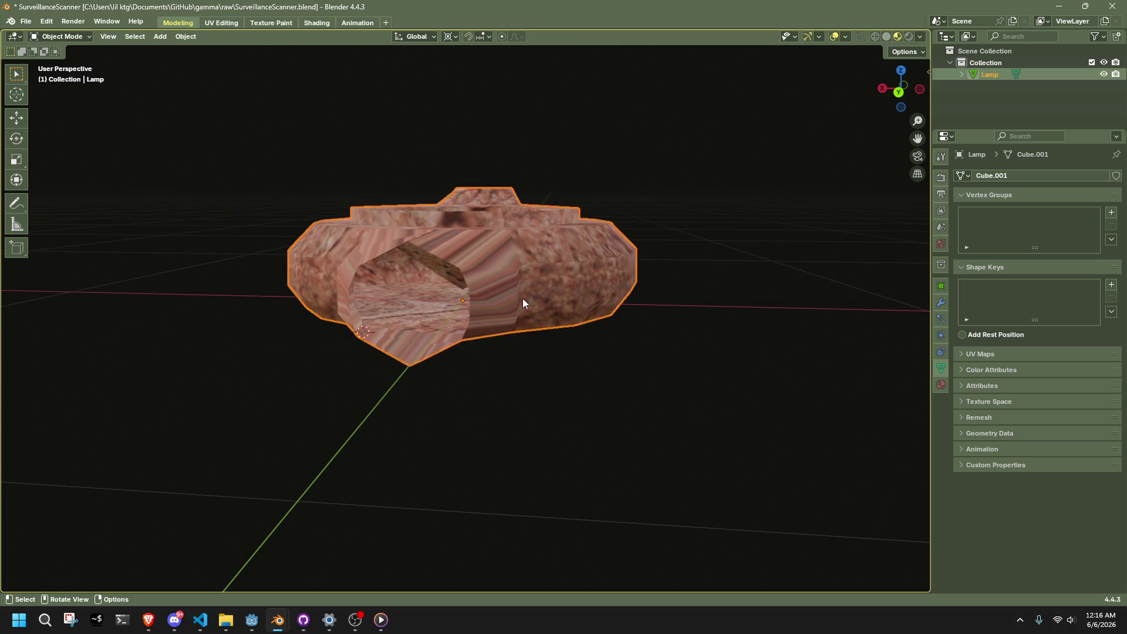
key("Tab")
mouse_move(523, 301)
middle_mouse_down()
mouse_move(470, 331)
mouse_move(571, 353)
middle_mouse_up()
left_click(598, 333, "alt")
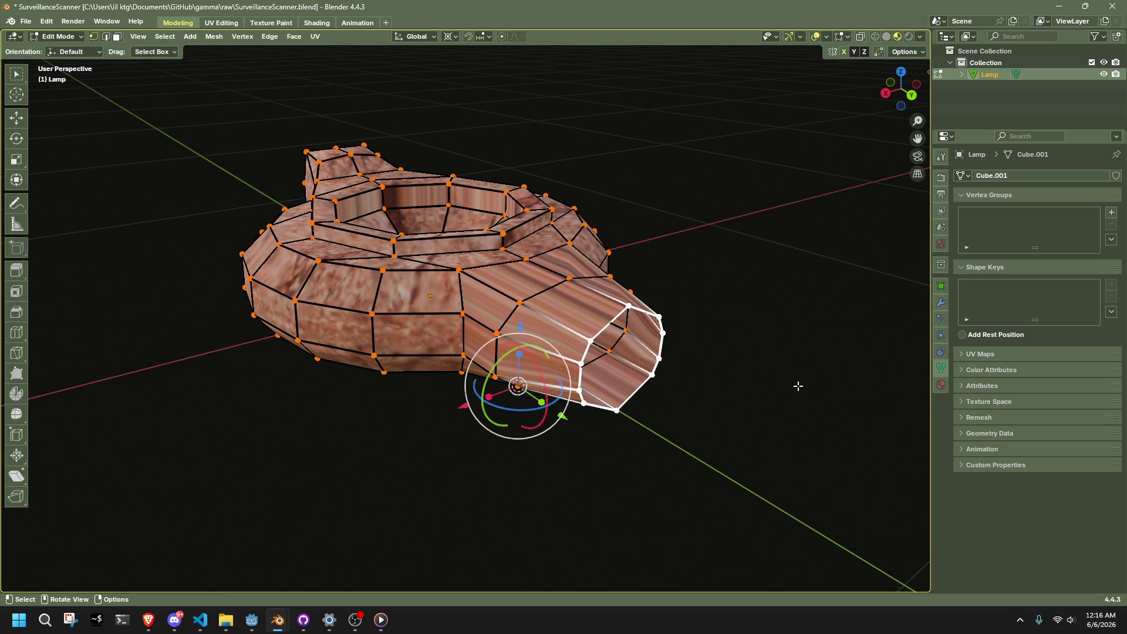
right_click(675, 243)
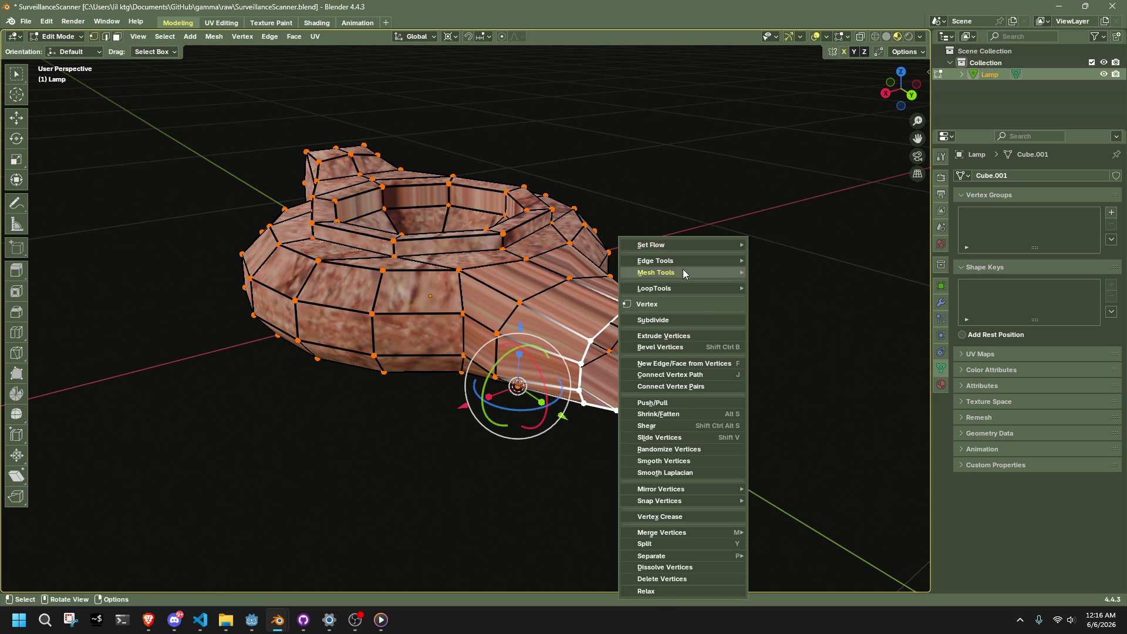
mouse_move(674, 284)
left_click(804, 295)
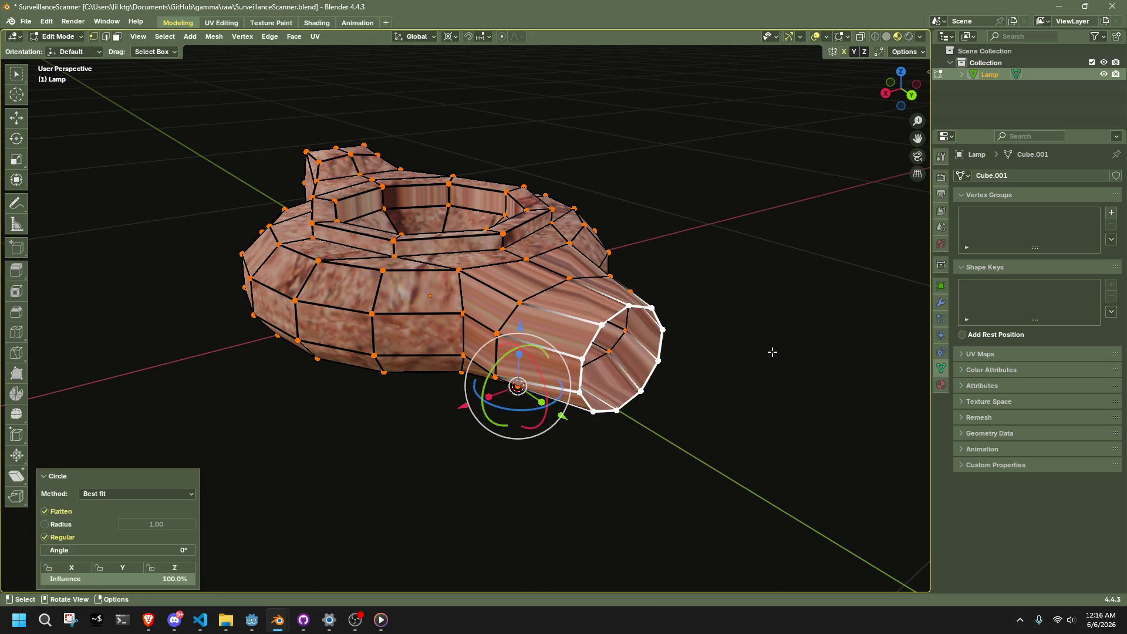
- Fill the spout's open rim with a face
middle_click_drag(773, 352, 737, 270)
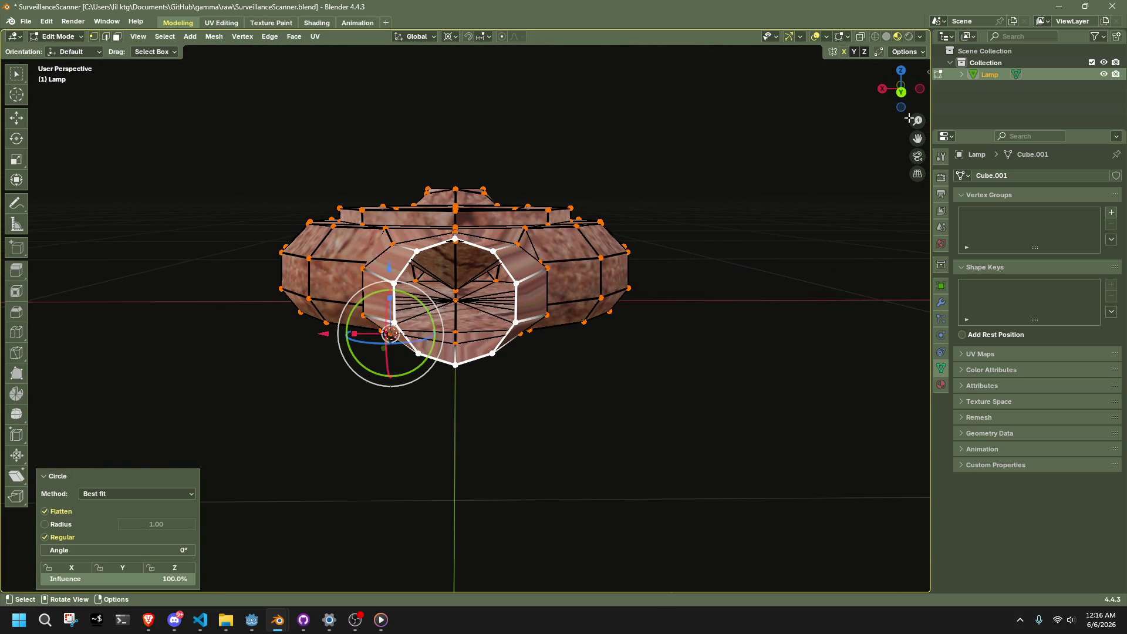
left_click(902, 89)
scroll(591, 350, "up", 5)
mouse_move(592, 350)
middle_mouse_down()
mouse_move(559, 375)
mouse_move(685, 343)
middle_mouse_up()
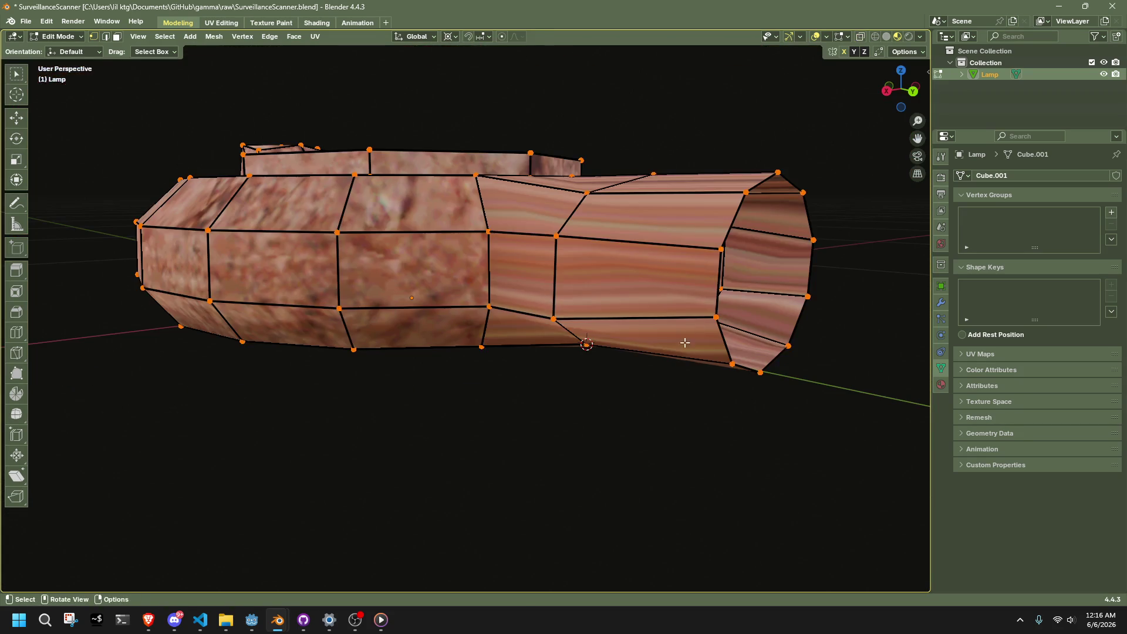
left_click(738, 230, "alt")
key("f")
- Poke the spout's end-cap face into triangles around a centre vertex
left_click(876, 324)
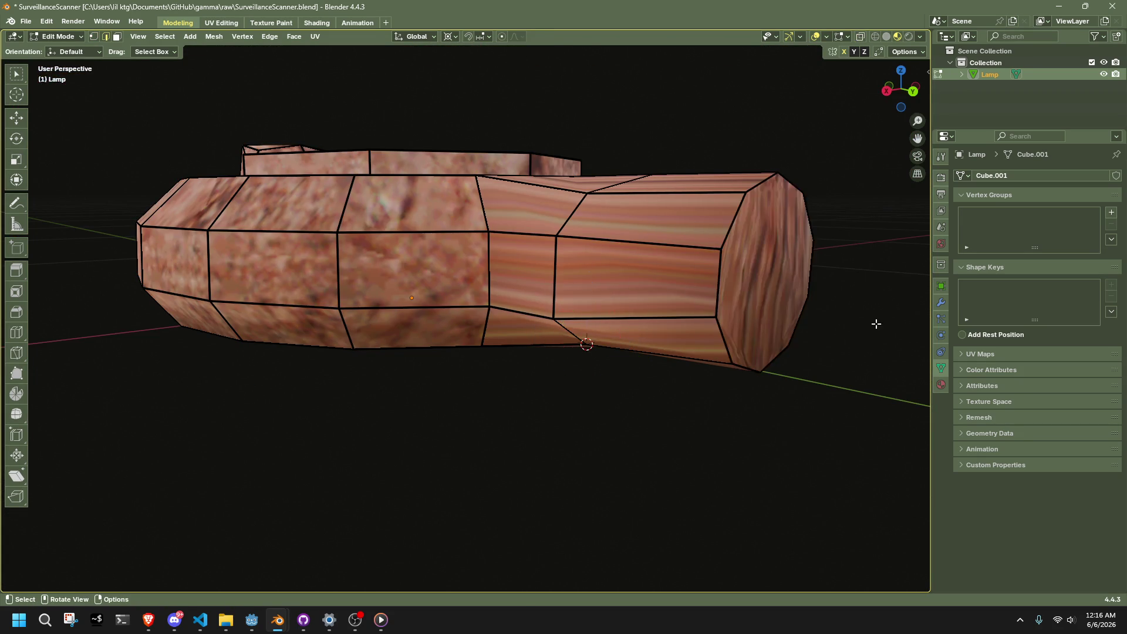
key("3")
left_click(789, 298)
right_click(752, 341)
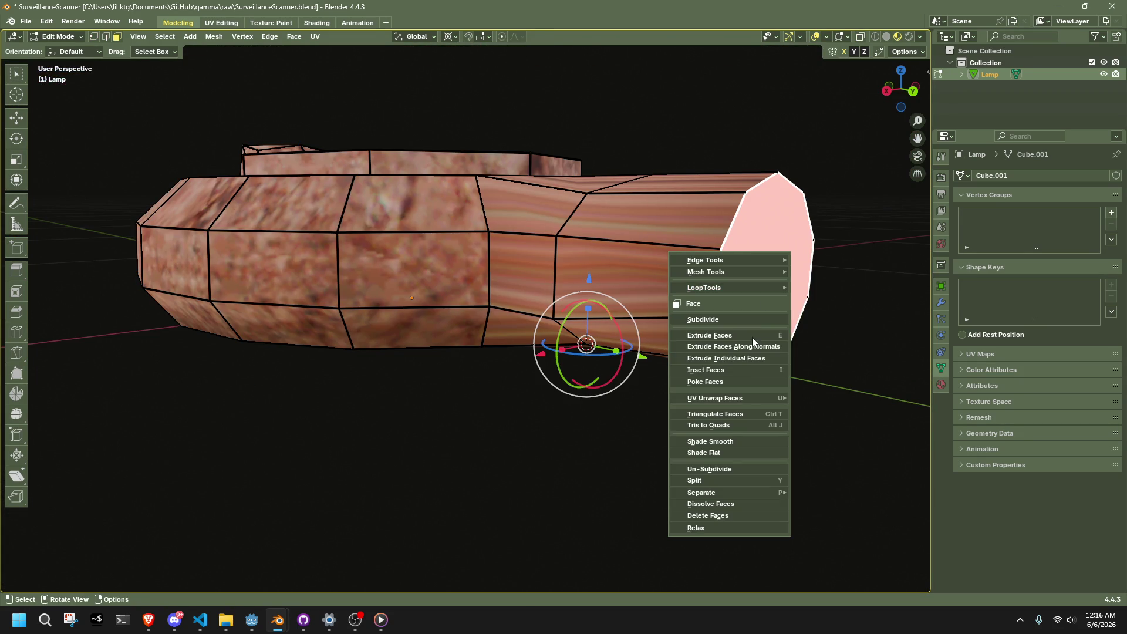
left_click(751, 381)
- In right side view, move the selected spout vertices along the Y axis
key("1")
left_click(887, 91)
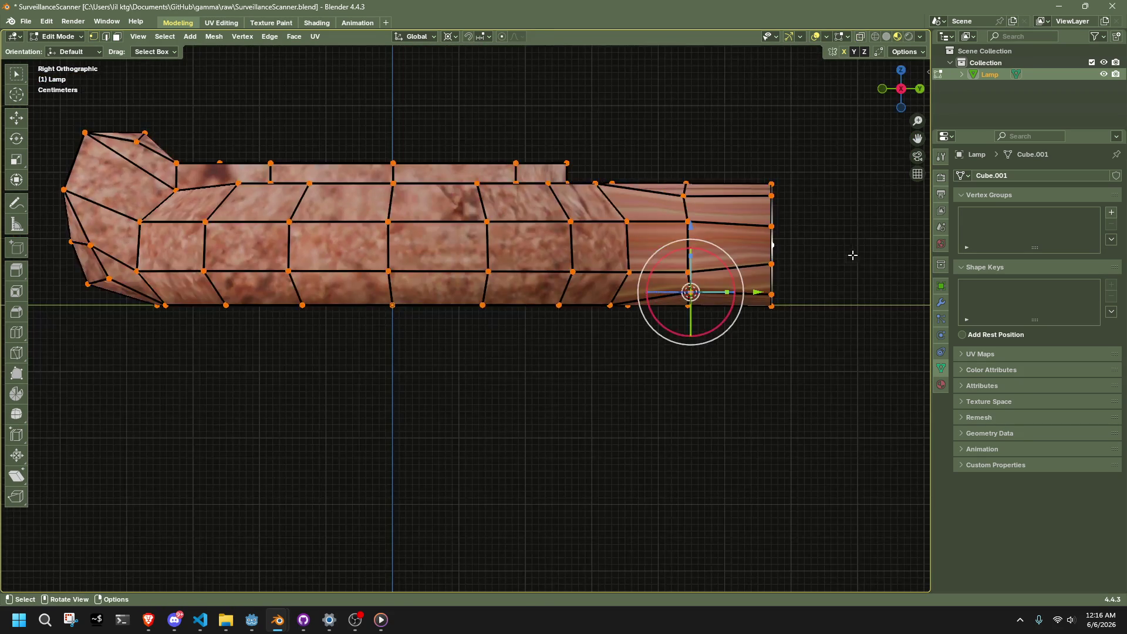
key("g")
key("y")
left_click(666, 273)
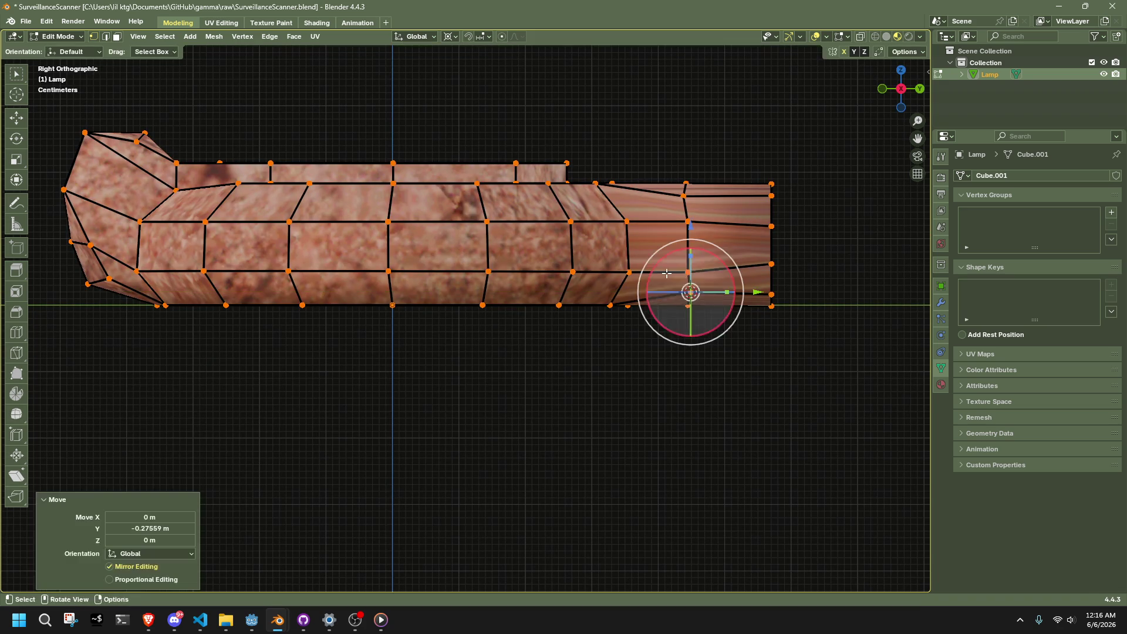
- Sink the poked centre vertex inward along Y with proportional editing
key("g")
key("y")
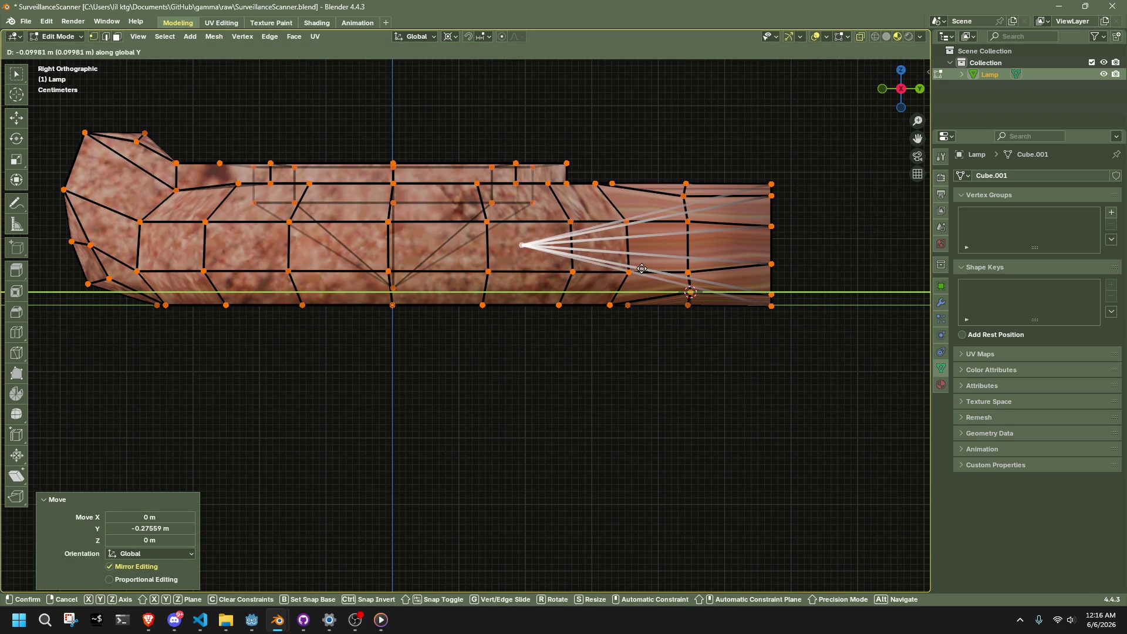
key("o")
left_click(747, 357)
- Mark the spout's end edge loop as sharp
middle_click_drag(773, 370, 755, 257)
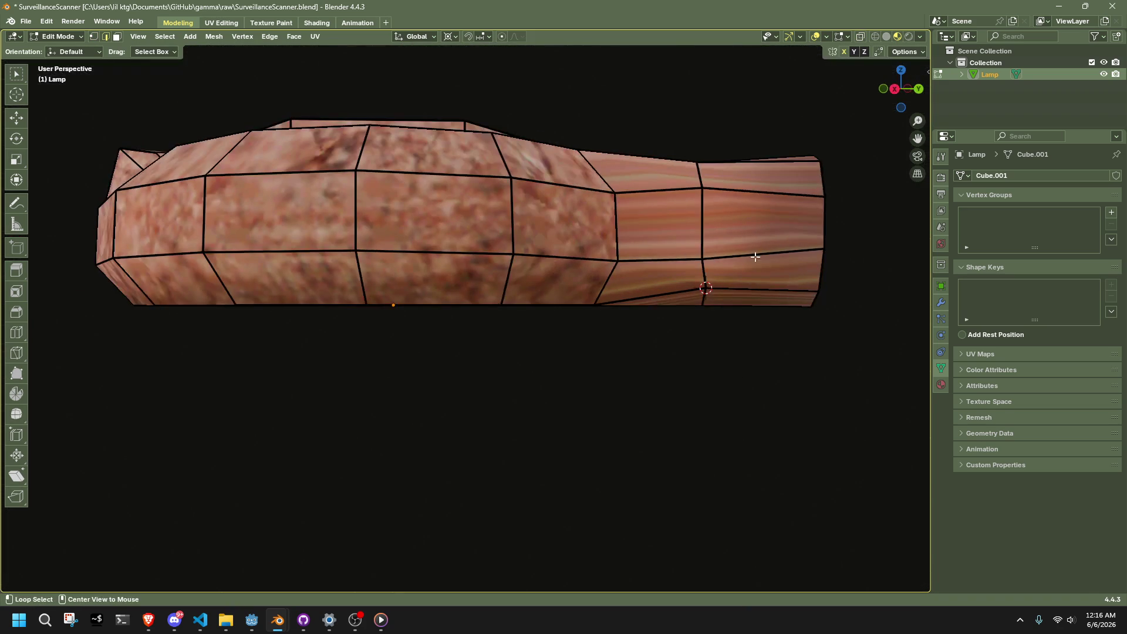
right_click(866, 264)
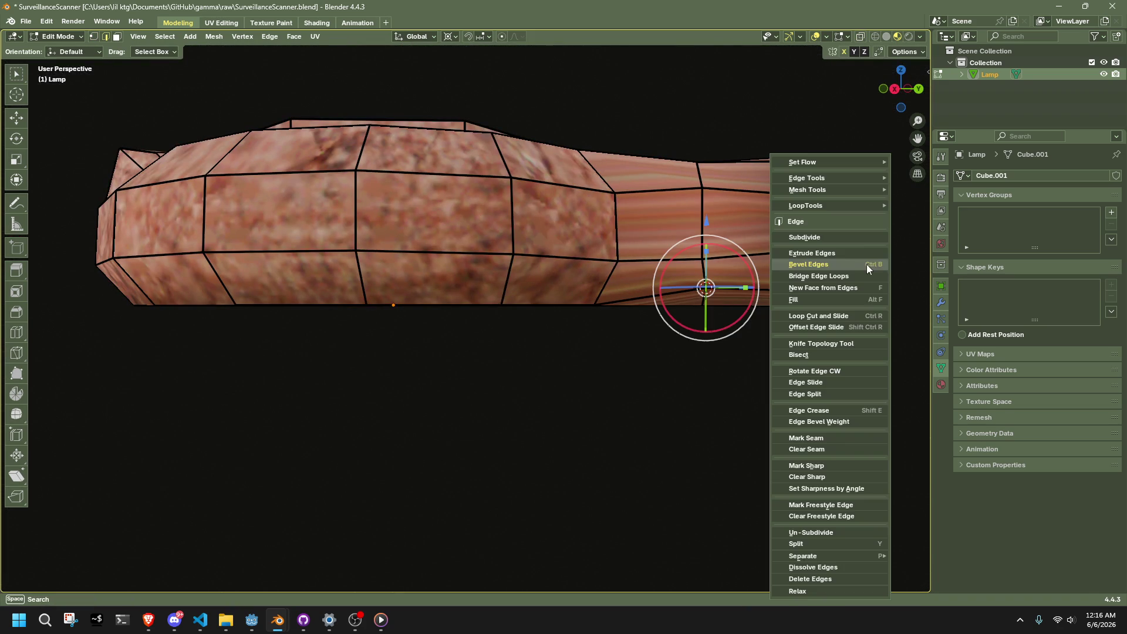
left_click(813, 468)
mouse_move(813, 411)
middle_mouse_down()
mouse_move(810, 340)
mouse_move(692, 379)
mouse_move(579, 360)
middle_mouse_up()
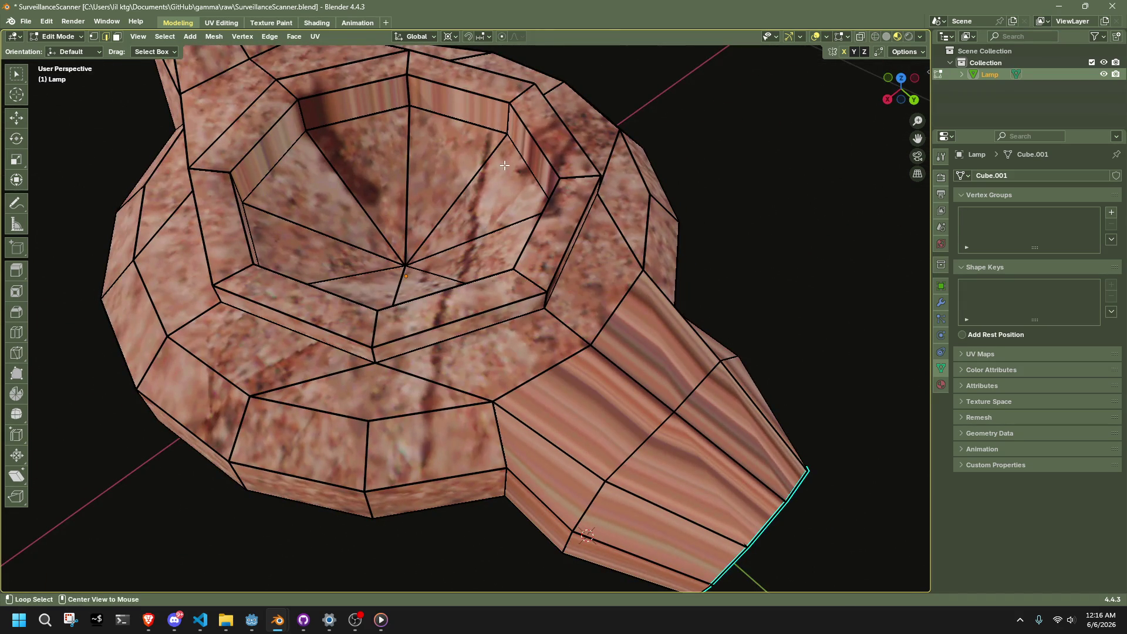
- Mark the inner top ring edge loop as sharp
left_click(464, 85, "alt")
right_click(464, 88)
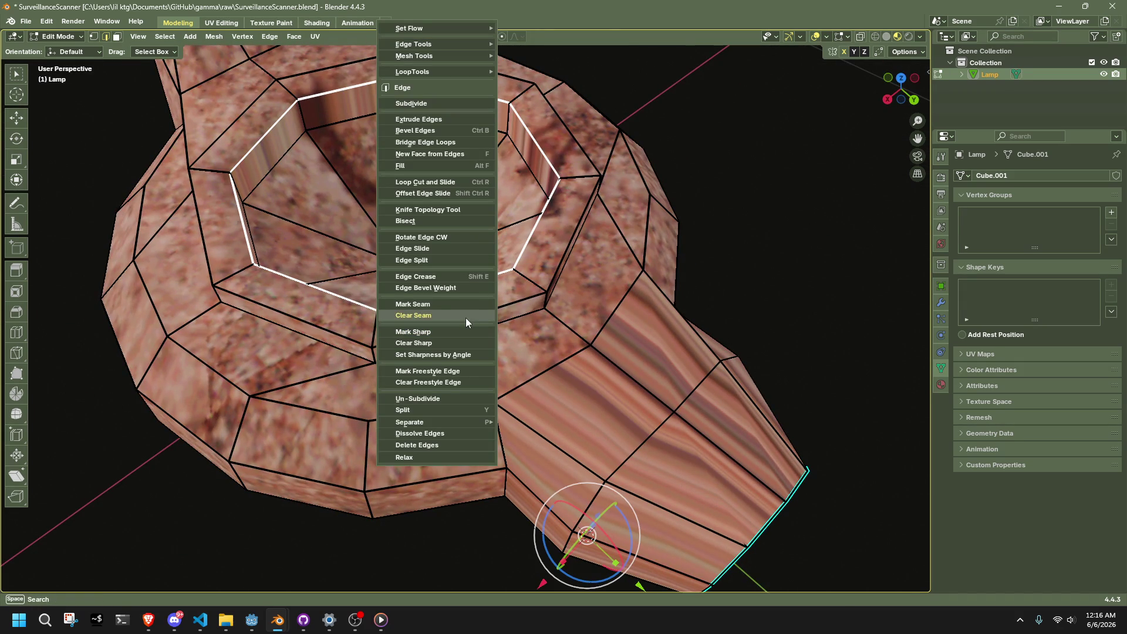
left_click(470, 334)
- Select the rim's top edge loop and mark it sharp
left_click(770, 306)
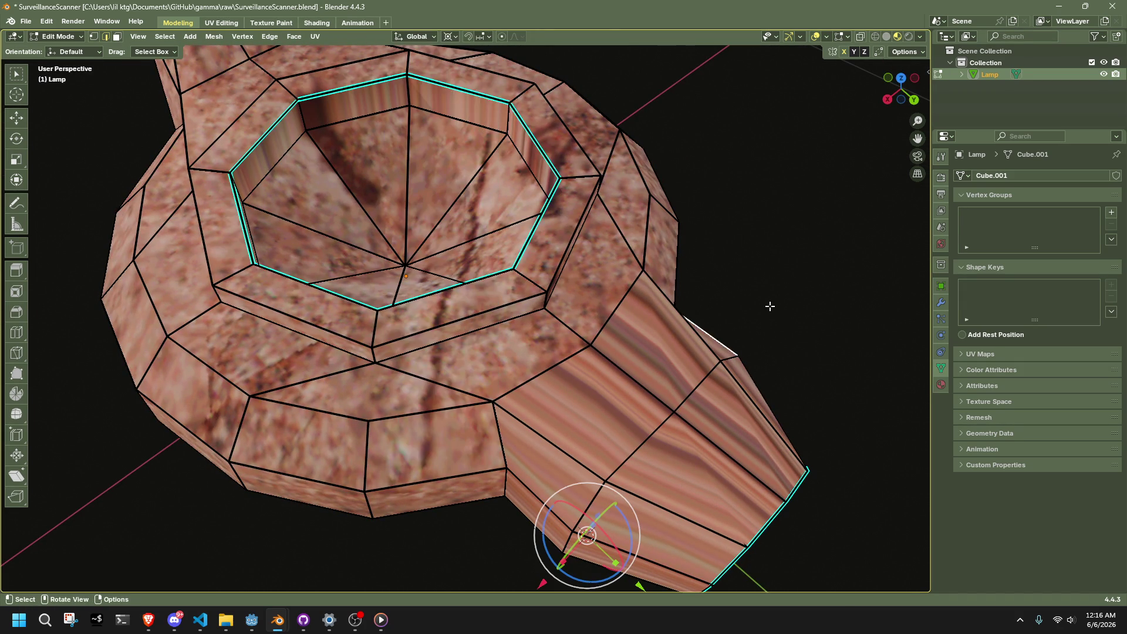
key("Tab")
key("Tab")
middle_click_drag(776, 233, 519, 238)
left_click(519, 236, "alt")
right_click(709, 303)
middle_click_drag(710, 302, 569, 303)
right_click(572, 295)
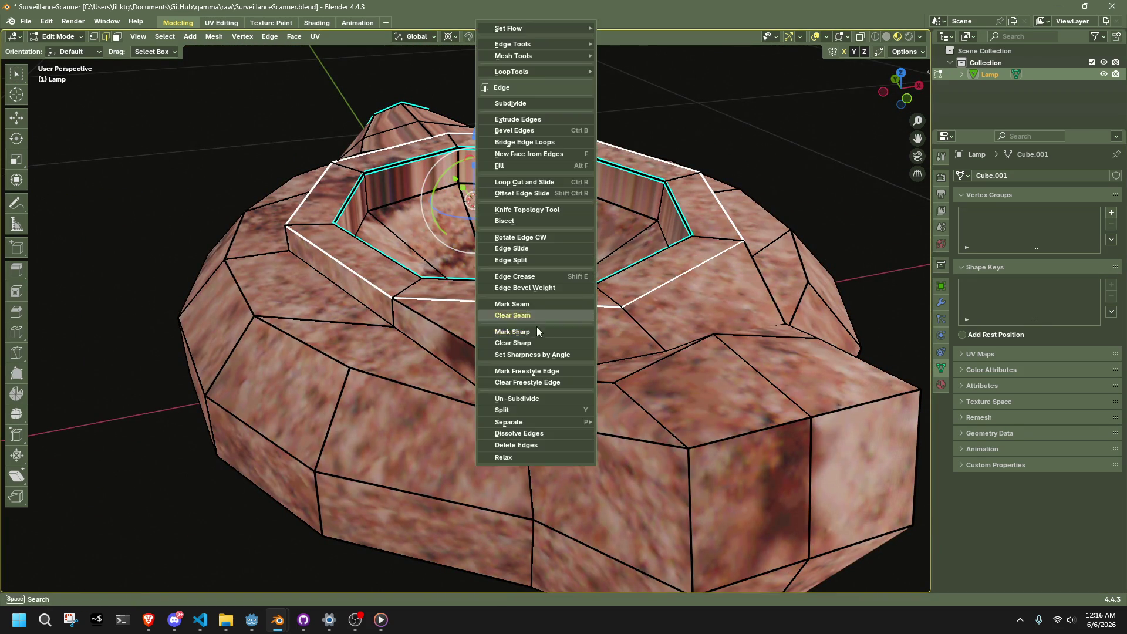
key("Escape")
right_click(587, 330)
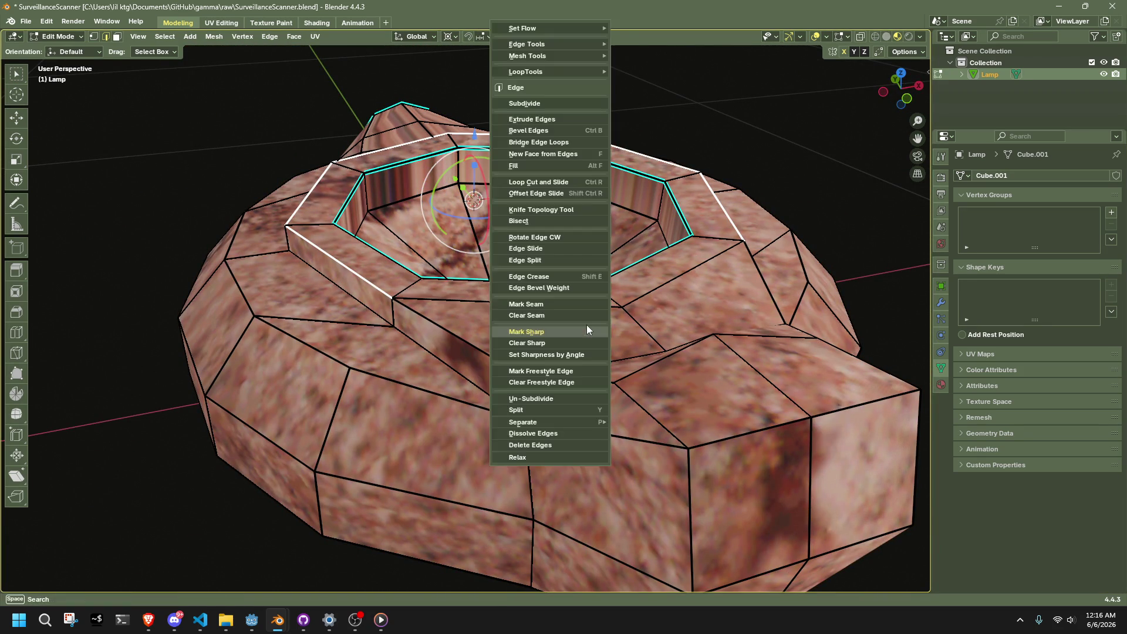
left_click(587, 330)
scroll(660, 352, "down", 3)
- Average all mesh normals by face area and return to Object Mode
key("a")
key("alt+n")
mouse_move(790, 368)
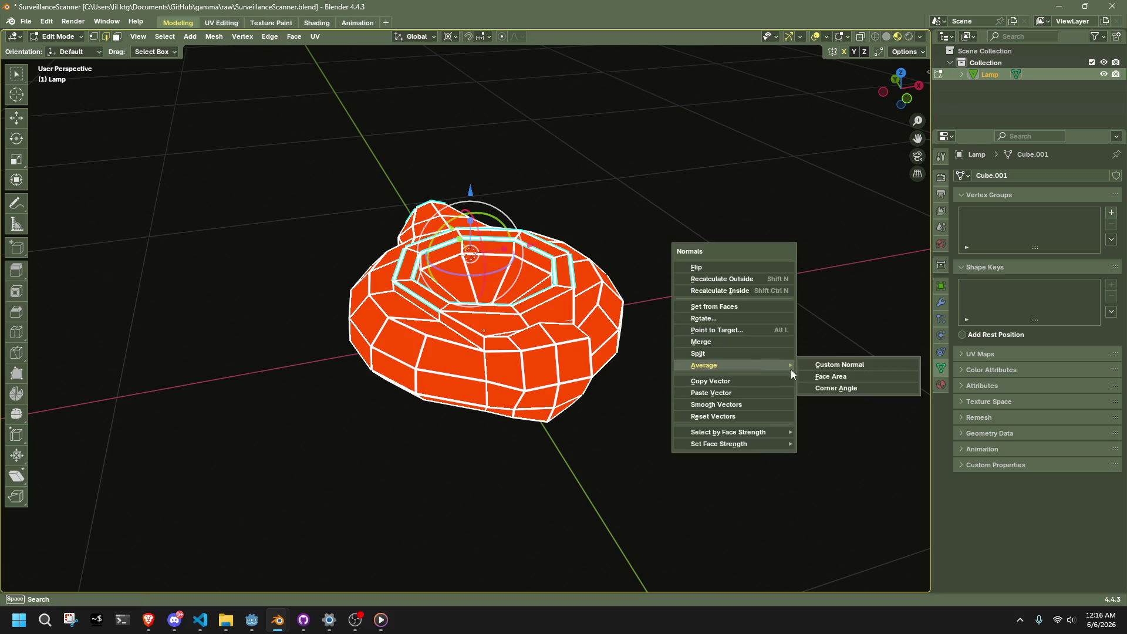
left_click(834, 376)
key("Tab")
mouse_move(730, 395)
middle_mouse_down()
mouse_move(604, 377)
mouse_move(677, 345)
mouse_move(773, 351)
middle_mouse_up()
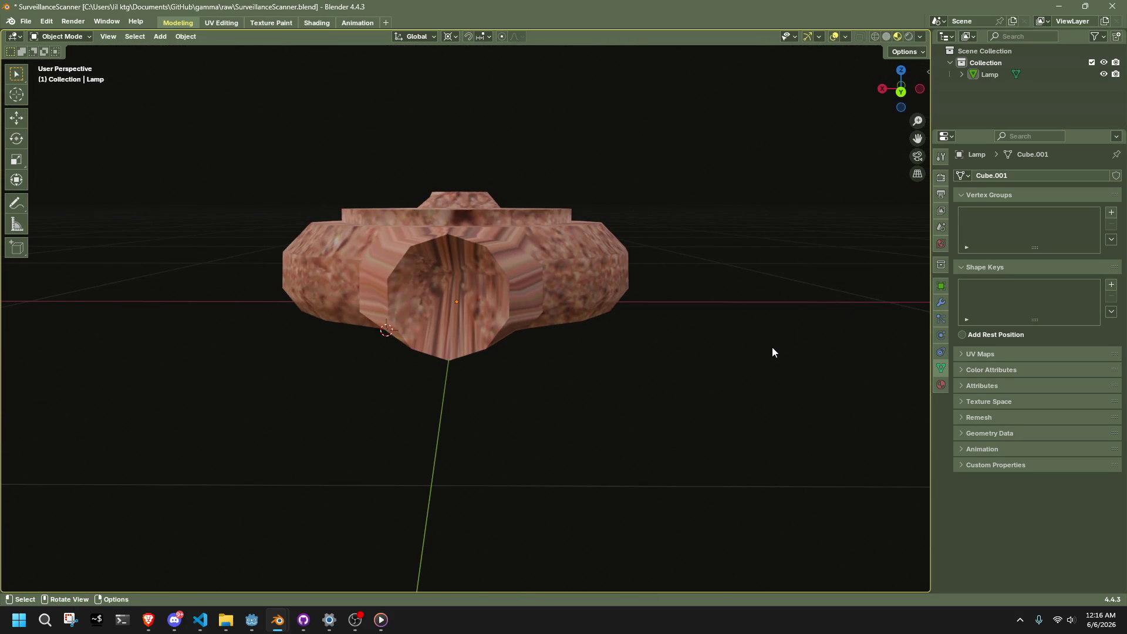
- In right orthographic edit view, select the lamp body's lower and upper horizontal edges
key("Tab")
mouse_move(505, 262)
middle_mouse_down()
mouse_move(616, 274)
mouse_move(676, 262)
middle_mouse_up()
left_click(909, 97)
left_click(493, 372)
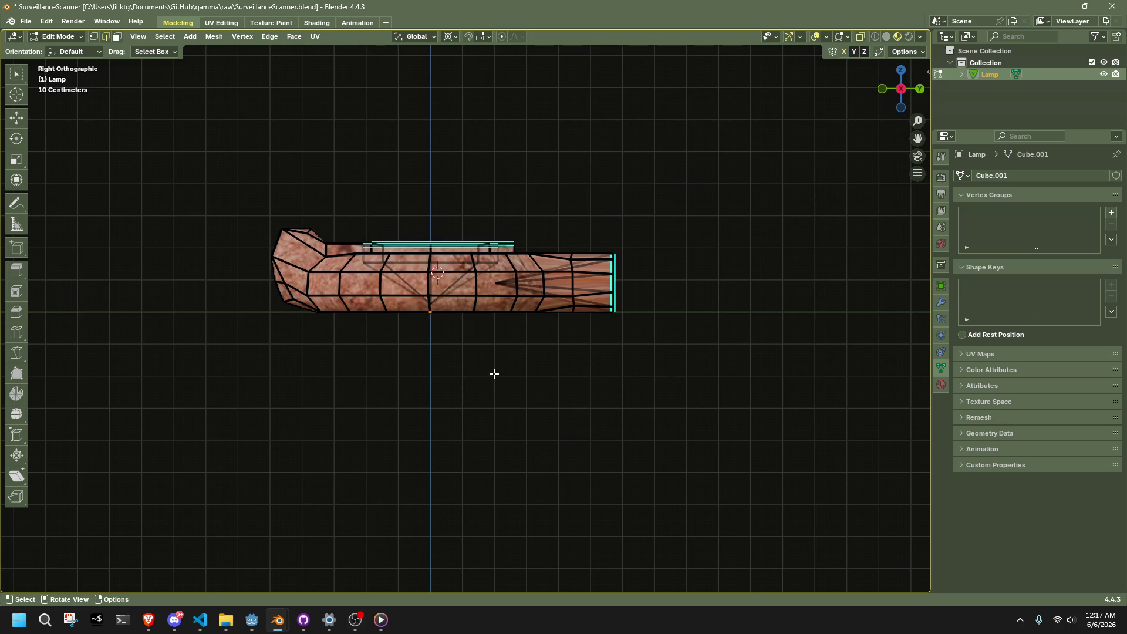
left_click(406, 289, "shift")
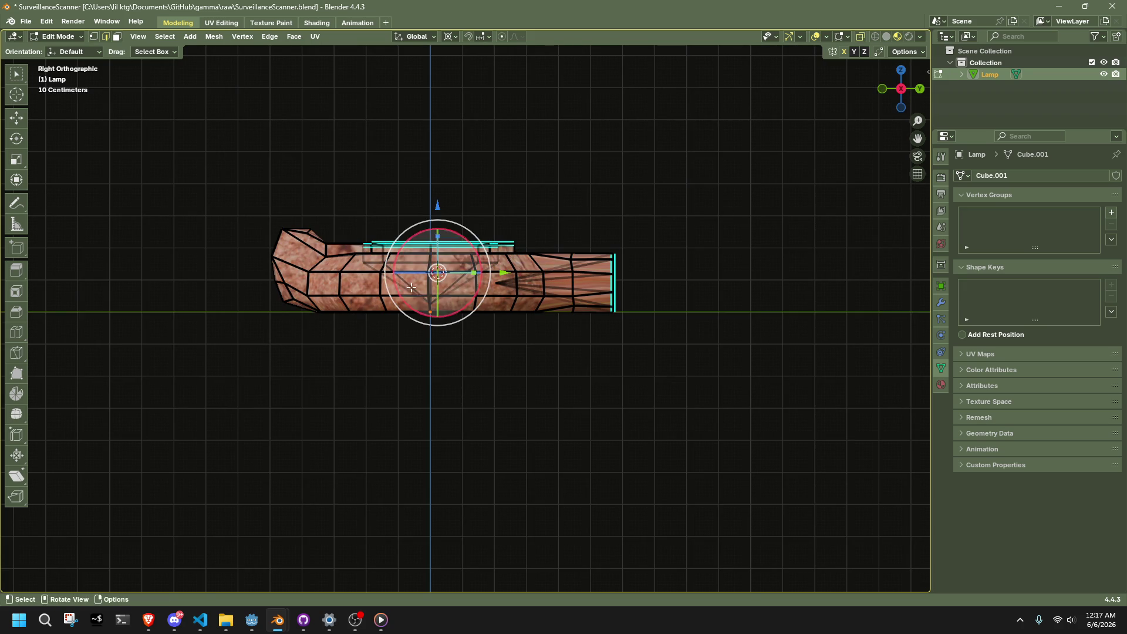
left_click(410, 287, "shift")
left_click(411, 287, "shift")
scroll(469, 331, "up", 5)
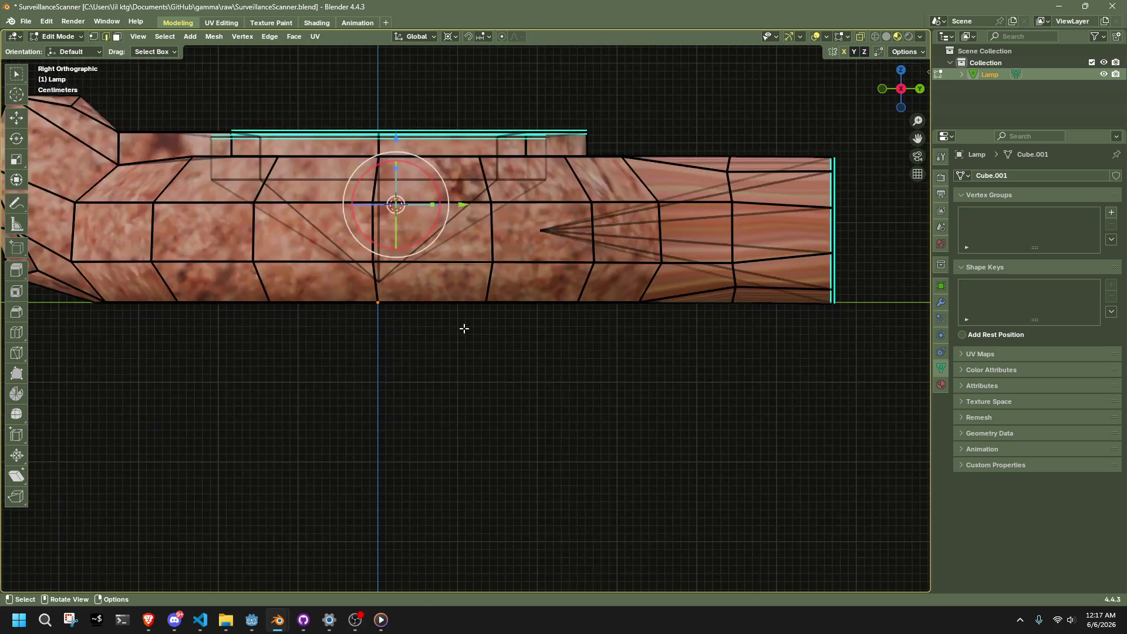
scroll(464, 328, "up", 2)
left_click_drag(410, 233, 408, 208)
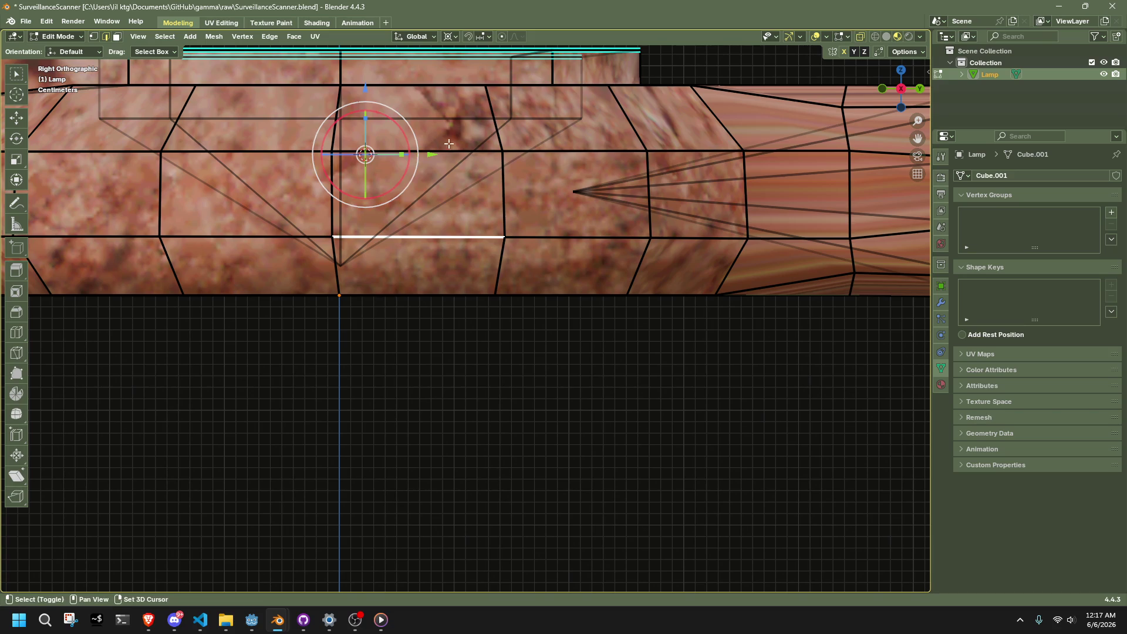
left_click(410, 141, "shift")
scroll(410, 141, "down", 4)
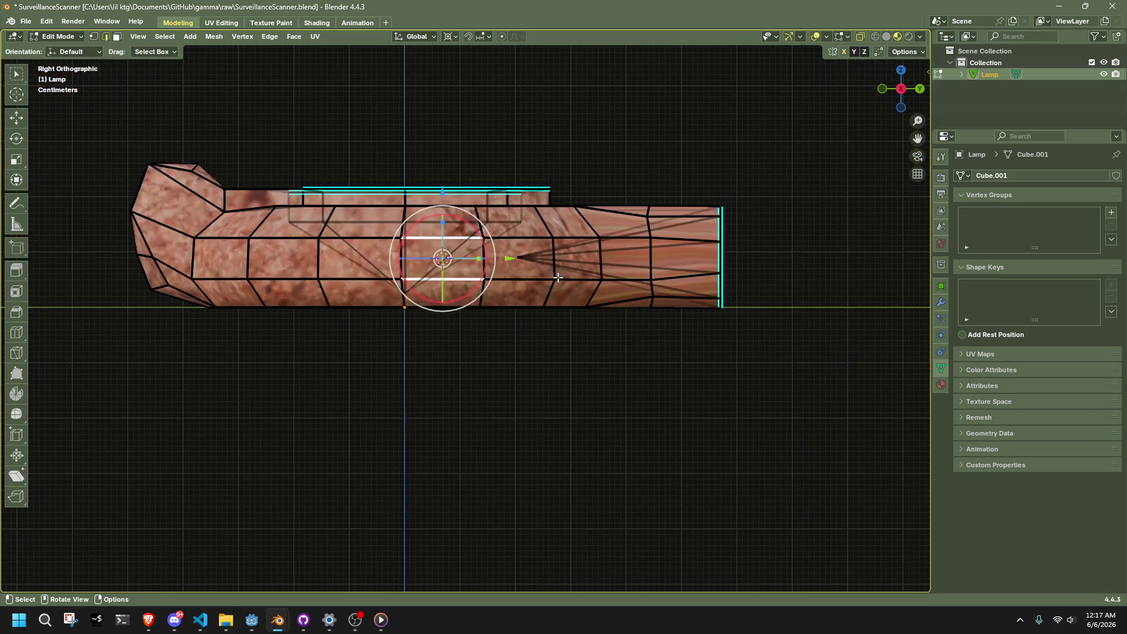
- Stretch the spout's end vertex column taller along Z to 1.207
key("a")
key("s")
key("z")
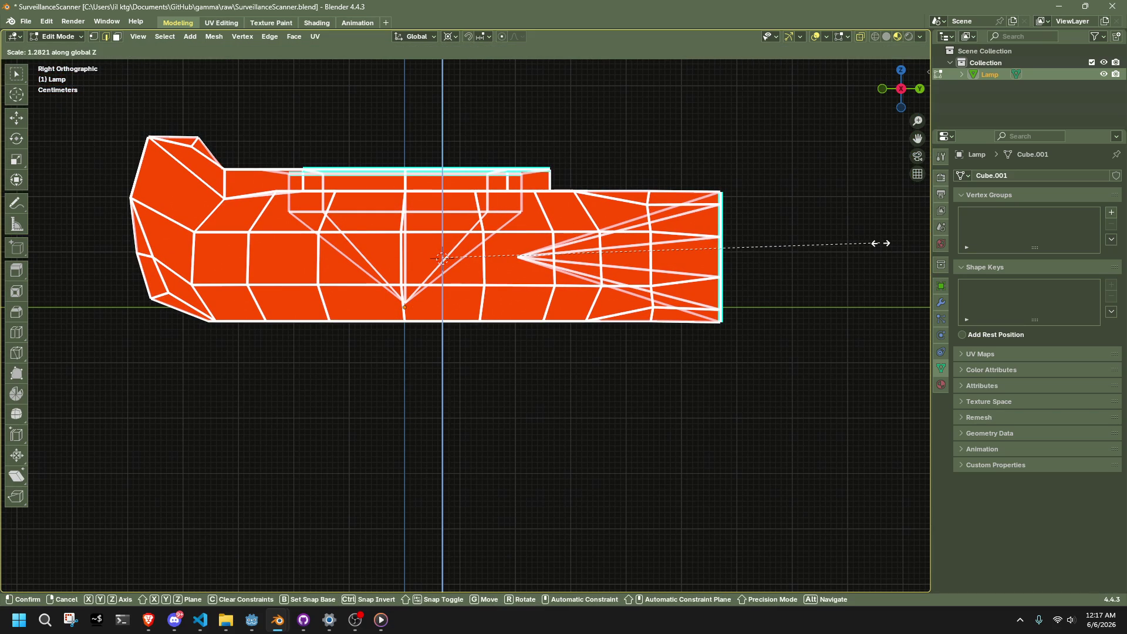
right_click(882, 243)
left_click_drag(816, 390, 705, 181)
left_click_drag(818, 429, 619, 158)
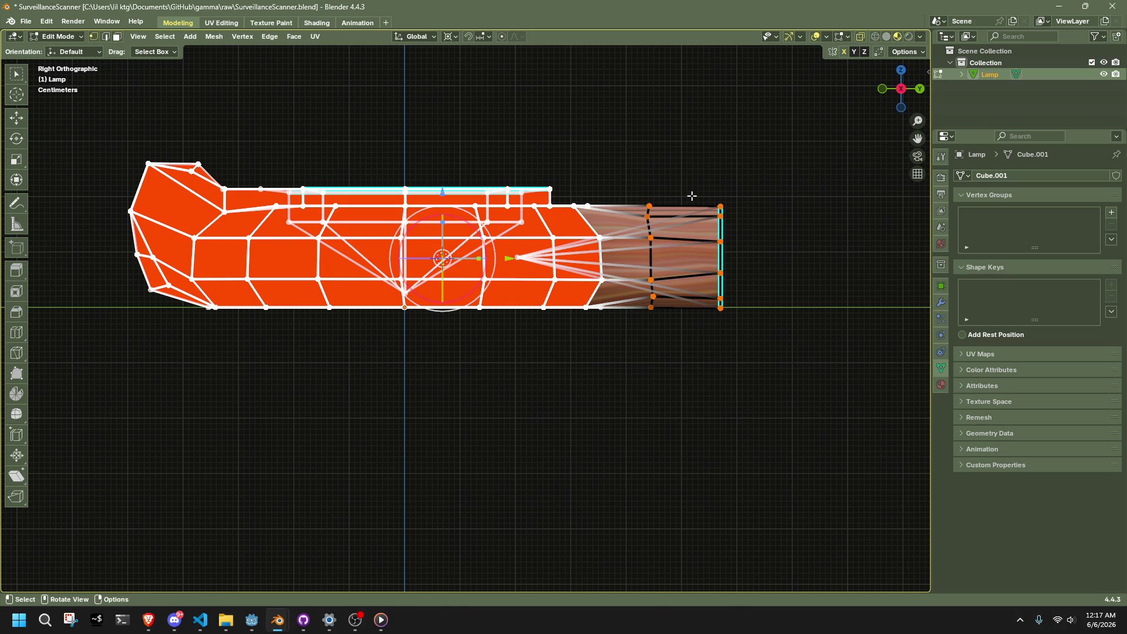
key("s")
key("z")
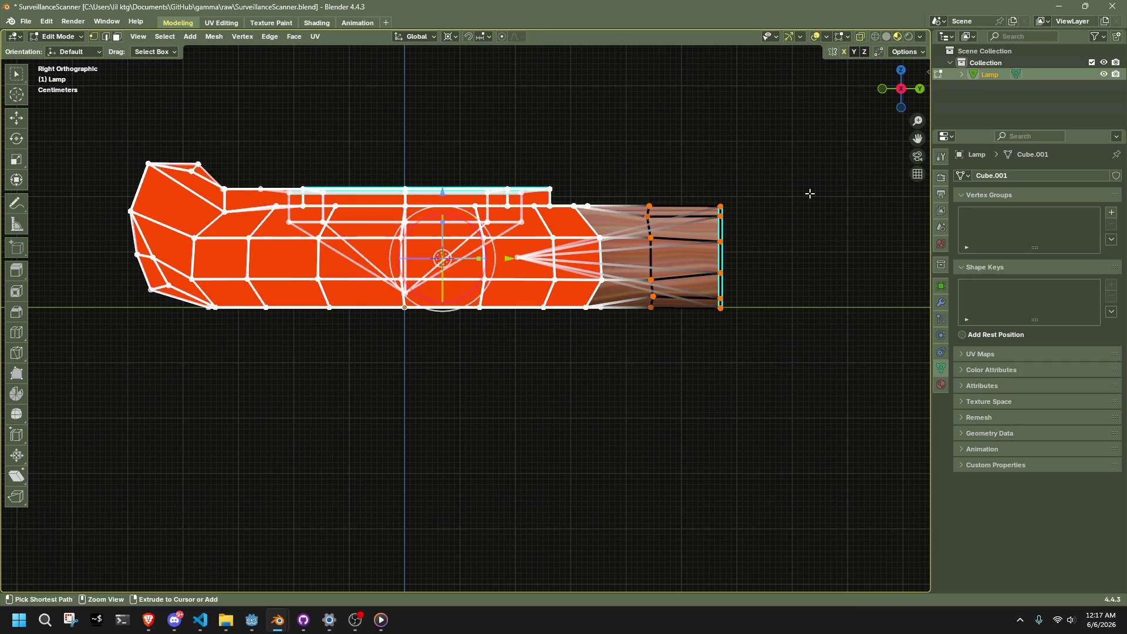
key("Escape")
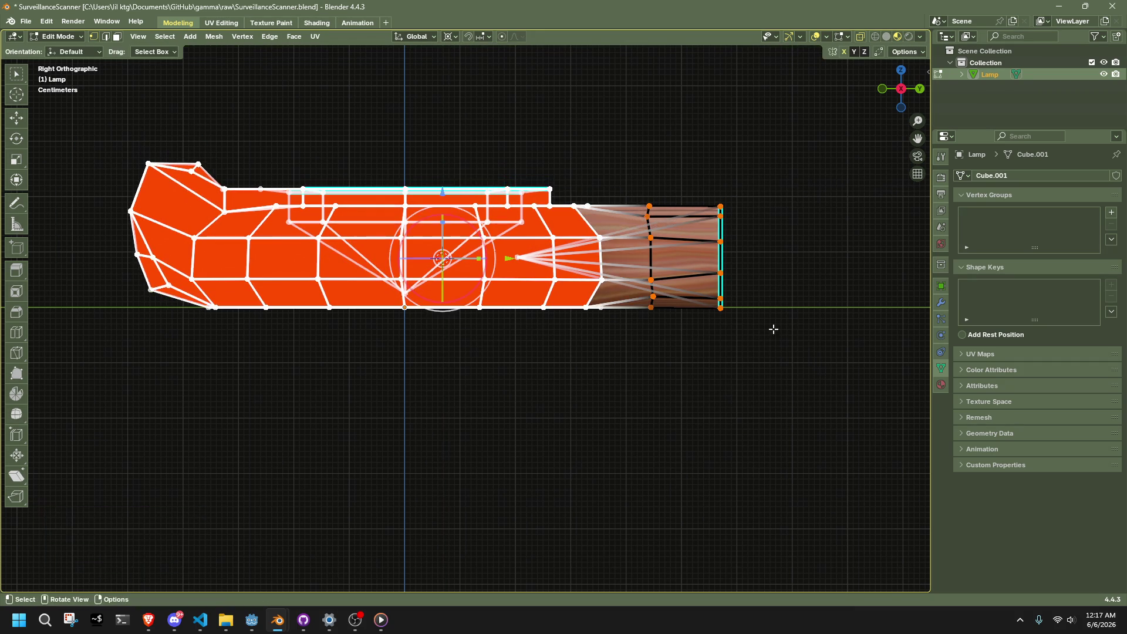
mouse_move(714, 350)
left_mouse_down("ctrl")
mouse_move(664, 171)
mouse_move(637, 166)
left_mouse_up("ctrl")
key("s")
key("z")
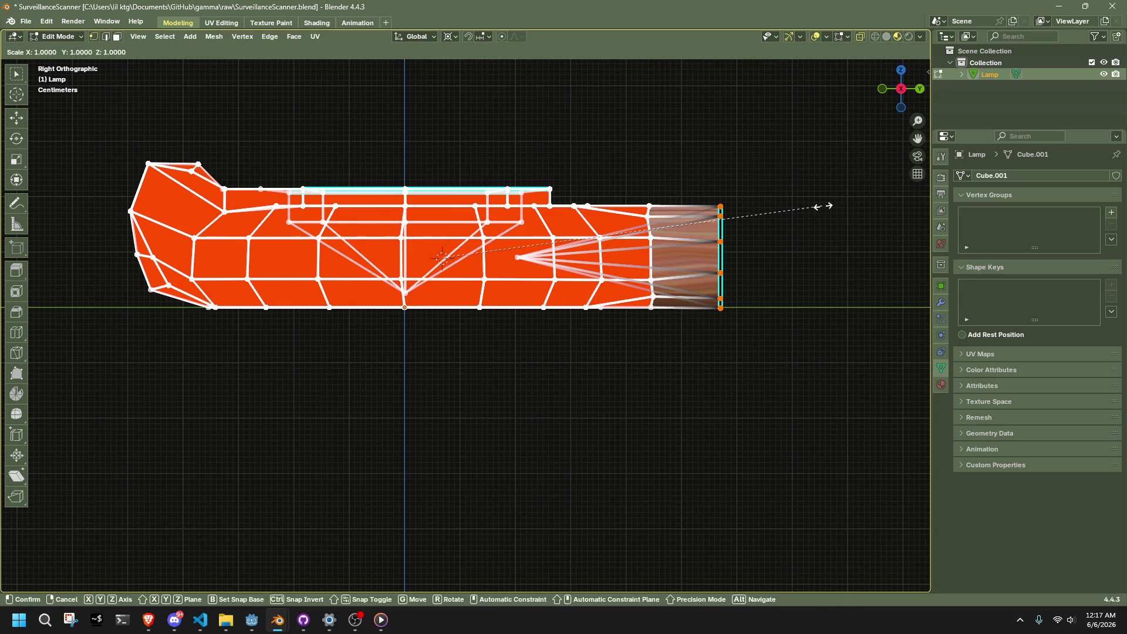
left_click(902, 193)
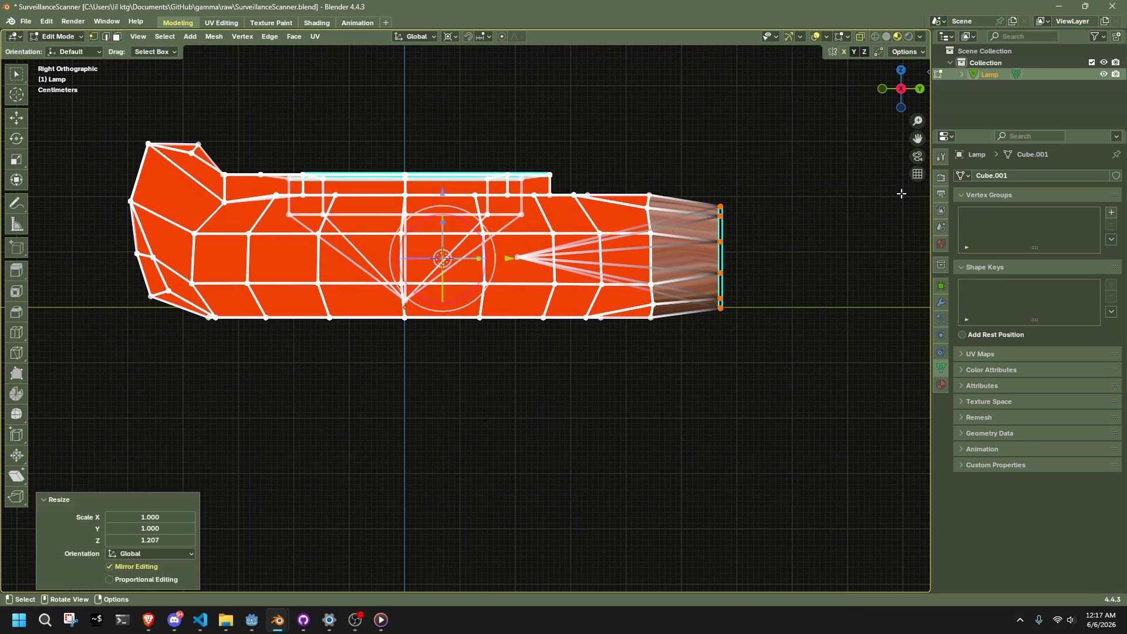
- Lower the whole lamp mesh 0.091 m along Z
key("a")
key("g")
key("z")
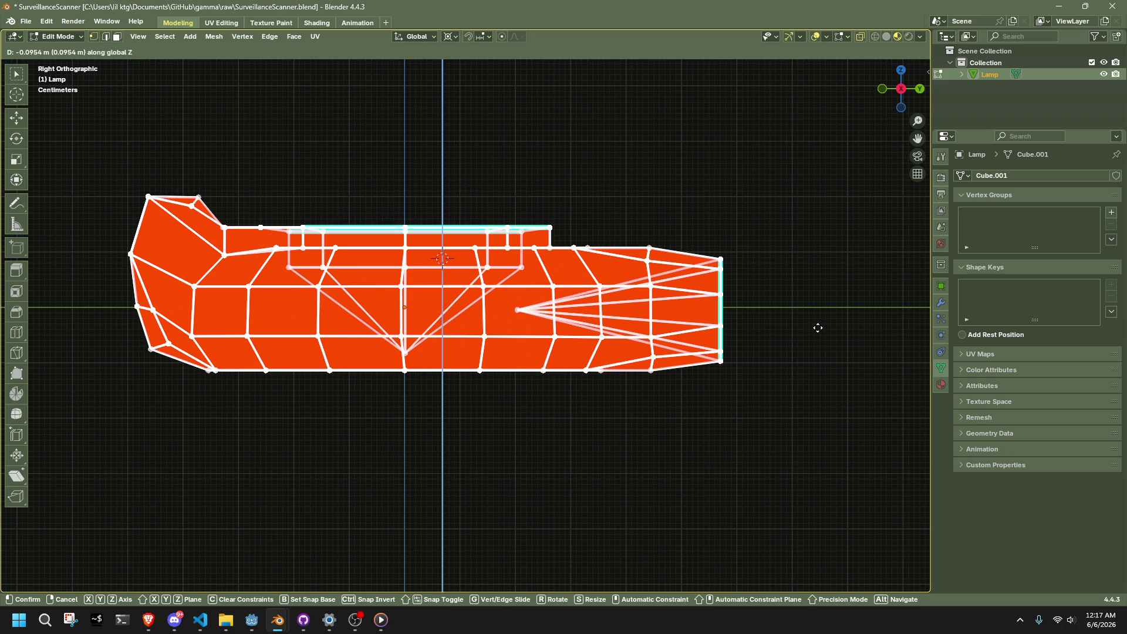
left_click(816, 327)
mouse_move(816, 327)
middle_mouse_down()
mouse_move(718, 335)
mouse_move(780, 367)
mouse_move(763, 346)
middle_mouse_up()
key("alt+z")
- Snap the 3D cursor to the spout's end ring and rescale the ring
key("shift+s")
left_click(917, 297)
left_click(892, 92)
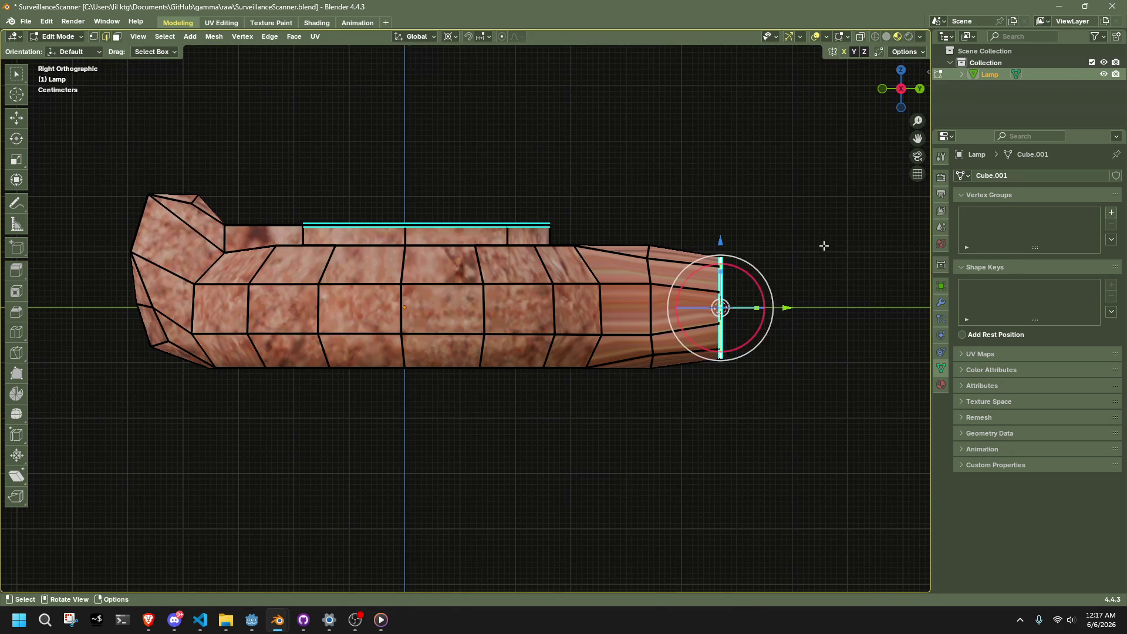
key("s")
left_click(849, 249)
- Return to Object Mode and reselect the lamp object
key("Tab")
mouse_move(836, 333)
middle_mouse_down()
mouse_move(689, 368)
mouse_move(635, 334)
middle_mouse_up()
left_click(635, 333)
scroll(636, 337, "down", 3)
key("ctrl+s")
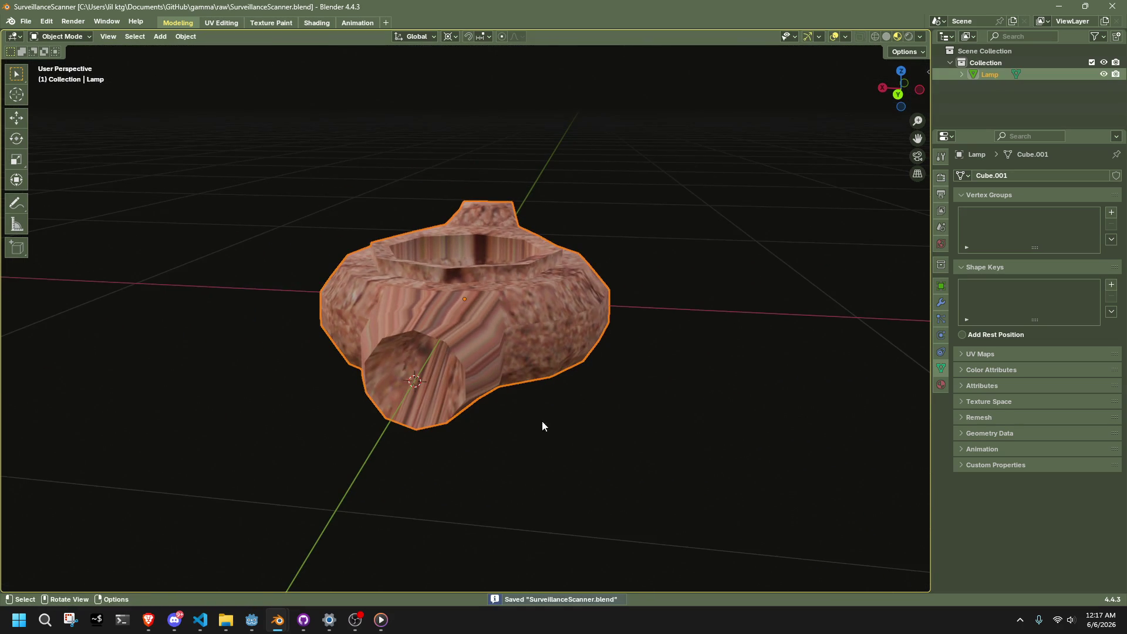
middle_click_drag(543, 422, 681, 428)
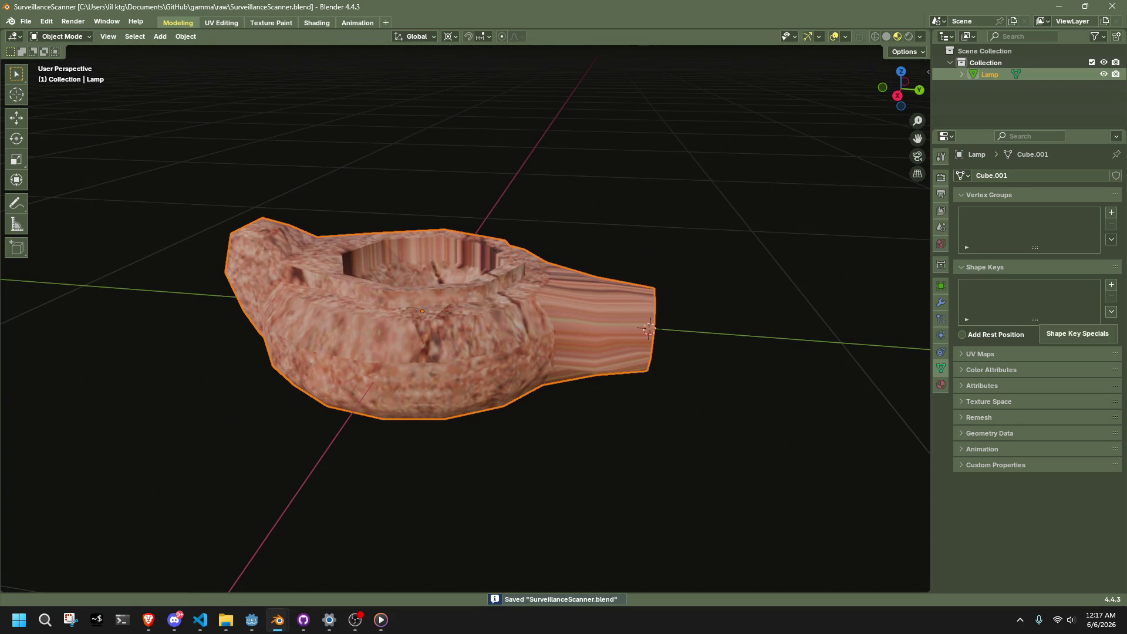
key("alt+Tab")
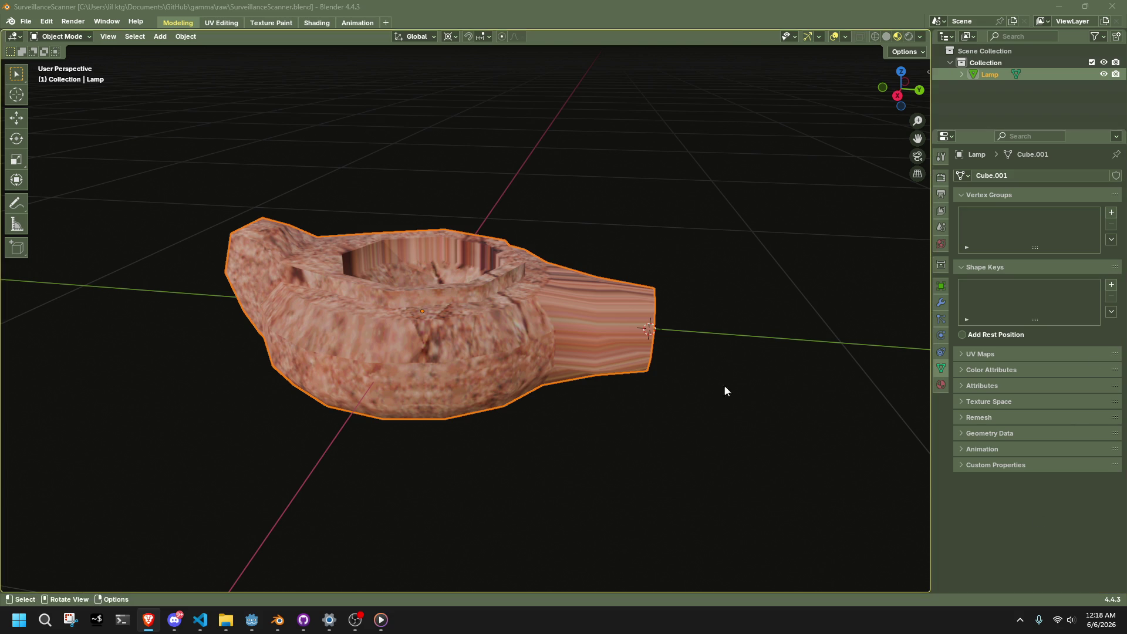
- Select the spout's end-cap vertices in see-through right view, trying and undoing two moves
key("Tab")
left_click(896, 96)
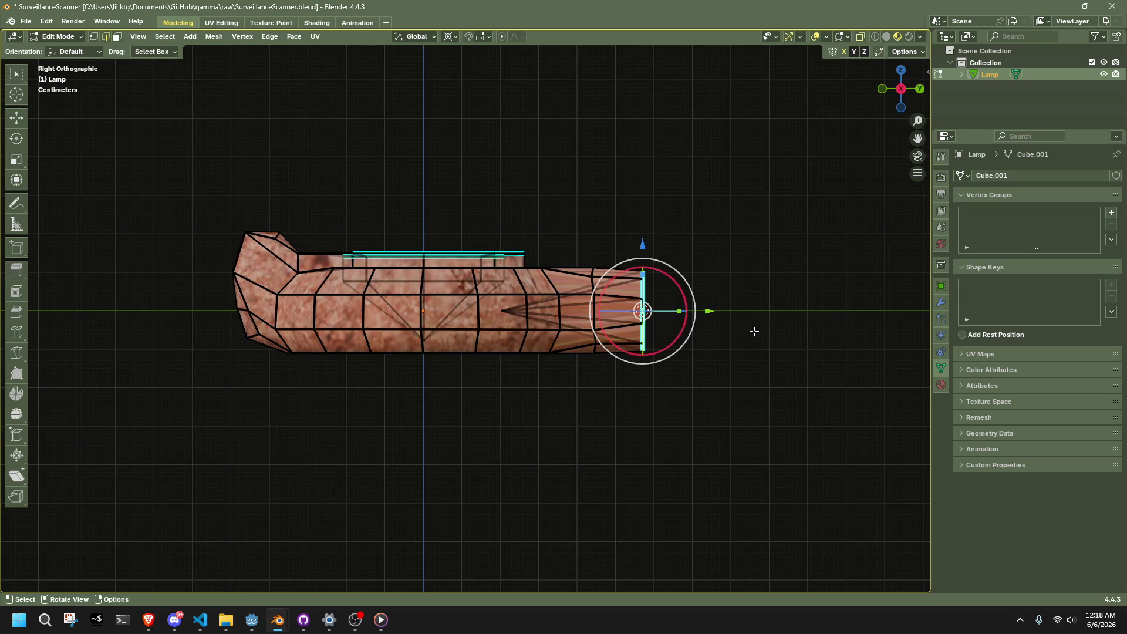
key("1")
key("alt+z")
mouse_move(821, 403)
left_mouse_down()
mouse_move(641, 206)
mouse_move(511, 211)
mouse_move(783, 372)
mouse_move(709, 222)
left_mouse_up()
key("g")
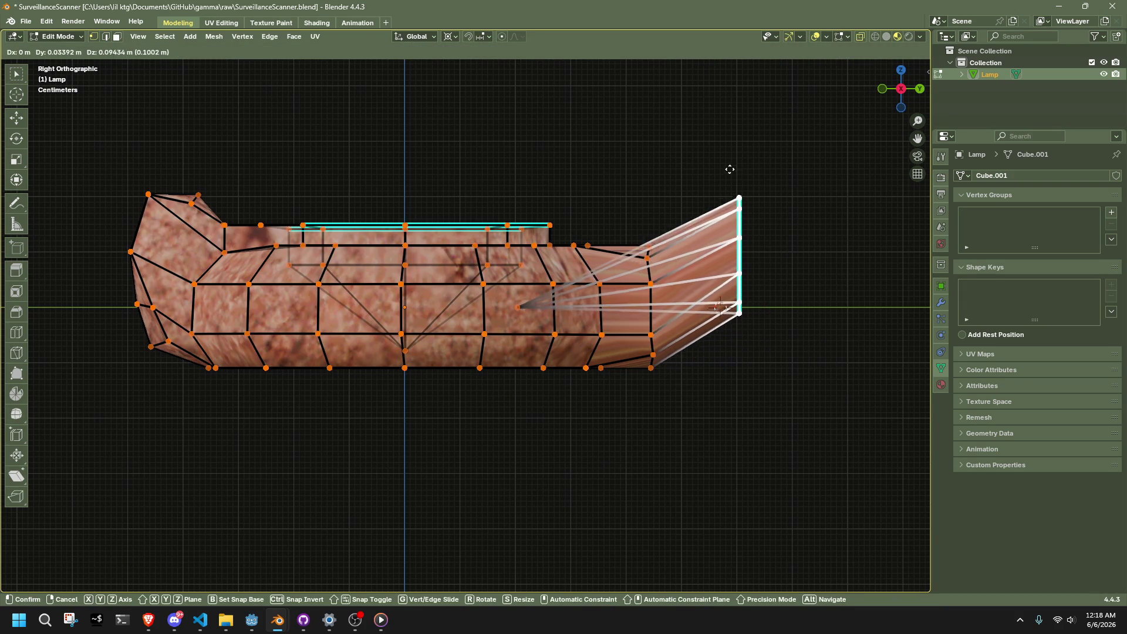
left_click(730, 170)
key("ctrl+z")
key("g")
key("z")
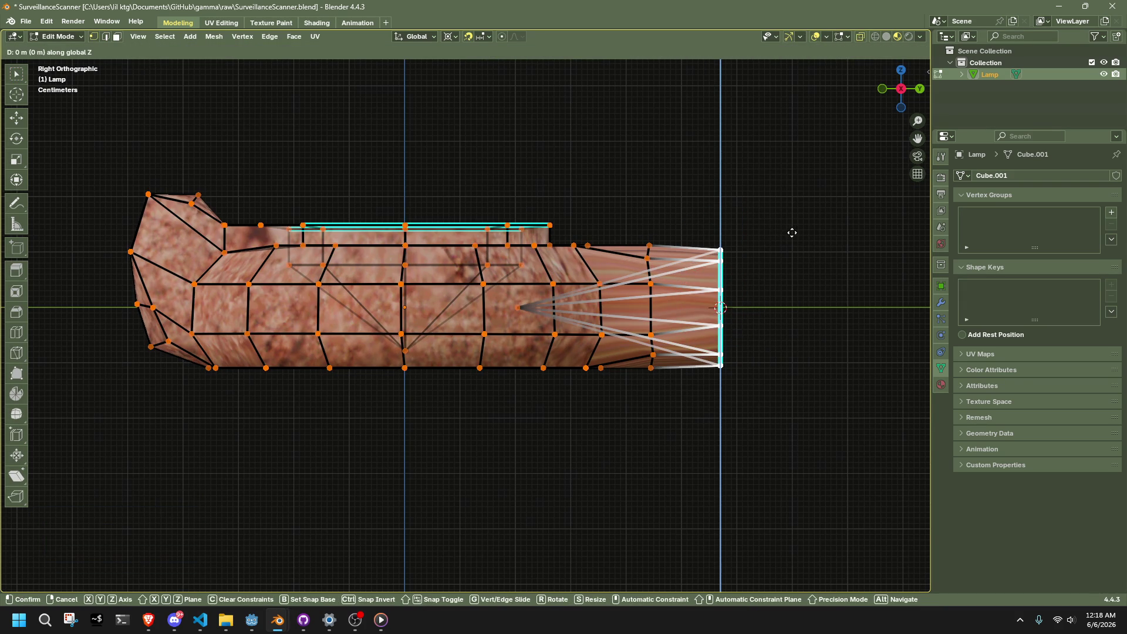
left_click(791, 234)
key("ctrl+z")
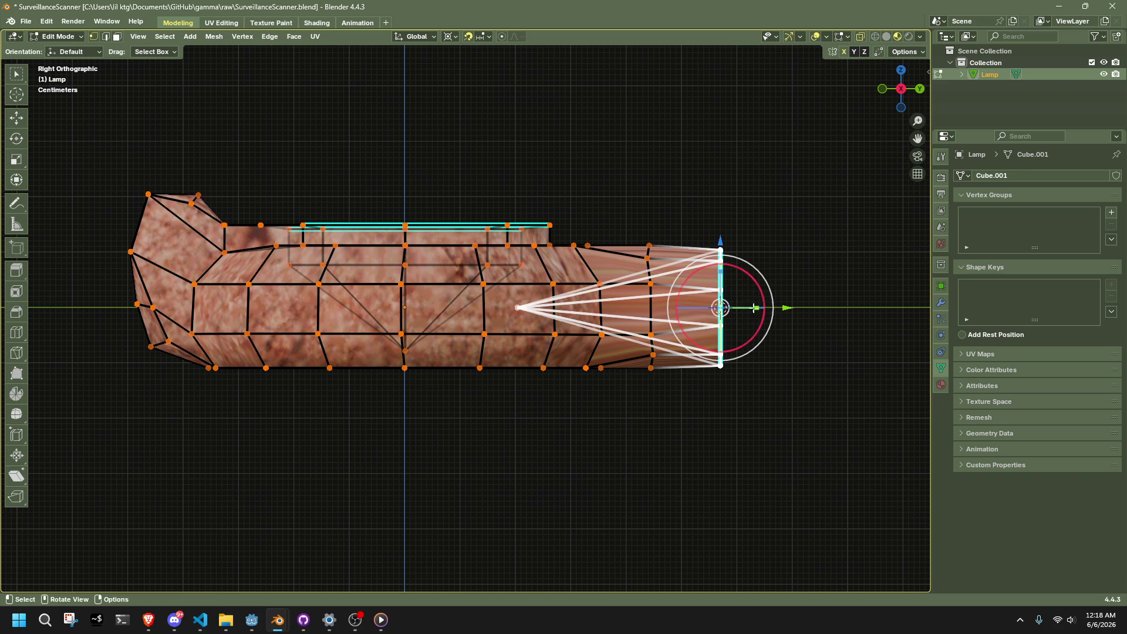
- Push the spout tip vertex out along Y and lift the end-cap vertices into a flare
key("g")
key("y")
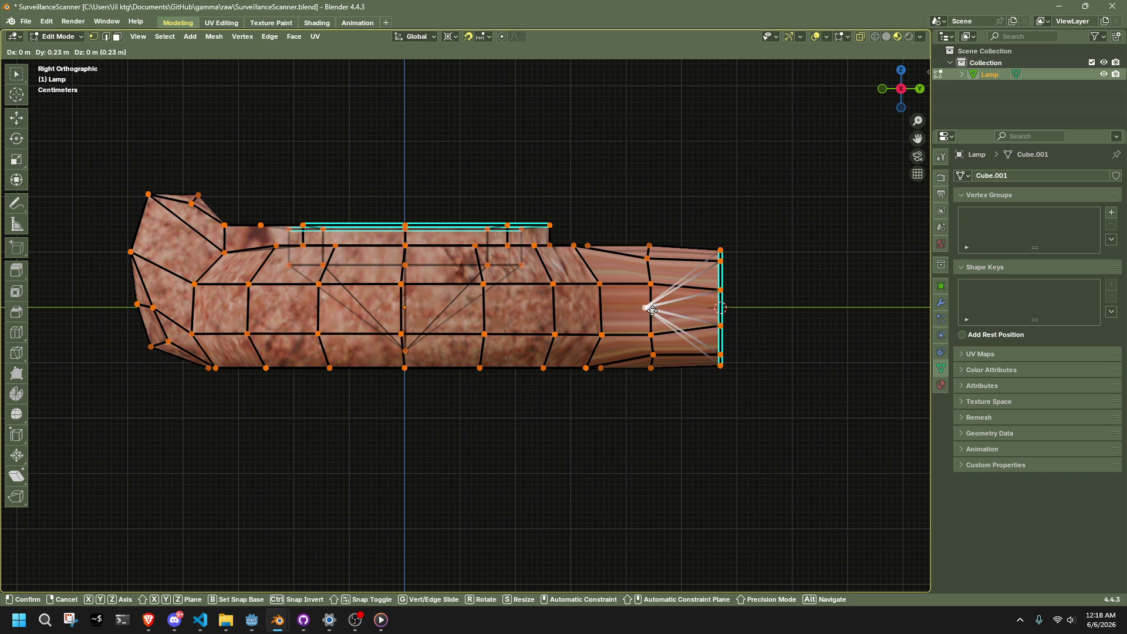
left_click(699, 343)
left_click_drag(822, 427, 670, 192, "shift")
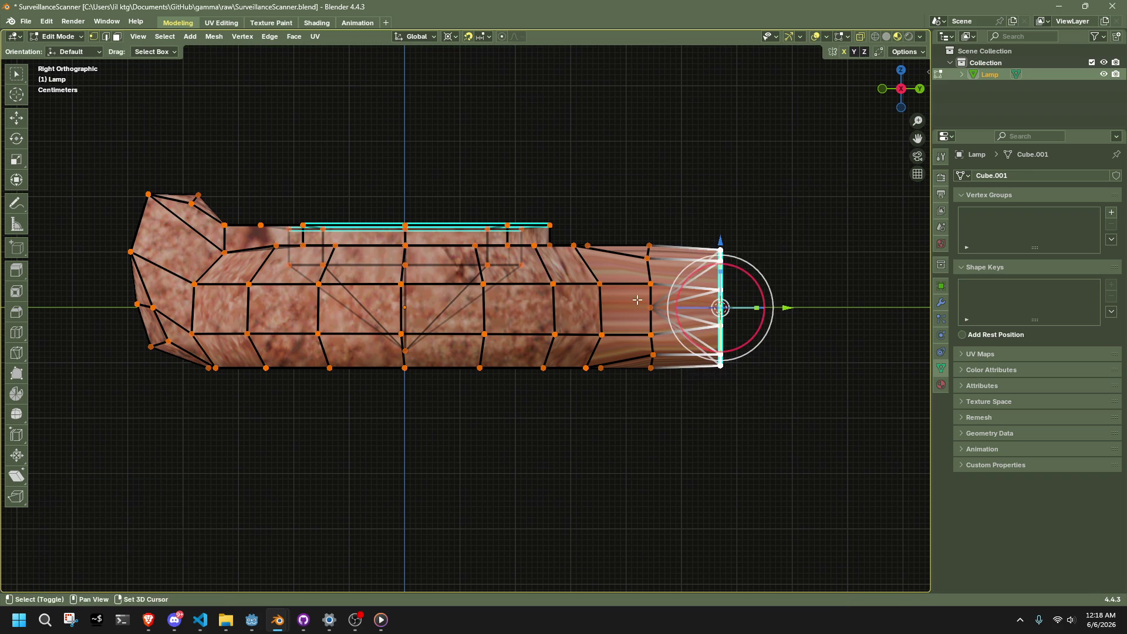
key("g")
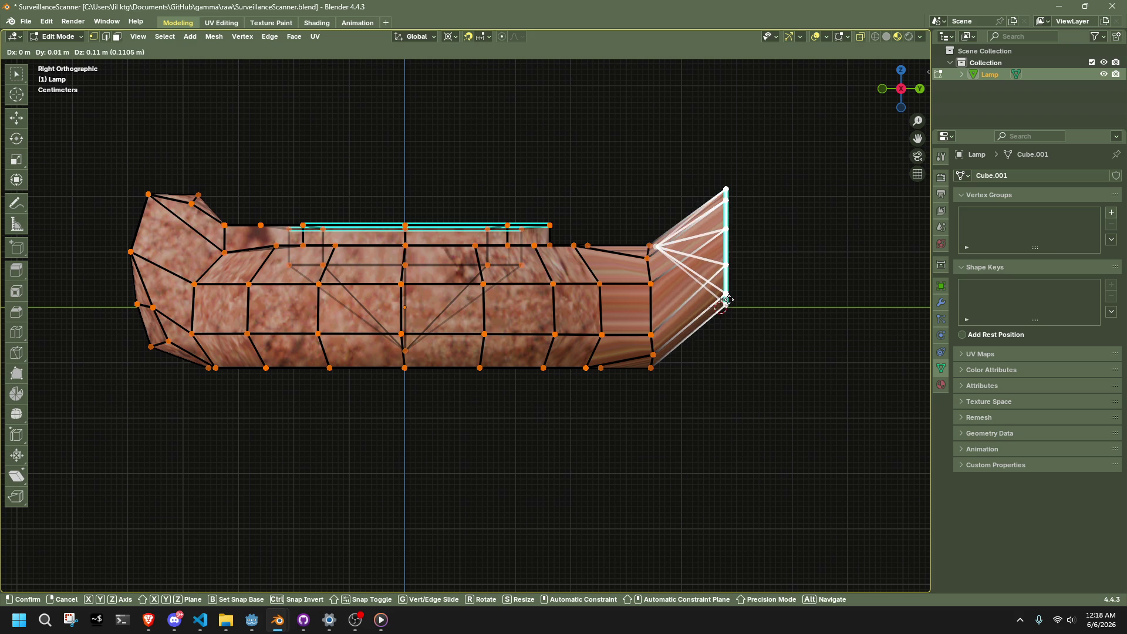
left_click(726, 299)
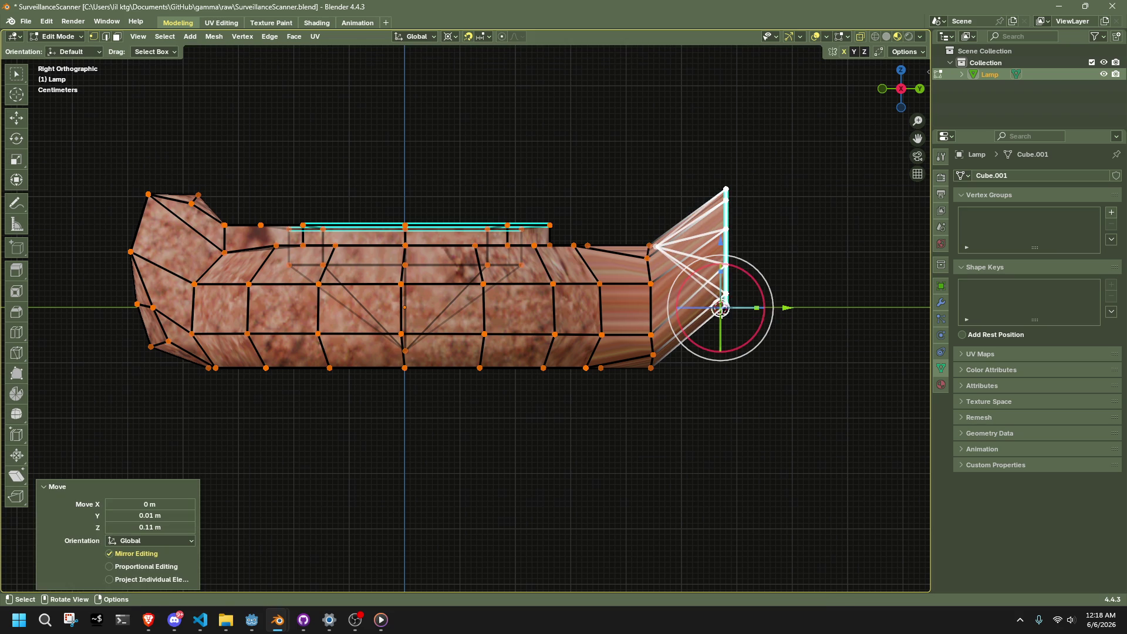
- Dissolve the vertical column of edges at the spout's end
left_click_drag(680, 436, 645, 272)
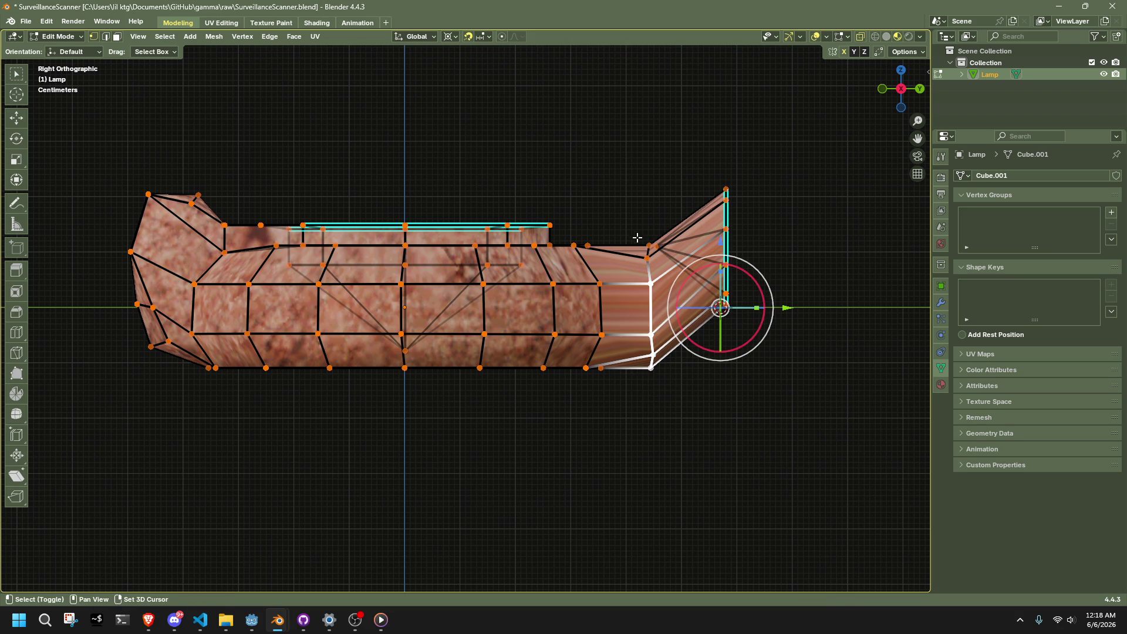
left_click(649, 269, "shift")
key("2")
left_click(650, 274, "alt")
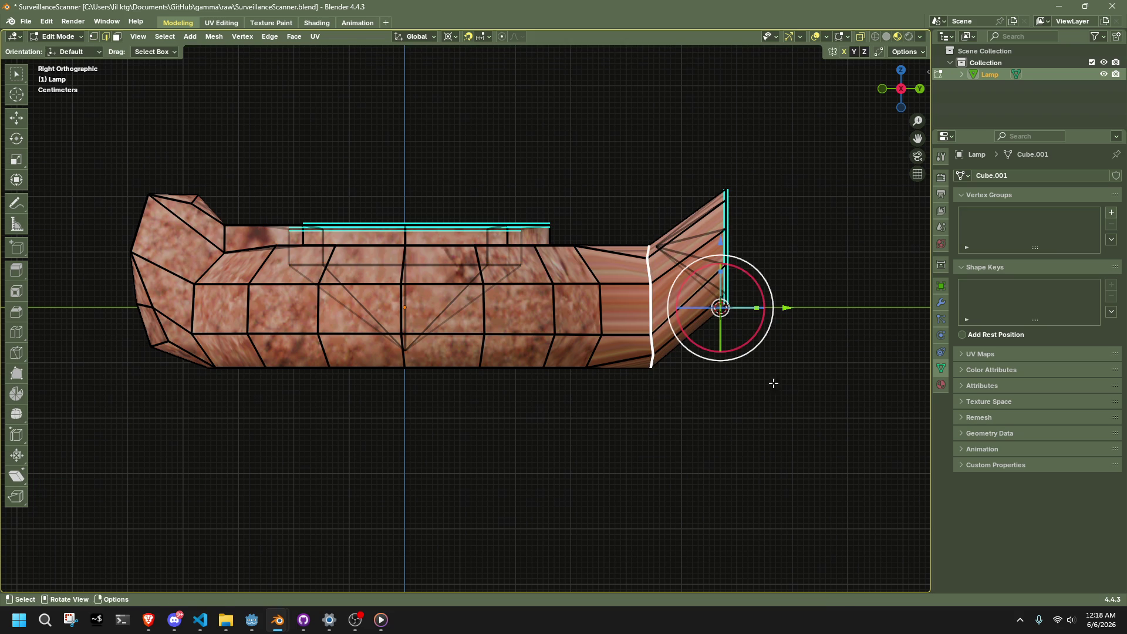
key("x")
left_click(766, 480)
- Add a new loop cut across the spout in right side view
mouse_move(762, 473)
middle_mouse_down()
mouse_move(758, 360)
mouse_move(499, 374)
mouse_move(461, 468)
mouse_move(742, 448)
mouse_move(820, 220)
middle_mouse_up()
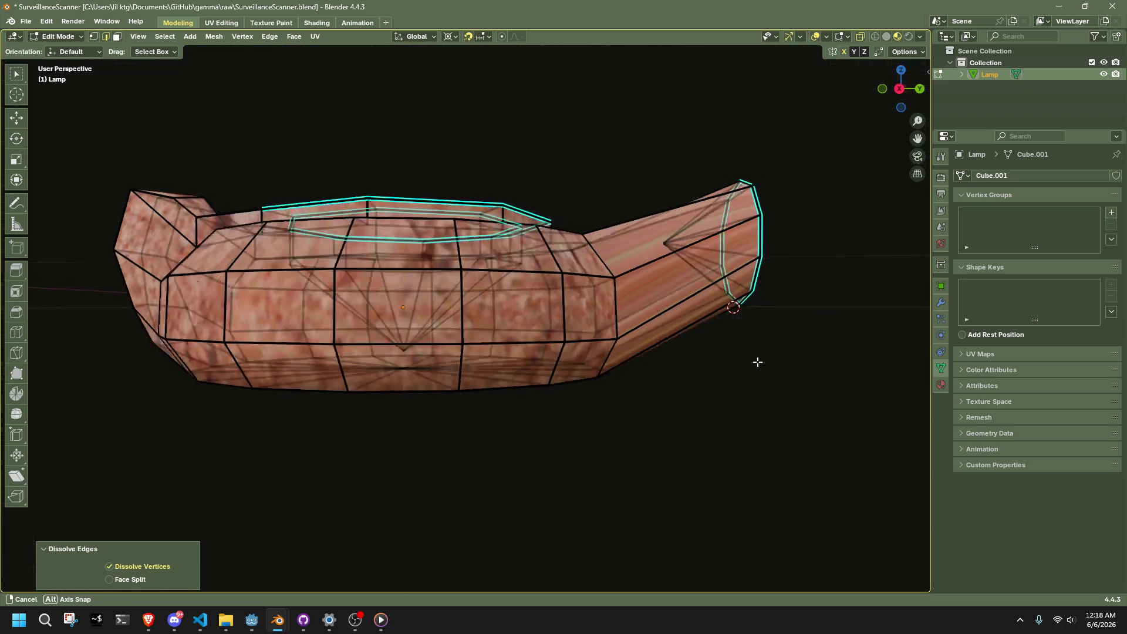
key("Tab")
left_click(460, 468)
left_click(886, 92)
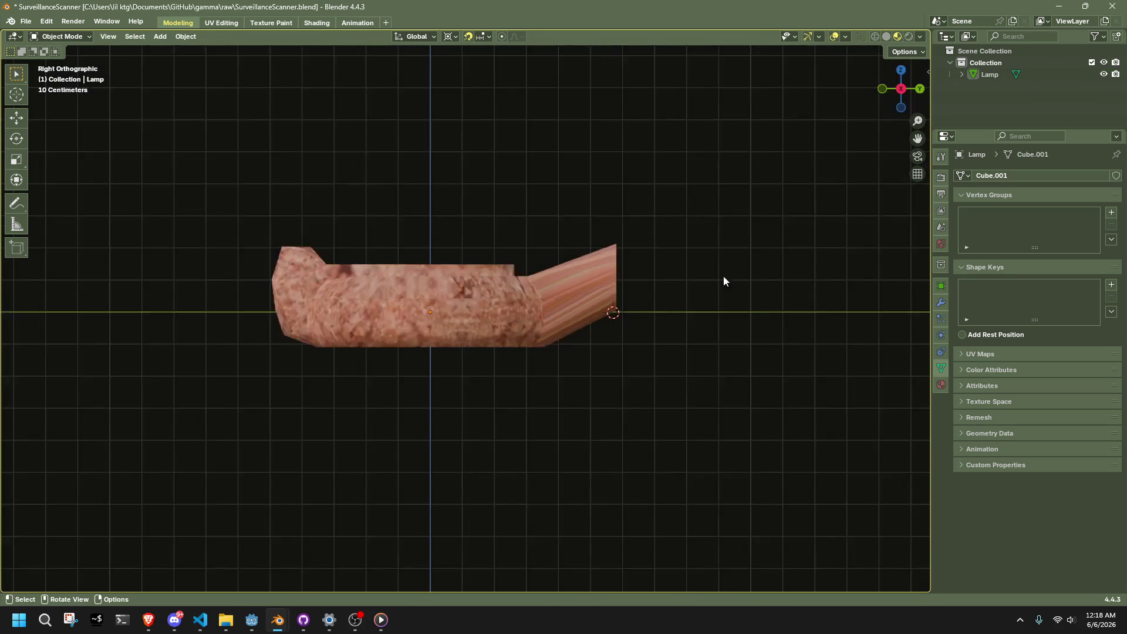
key("Tab")
left_click(17, 339)
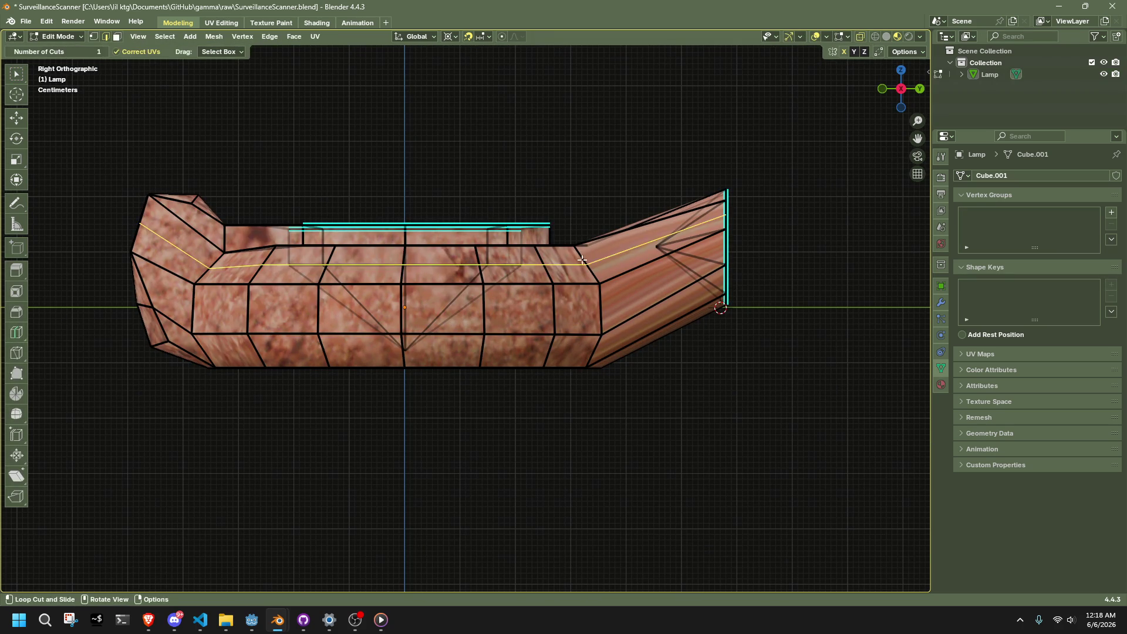
left_click(615, 250)
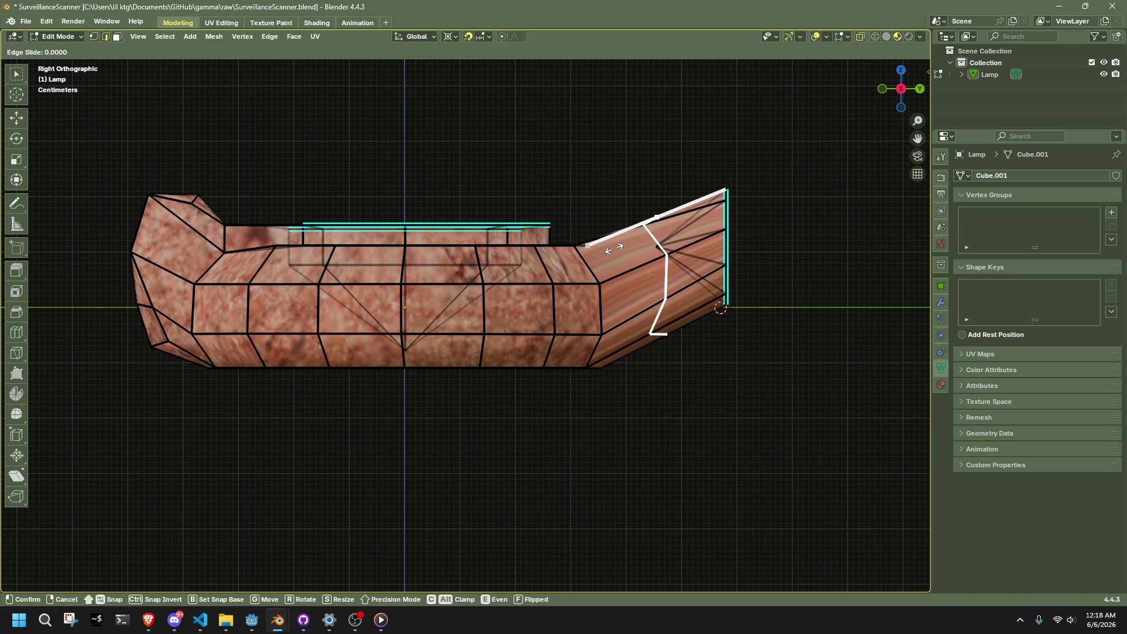
left_click(19, 183)
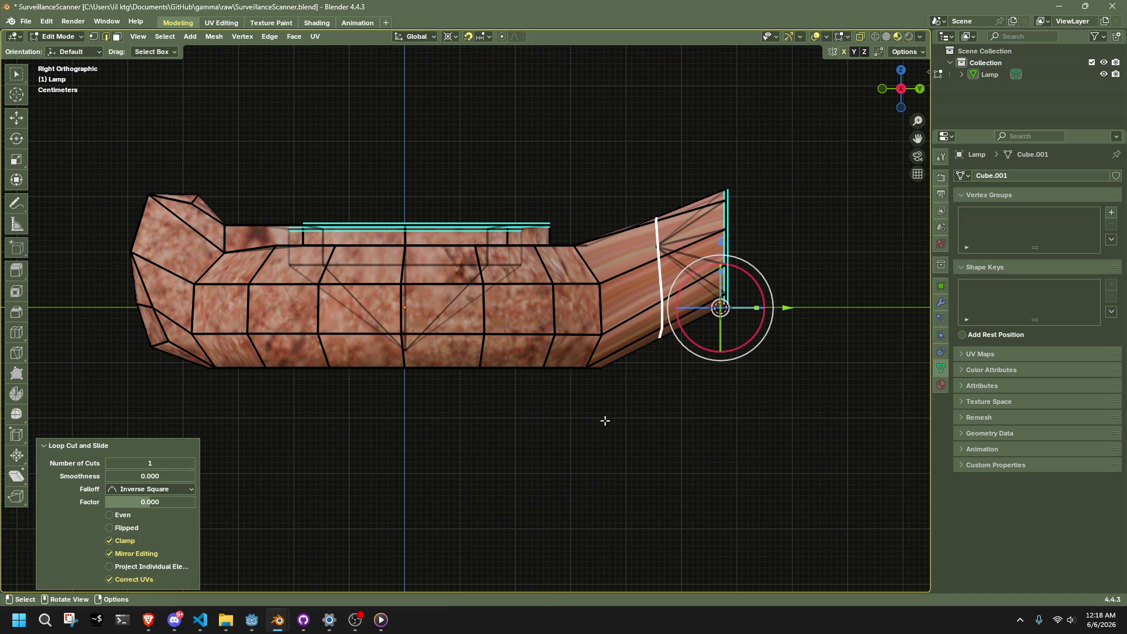
- Delete the ring of spout faces joining the mouth to the body
key("3")
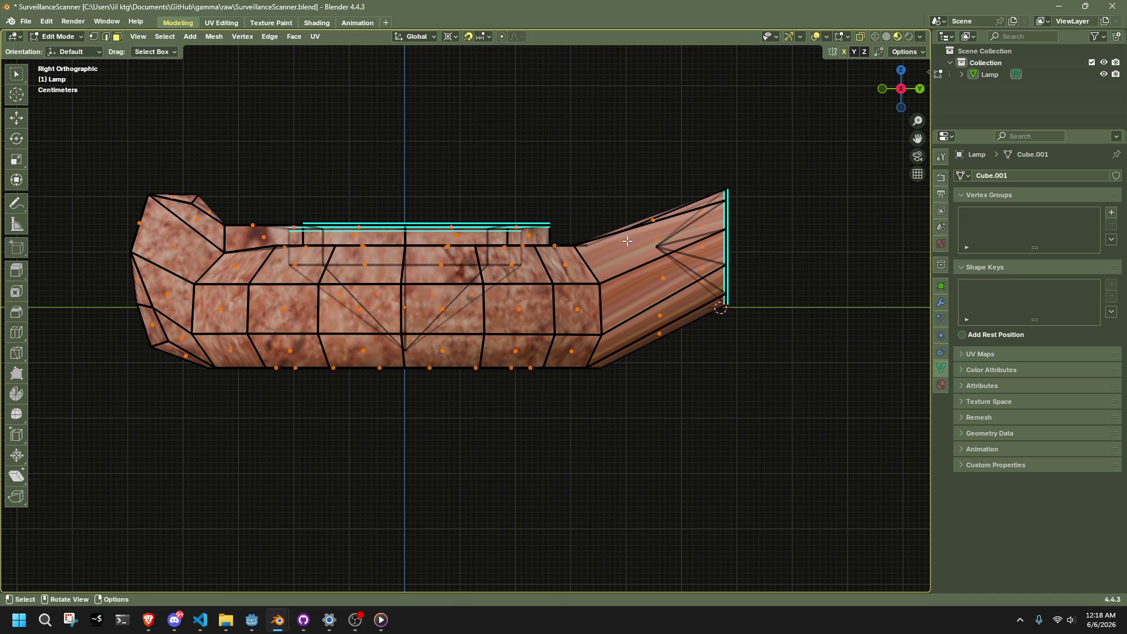
left_click(627, 236, "alt")
key("alt+z")
key("x")
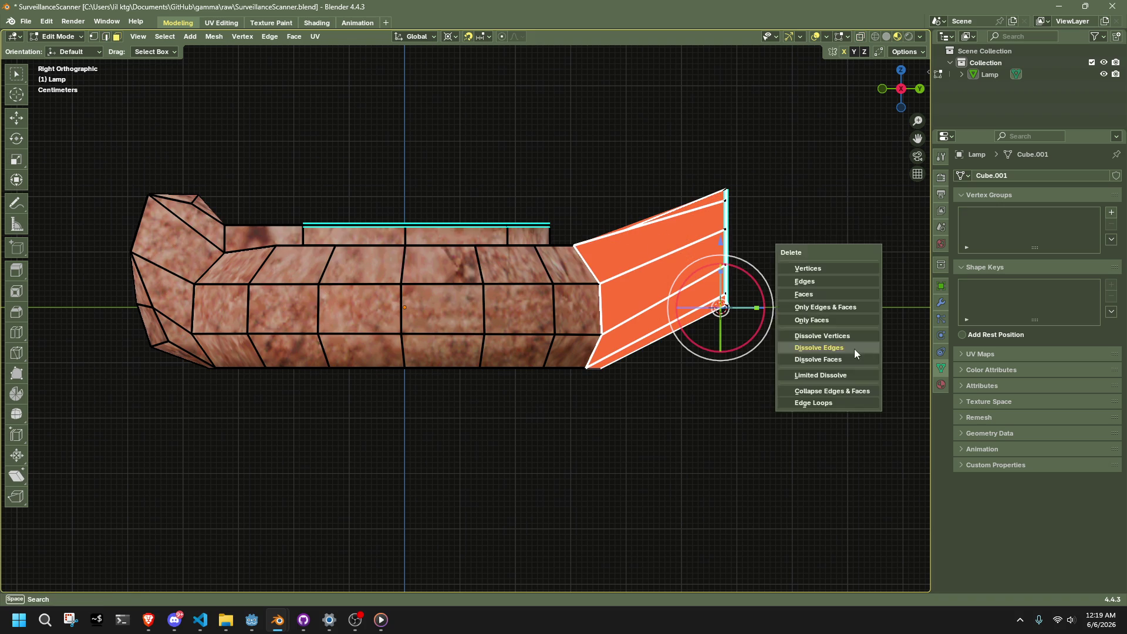
left_click(814, 295)
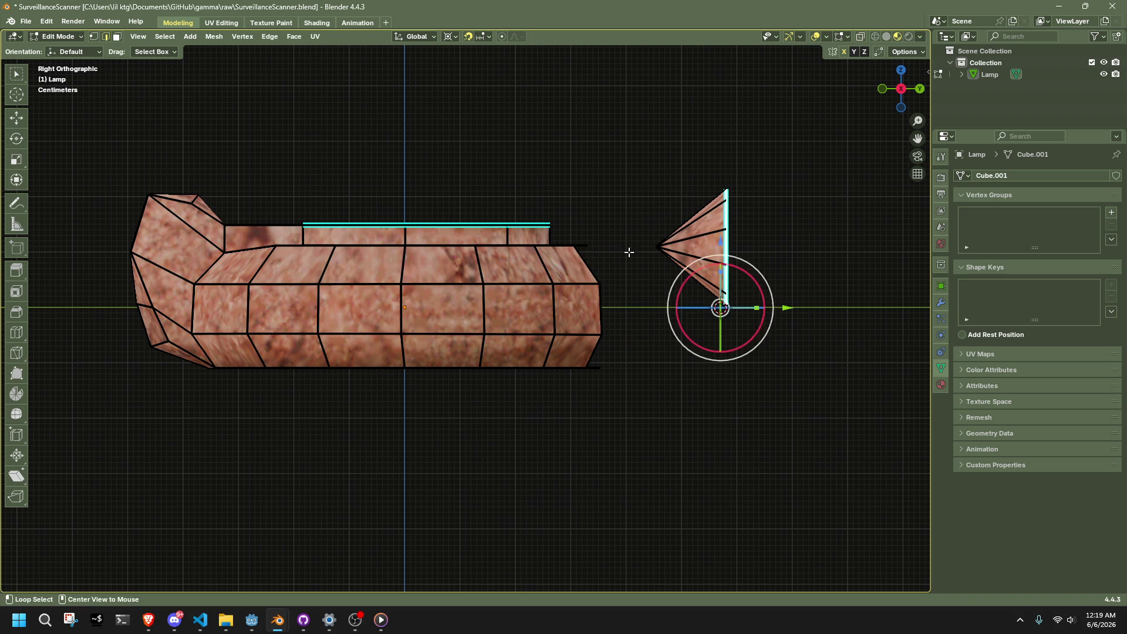
- Select the body's open end loop and browse the Face menu for a joining command
left_click(587, 261, "alt")
mouse_move(587, 261)
middle_mouse_down()
mouse_move(646, 322)
mouse_move(611, 347)
mouse_move(614, 387)
middle_mouse_up()
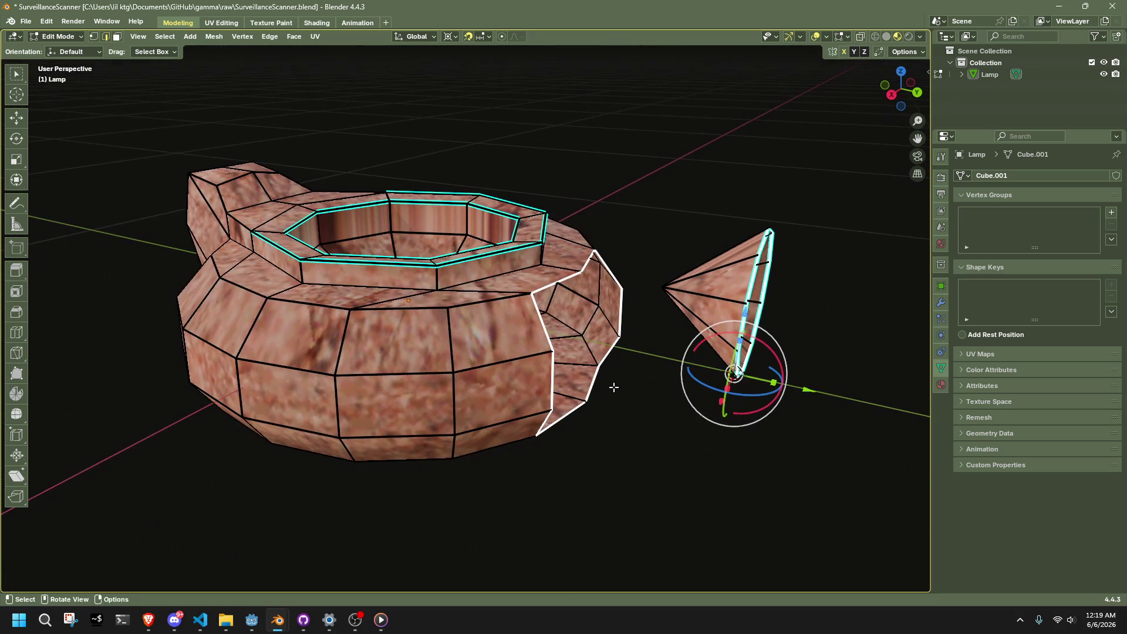
left_click(294, 36)
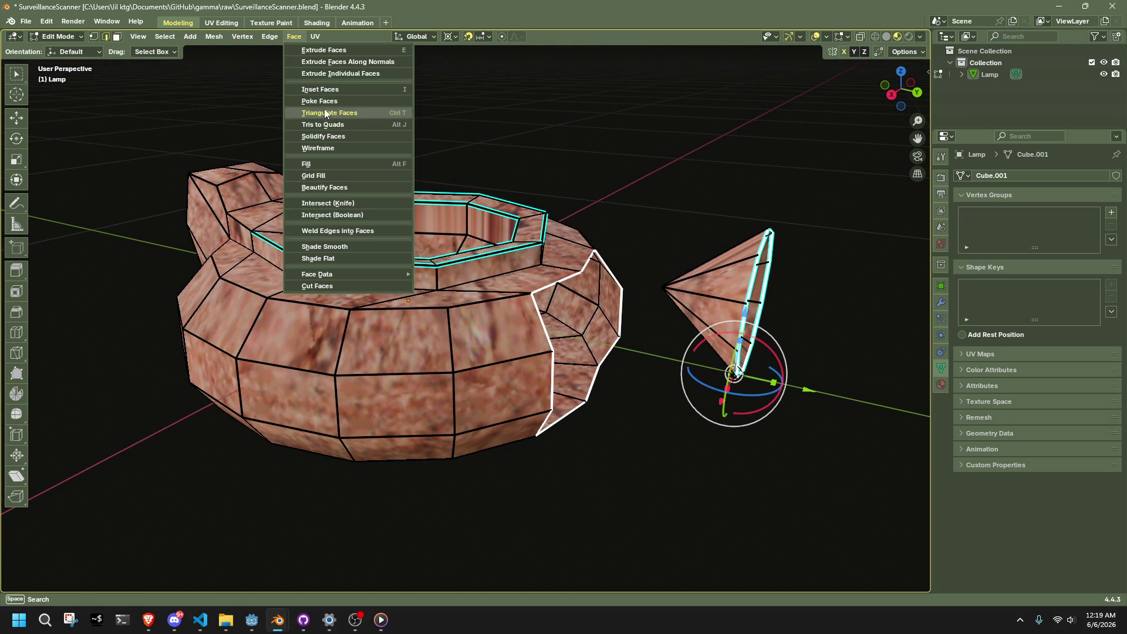
left_click(290, 35)
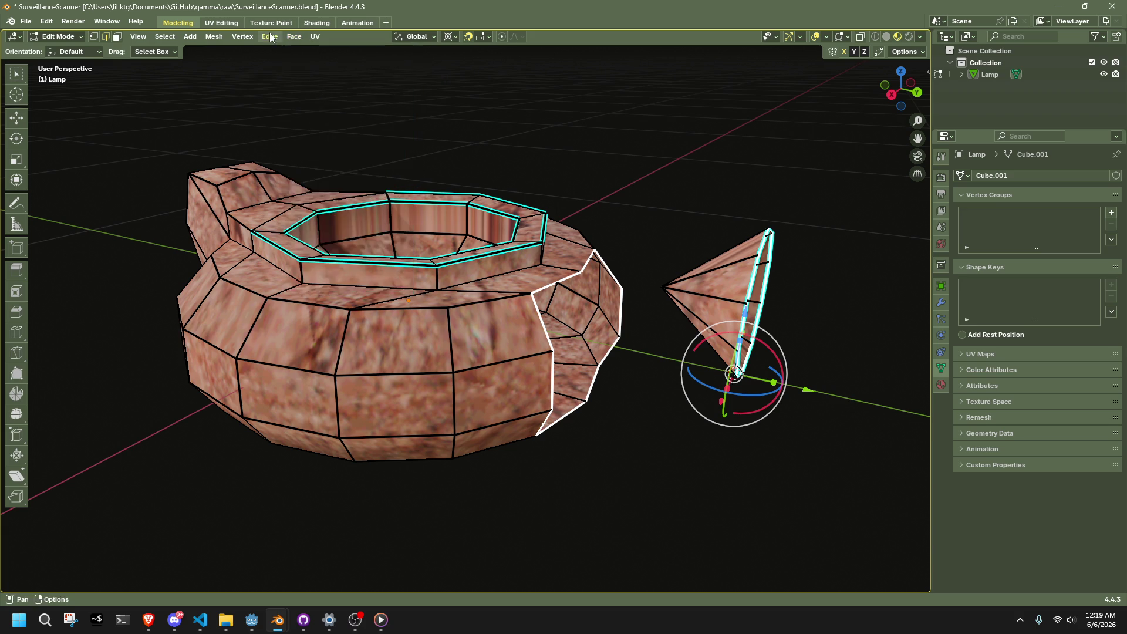
left_click(270, 36)
left_click(320, 83)
middle_click_drag(638, 385, 641, 434)
left_click(191, 528)
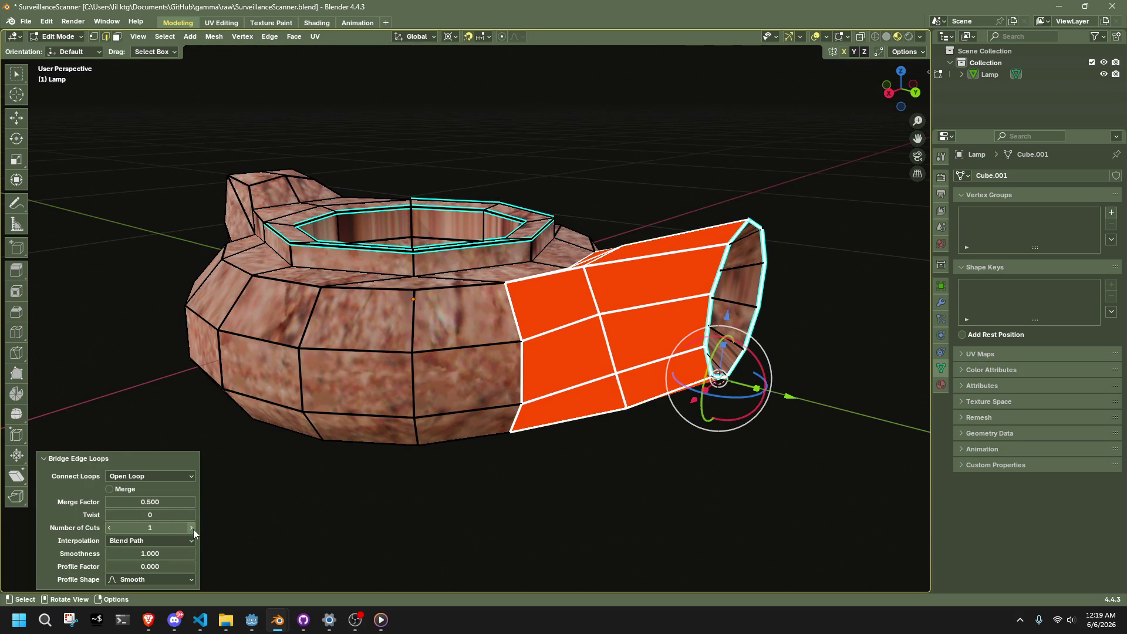
left_click(192, 514)
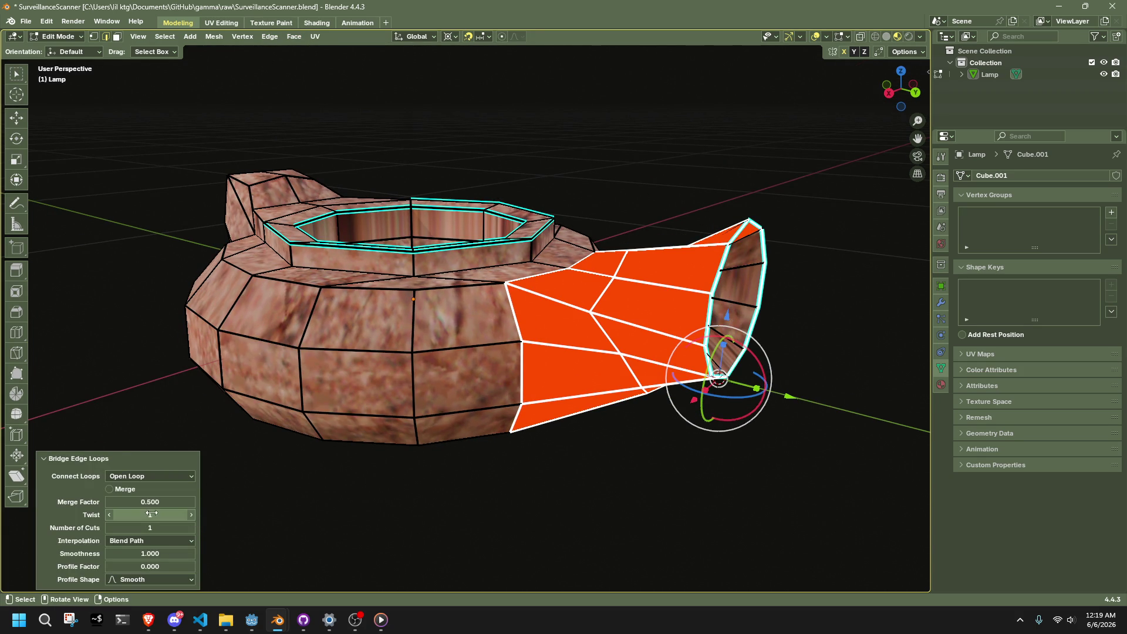
left_click(117, 509)
left_click(193, 527)
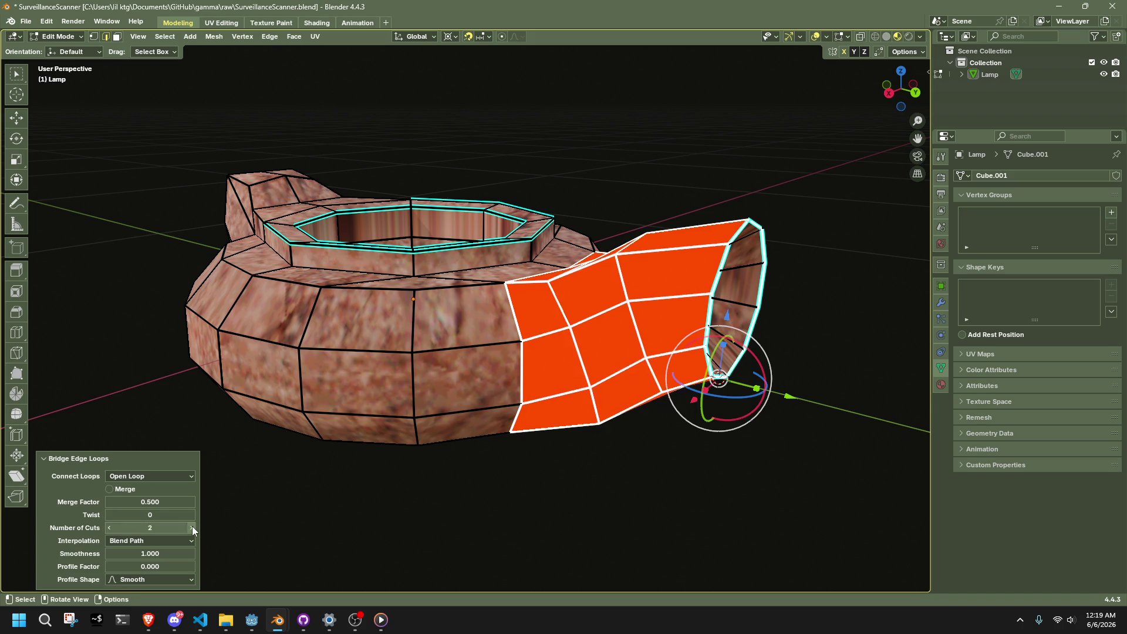
middle_click_drag(362, 509, 409, 481)
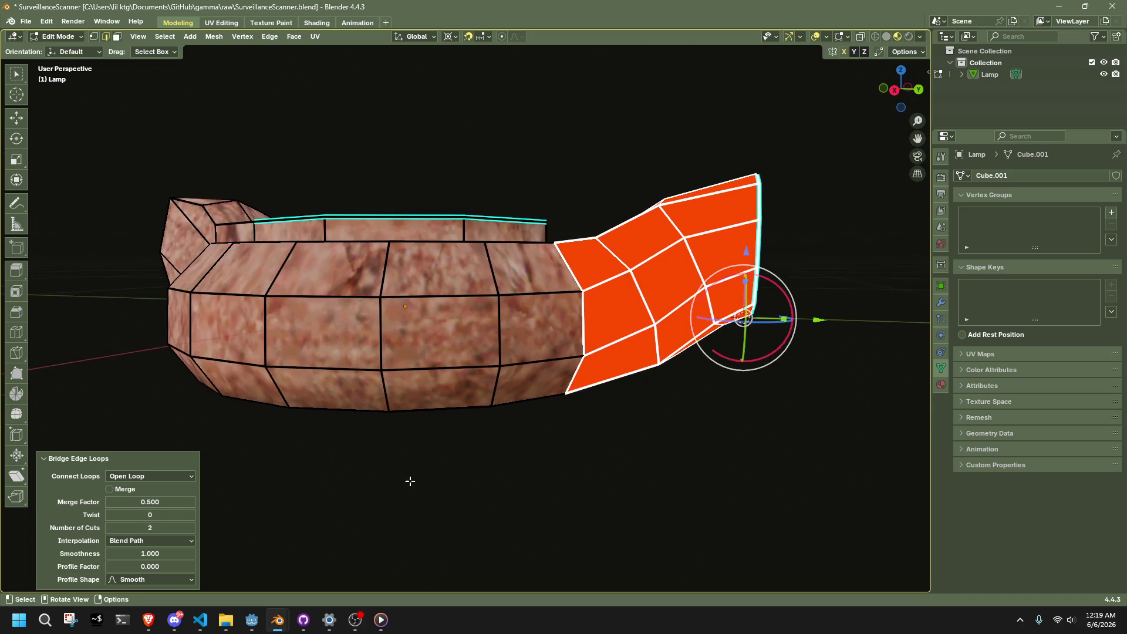
left_click(894, 90)
left_click_drag(120, 553, 64, 553)
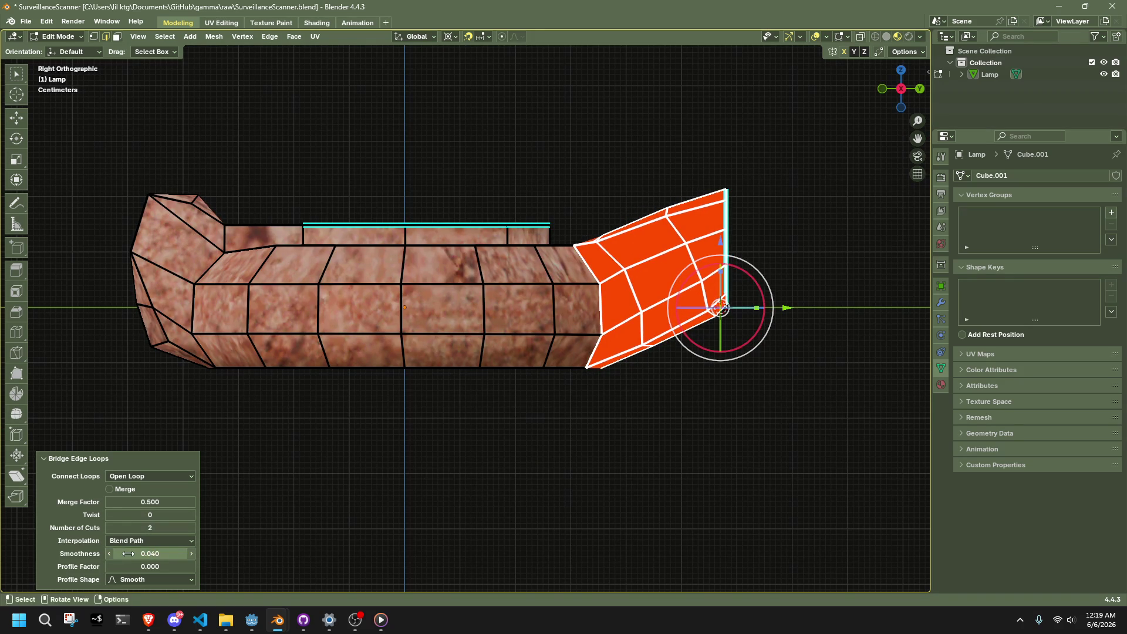
key("ctrl+z")
- Re-bridge the spout and body edge loops with two cuts and an outward-bulging profile
left_click(270, 37)
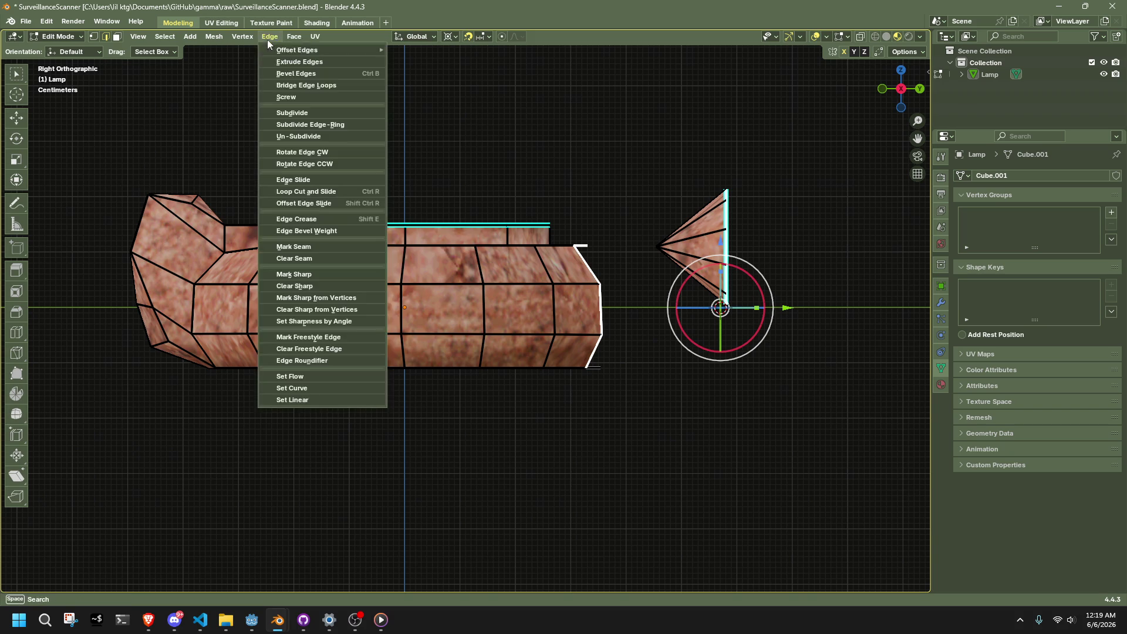
left_click(301, 84)
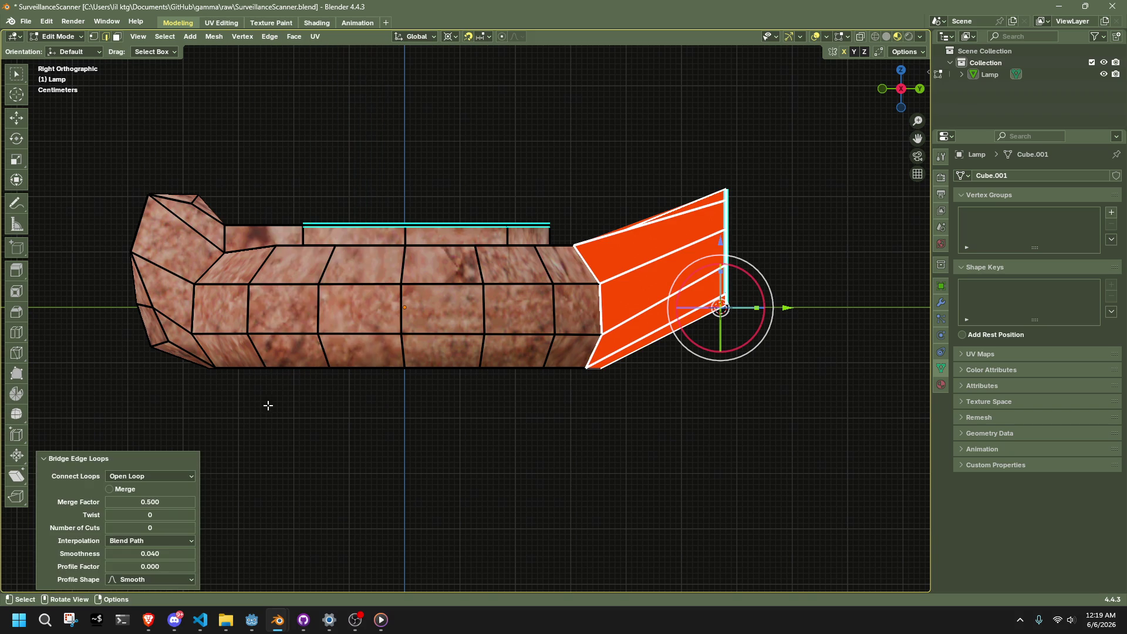
left_click(192, 527)
left_click(192, 527)
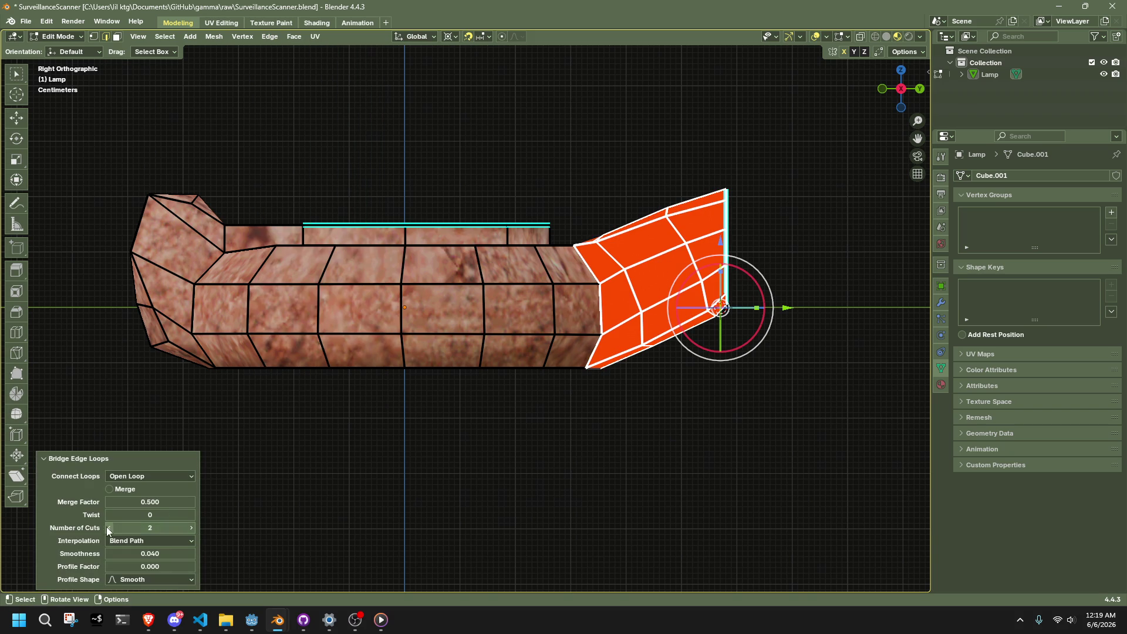
mouse_move(149, 502)
left_mouse_down()
mouse_move(177, 502)
mouse_move(113, 502)
left_mouse_up()
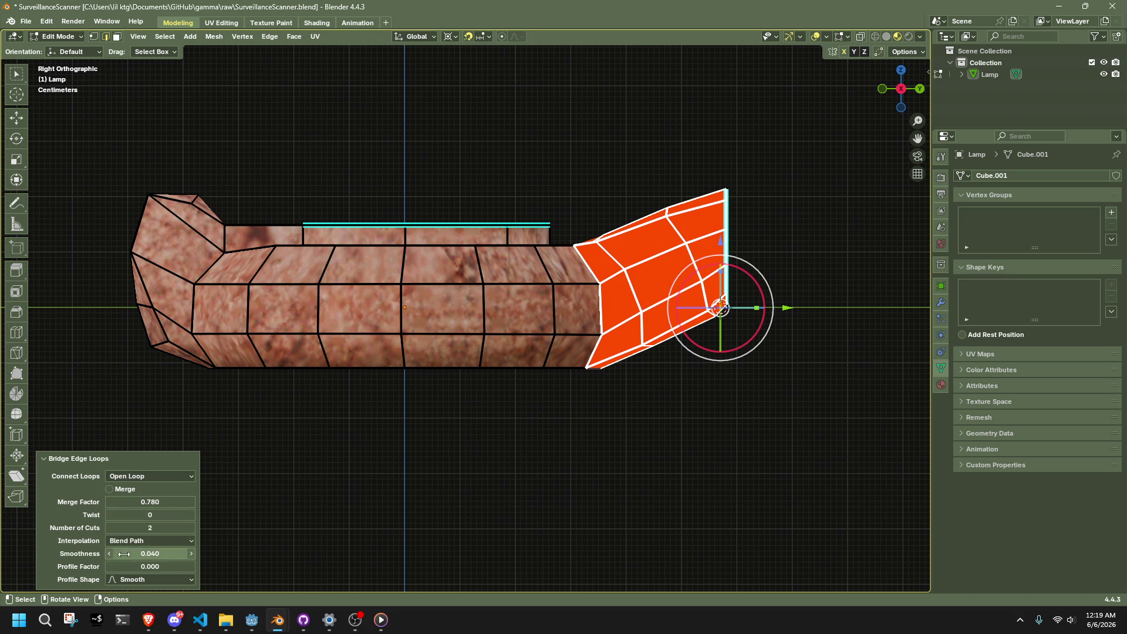
mouse_move(150, 566)
left_mouse_down()
mouse_move(164, 567)
mouse_move(98, 567)
left_mouse_up()
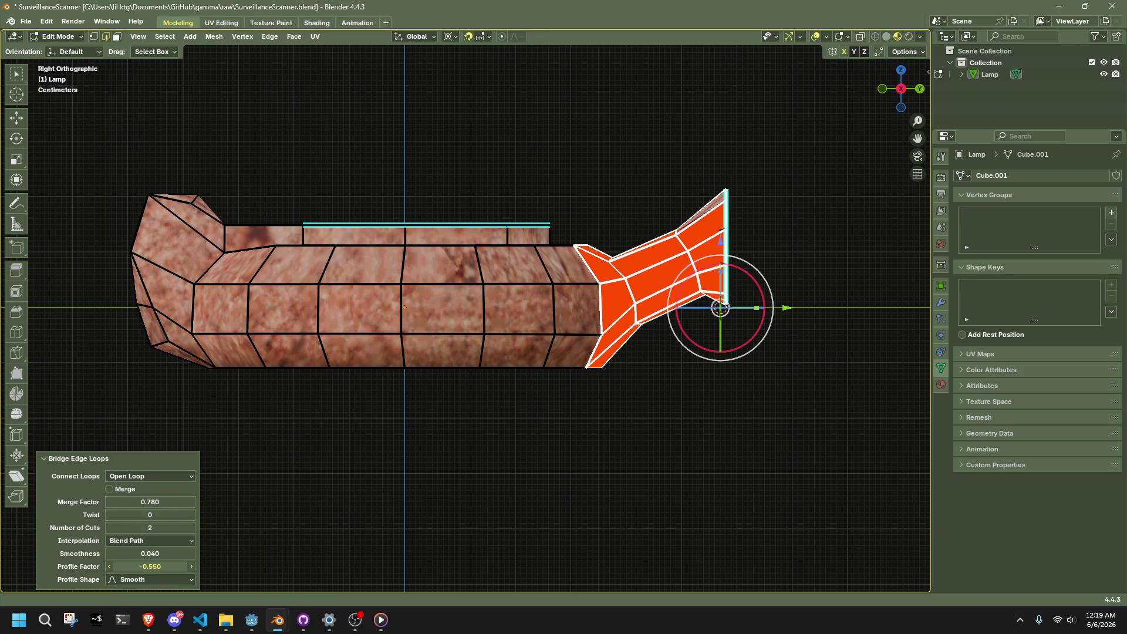
- Increase the bridge to 3 cuts and set its profile factor to -0.520
mouse_move(618, 470)
middle_mouse_down()
mouse_move(437, 484)
mouse_move(410, 464)
middle_mouse_up()
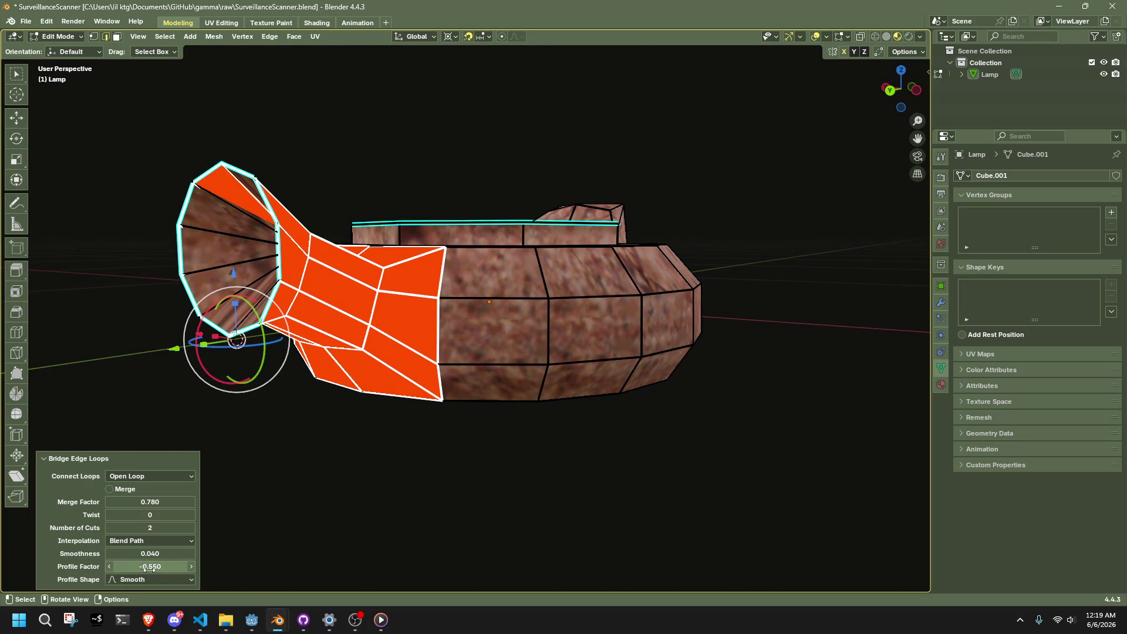
left_click_drag(149, 568, 147, 568)
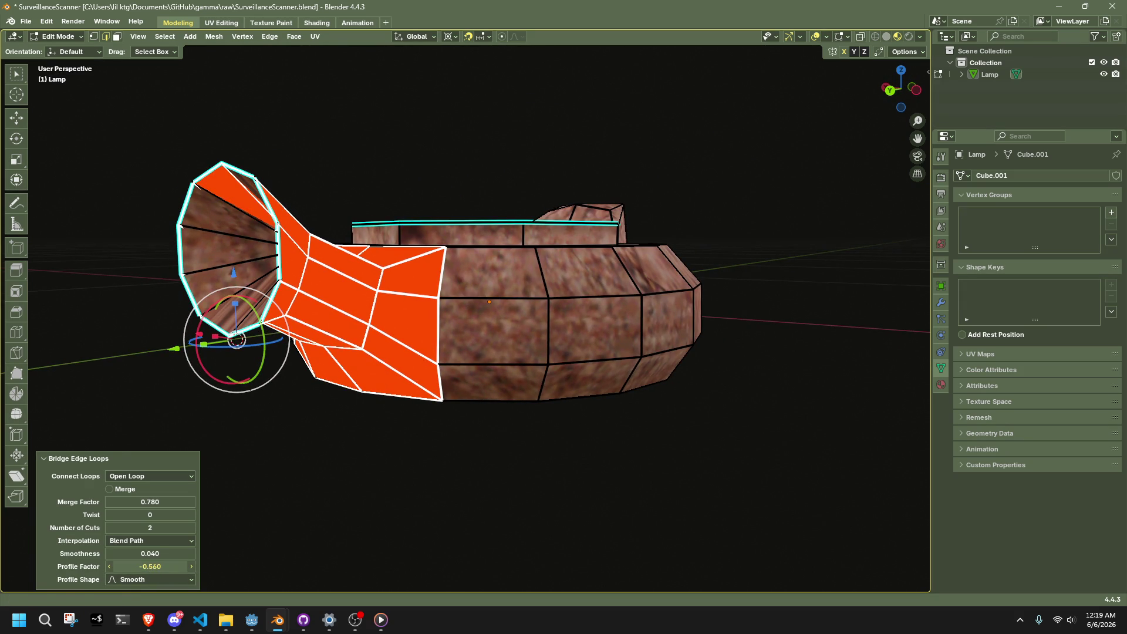
left_click(191, 528)
middle_click_drag(409, 502, 253, 533)
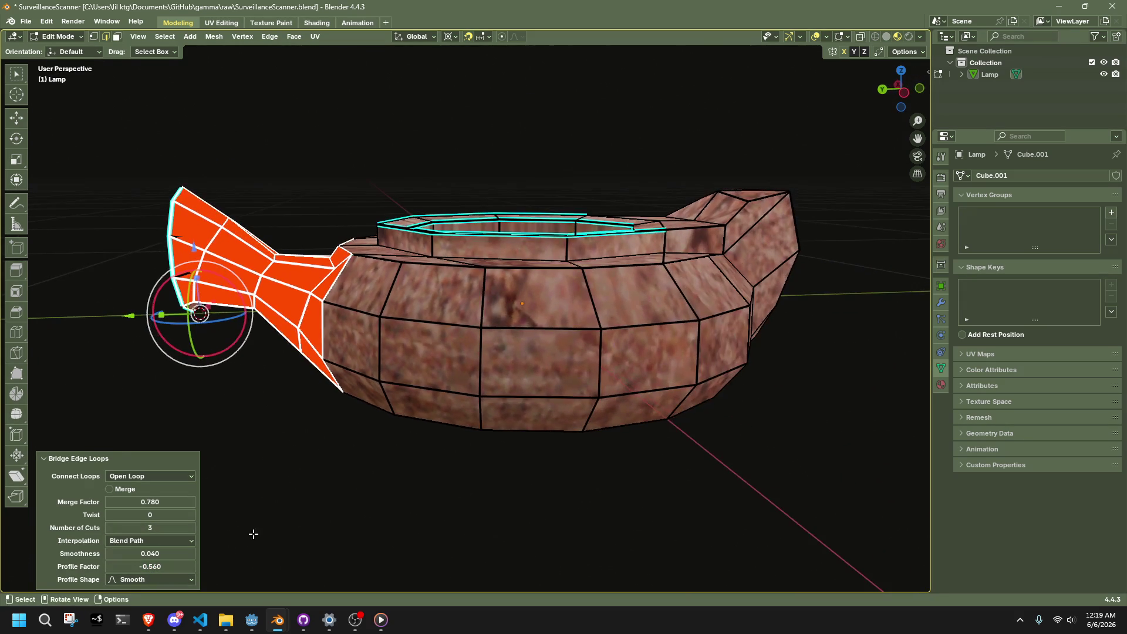
left_click_drag(150, 567, 156, 566)
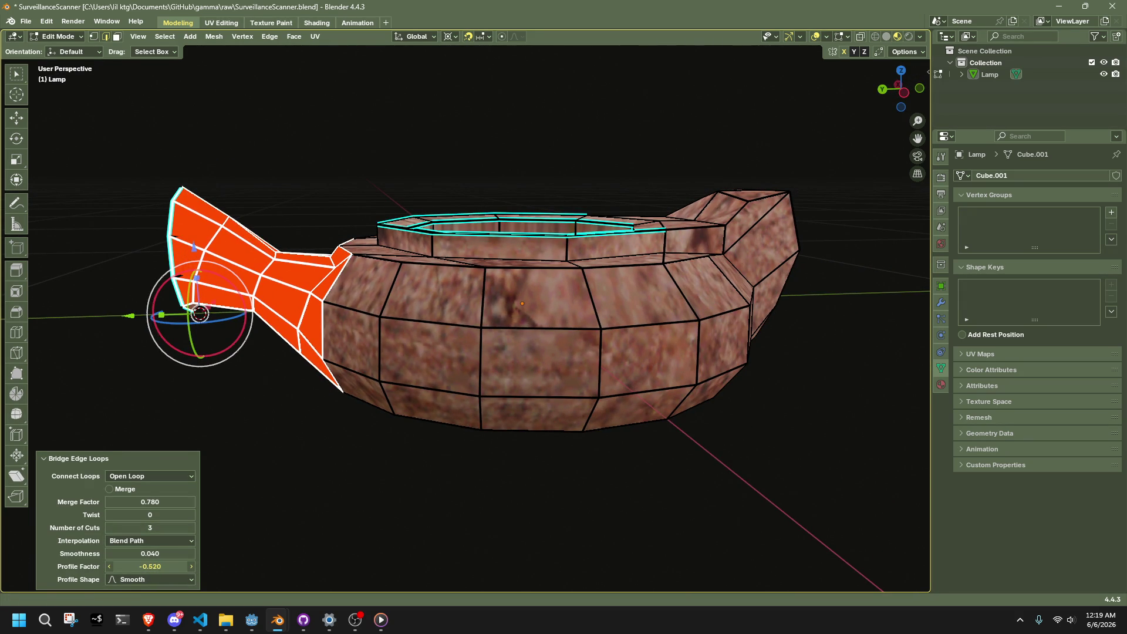
mouse_move(297, 495)
middle_mouse_down()
mouse_move(407, 468)
mouse_move(423, 492)
middle_mouse_up()
- Switch to vertex selection and view the lamp in Right Orthographic
left_click(422, 492)
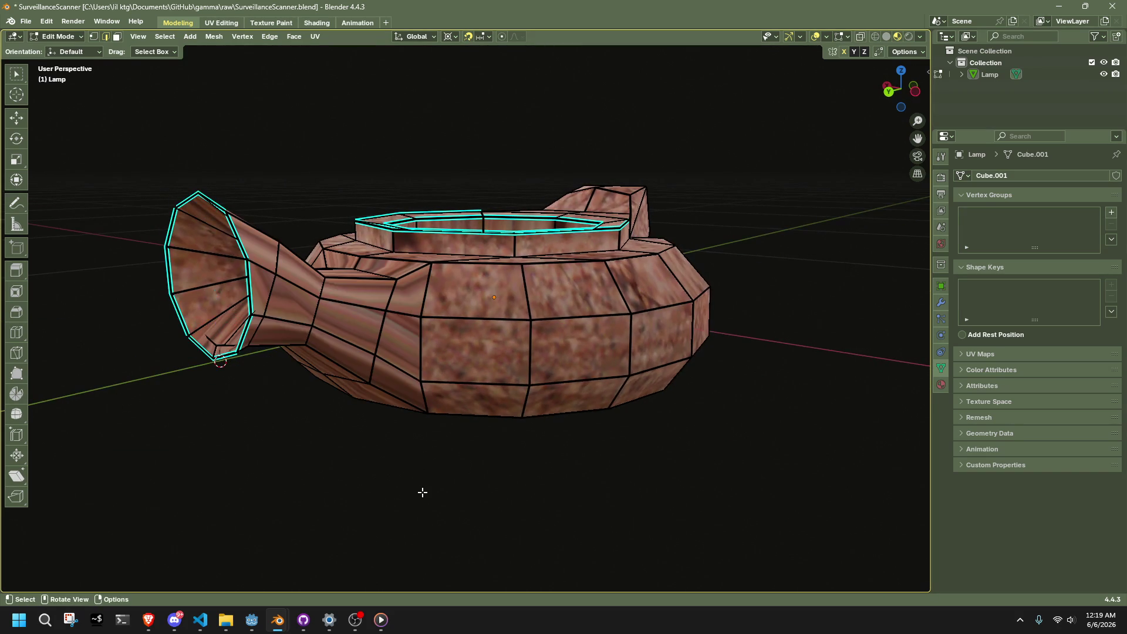
key("1")
middle_click_drag(311, 461, 365, 410)
mouse_move(340, 283)
middle_mouse_down()
mouse_move(423, 311)
mouse_move(830, 157)
middle_mouse_up()
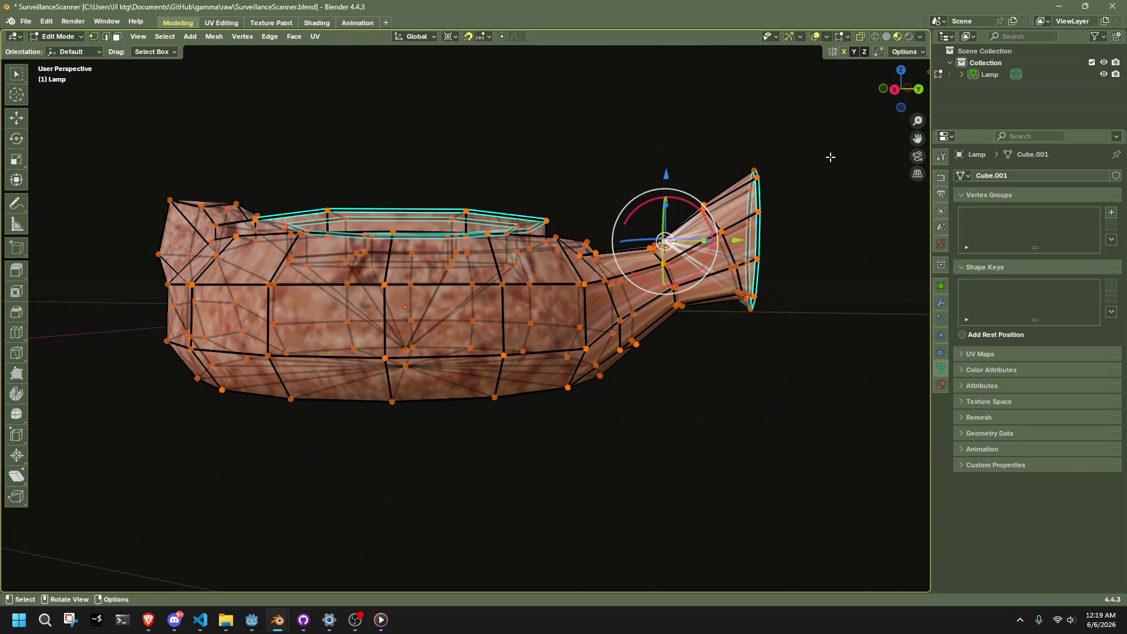
left_click(893, 90)
- Move the selected spout vertices and then the neck vertices into a narrower curve
key("g")
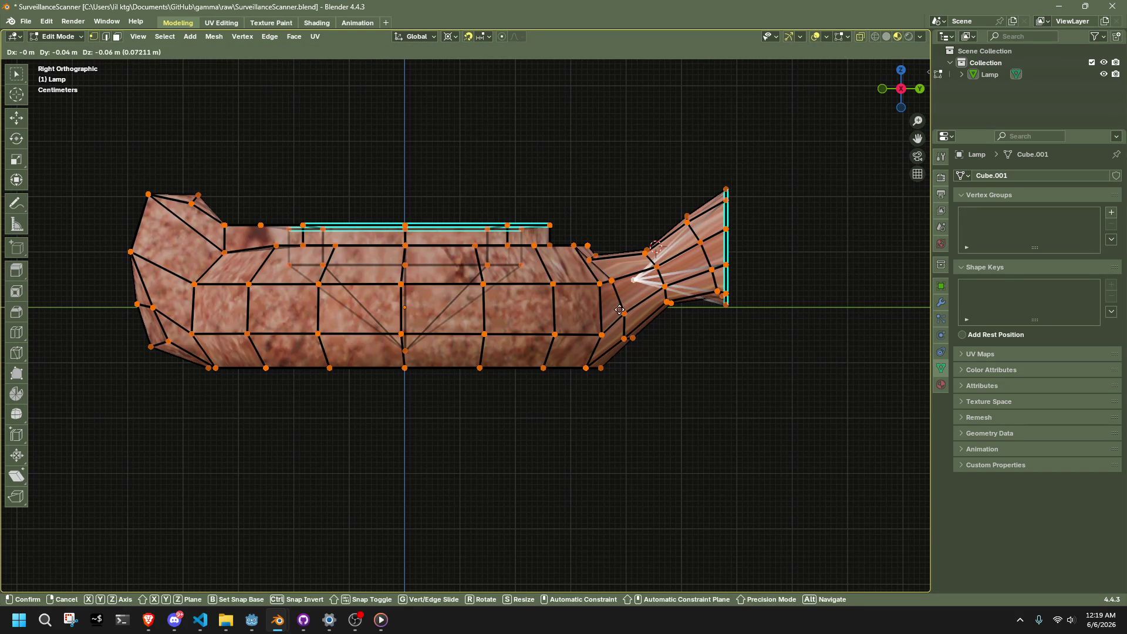
left_click(669, 292)
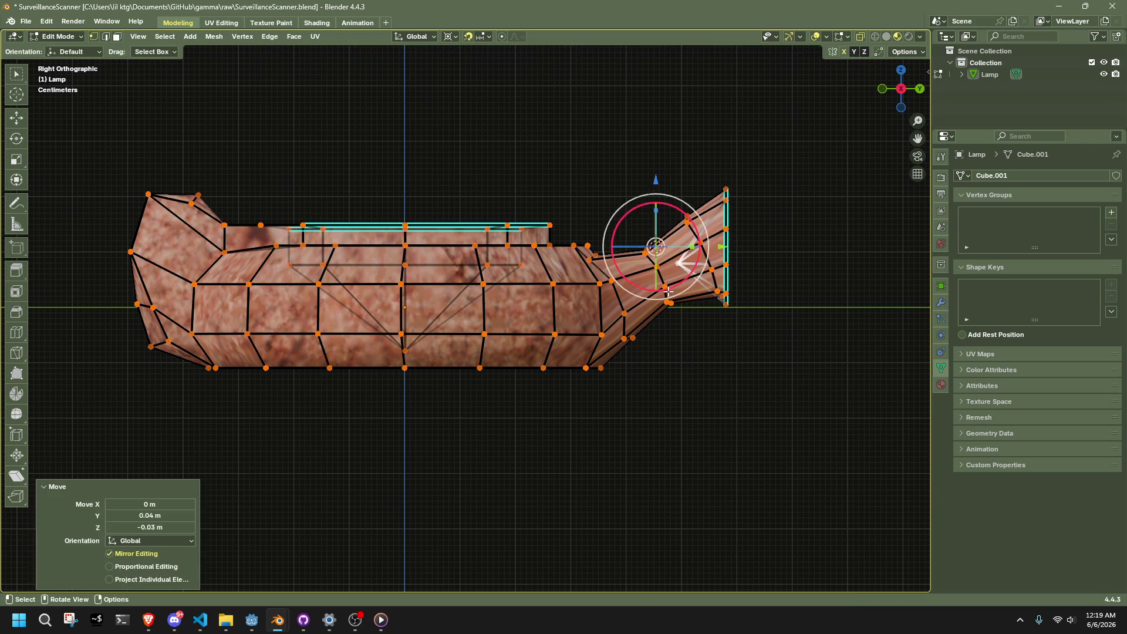
scroll(654, 258, "up", 4)
scroll(794, 292, "up", 1)
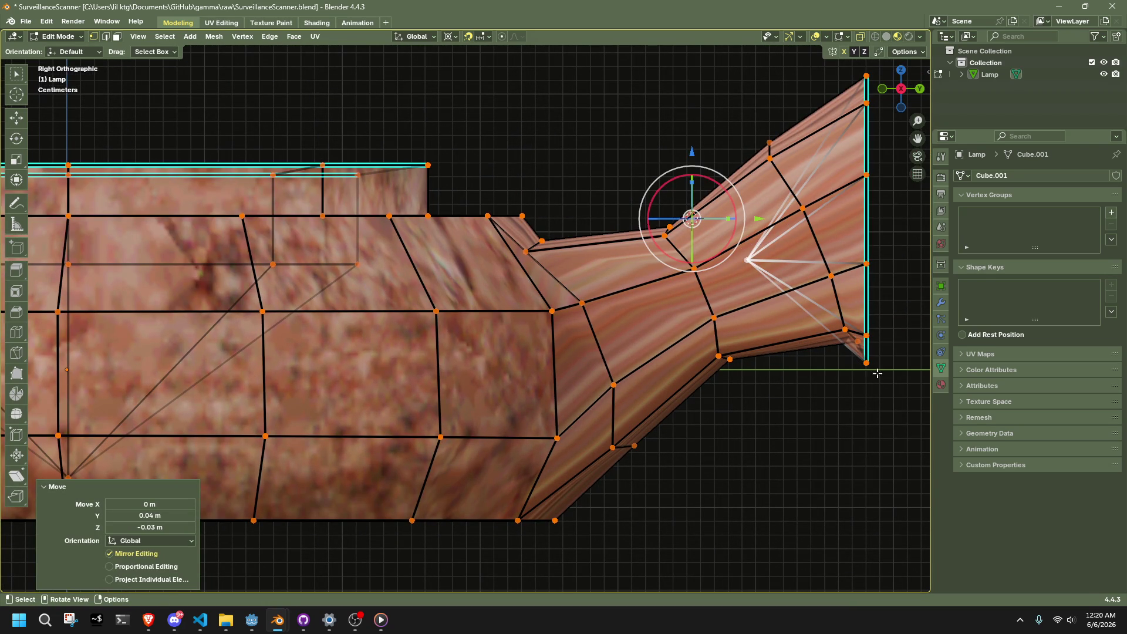
scroll(867, 284, "down", 2)
key("g")
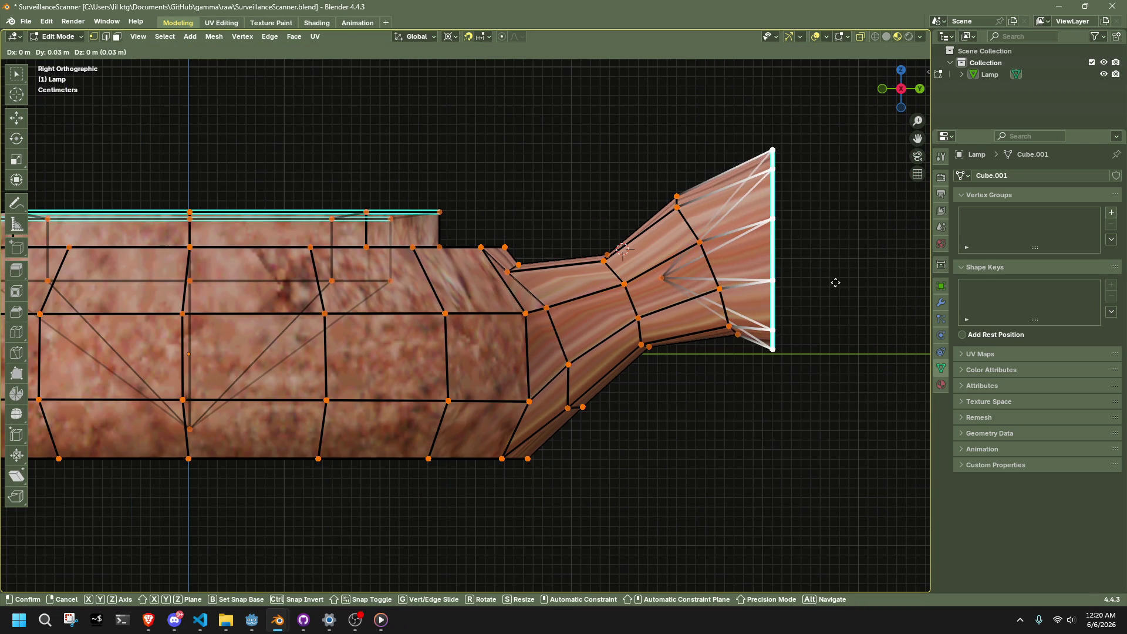
left_click(845, 282)
scroll(854, 335, "down", 3)
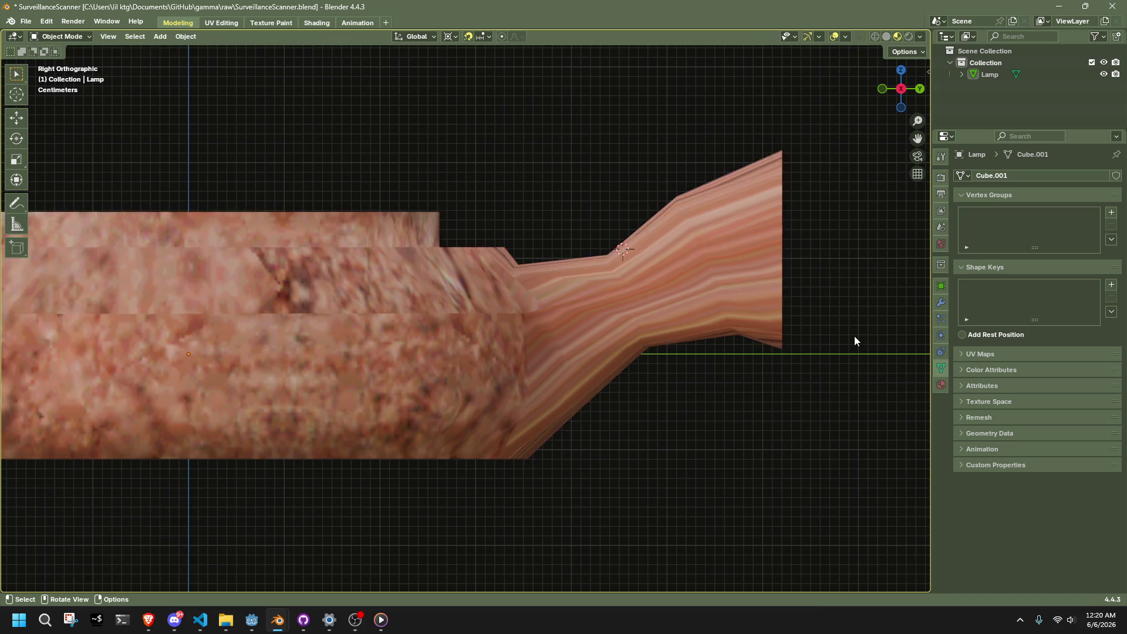
scroll(719, 333, "up", 2)
- Lower one bottom spout vertex slightly and check the reshaped lamp in Object Mode
key("3")
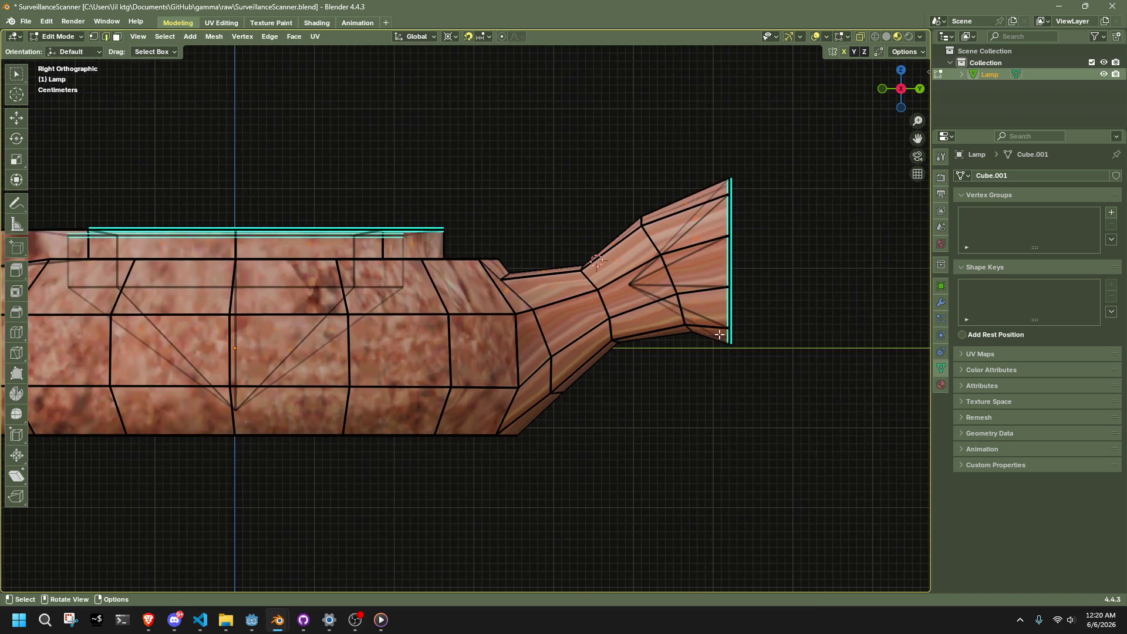
key("1")
scroll(703, 309, "up", 2)
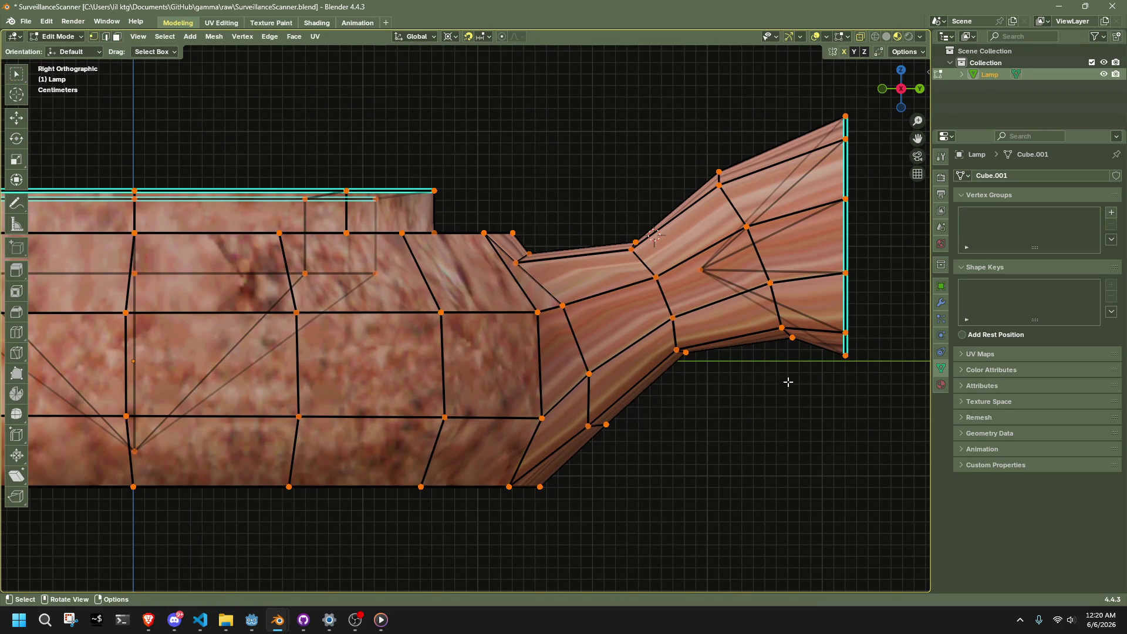
left_click(790, 335)
key("g")
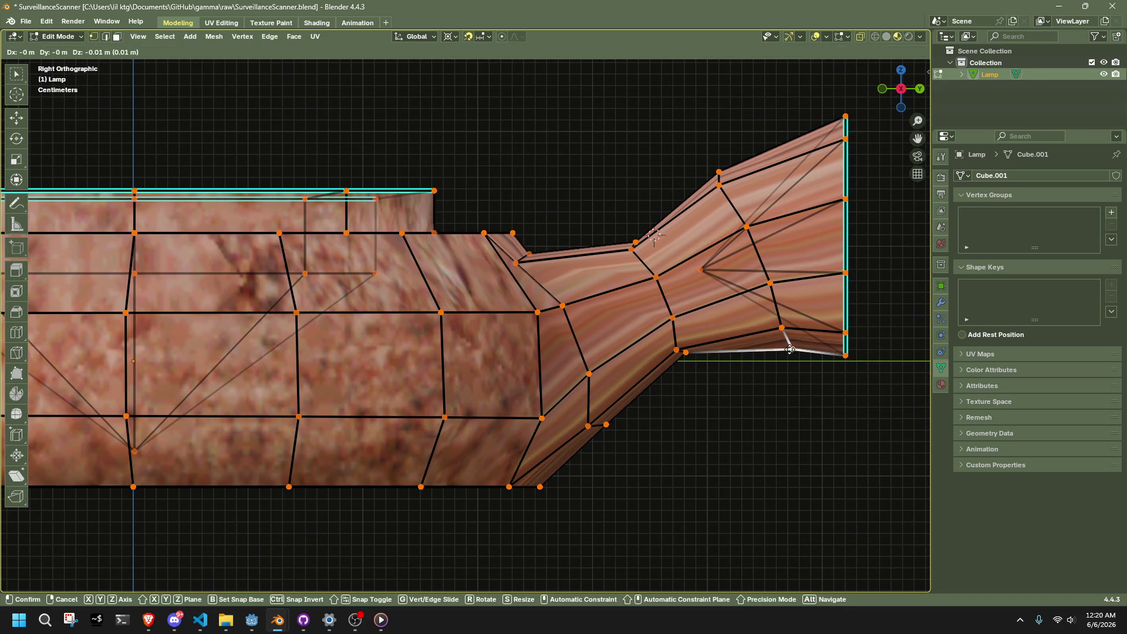
left_click(790, 350)
key("Tab")
mouse_move(770, 397)
middle_mouse_down()
mouse_move(482, 407)
mouse_move(415, 428)
mouse_move(262, 432)
mouse_move(169, 405)
mouse_move(364, 377)
middle_mouse_up()
key("Tab")
- Select the whole lamp mesh and smooth its shading with face-area-weighted normals
key("a")
right_click(636, 430)
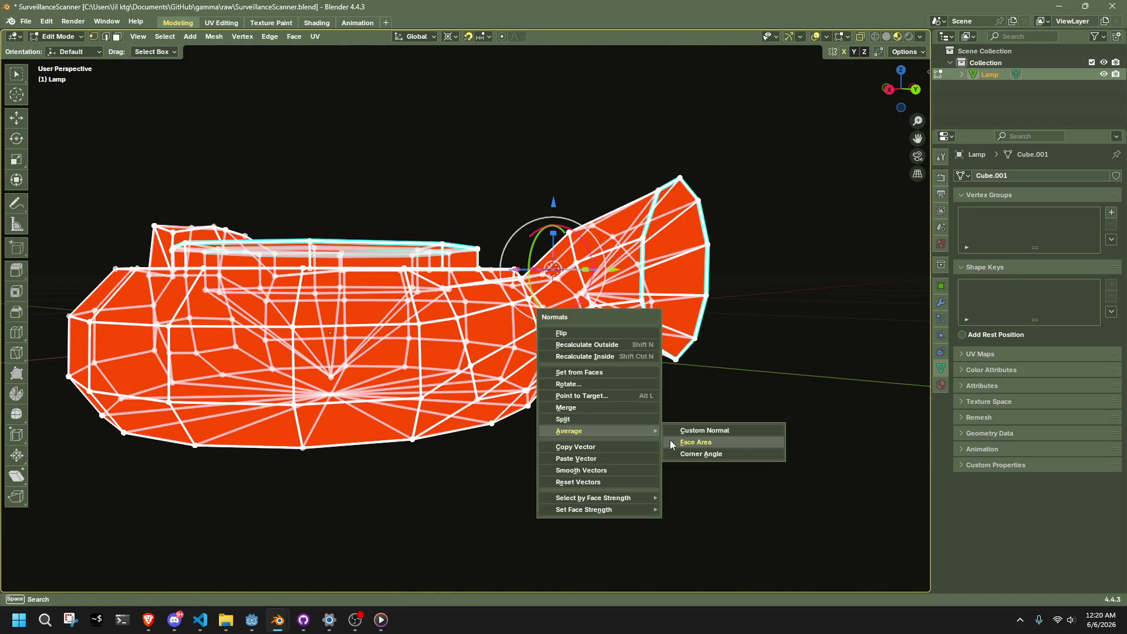
left_click(670, 439)
key("Tab")
left_click(672, 439)
mouse_move(666, 439)
middle_mouse_down()
mouse_move(520, 435)
mouse_move(507, 417)
mouse_move(611, 452)
mouse_move(627, 493)
mouse_move(523, 523)
middle_mouse_up()
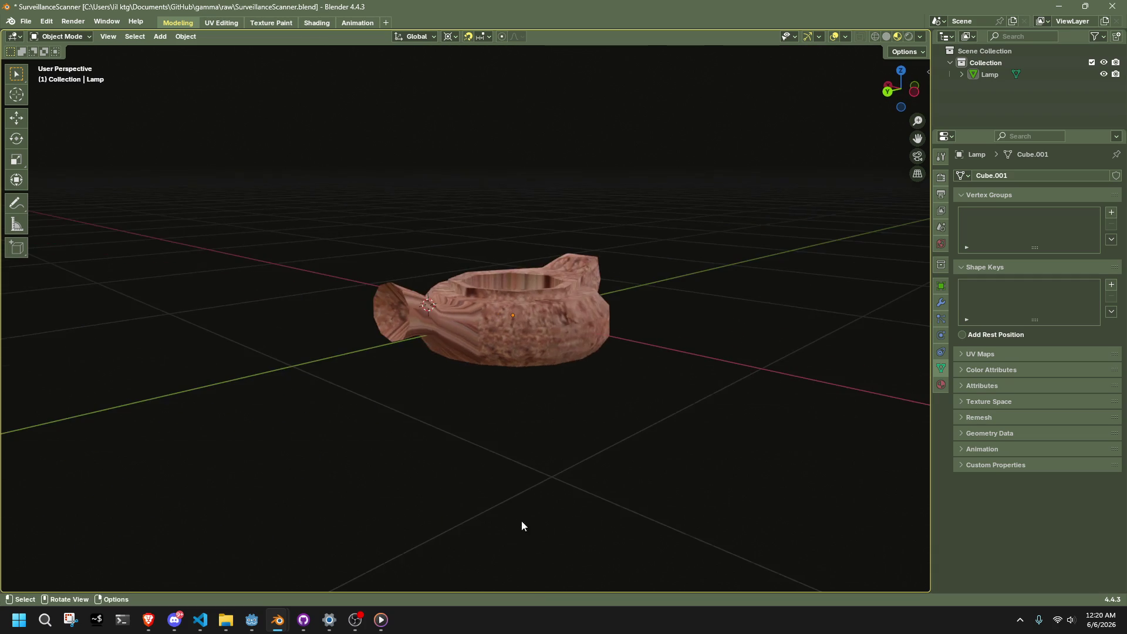
- Re-project the lamp's UVs with Cube Projection in Edit Mode
left_click(459, 352)
key("Tab")
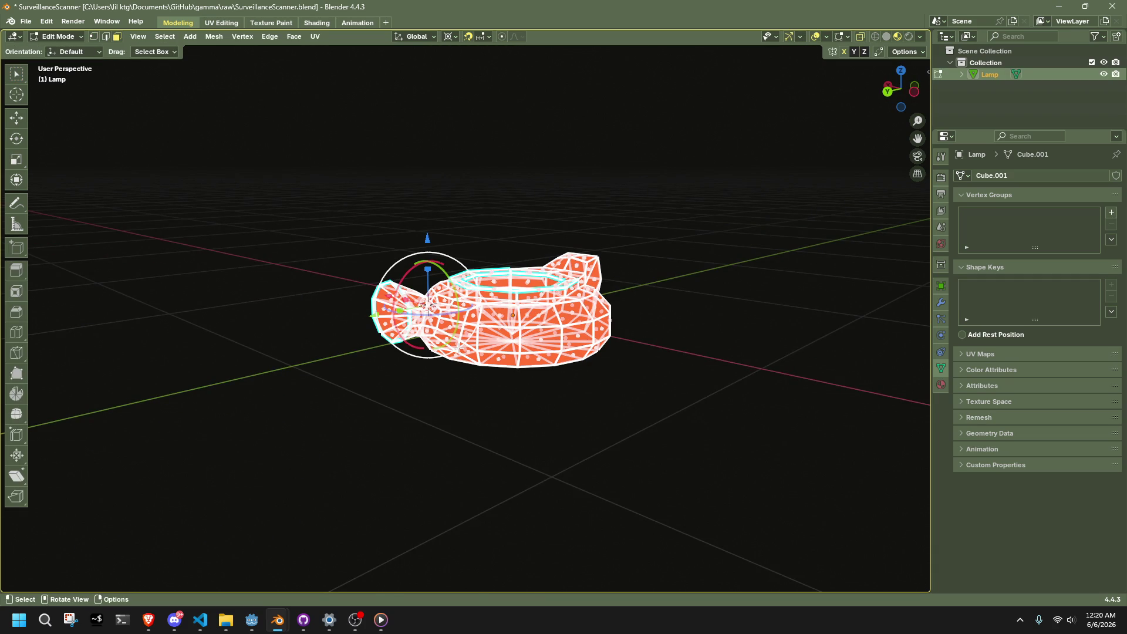
right_click(459, 348)
right_click(496, 312)
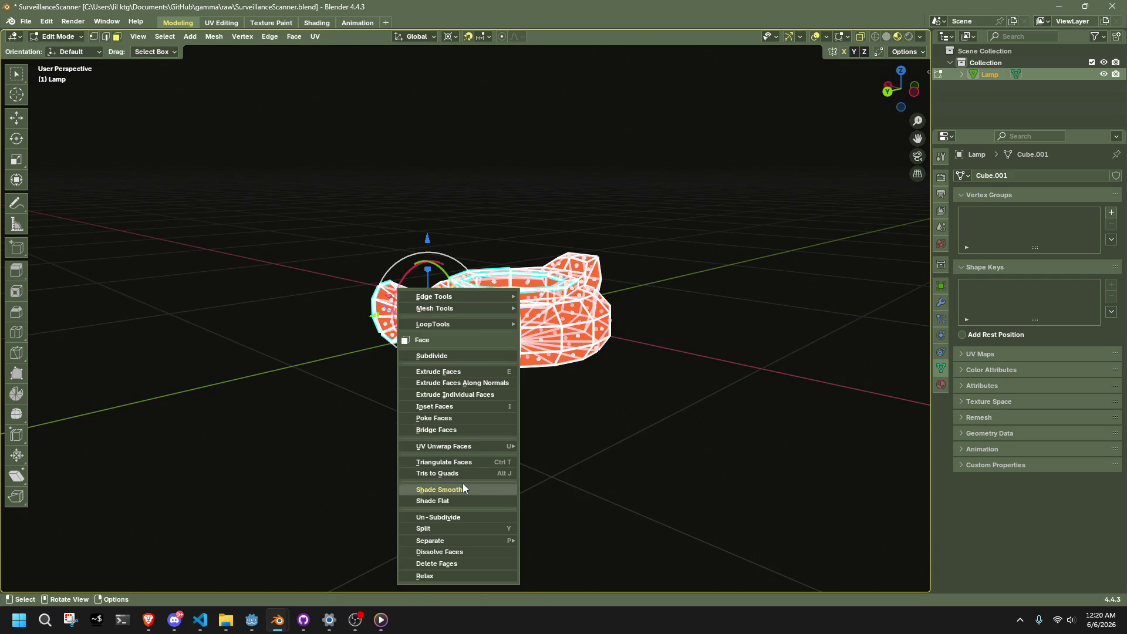
mouse_move(474, 446)
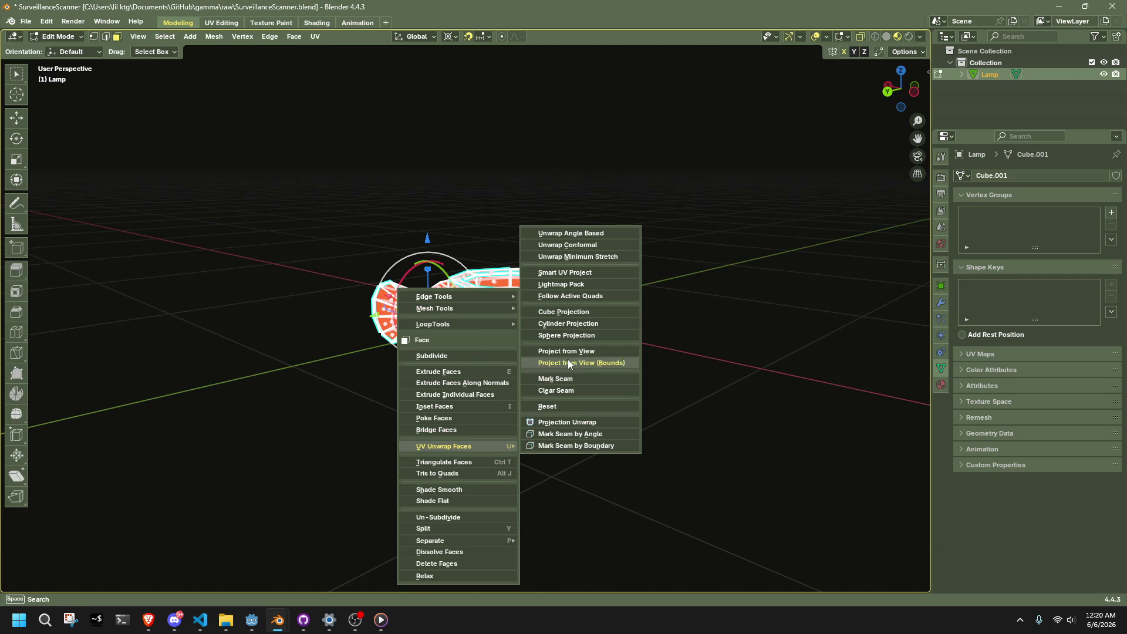
left_click(567, 312)
- Inspect the lamp's texture from several angles, toggling overlays and x-ray view
key("Tab")
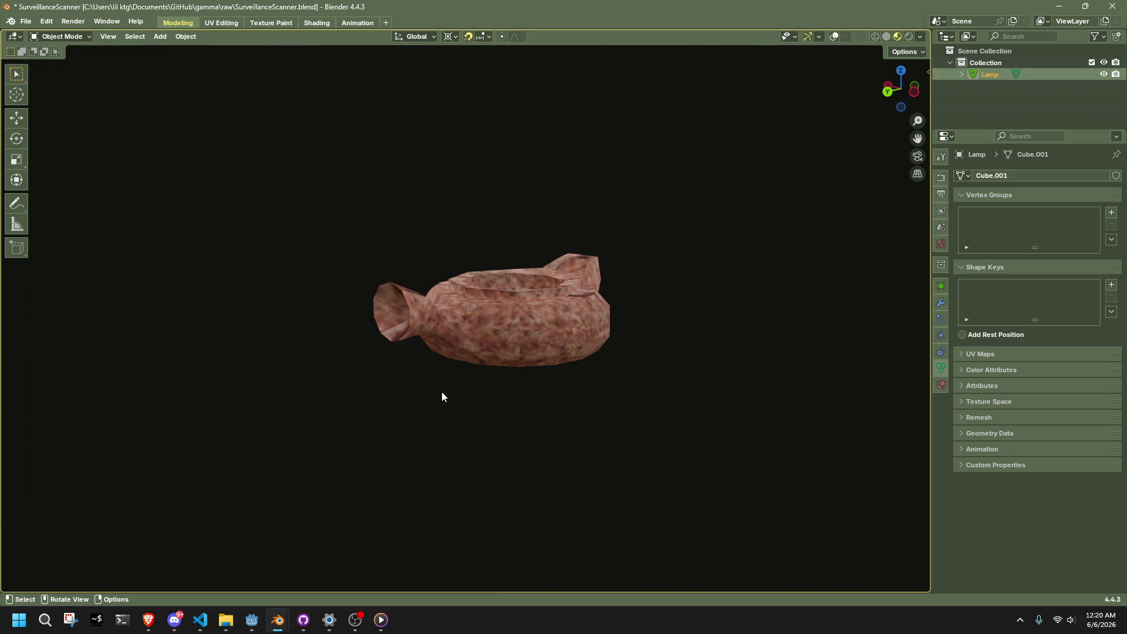
key("alt+z")
key("shift+alt+z")
mouse_move(453, 369)
middle_mouse_down()
mouse_move(491, 347)
mouse_move(568, 496)
middle_mouse_up()
left_click(516, 319)
key("Tab")
key("alt+z")
key("Tab")
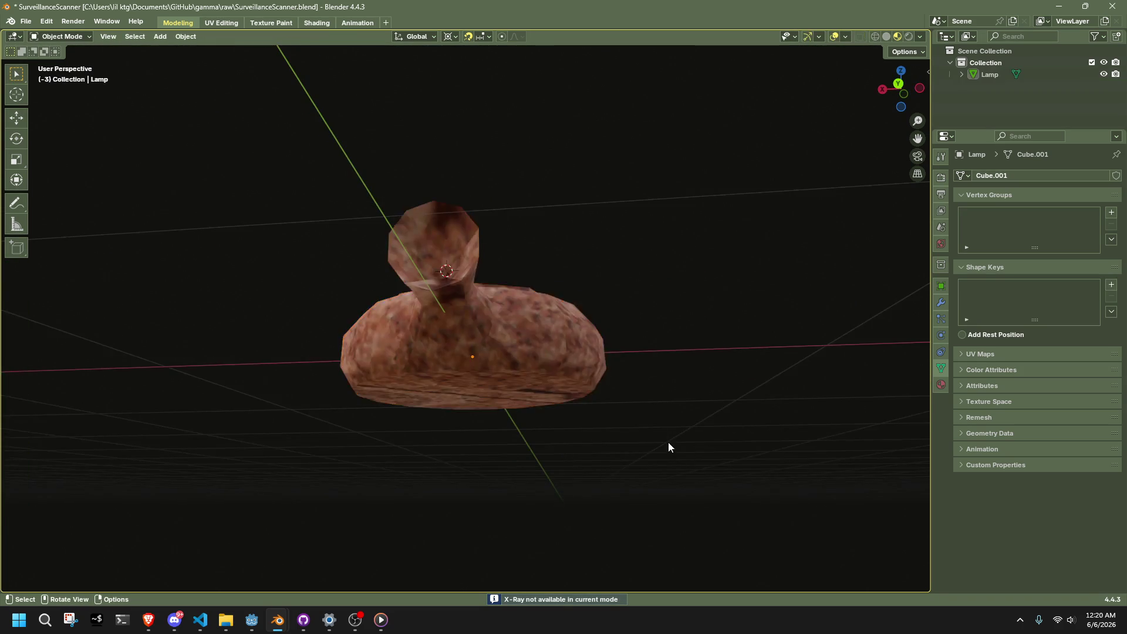
middle_click_drag(668, 441, 580, 330)
key("Tab")
mouse_move(555, 390)
middle_mouse_down()
mouse_move(662, 407)
mouse_move(622, 440)
mouse_move(539, 395)
mouse_move(570, 441)
middle_mouse_up()
key("alt+a")
- Return to Object Mode, save SurveillanceScanner.blend, and switch to the Brave browser
key("Tab")
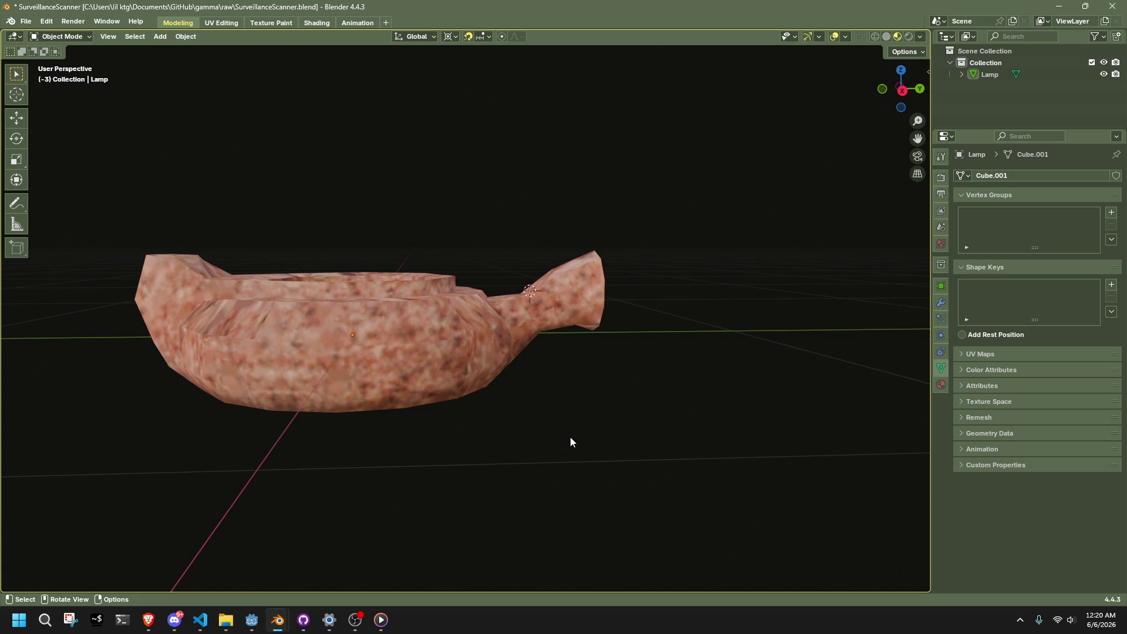
key("ctrl+s")
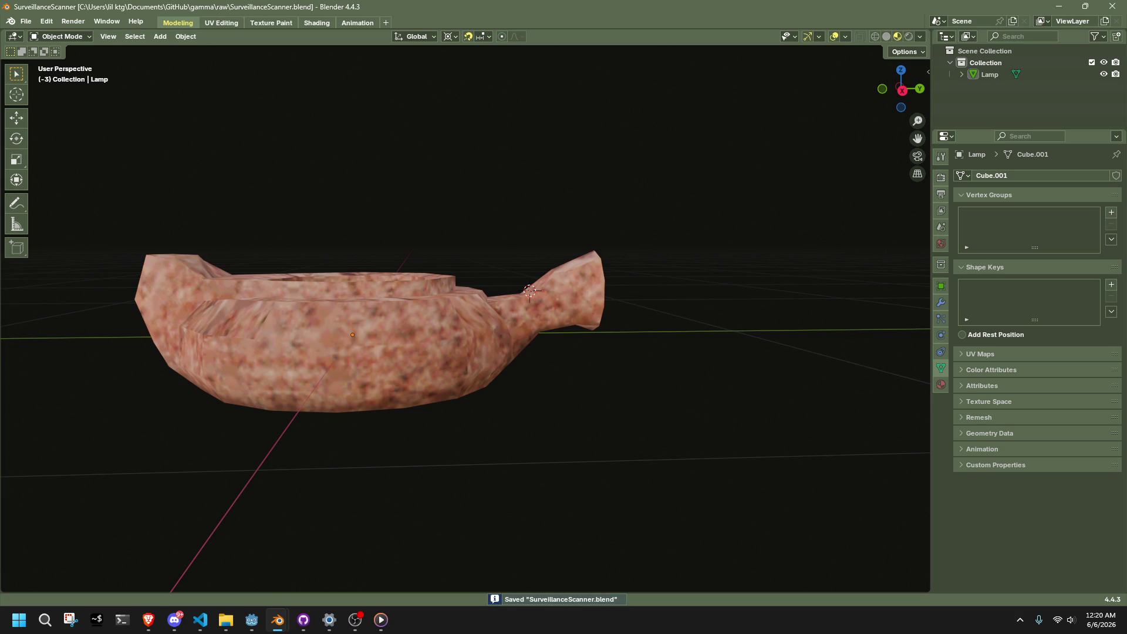
key("alt+Tab")
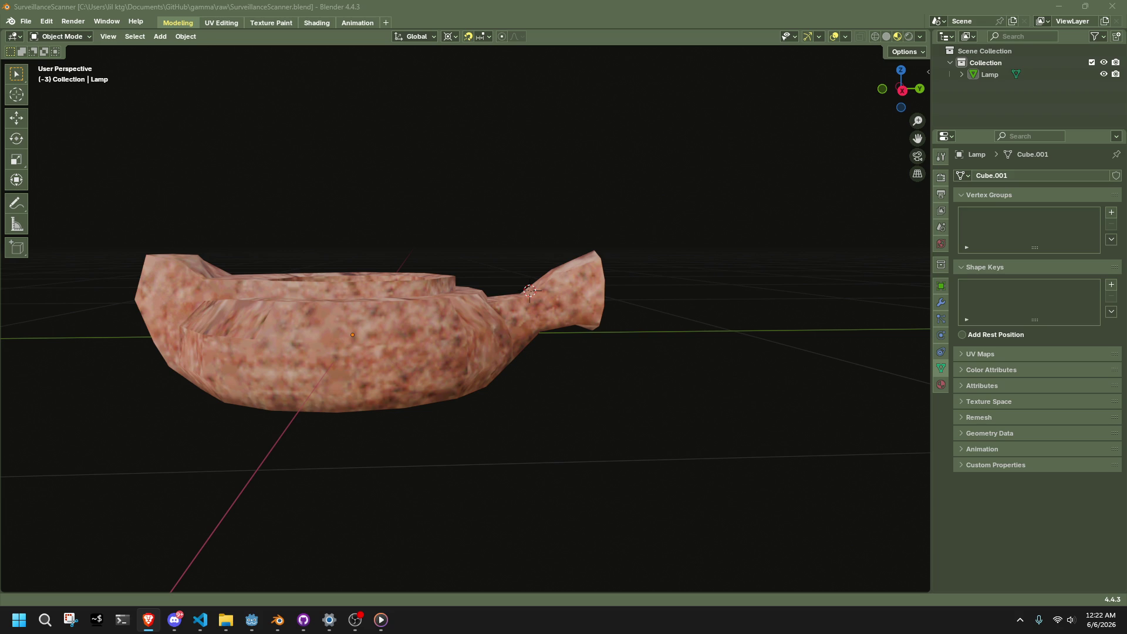
- Orbit around the lamp to inspect it from above and from its other side
mouse_move(516, 358)
middle_mouse_down()
mouse_move(590, 391)
mouse_move(727, 424)
mouse_move(773, 444)
mouse_move(801, 478)
mouse_move(717, 483)
mouse_move(550, 419)
middle_mouse_up()
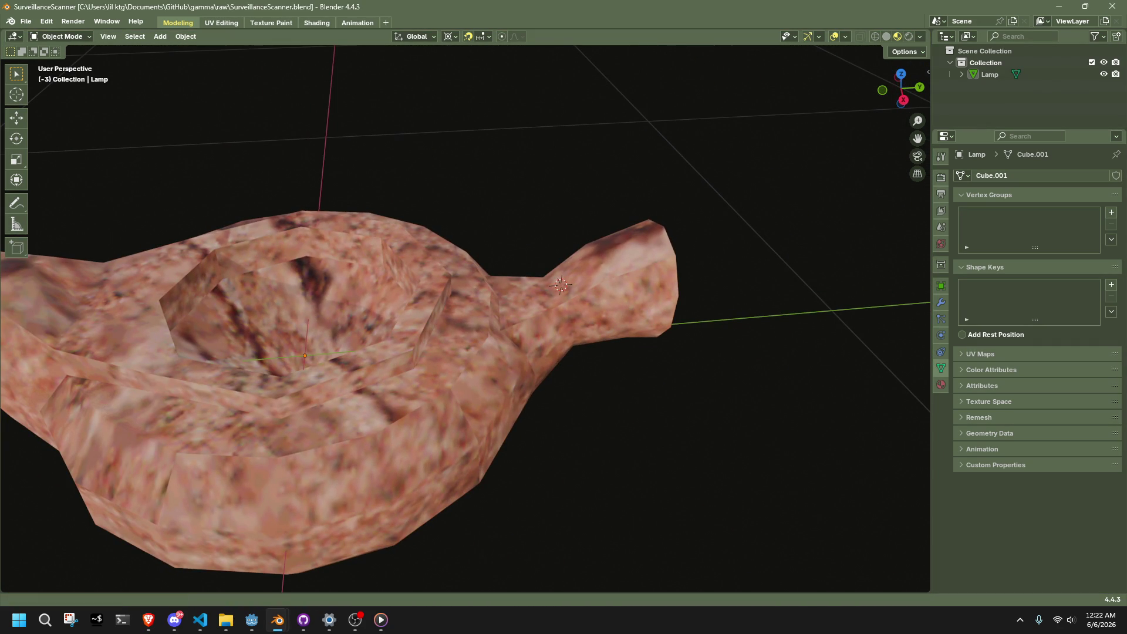
key("alt+Tab")
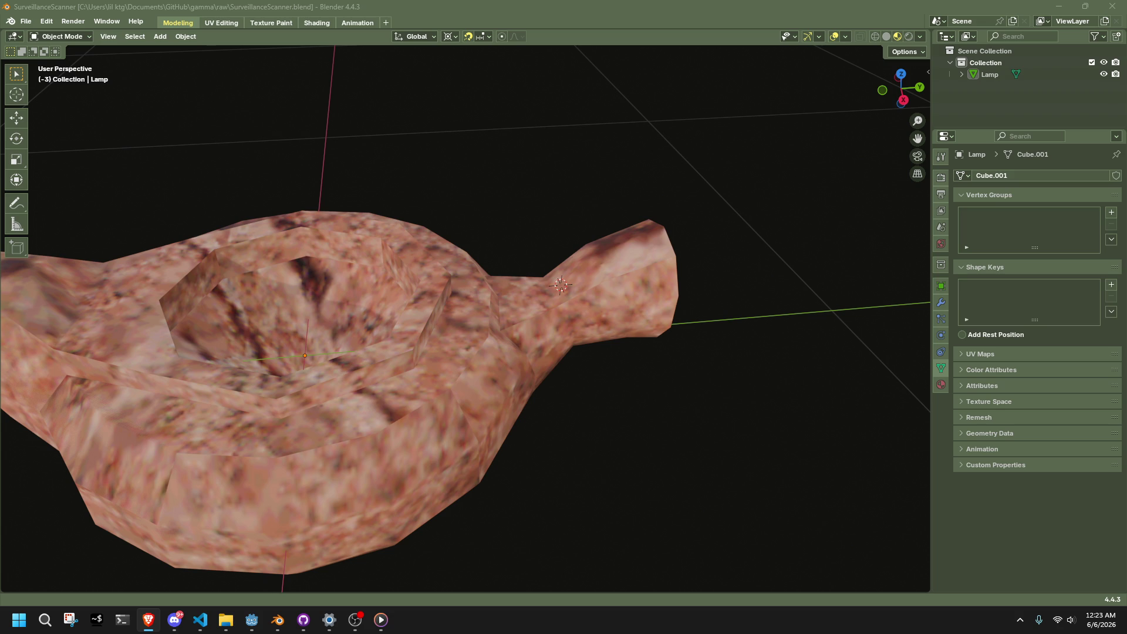
key("alt+Tab")
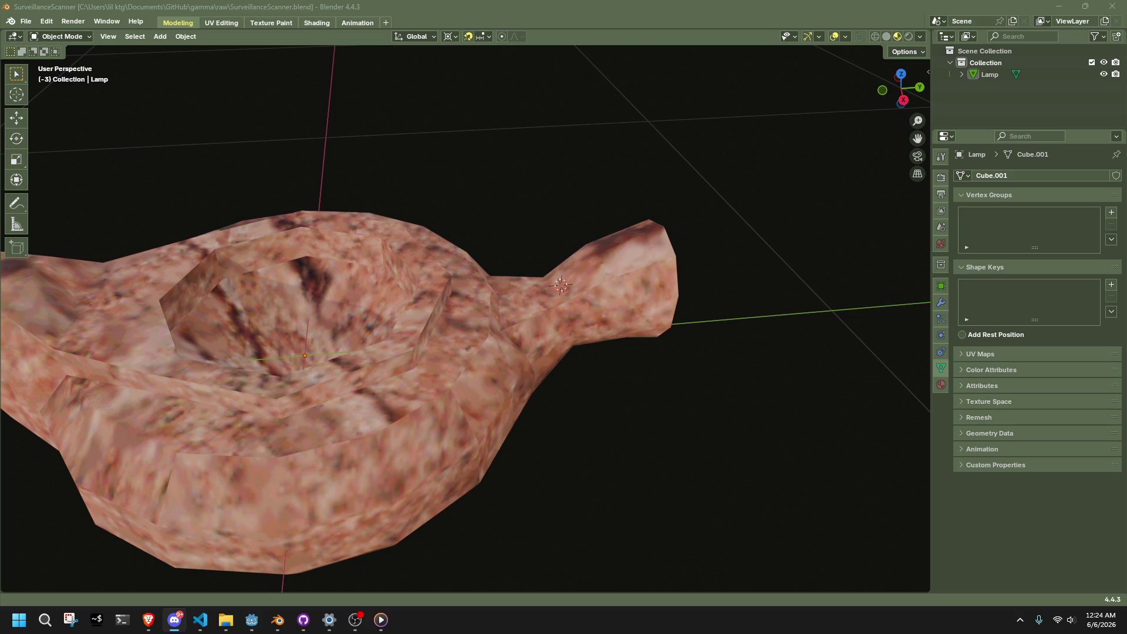
mouse_move(873, 341)
middle_mouse_down()
mouse_move(600, 368)
mouse_move(546, 349)
mouse_move(446, 366)
mouse_move(569, 358)
mouse_move(618, 376)
middle_mouse_up()
scroll(684, 456, "down", 4)
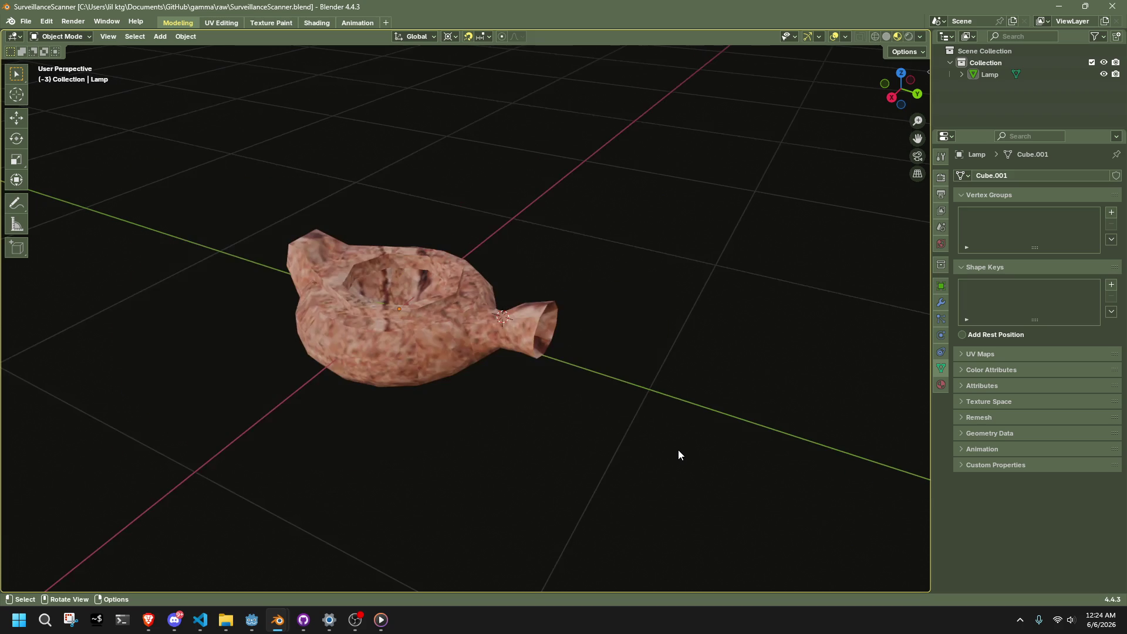
key("alt+Tab")
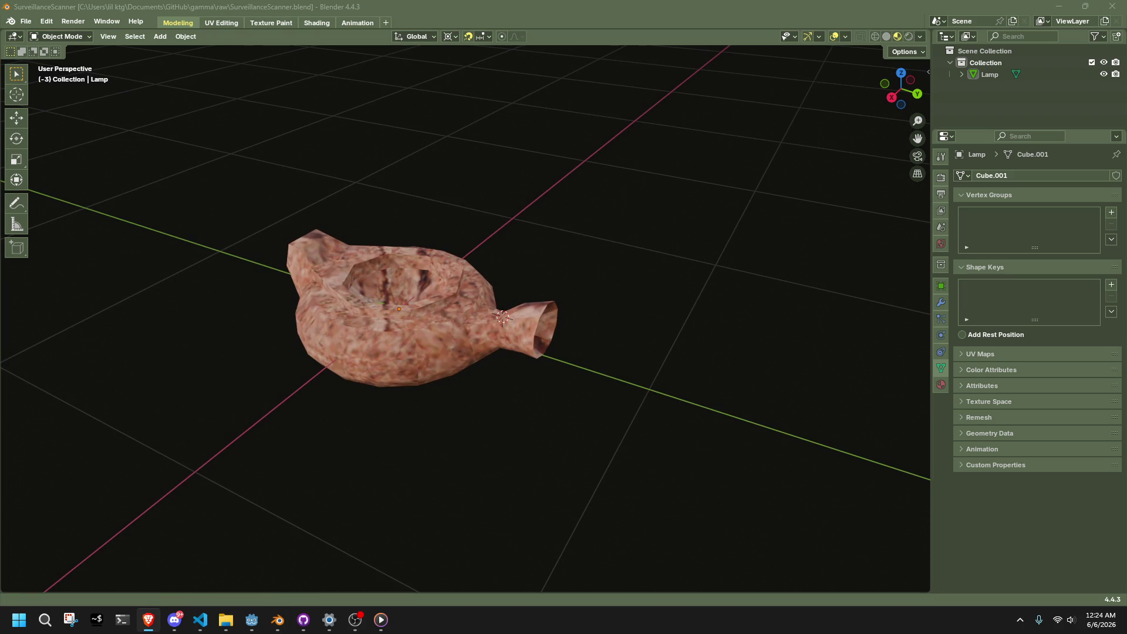
left_click(453, 255)
scroll(590, 280, "up", 5)
scroll(585, 223, "down", 2)
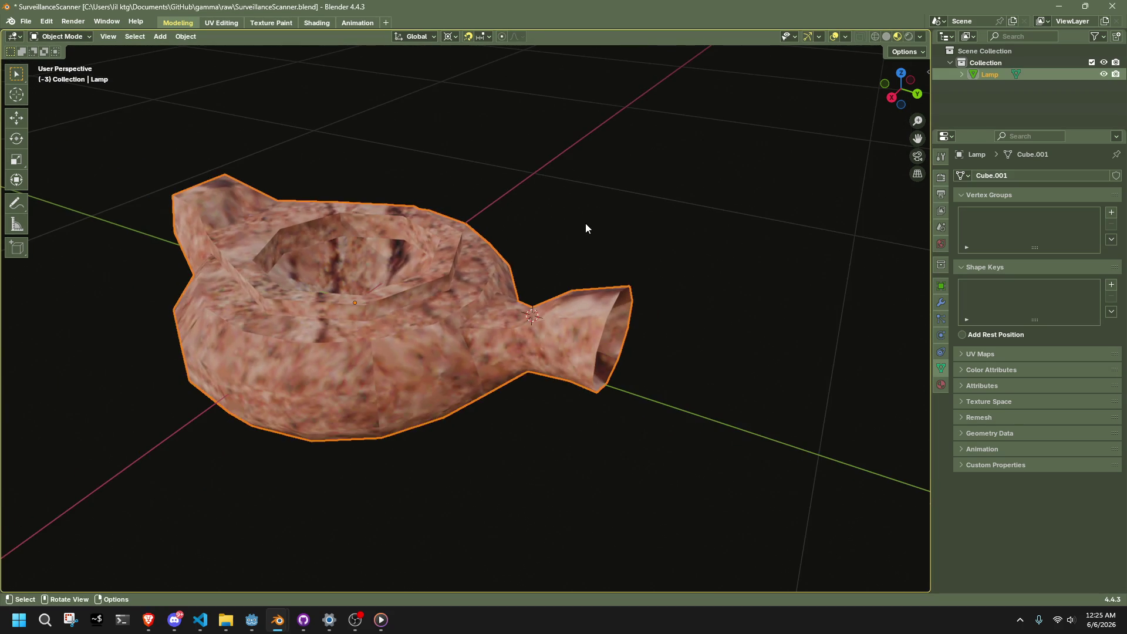
left_click(586, 228)
key("alt+Tab")
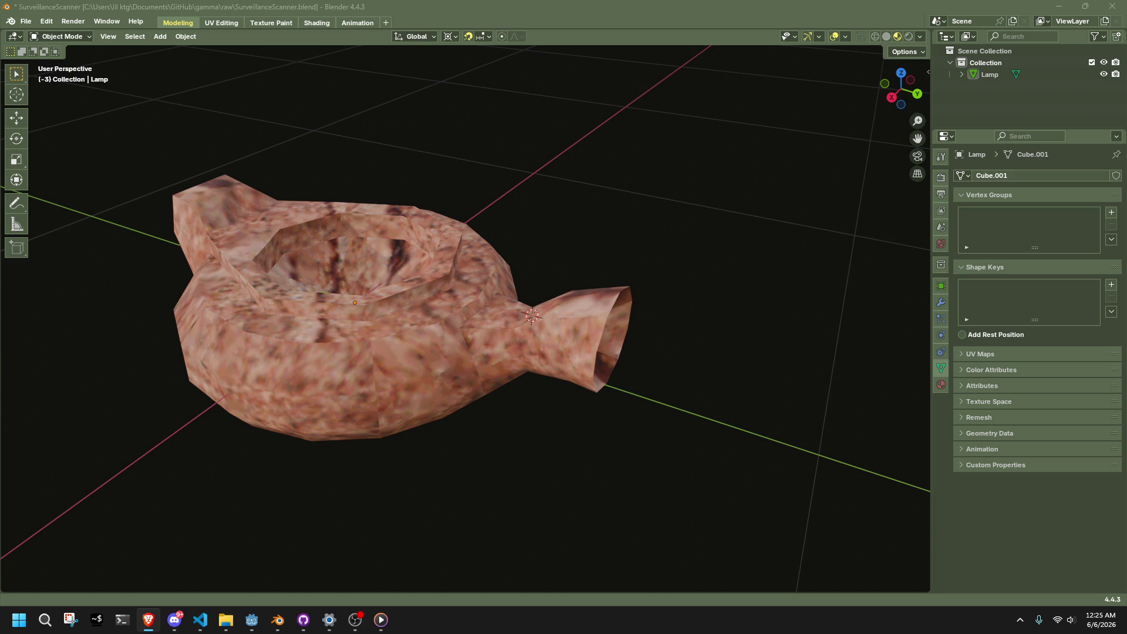
- Move the lamp 3 m along the global X axis
middle_click_drag(787, 376, 764, 364)
left_click(463, 362)
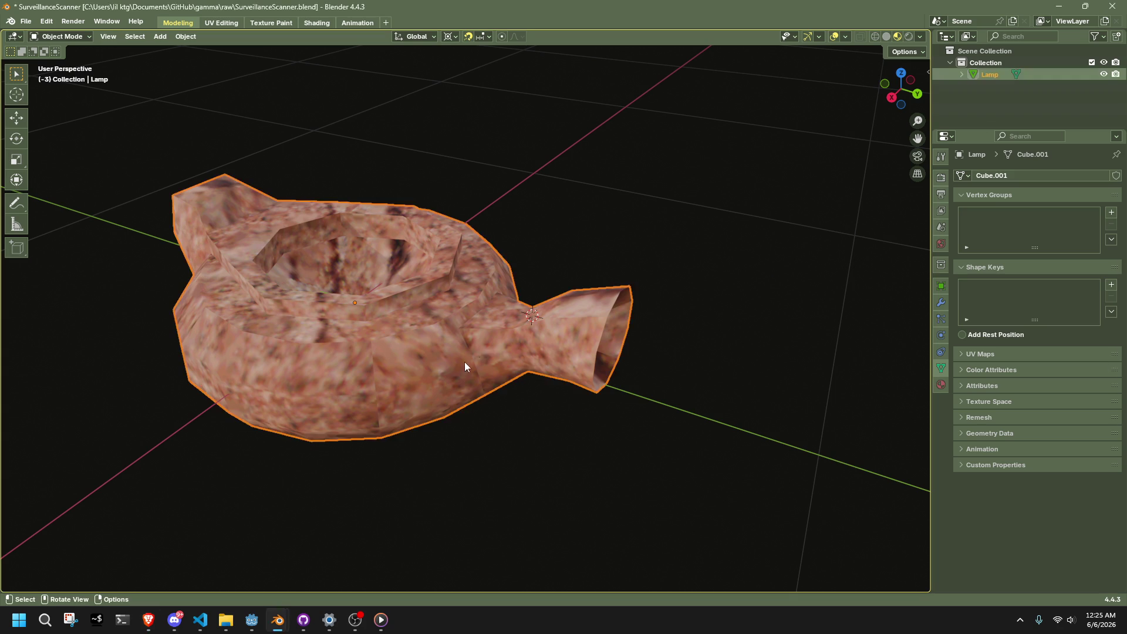
scroll(619, 238, "down", 3)
mouse_move(619, 237)
middle_mouse_down()
mouse_move(640, 281)
mouse_move(562, 279)
middle_mouse_up()
key("g")
key("x")
key("3")
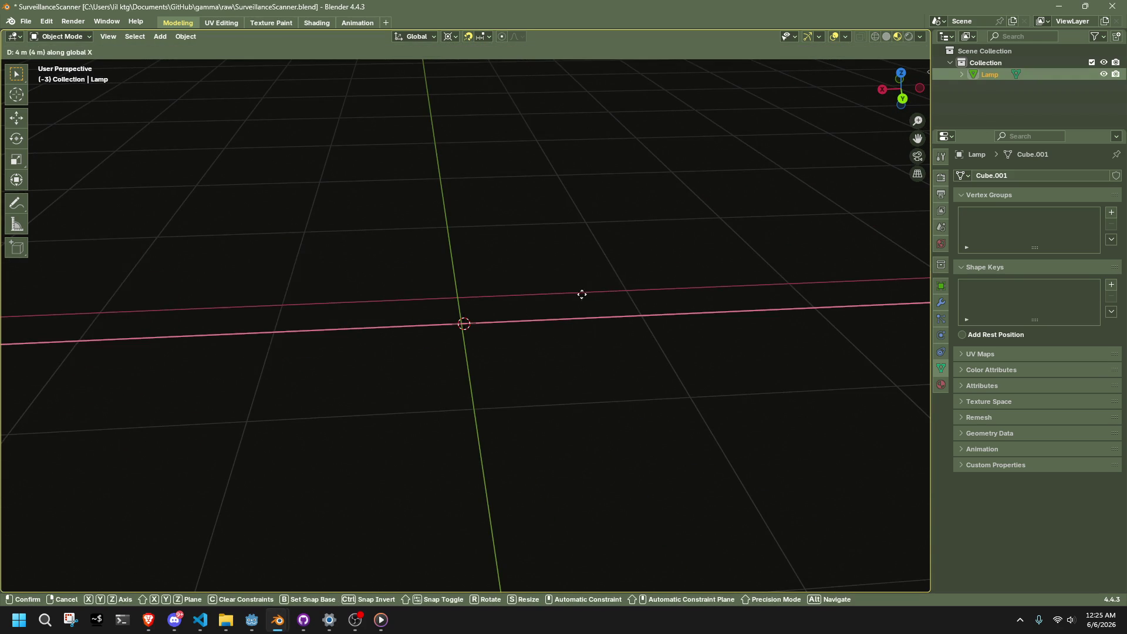
key("Return")
- Deselect the lamp and save SurveillanceScanner.blend
scroll(567, 336, "down", 3)
scroll(463, 334, "up", 3)
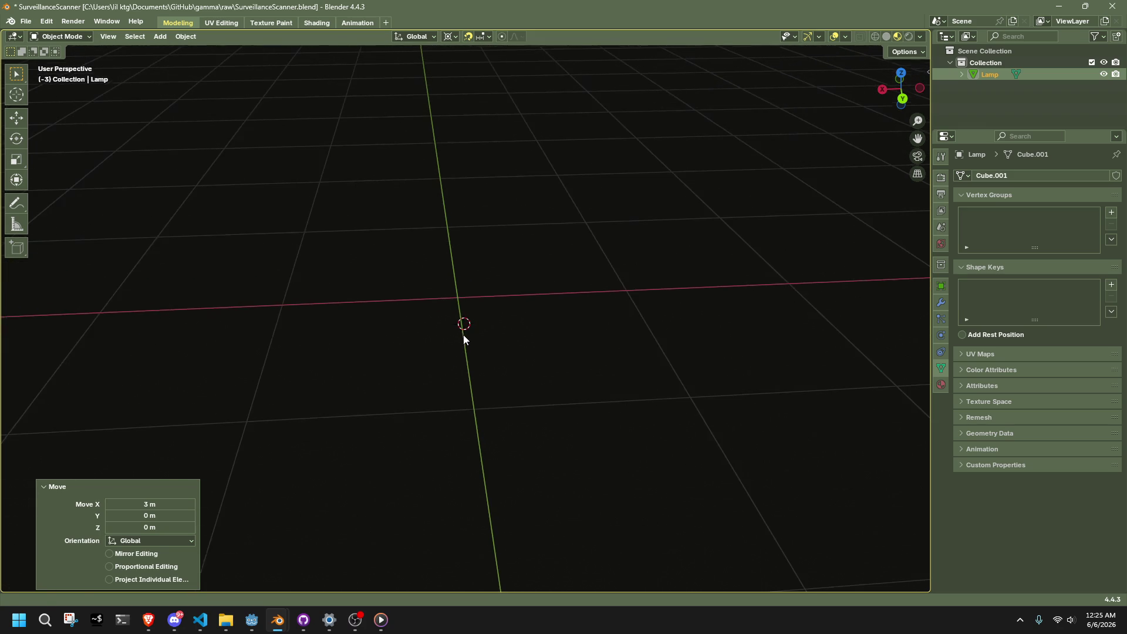
left_click(464, 334)
middle_click_drag(466, 333, 534, 282)
key("ctrl+s")
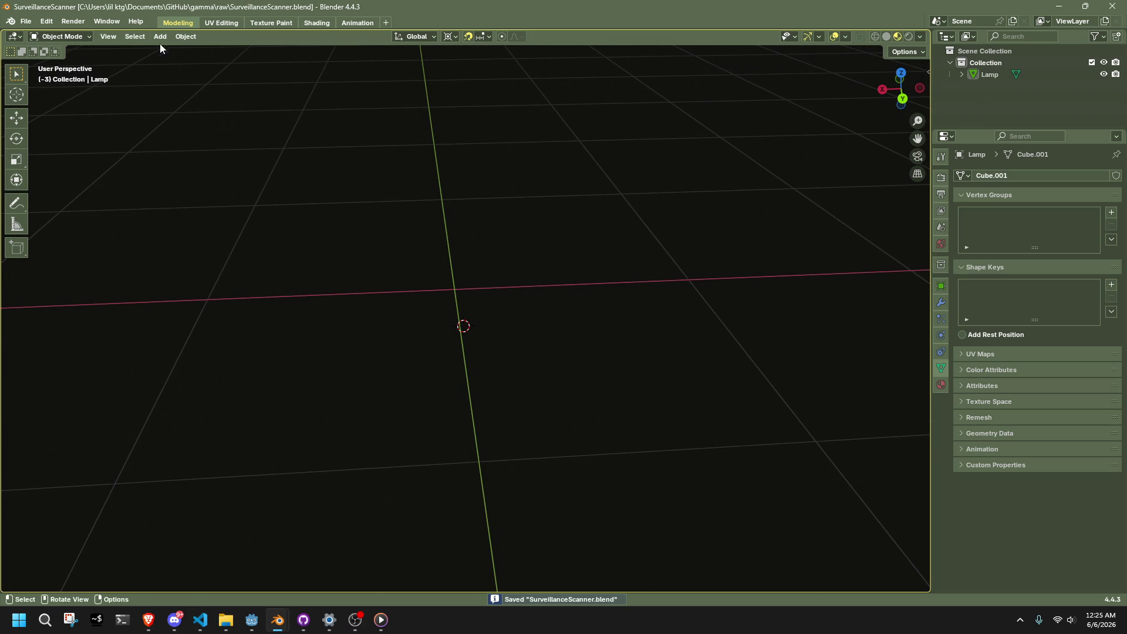
- Add a new cube mesh beside the lamp
left_click(160, 37)
mouse_move(168, 50)
left_click(297, 61)
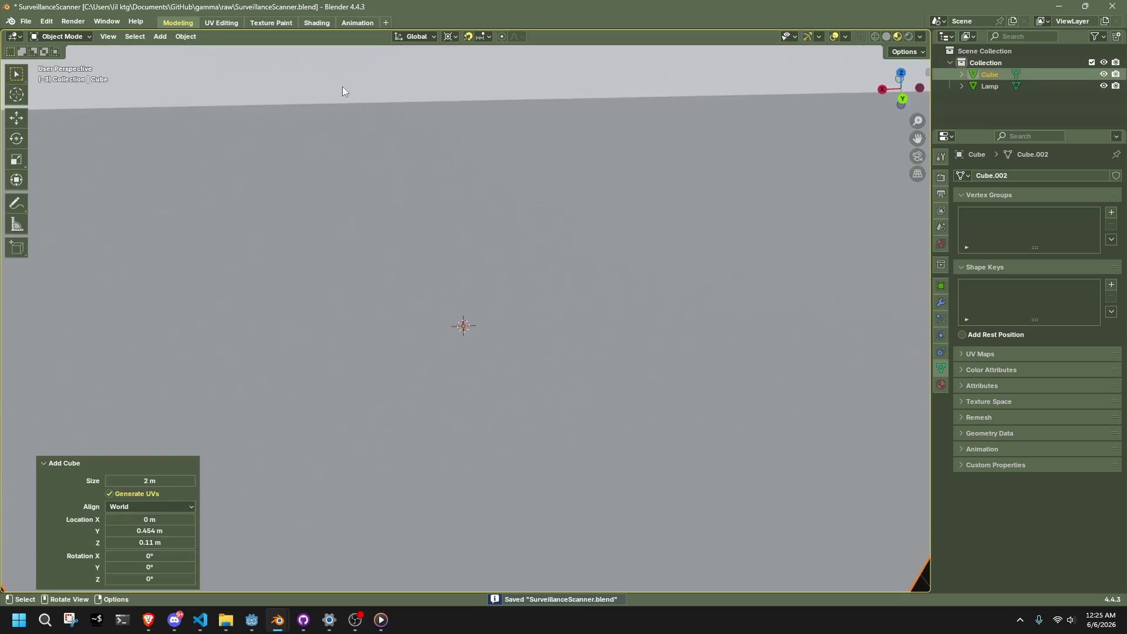
scroll(428, 157, "down", 4)
scroll(682, 287, "down", 2)
mouse_move(683, 287)
middle_mouse_down()
mouse_move(534, 272)
mouse_move(621, 294)
middle_mouse_up()
scroll(568, 279, "up", 3)
- Scale the cube down, entering 0.3 for X, Y and Z in the Resize panel
key("s")
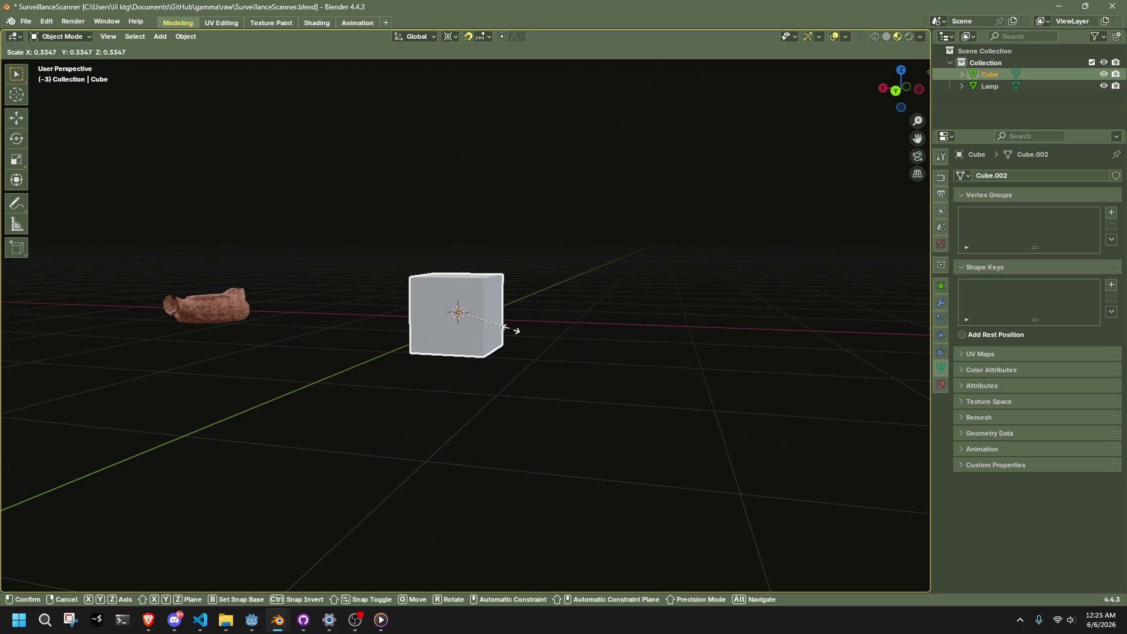
left_click(505, 333)
left_click(154, 519)
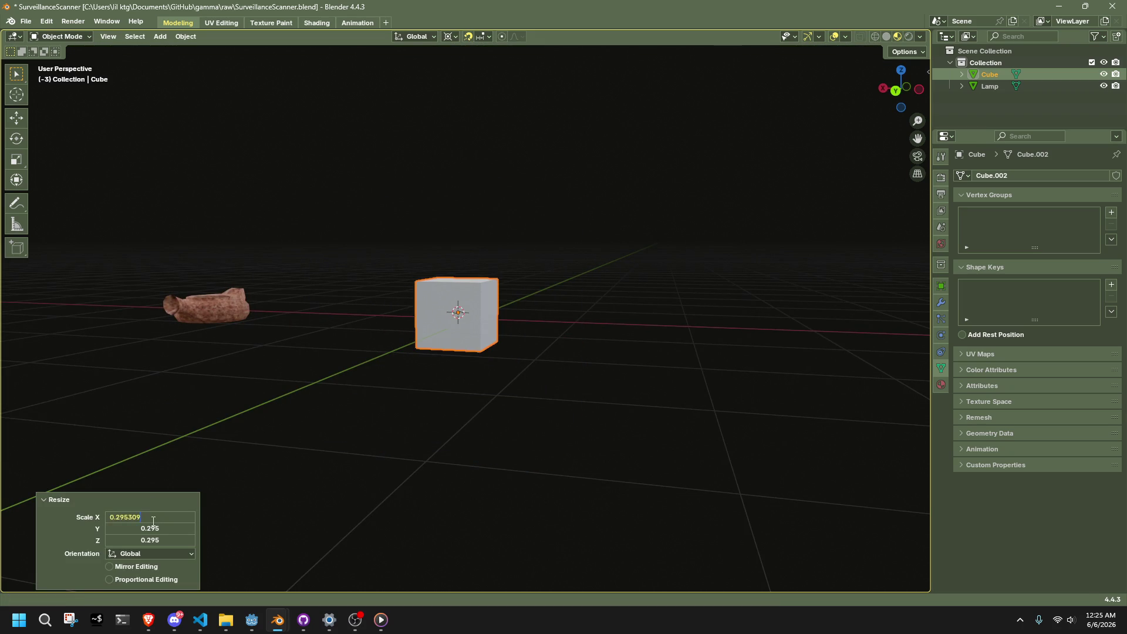
type("0.3")
key("Return")
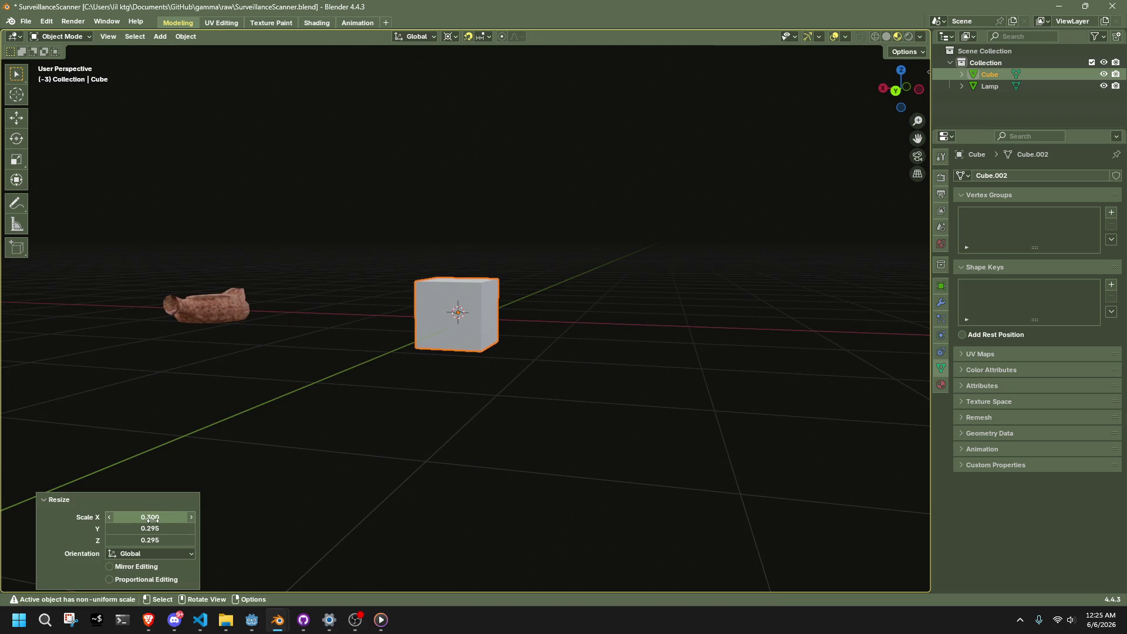
left_click(151, 528)
type("0.3")
key("Return")
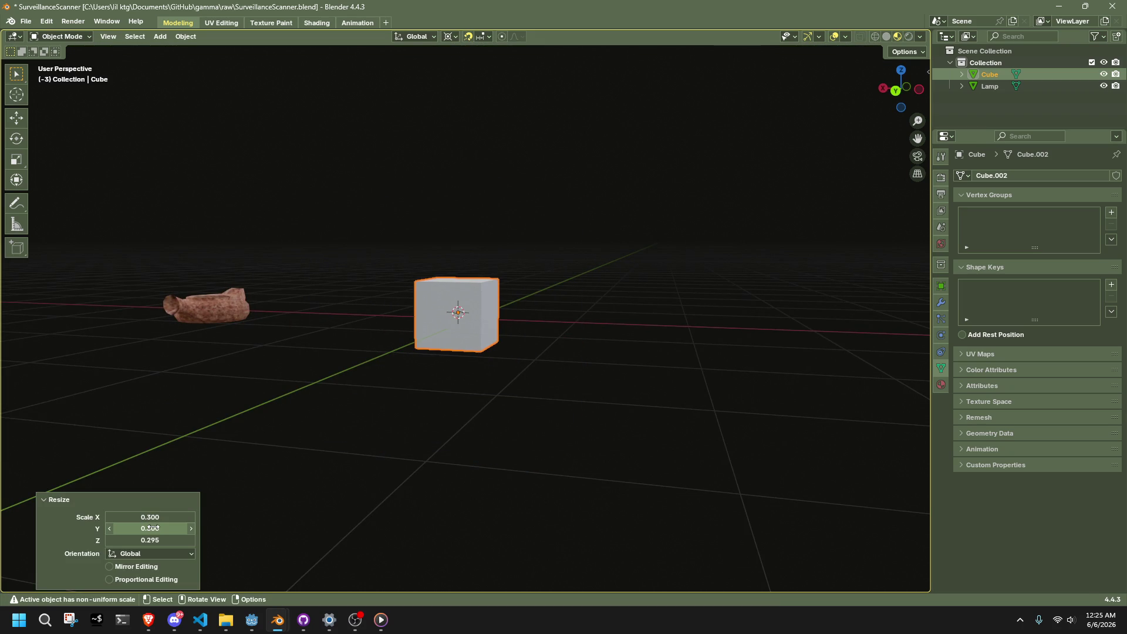
left_click(154, 544)
type("0.3")
key("Return")
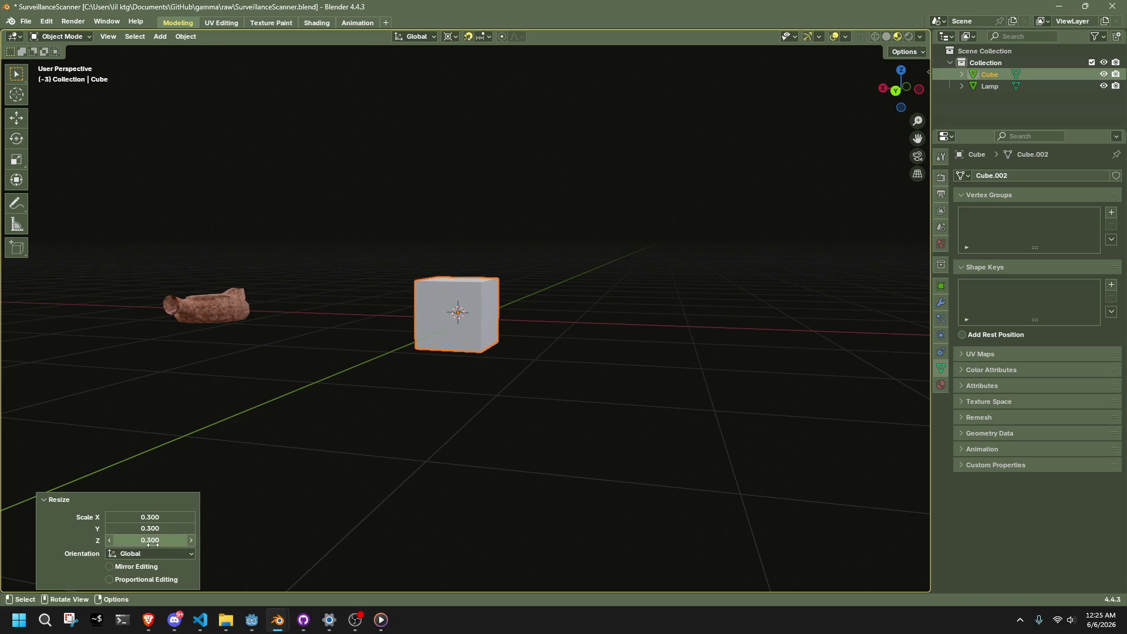
- Revise the Resize values so the cube ends at 0.3 × 0.2 × 0.2
left_click(152, 544)
type("0.2")
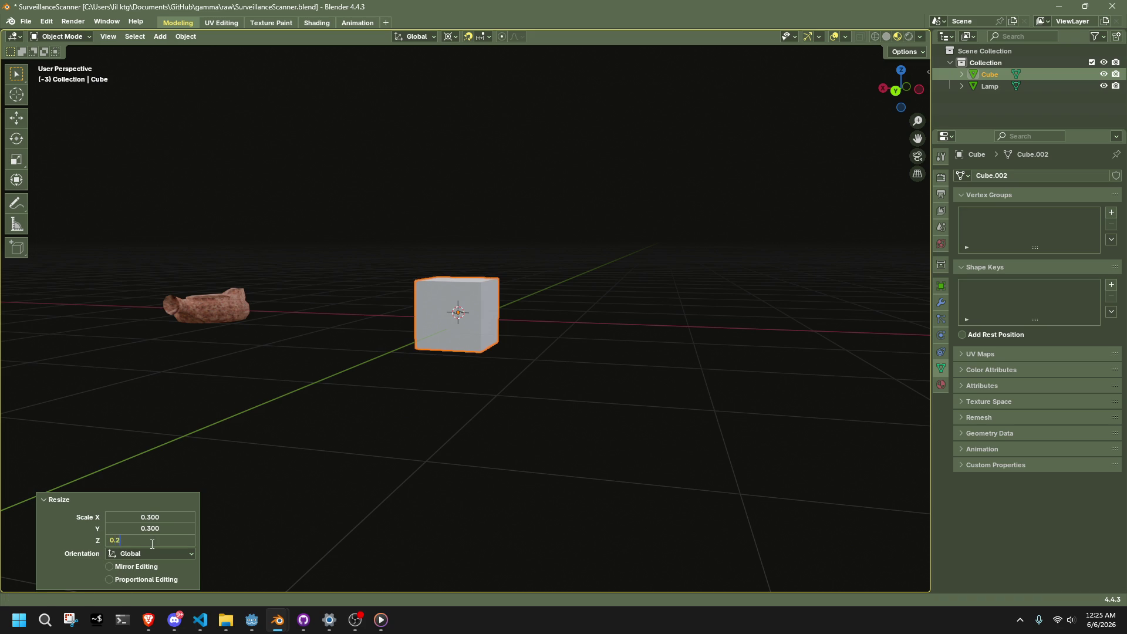
key("Return")
left_click(152, 528)
type("0.3")
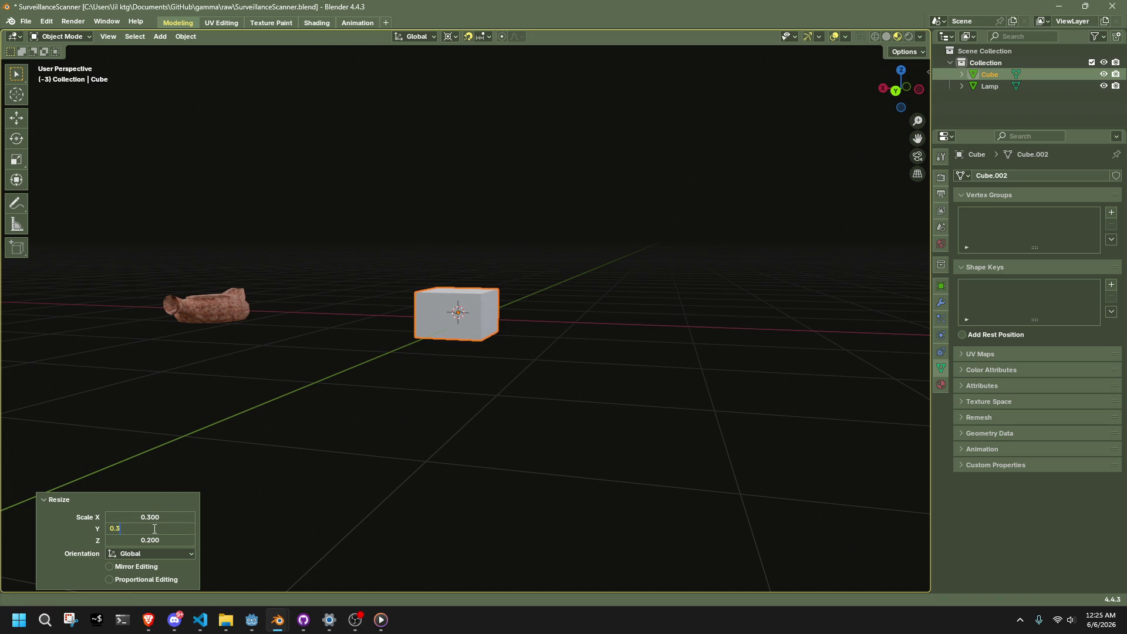
key("Return")
left_click(153, 516)
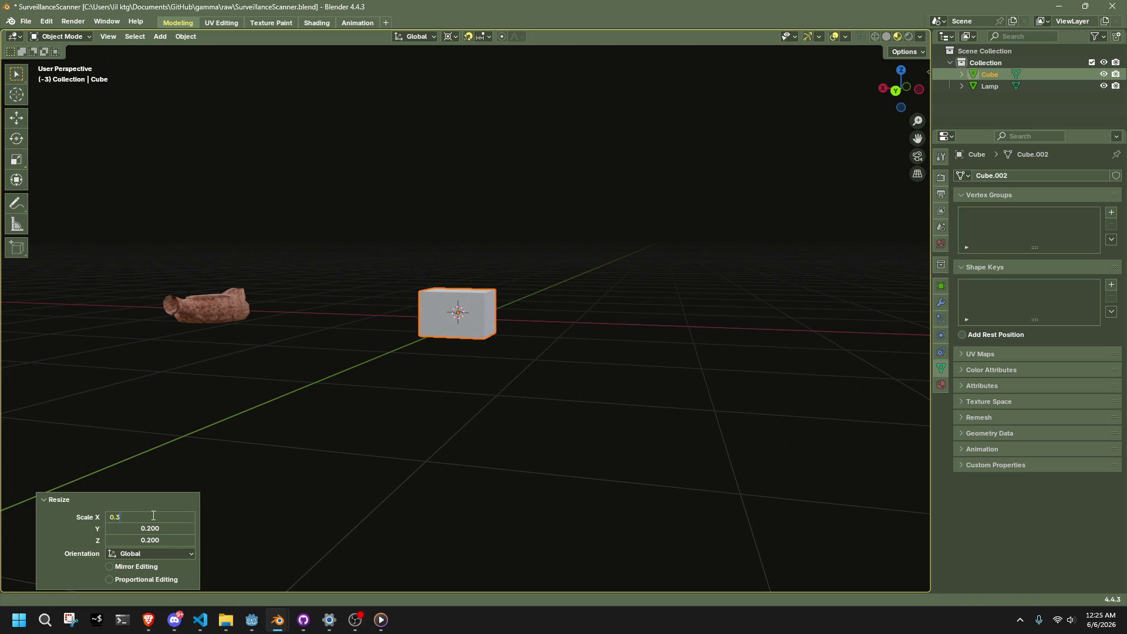
type("0.2")
key("Return")
- Save the file, then select both the cube and the lamp for applying transforms
left_click(364, 410)
key("ctrl+s")
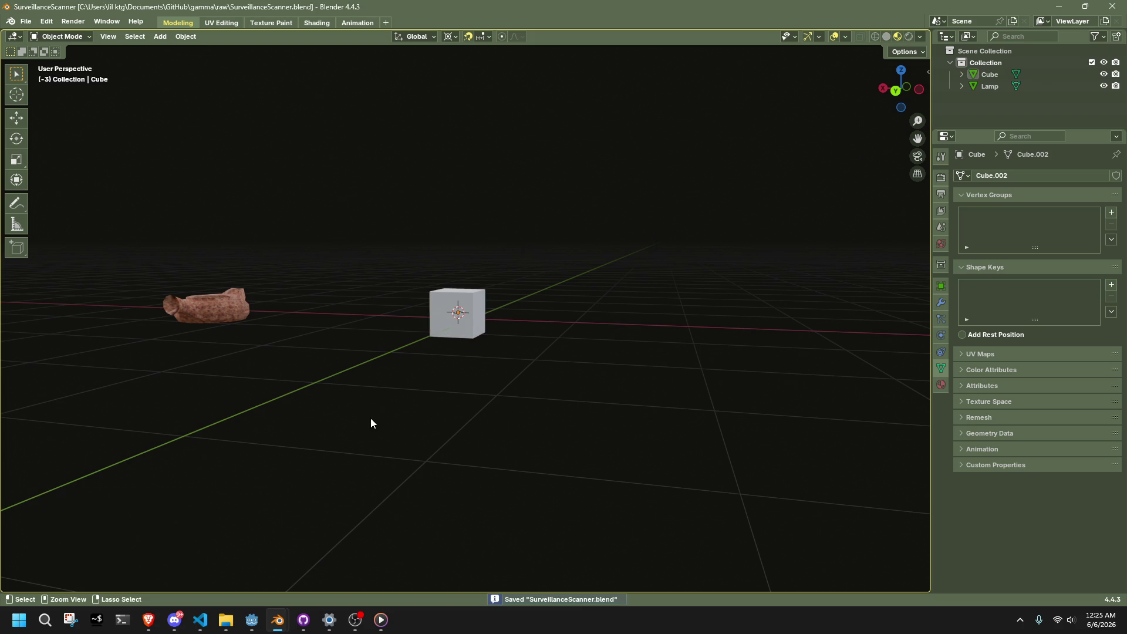
key("a")
key("ctrl+a")
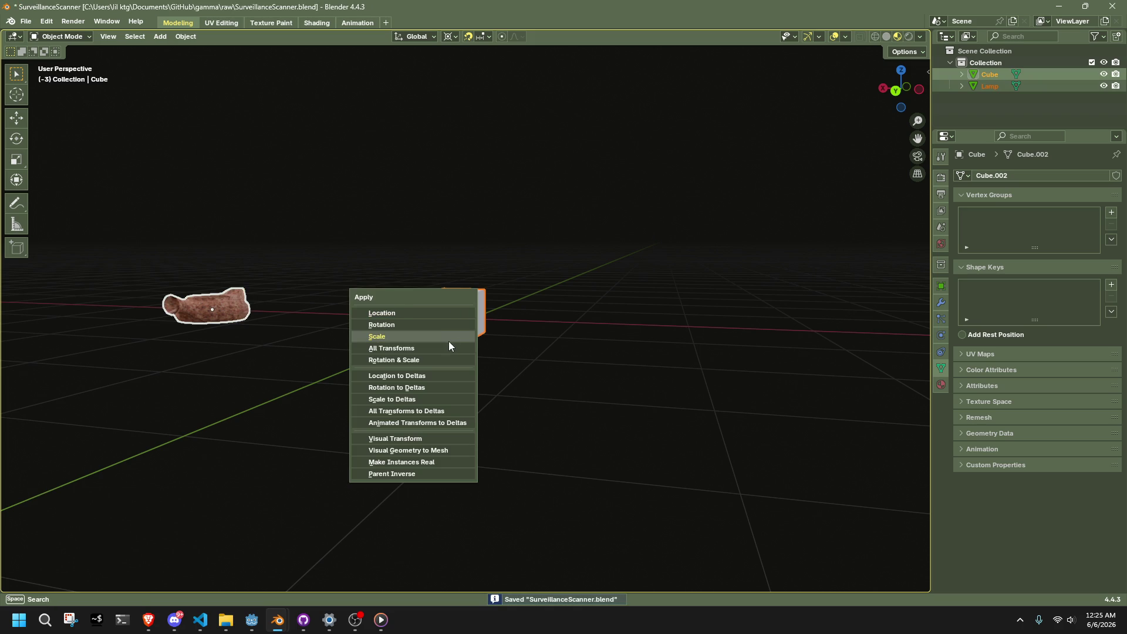
- Apply all transforms to the cube and lamp, then try a Y move on the cube and undo it
left_click(443, 348)
left_click(453, 354)
left_click(457, 326)
key("s")
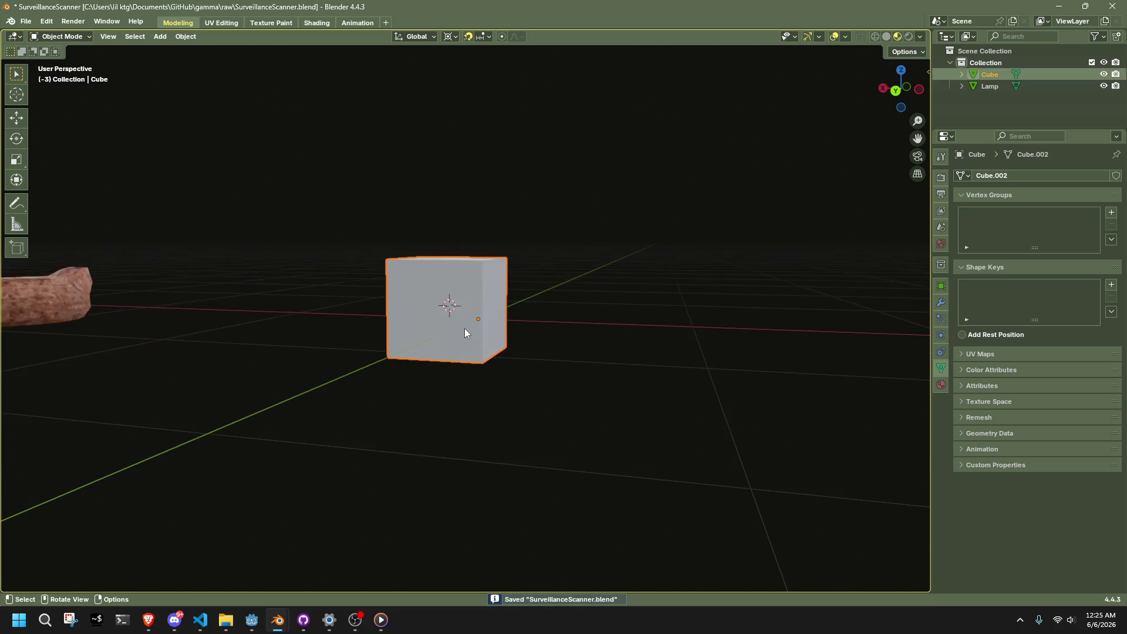
middle_click_drag(571, 387, 692, 407)
key("g")
key("y")
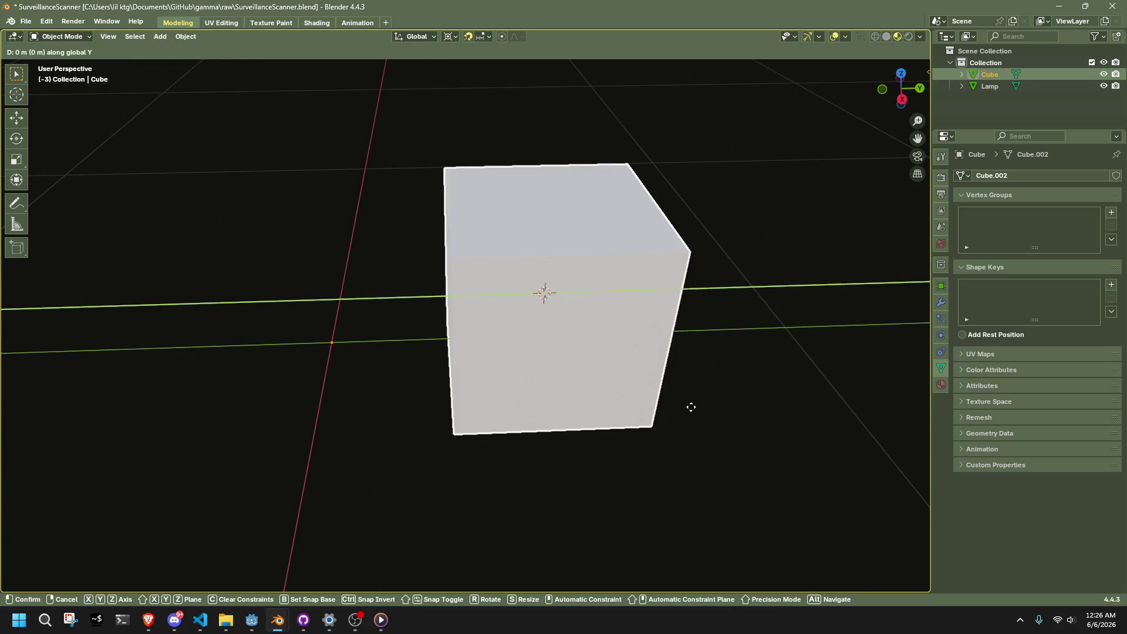
left_click(371, 390)
key("ctrl+z")
scroll(379, 382, "down", 5)
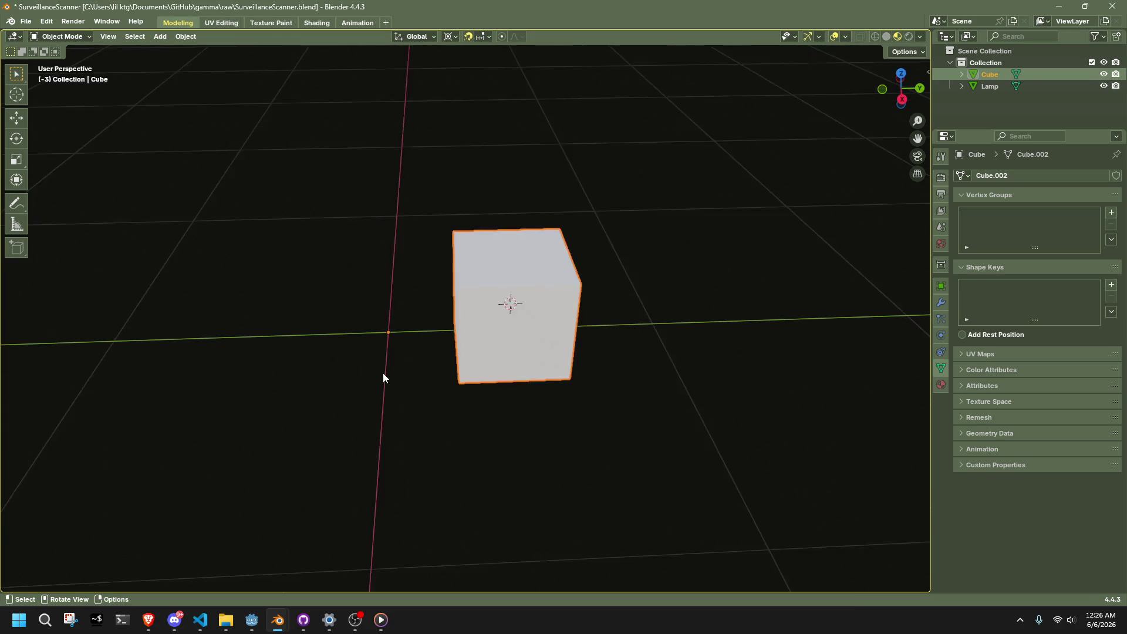
- Set the cube's origin to its geometry and snap the cube onto the 3D cursor
left_click(180, 38)
mouse_move(204, 62)
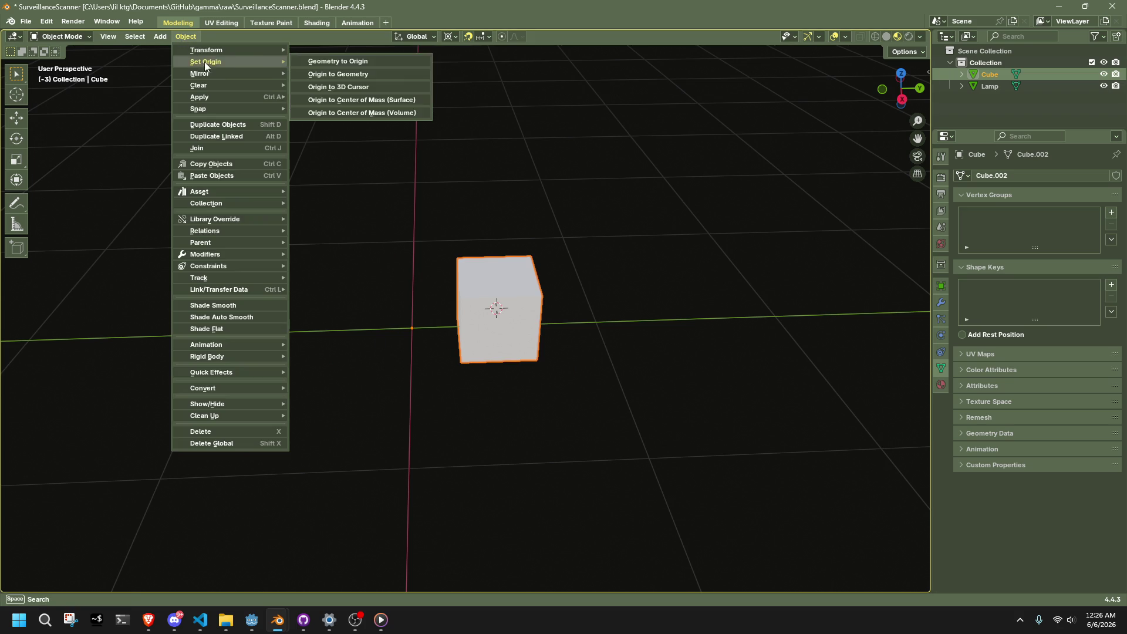
left_click(341, 75)
key("shift+s")
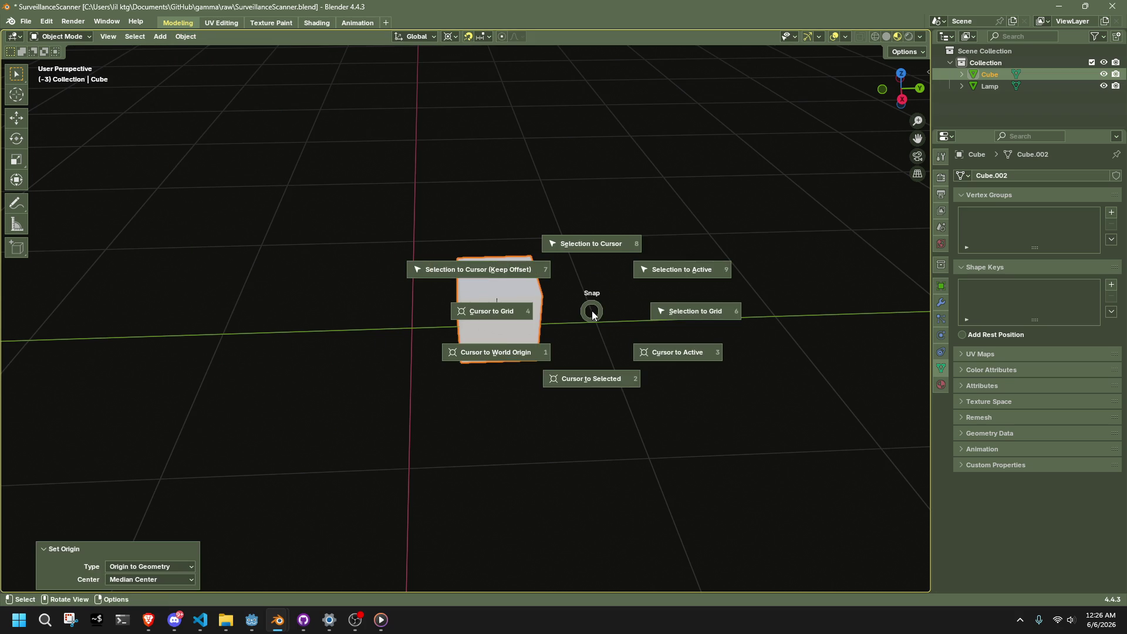
key("Escape")
key("shift+s")
key("1")
key("shift+s")
key("8")
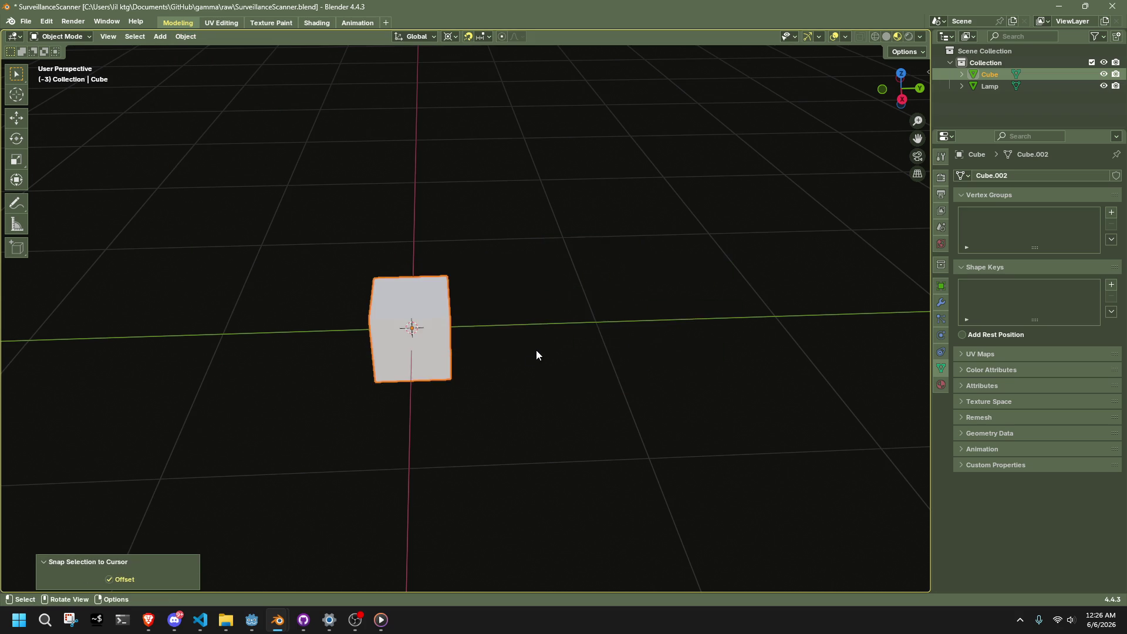
- Shade the cube smooth and average its normals by corner angle
scroll(532, 362, "up", 3)
mouse_move(532, 363)
middle_mouse_down()
mouse_move(425, 327)
mouse_move(335, 154)
middle_mouse_up()
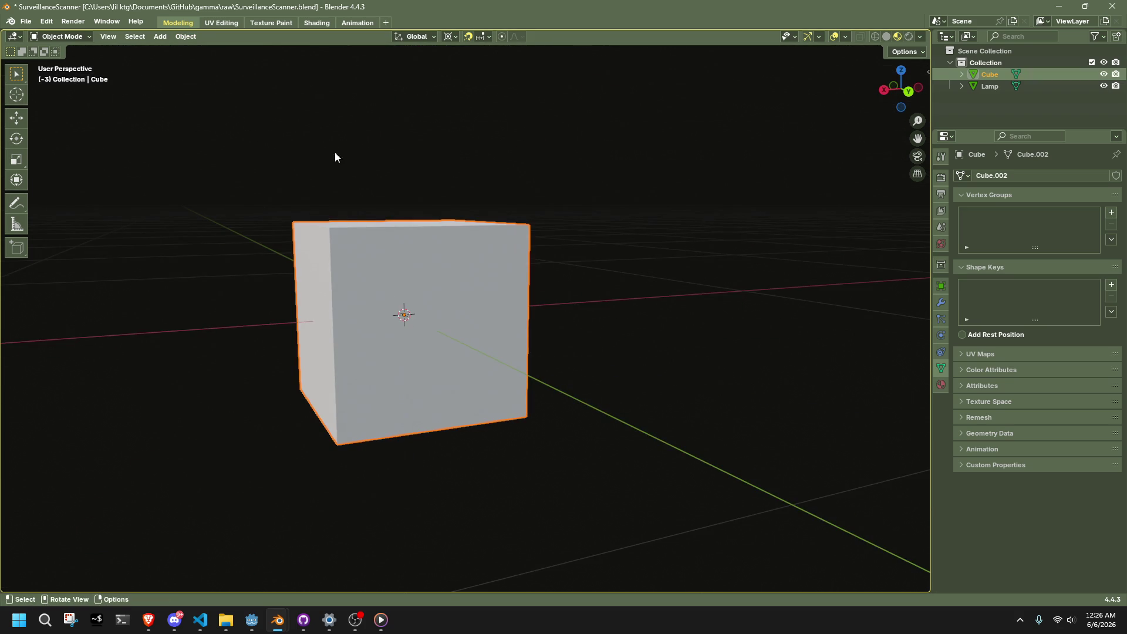
right_click(469, 235)
left_click(468, 236)
key("Tab")
key("alt+n")
mouse_move(554, 290)
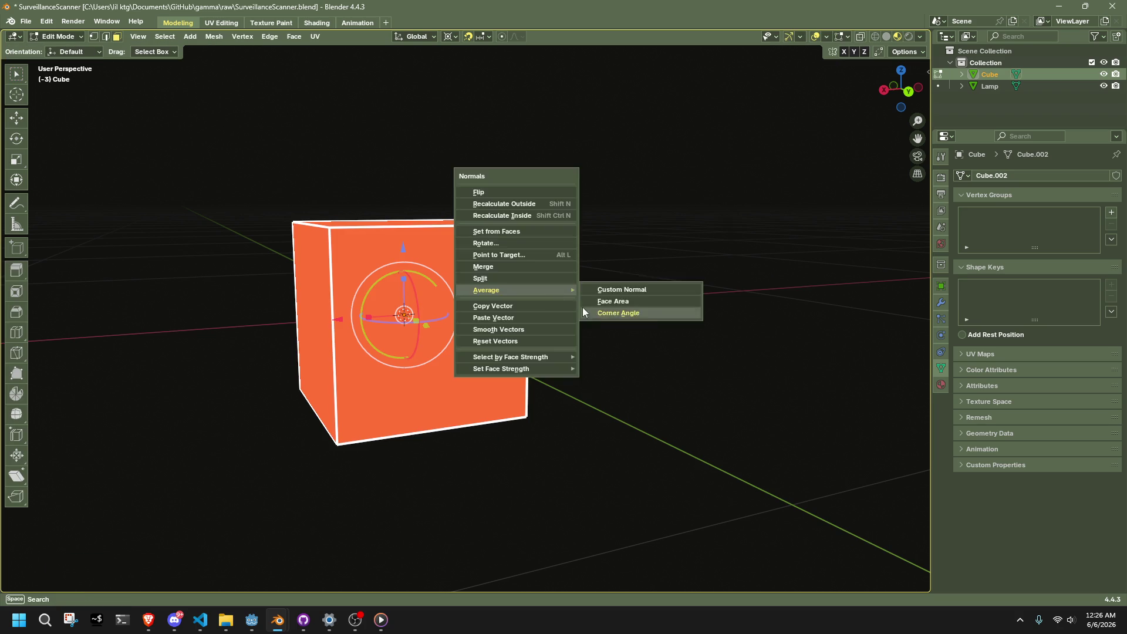
left_click(584, 311)
key("Tab")
- In the Shading workspace, assign the existing scratched-metal 'Material' to the cube
left_click(310, 24)
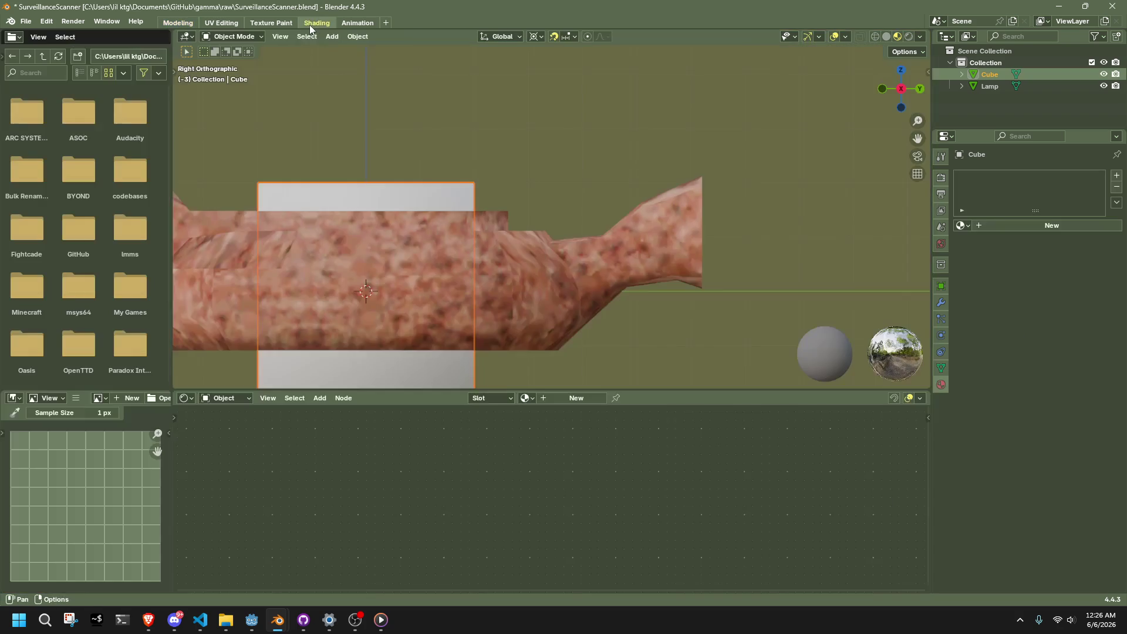
left_click(527, 398)
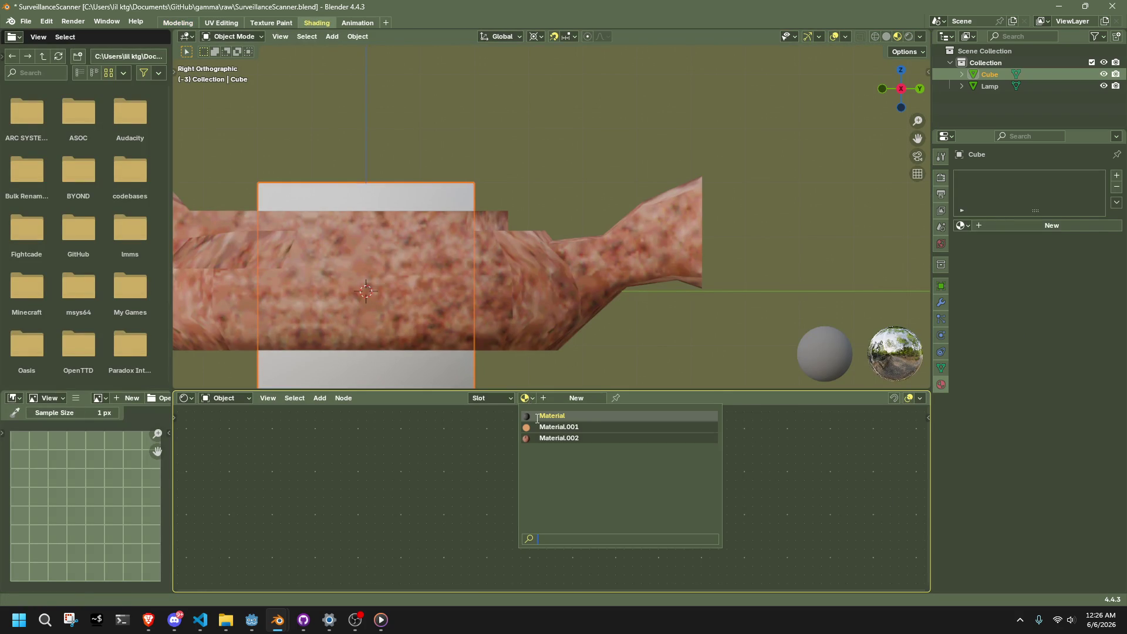
left_click(537, 417)
middle_click_drag(636, 259, 445, 272)
left_click(461, 271)
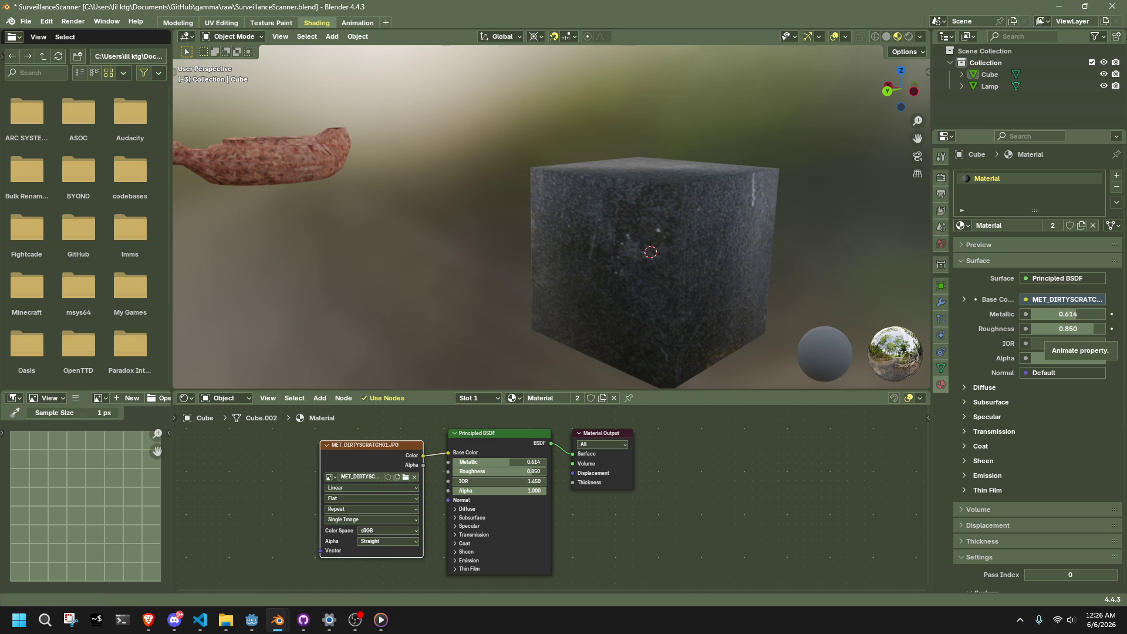
key("alt+Tab")
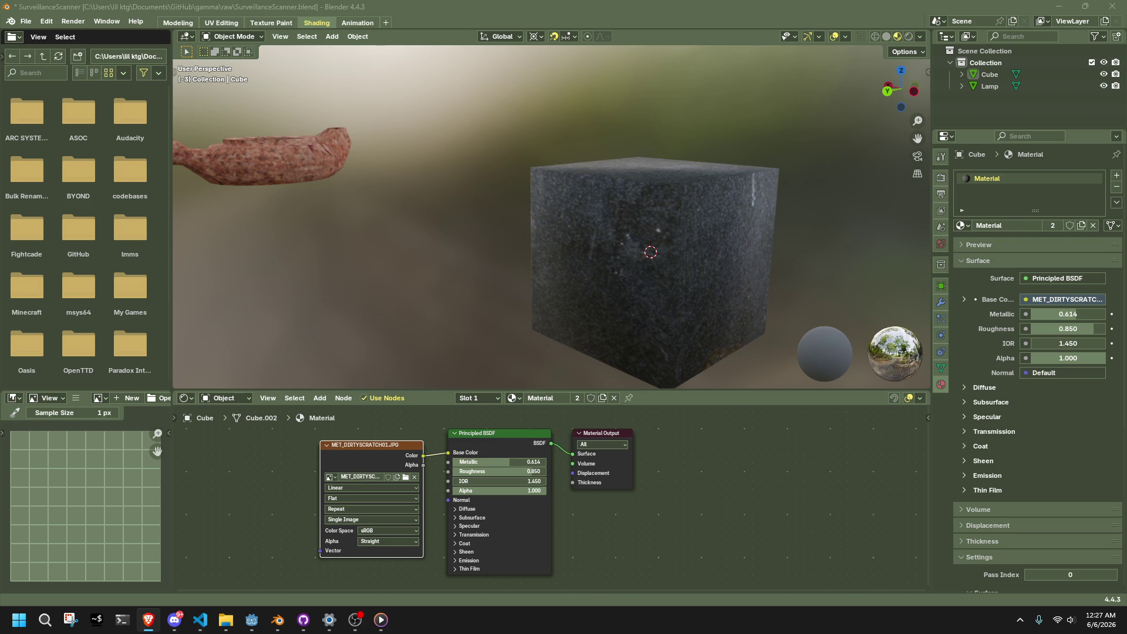
- Orbit the view so the lamp body and the cube both show
left_click(702, 312)
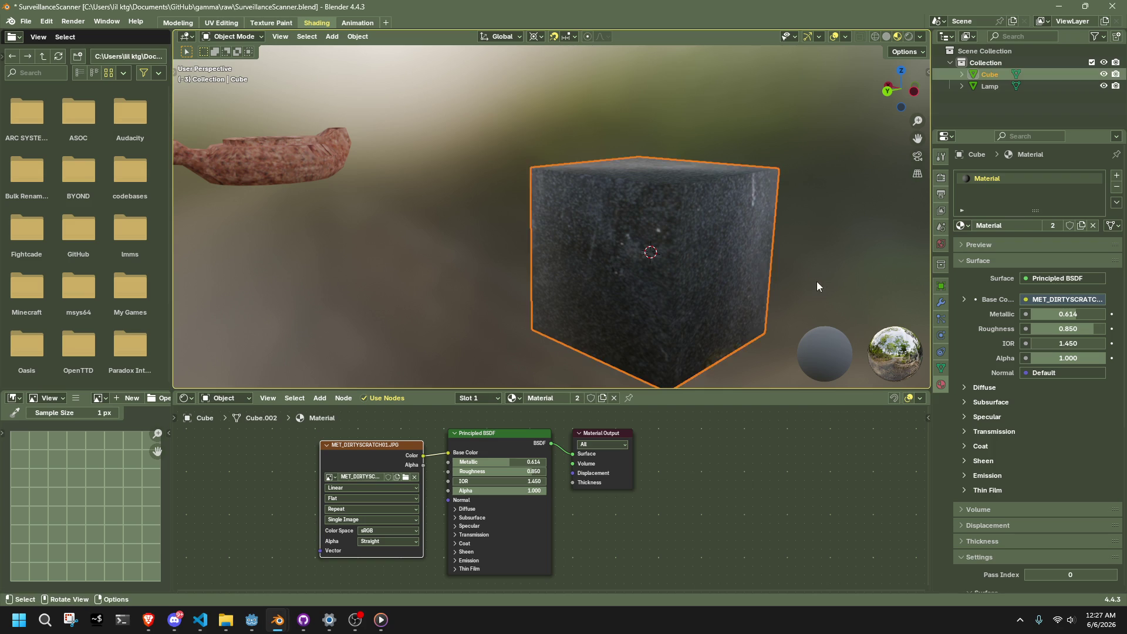
left_click(816, 280)
mouse_move(813, 291)
middle_mouse_down()
mouse_move(825, 296)
mouse_move(509, 288)
middle_mouse_up()
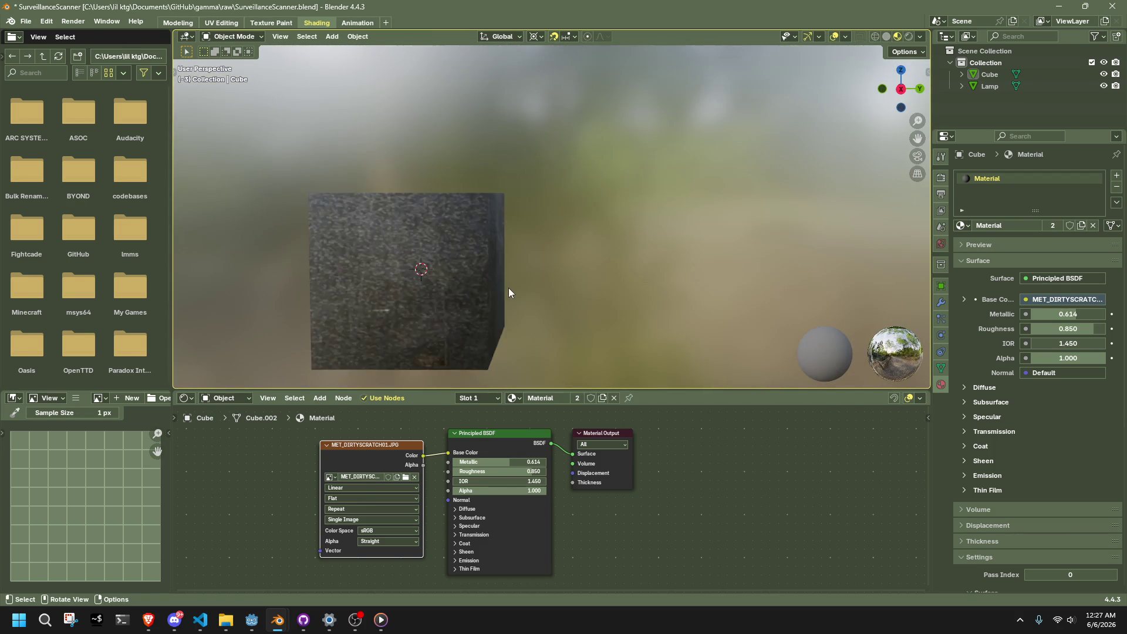
scroll(508, 288, "down", 5)
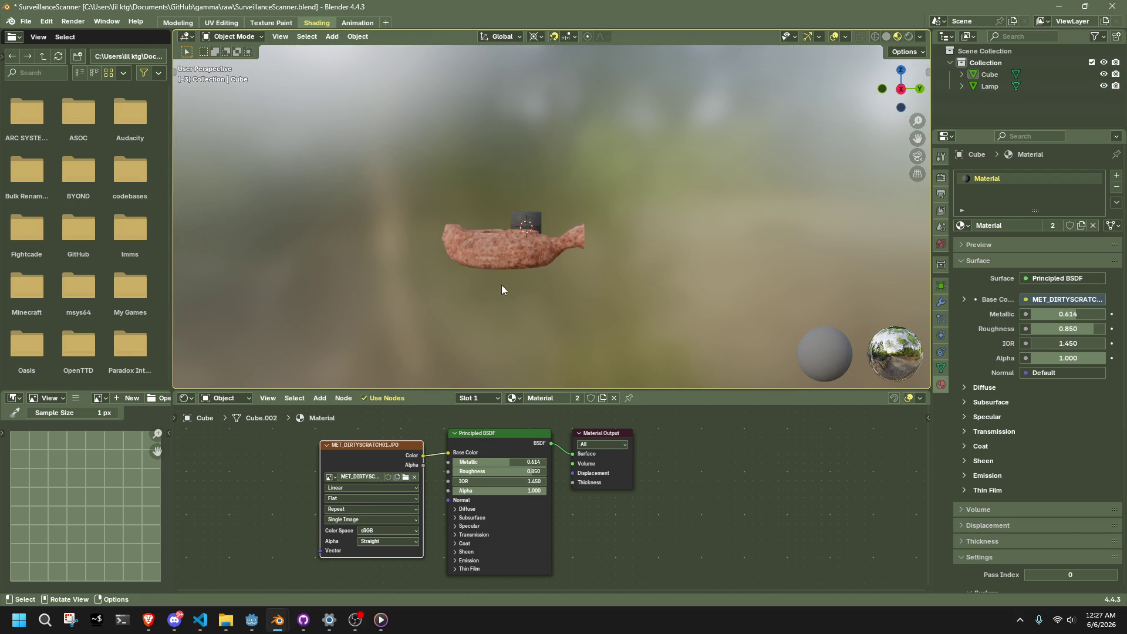
scroll(501, 284, "up", 5)
scroll(502, 284, "down", 5)
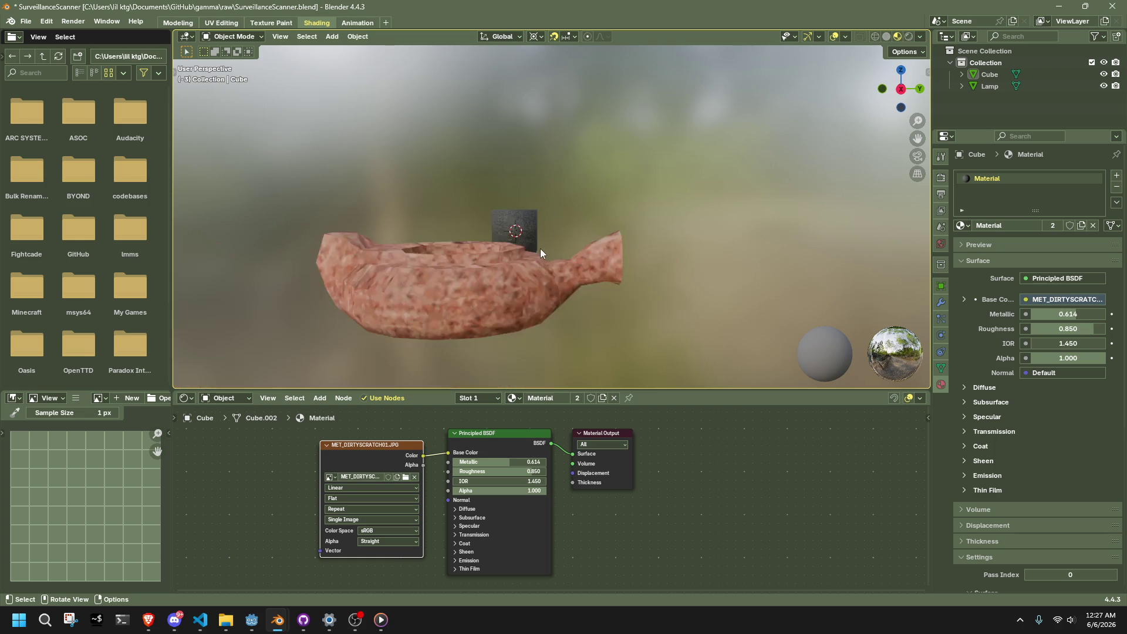
mouse_move(540, 248)
middle_mouse_down()
mouse_move(605, 280)
mouse_move(699, 302)
mouse_move(809, 230)
middle_mouse_up()
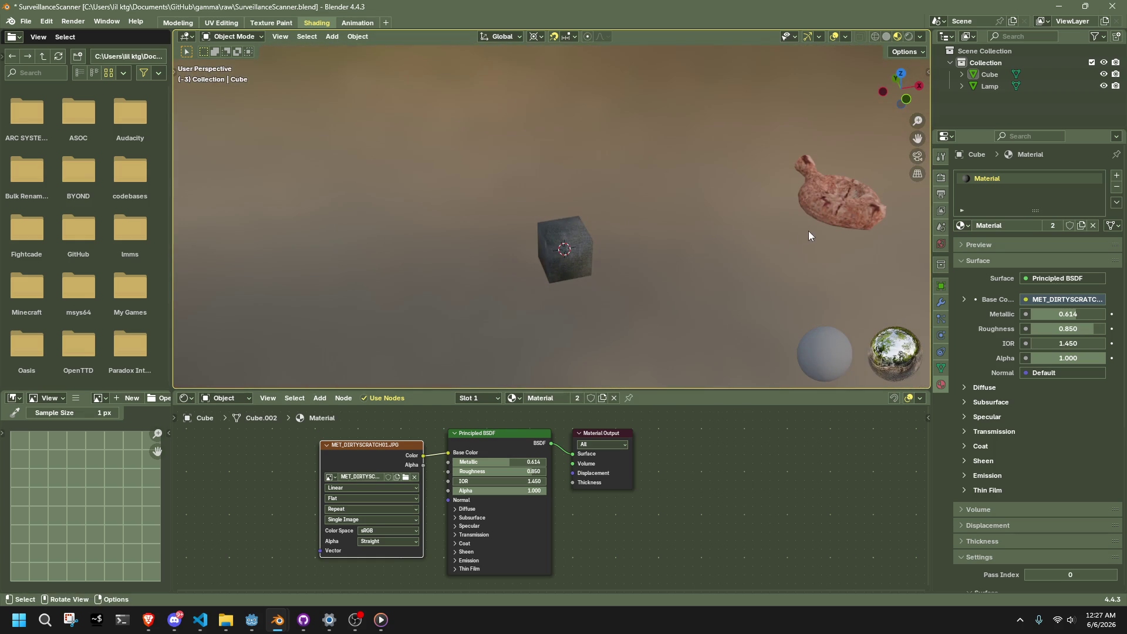
- Remove the lamp's Material.001 slot and give it the scratched-metal 'Material' instead
left_click(833, 203)
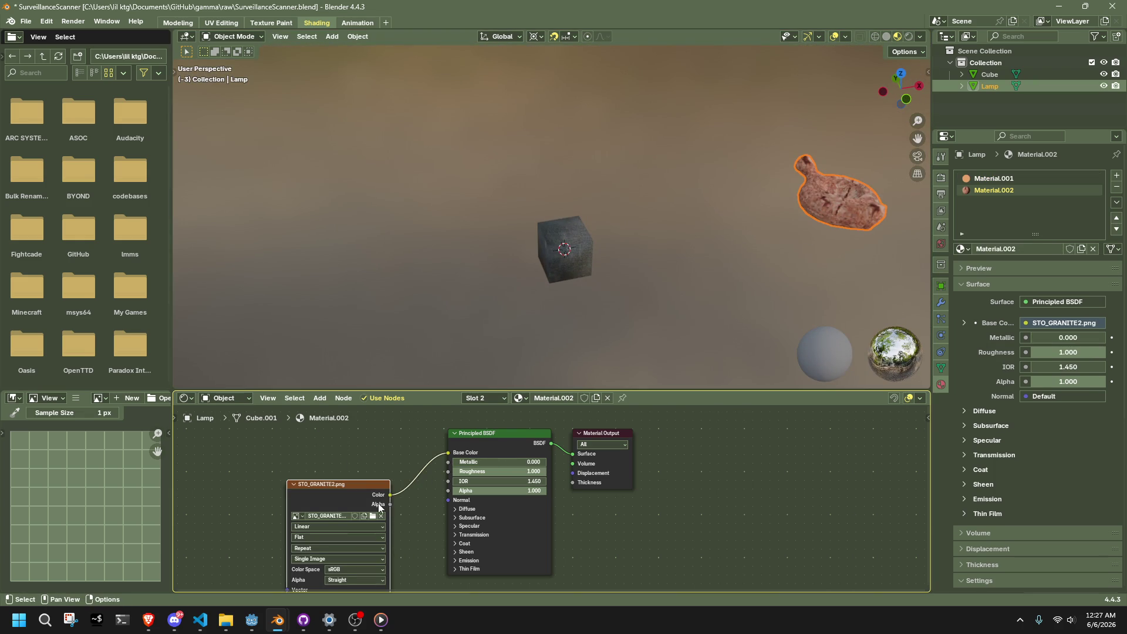
left_click(1077, 177)
left_click(1116, 188)
left_click(960, 229)
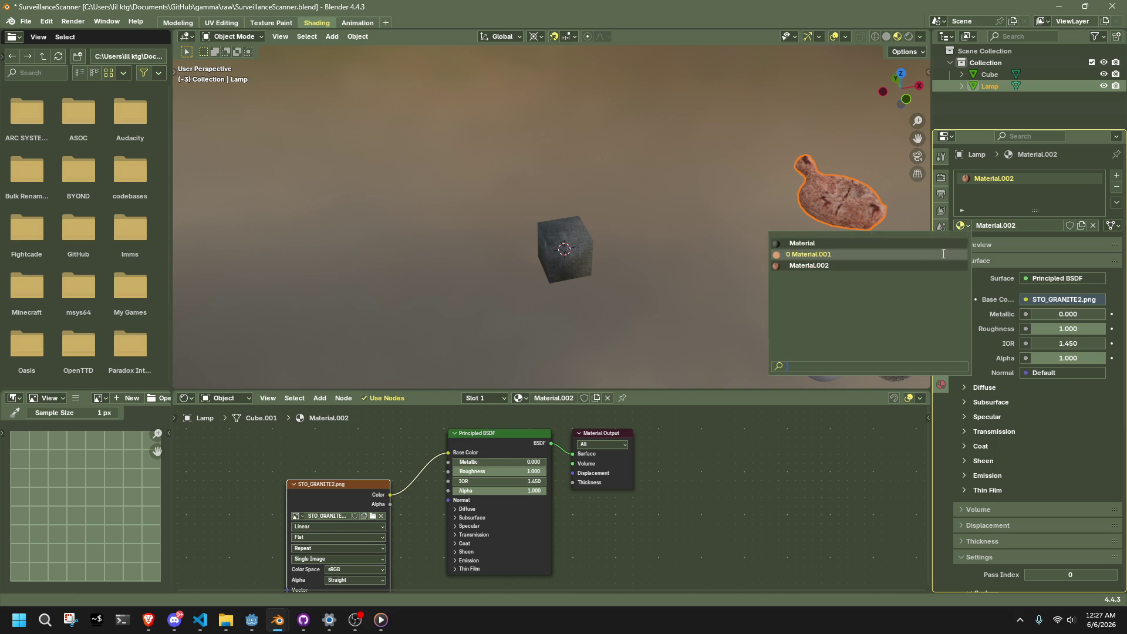
left_click(789, 250)
mouse_move(847, 230)
middle_mouse_down()
mouse_move(763, 208)
mouse_move(804, 170)
middle_mouse_up()
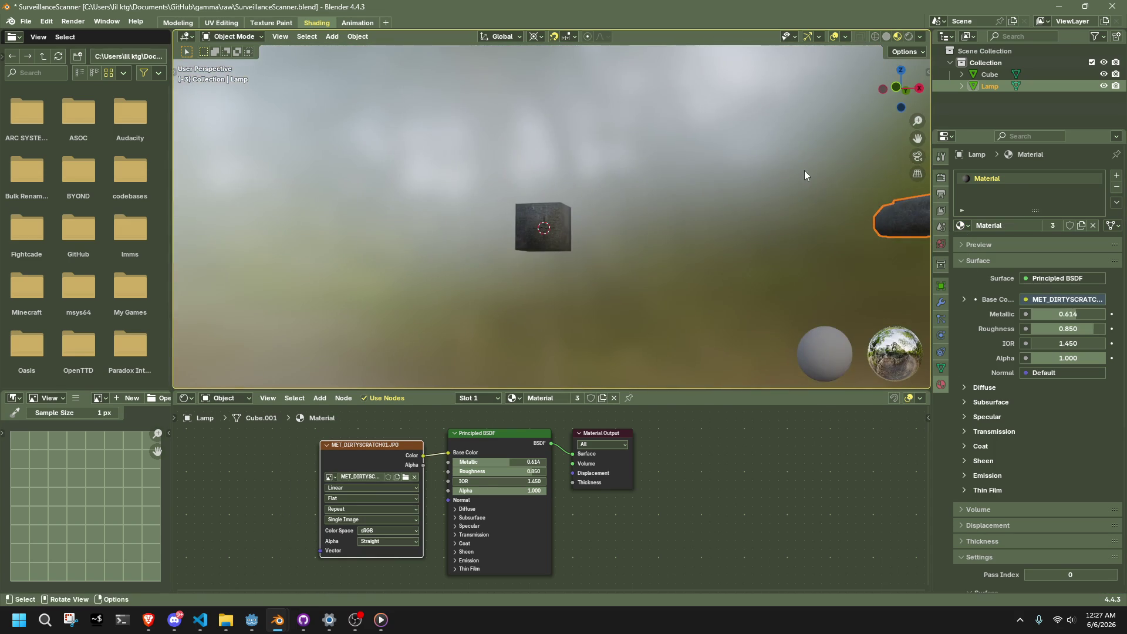
- Move the lamp along X and then right and down, placing it beside the cube
key("g")
key("x")
key("Return")
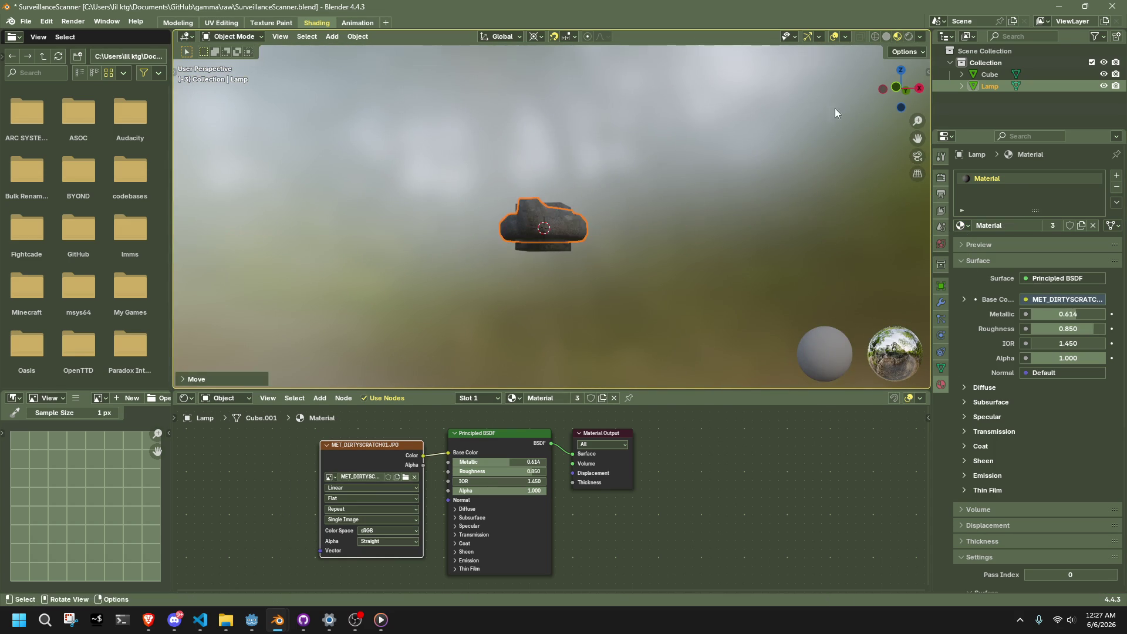
left_click(920, 90)
key("g")
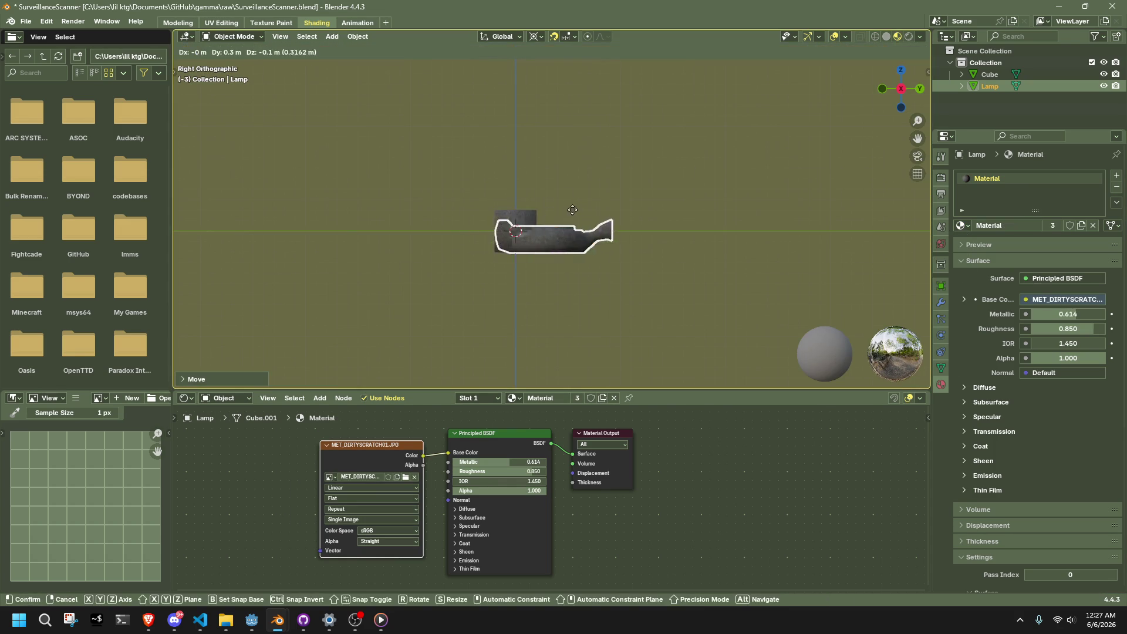
left_click(589, 217)
scroll(589, 217, "up", 5)
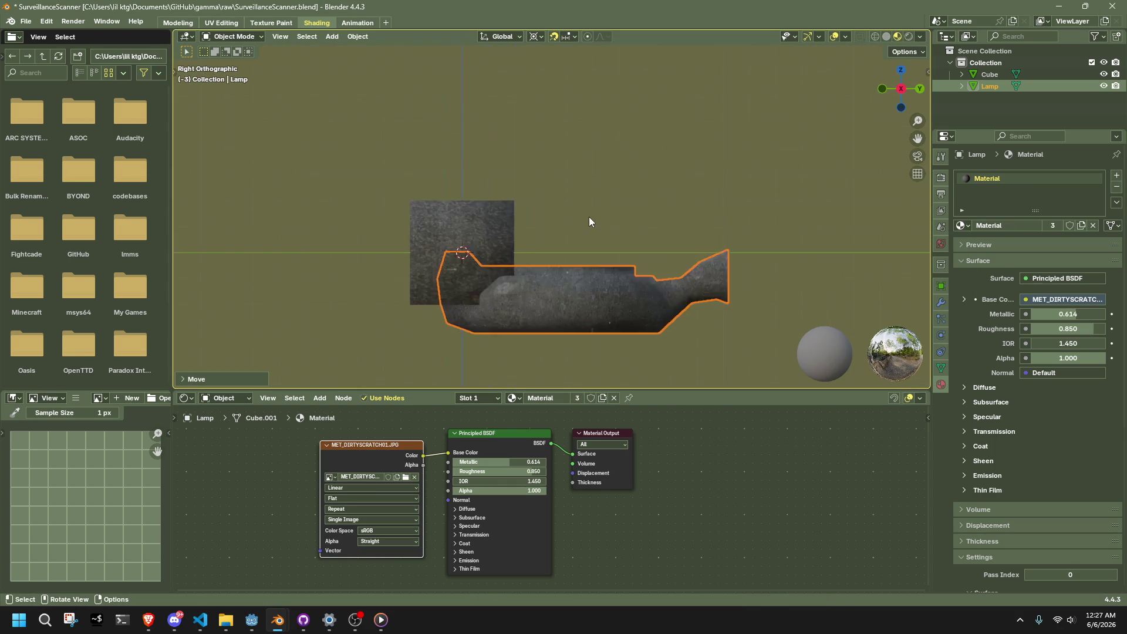
mouse_move(589, 217)
middle_mouse_down()
mouse_move(456, 234)
mouse_move(357, 223)
middle_mouse_up()
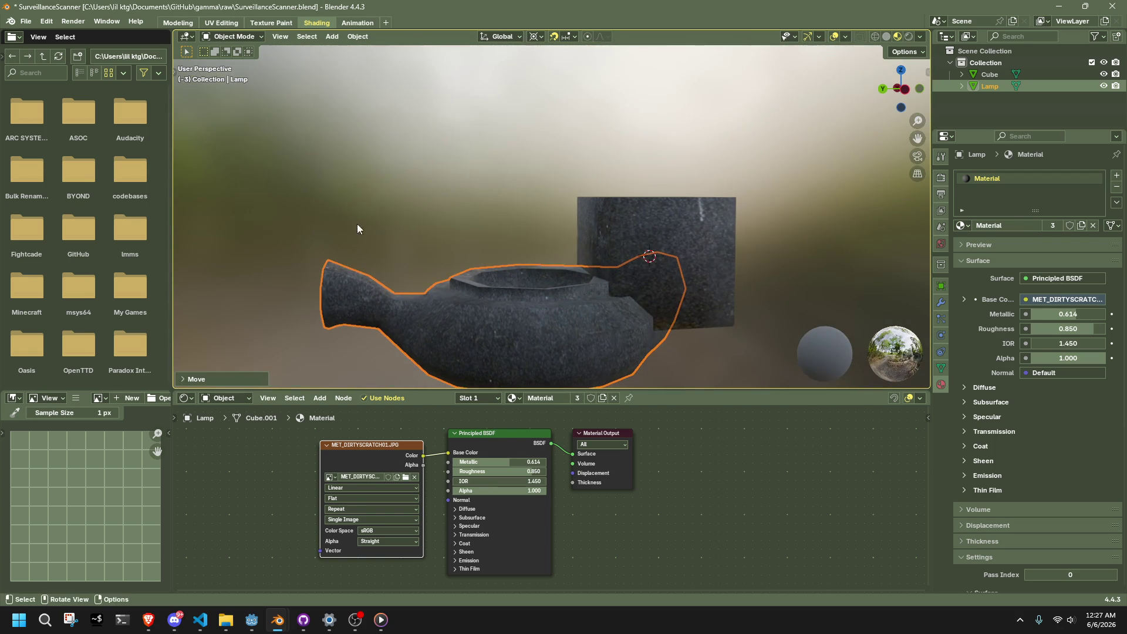
- Move the cube vertically and then along Y against the lamp's back end
left_click(586, 252)
key("g")
key("z")
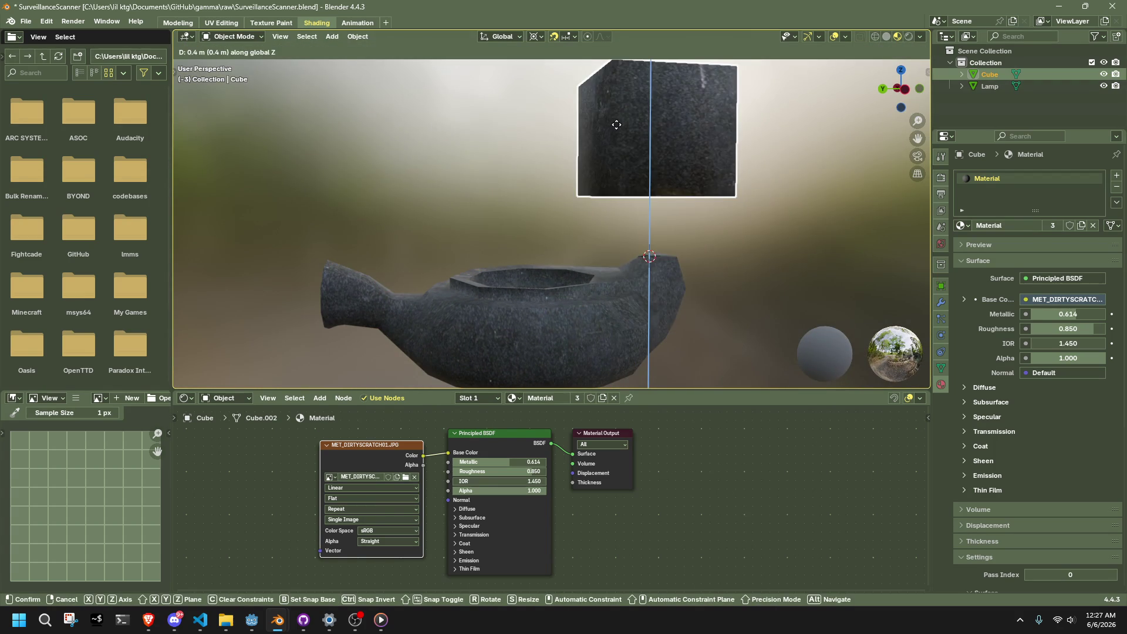
left_click(645, 177)
mouse_move(643, 175)
middle_mouse_down()
mouse_move(668, 220)
mouse_move(699, 234)
mouse_move(826, 235)
mouse_move(713, 230)
mouse_move(905, 86)
middle_mouse_up()
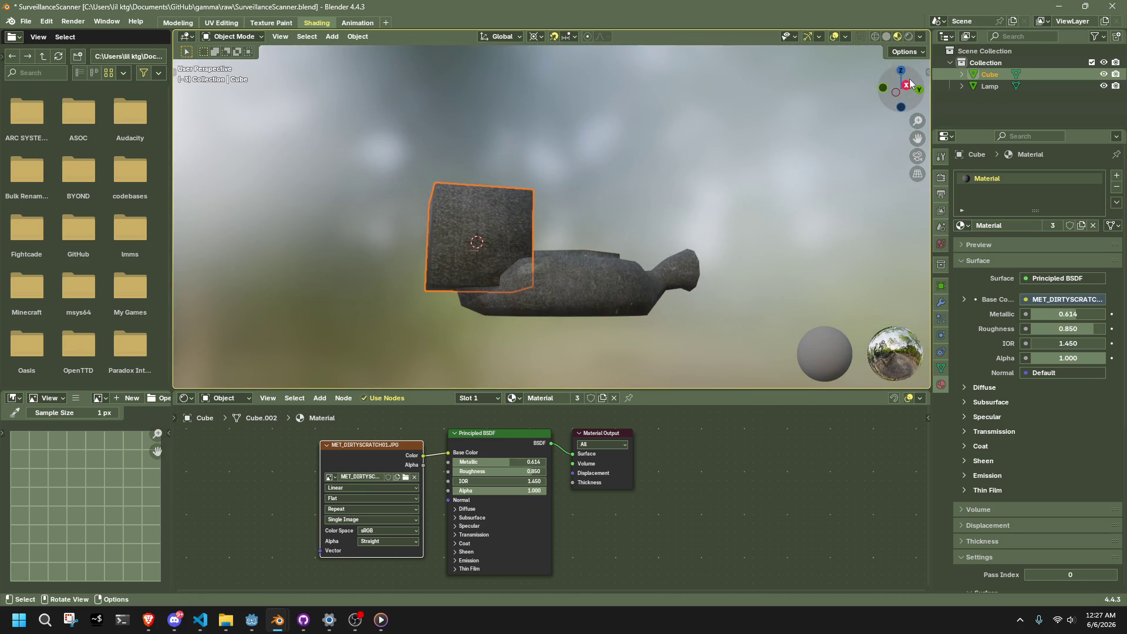
left_click(907, 84)
key("g")
key("y")
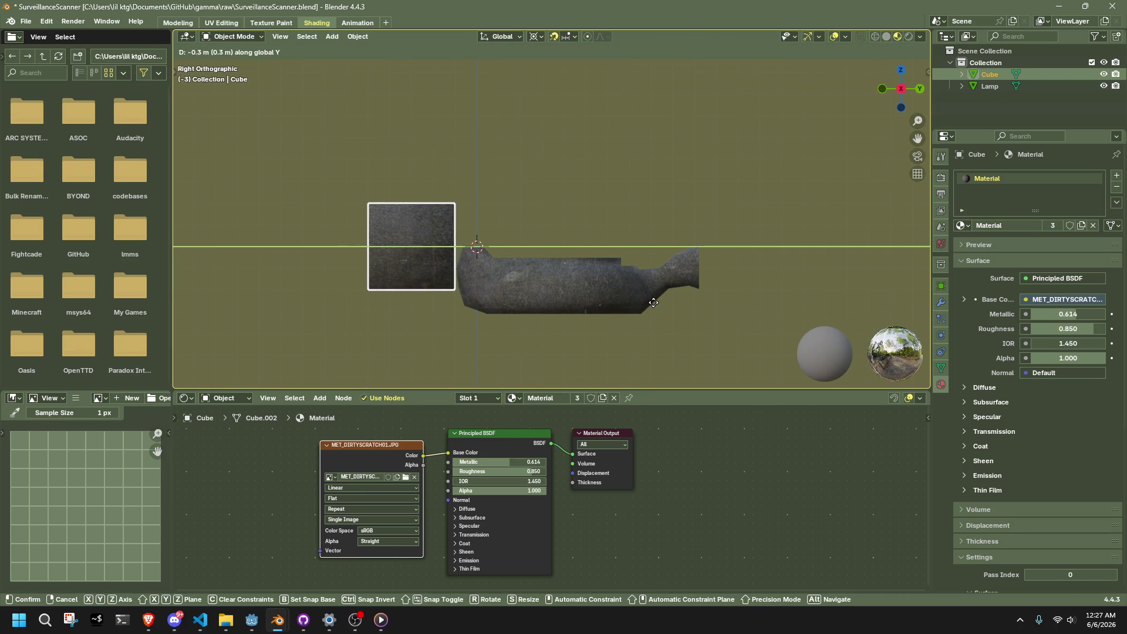
left_click(636, 304)
- Shift the lamp 0.3 m along Y and enter Edit Mode on its mesh
left_click(636, 305)
key("g")
key("y")
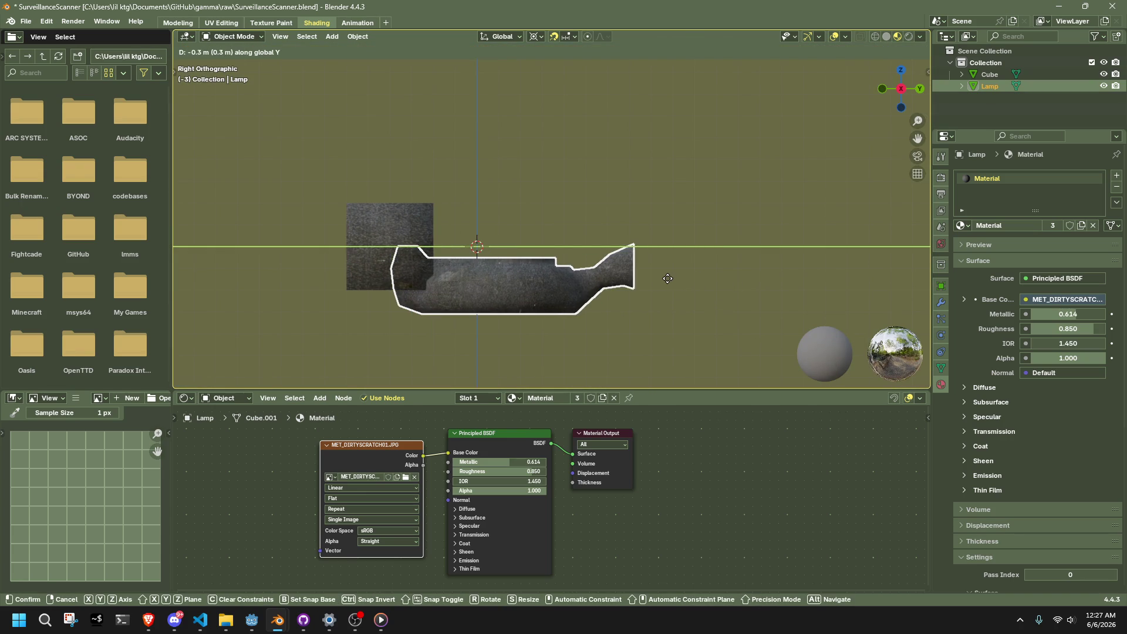
left_click(668, 278)
key("Tab")
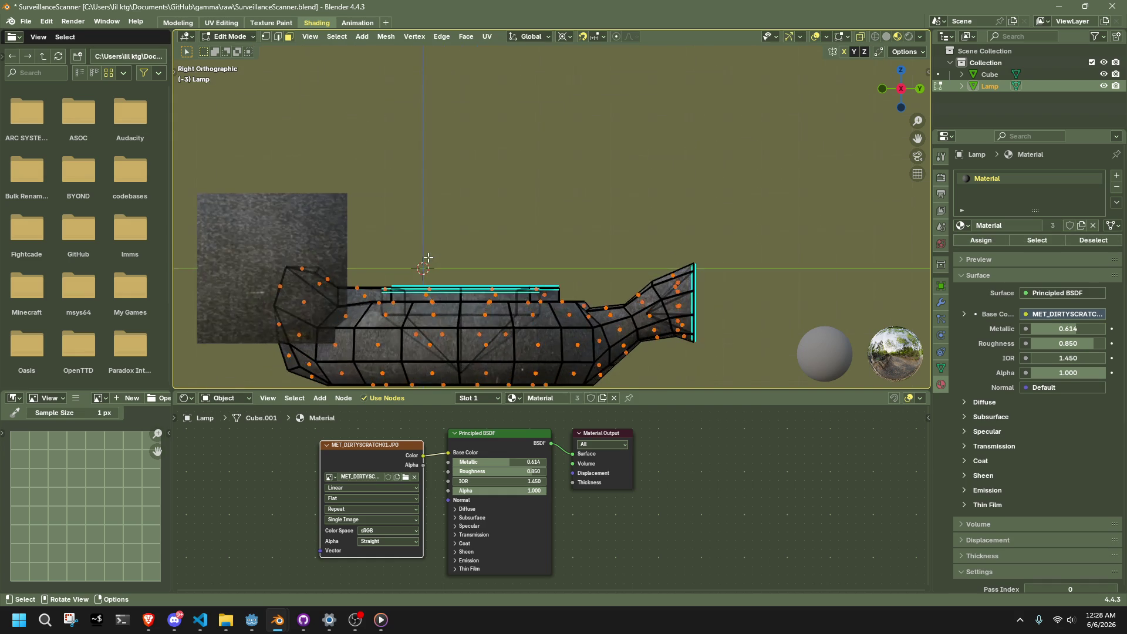
- Switch to solid shading, hide the cube and go back to editing the lamp mesh
middle_click_drag(546, 290, 391, 283)
key("alt+z")
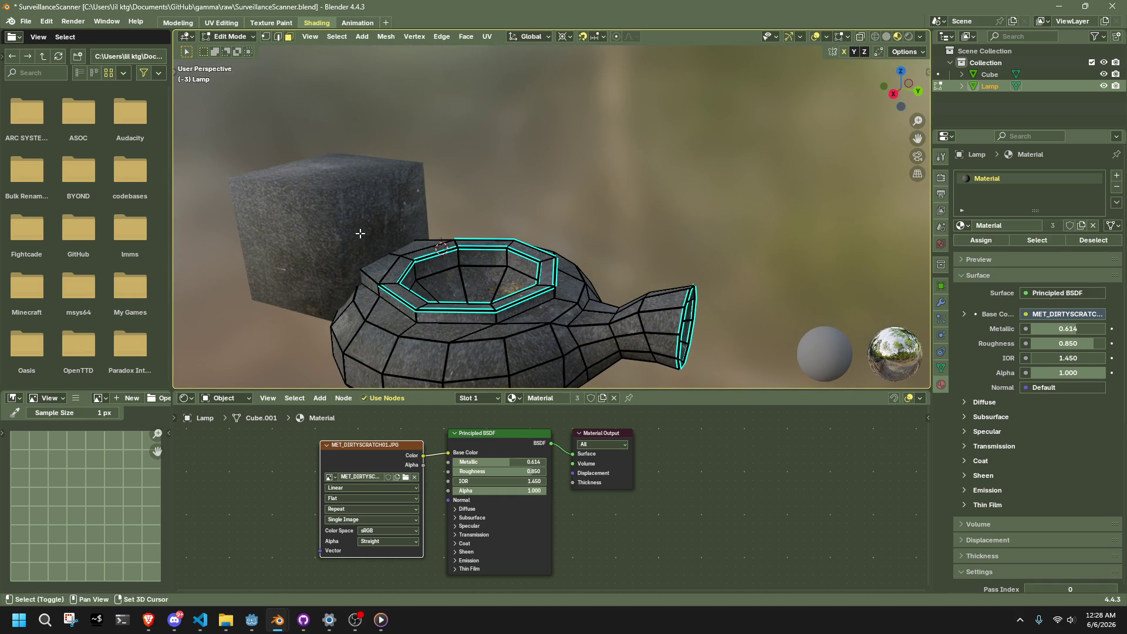
key("Tab")
left_click(361, 192)
key("h")
left_click(359, 224)
key("Tab")
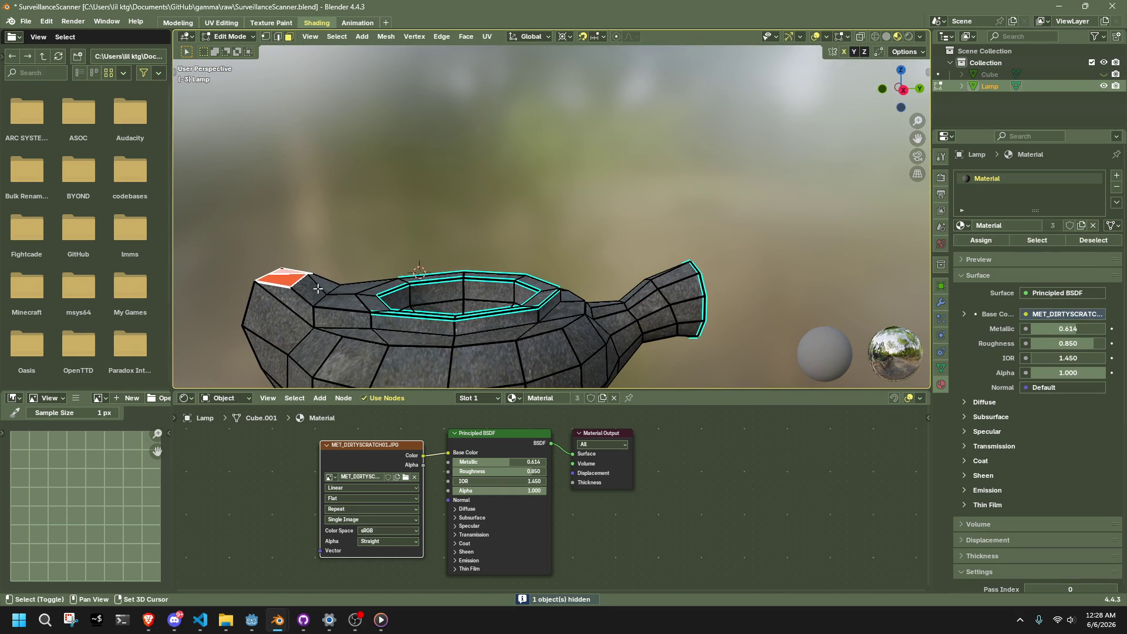
- Extrude two top faces of the body into a curved arm reaching right over the body
left_click(317, 288, "shift")
left_click(324, 283, "shift")
left_click(903, 91)
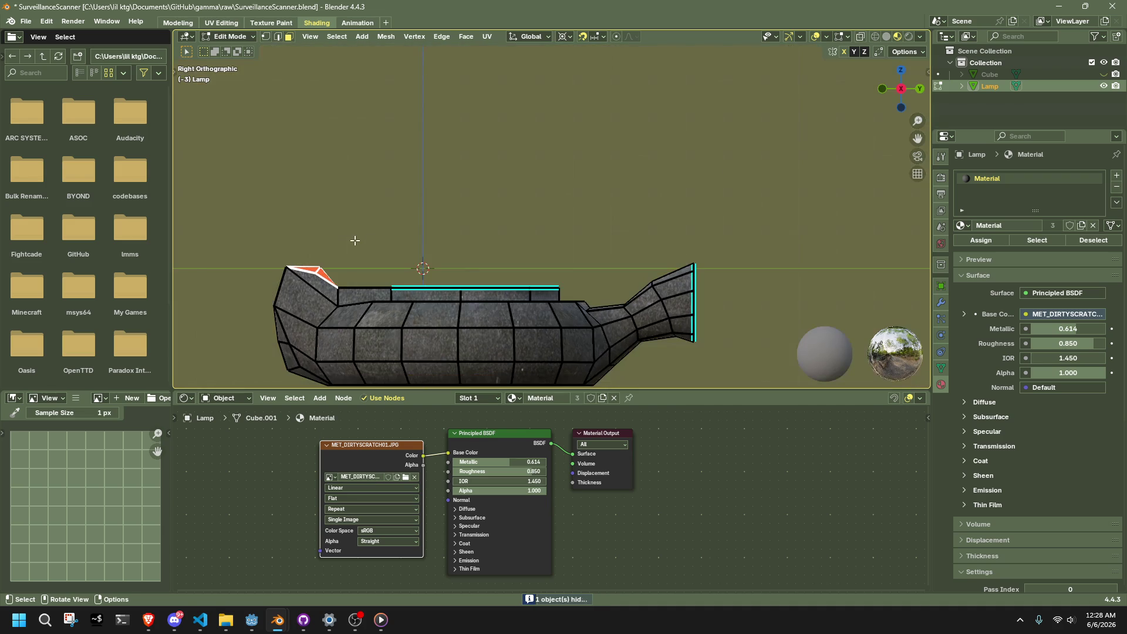
right_click(357, 236, "ctrl")
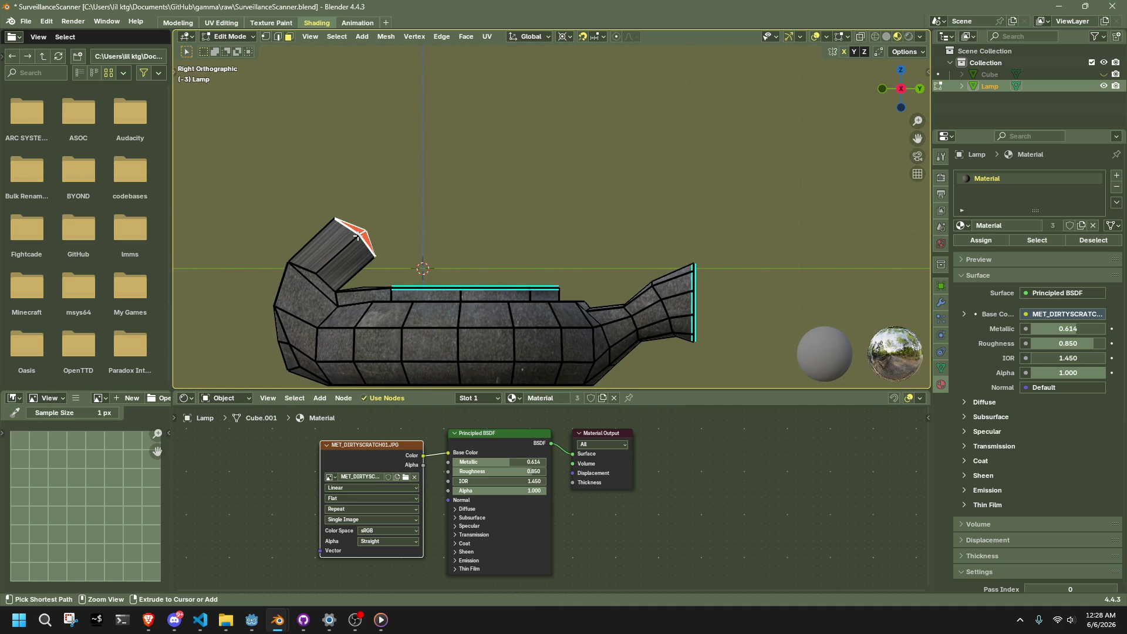
key("ctrl+z")
key("e")
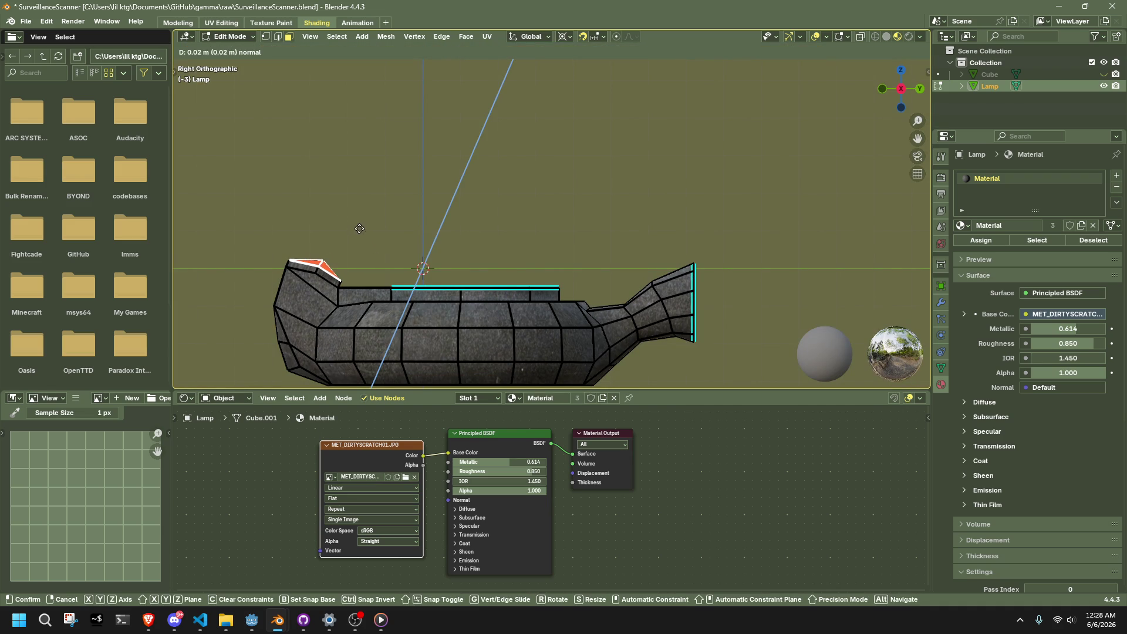
left_click(364, 226)
right_click(389, 213, "ctrl")
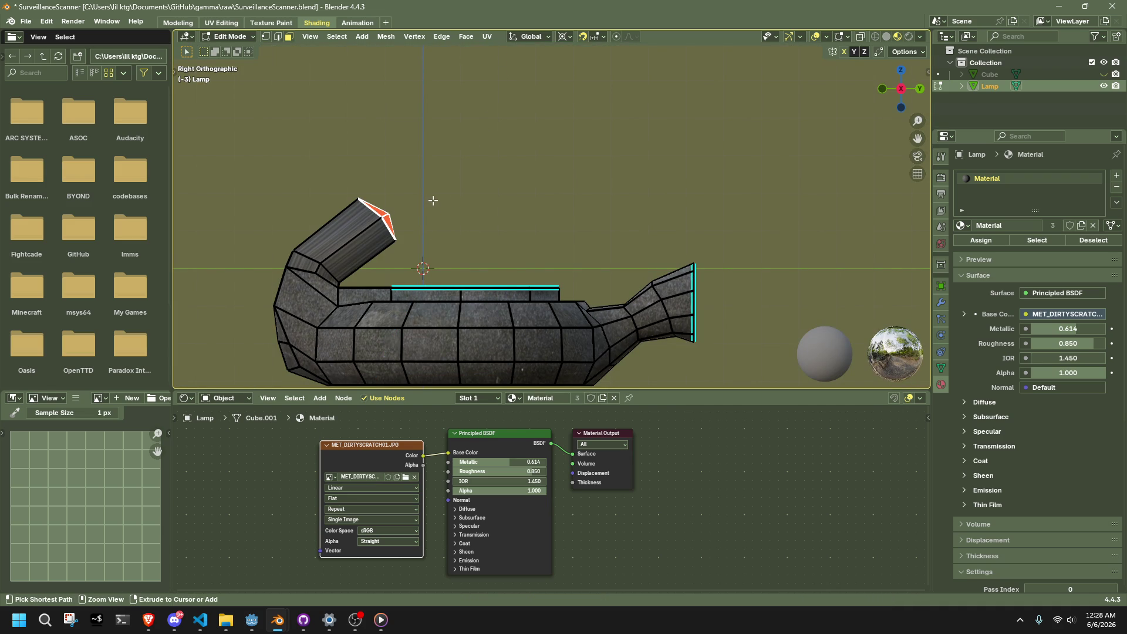
right_click(460, 210, "ctrl")
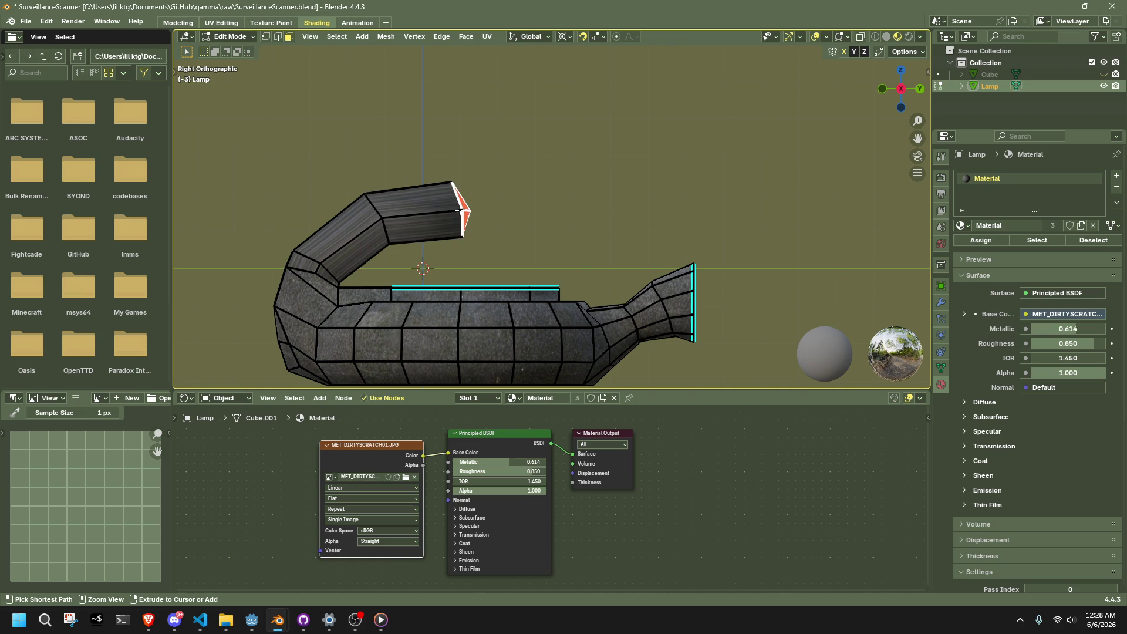
right_click(493, 209, "ctrl")
- Select the arm tip's vertices and snap the 3D cursor to them
left_click_drag(553, 237, 479, 164)
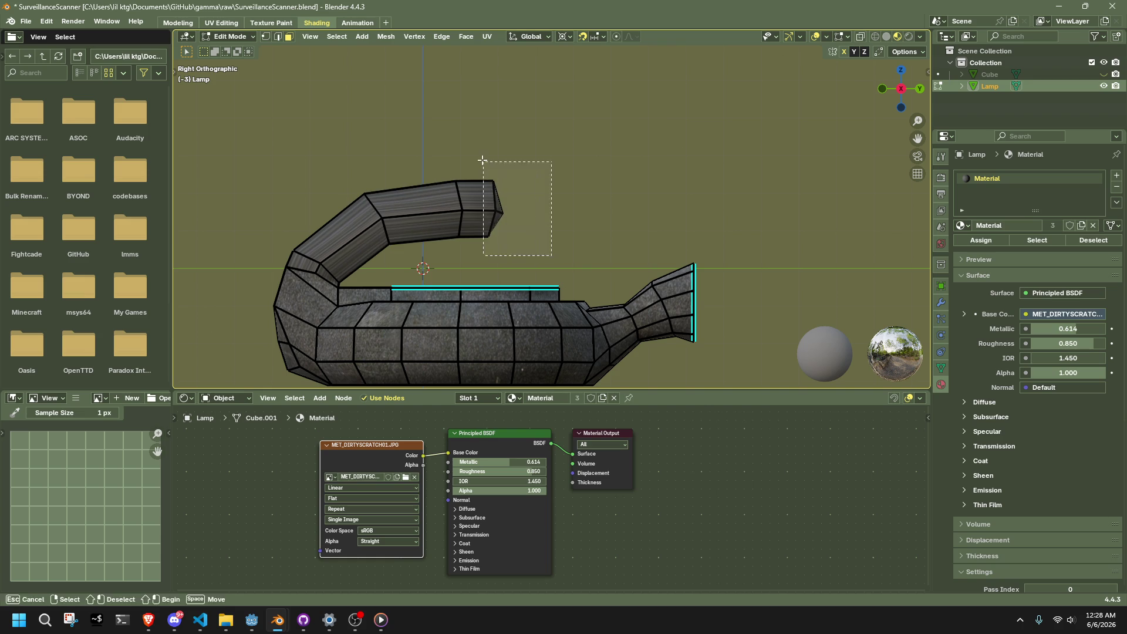
key("1")
left_click_drag(549, 232, 478, 167)
left_click_drag(549, 232, 485, 164)
key("shift+s")
left_click(485, 229)
- Flatten the tip onto one line with scale Y 0, then nudge it along Y
type("s")
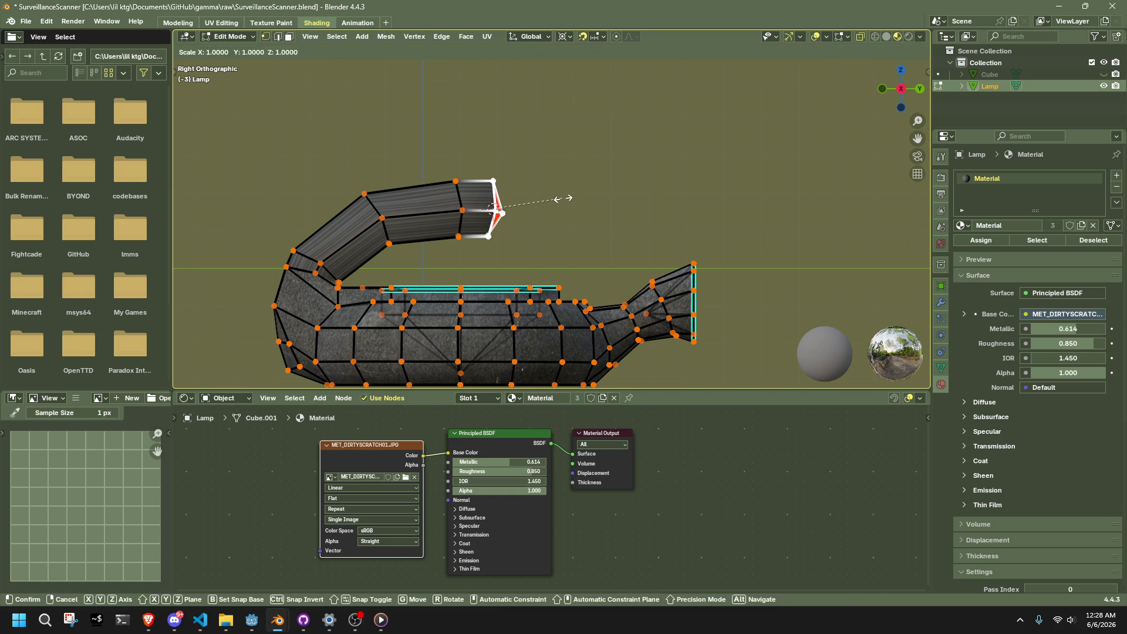
type("y0")
key("Return")
key("g")
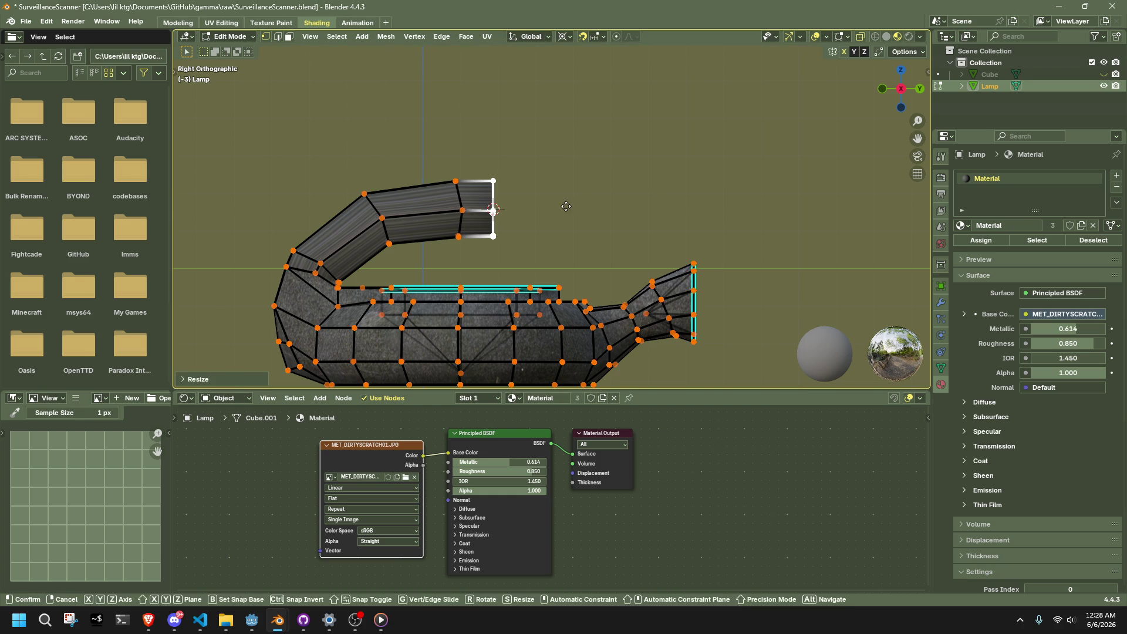
key("y")
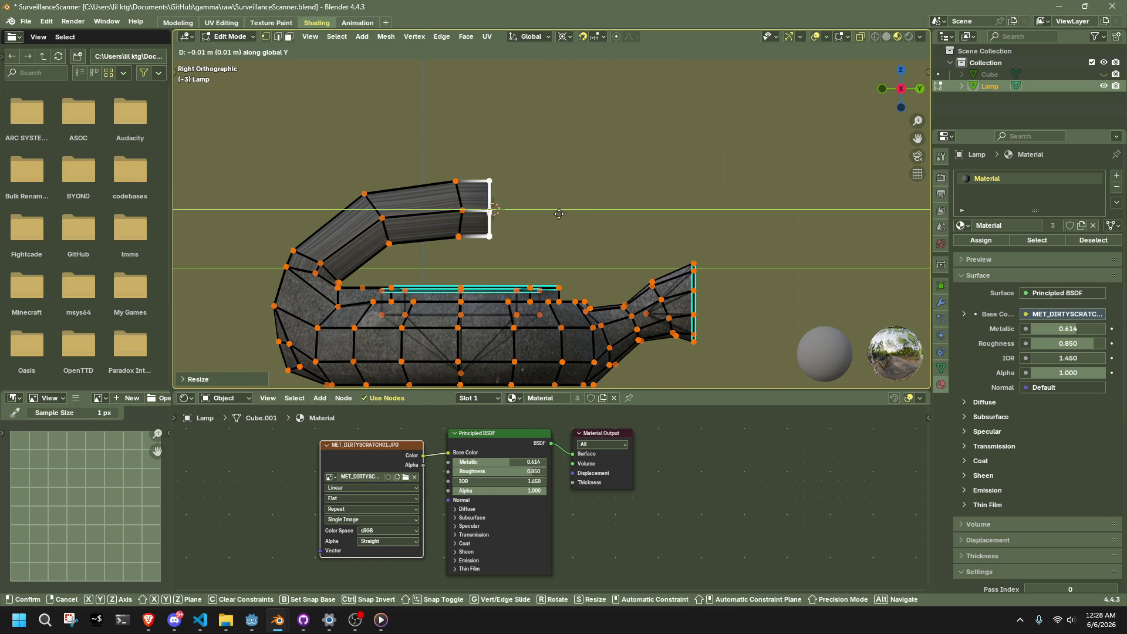
left_click(571, 218)
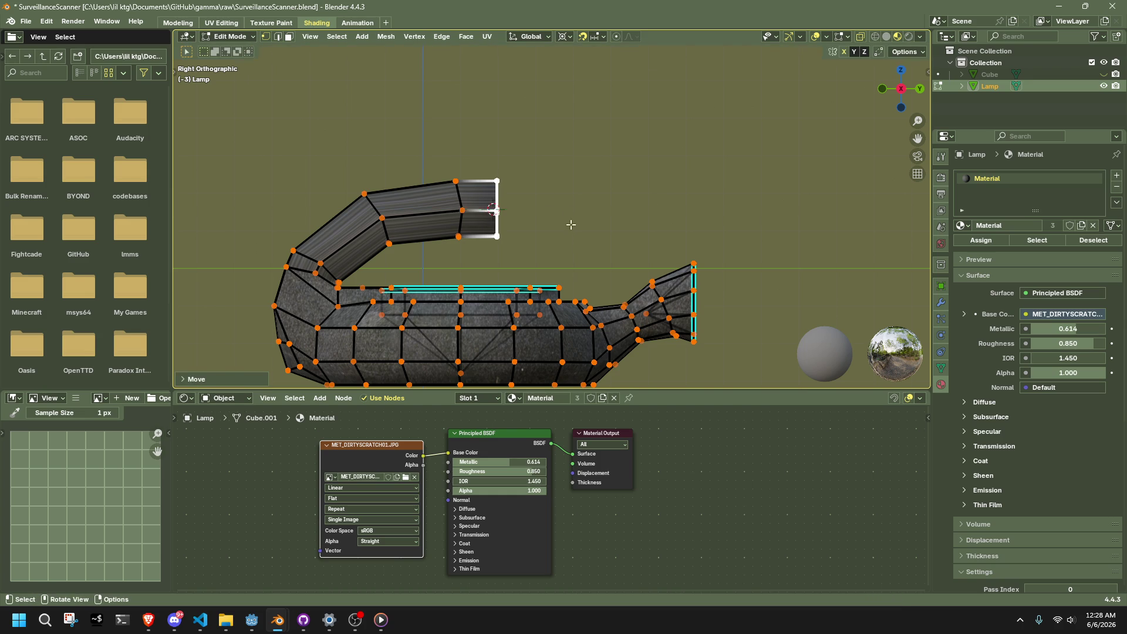
- Select the arm's middle faces and the edge loop across the arm
left_click(554, 252)
mouse_move(525, 242)
left_mouse_down()
mouse_move(490, 171)
mouse_move(459, 168)
left_mouse_up()
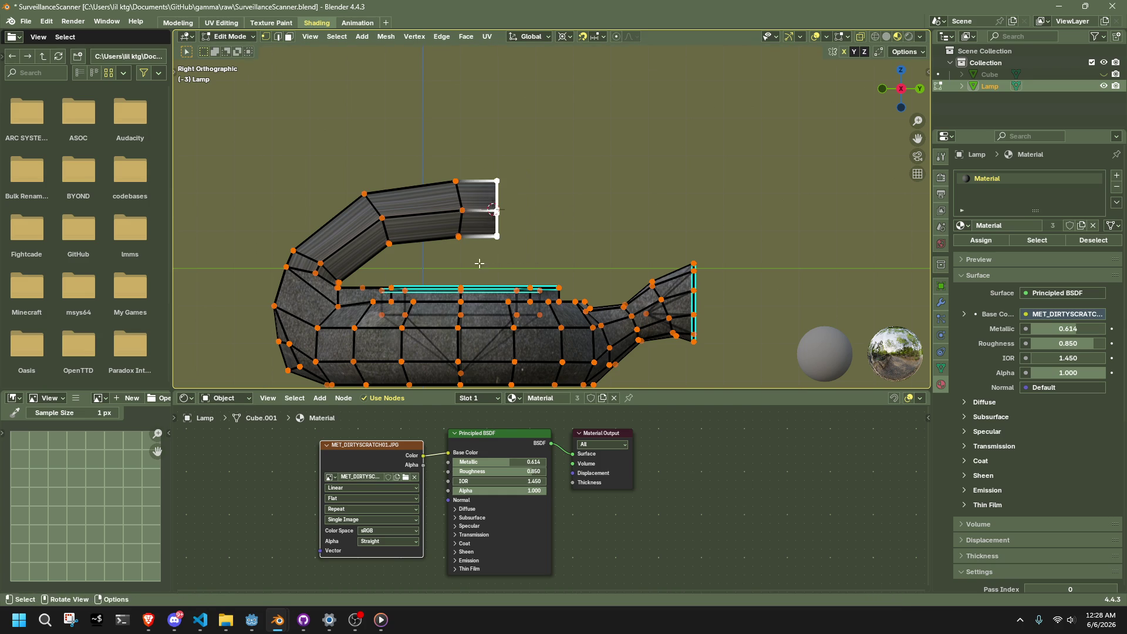
mouse_move(478, 257)
left_mouse_down()
mouse_move(340, 118)
mouse_move(343, 191)
left_mouse_up()
key("2")
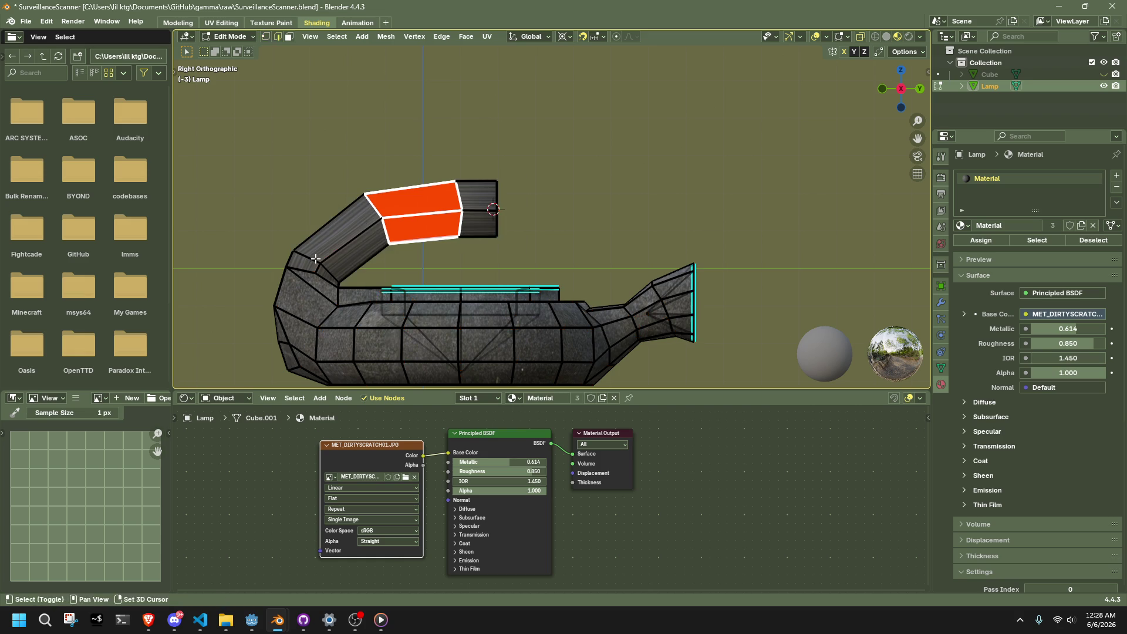
left_click(316, 259, "alt")
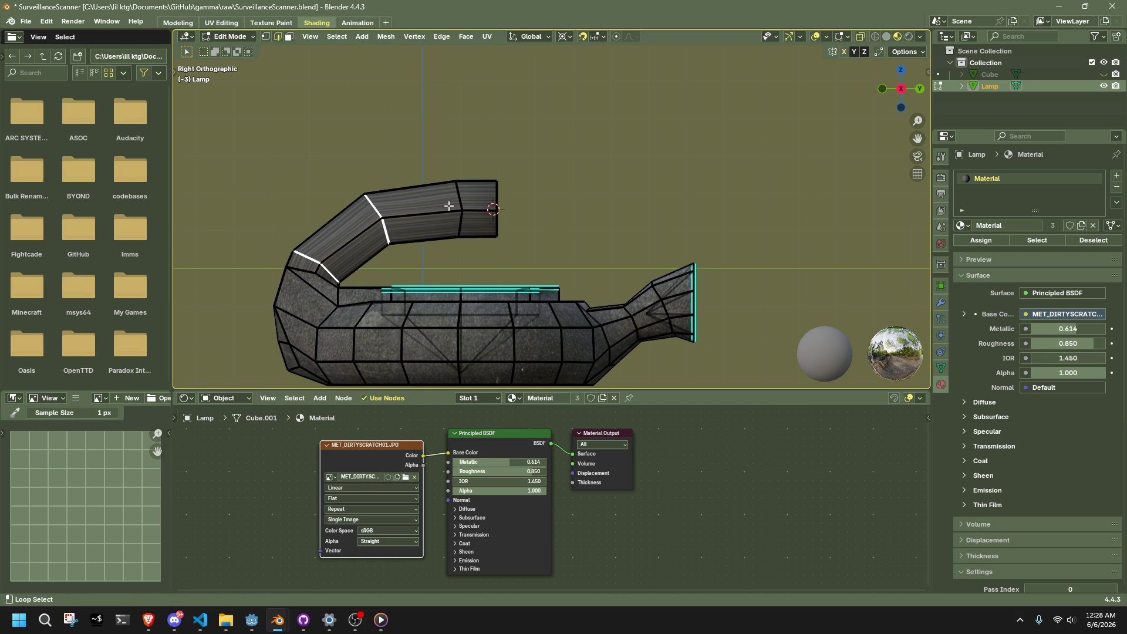
- Delete the selected middle vertices of the arm, leaving the end ring floating
key("x")
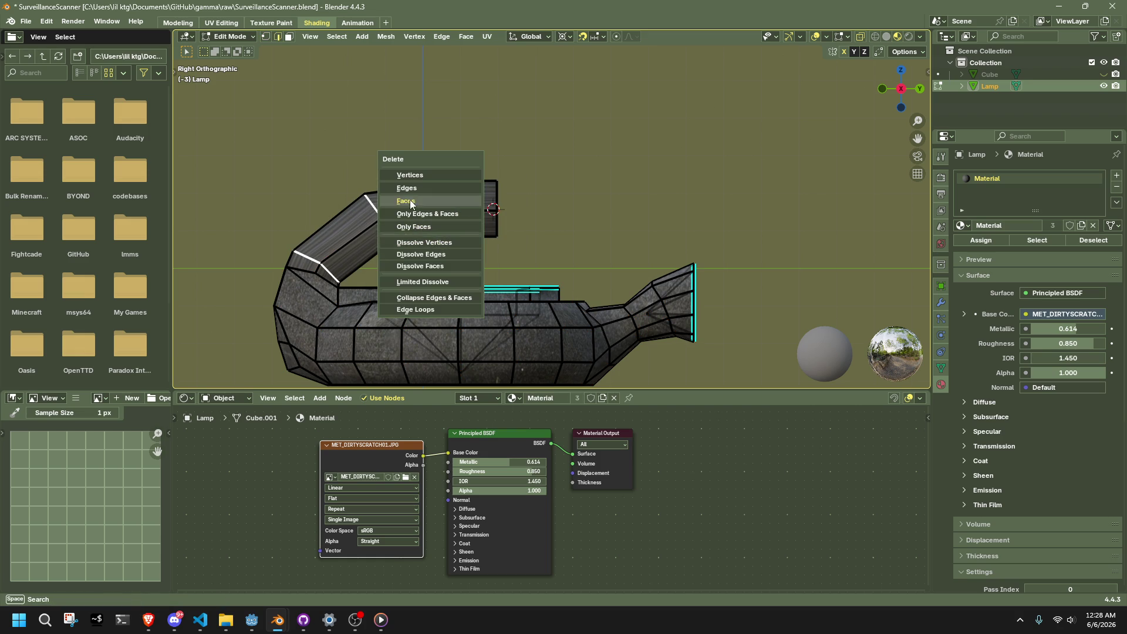
left_click(416, 174)
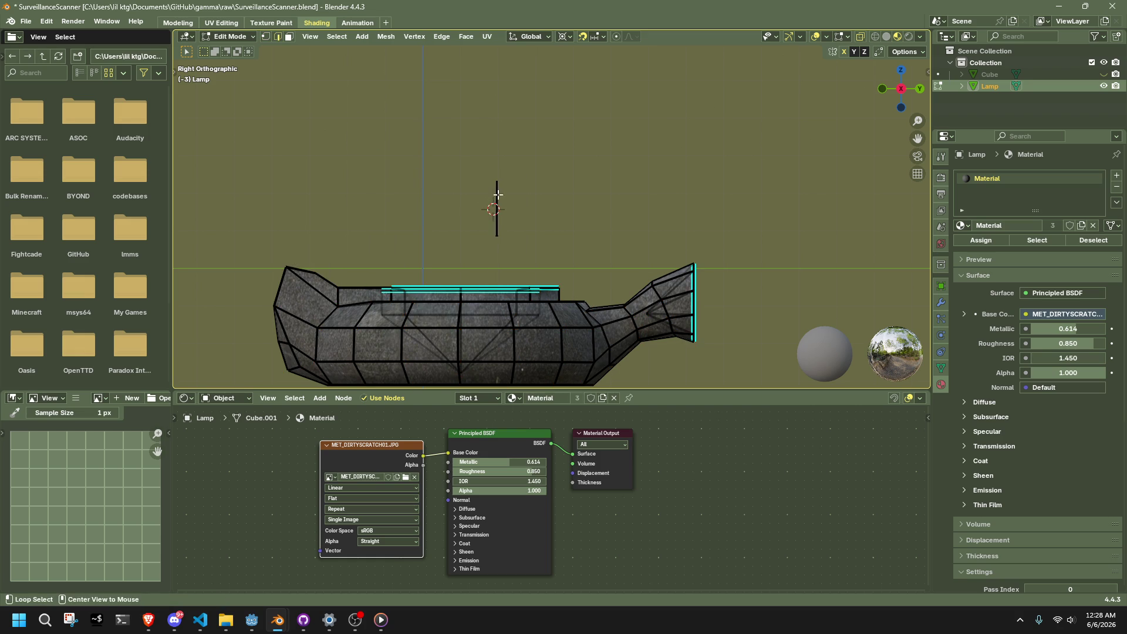
mouse_move(498, 194)
middle_mouse_down()
mouse_move(478, 196)
mouse_move(588, 186)
mouse_move(478, 181)
middle_mouse_up()
key("1")
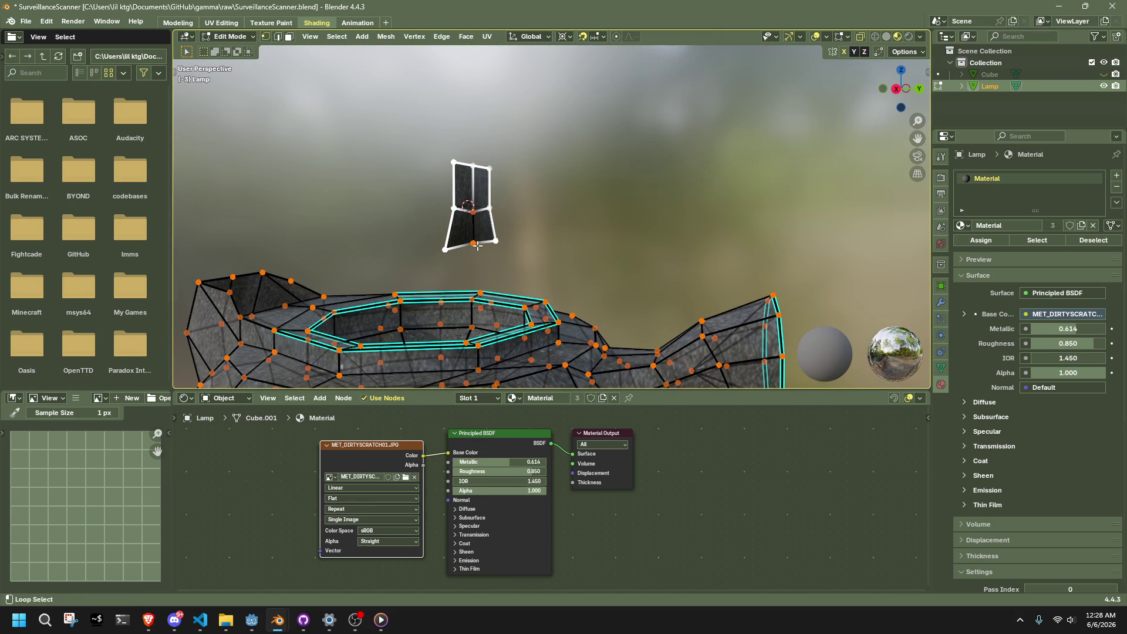
- Round the end ring into a circle with LoopTools Circle
right_click(477, 246)
mouse_move(481, 246)
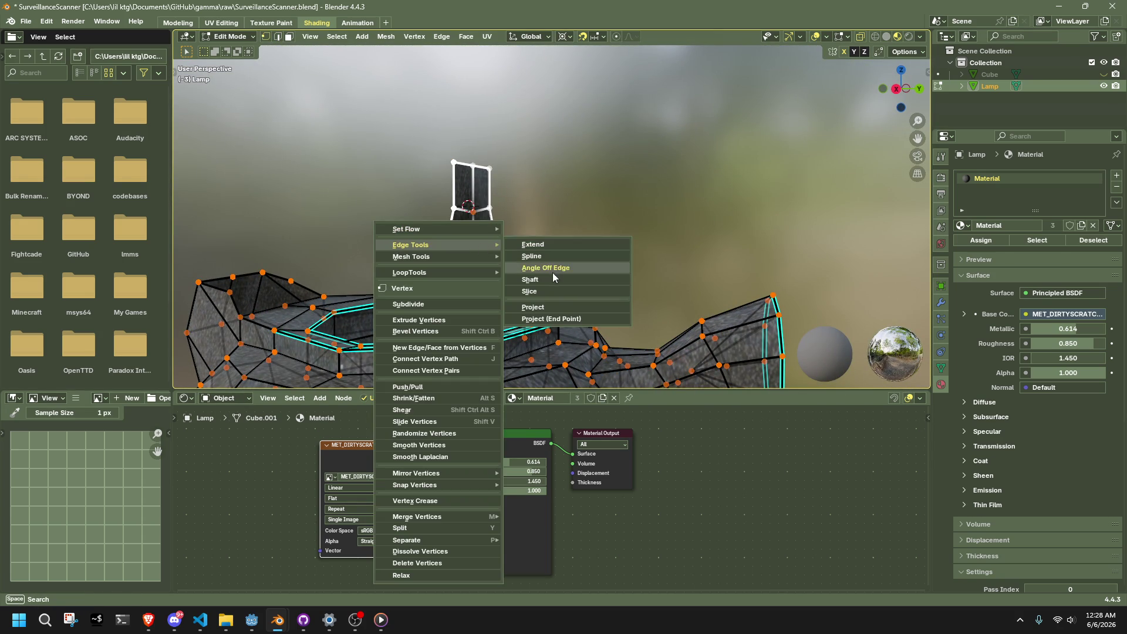
mouse_move(435, 273)
left_click(572, 277)
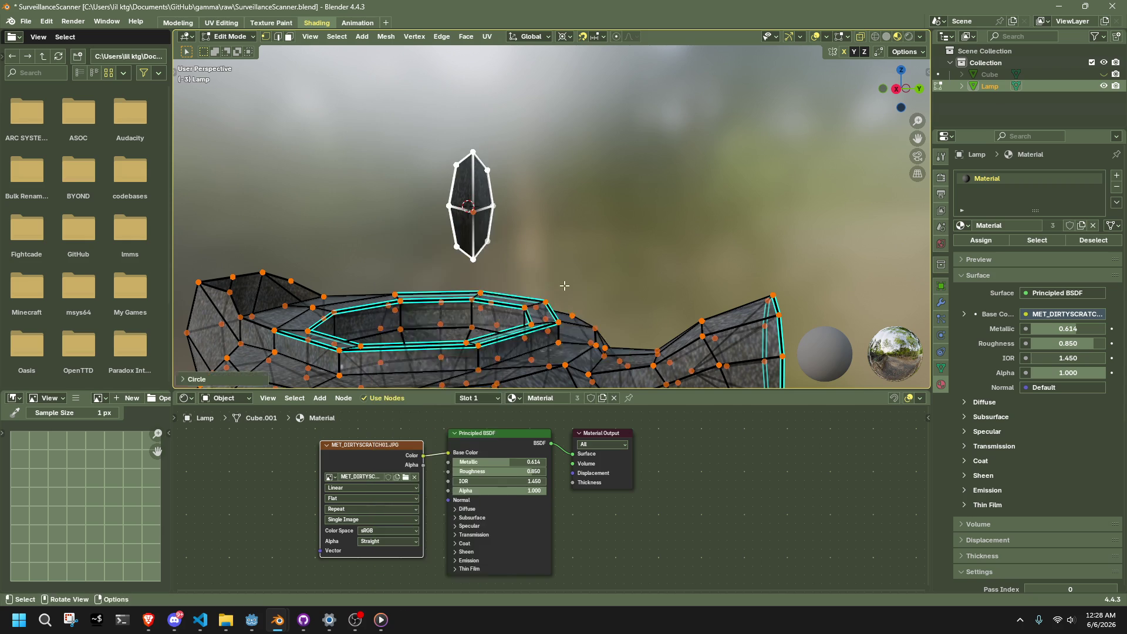
- Select the edge loops on the body top and on the floating ring
middle_click_drag(572, 277, 543, 226)
left_click(326, 248, "alt")
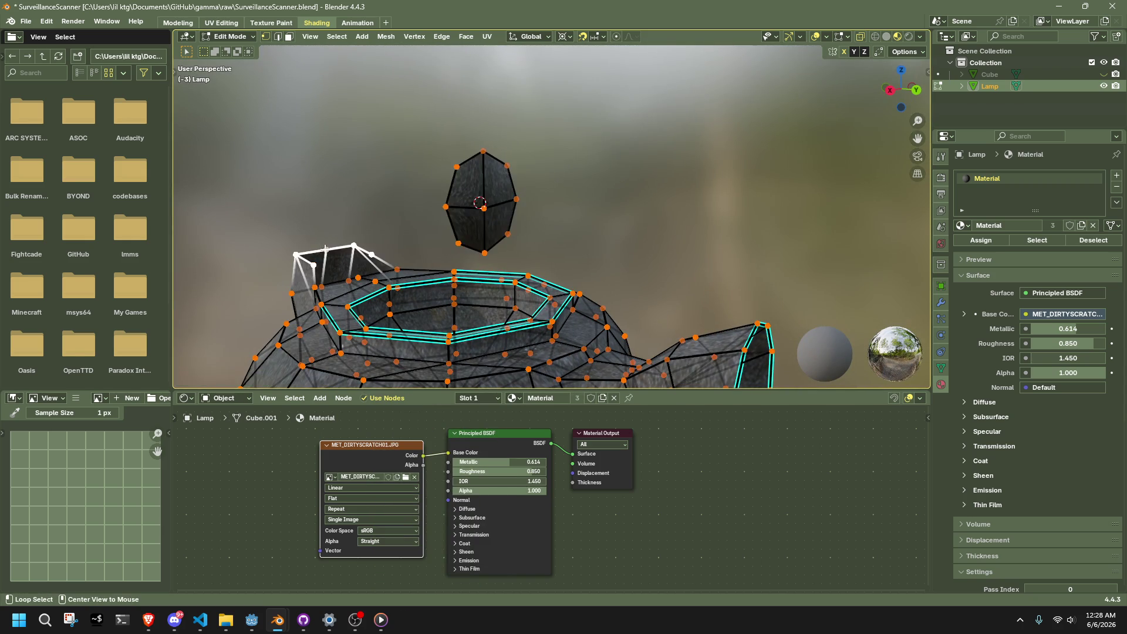
left_click(450, 190, "alt+shift")
middle_click_drag(451, 190, 473, 185)
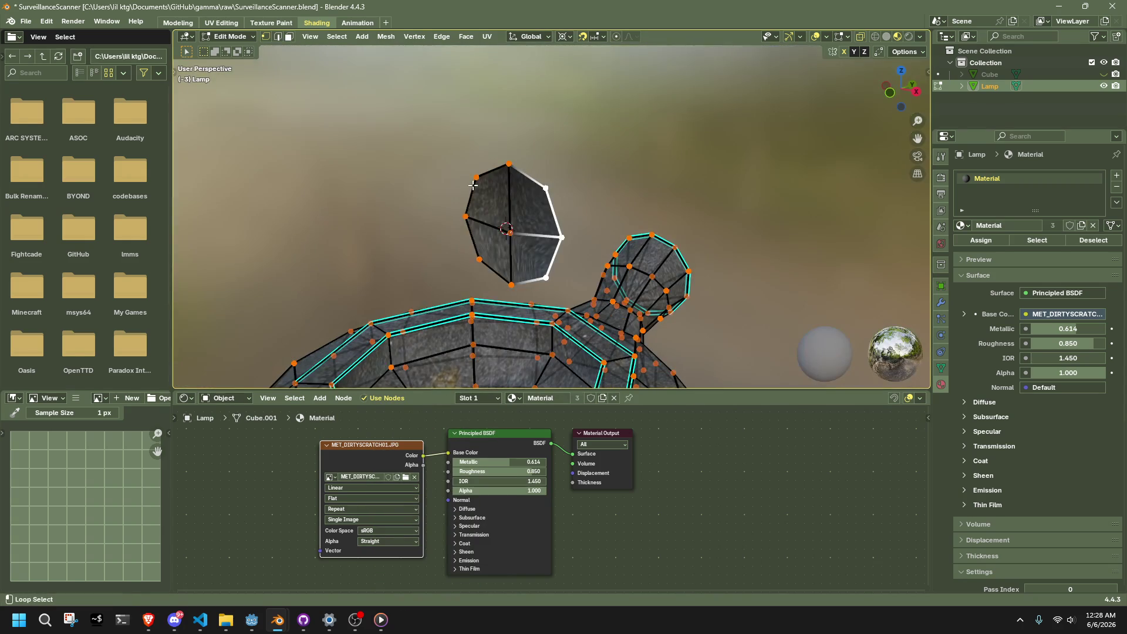
key("l")
mouse_move(512, 235)
middle_mouse_down()
mouse_move(559, 204)
mouse_move(349, 282)
mouse_move(351, 250)
mouse_move(376, 276)
mouse_move(424, 178)
middle_mouse_up()
key("ctrl+z")
left_click(346, 287, "shift")
left_click(350, 257, "shift")
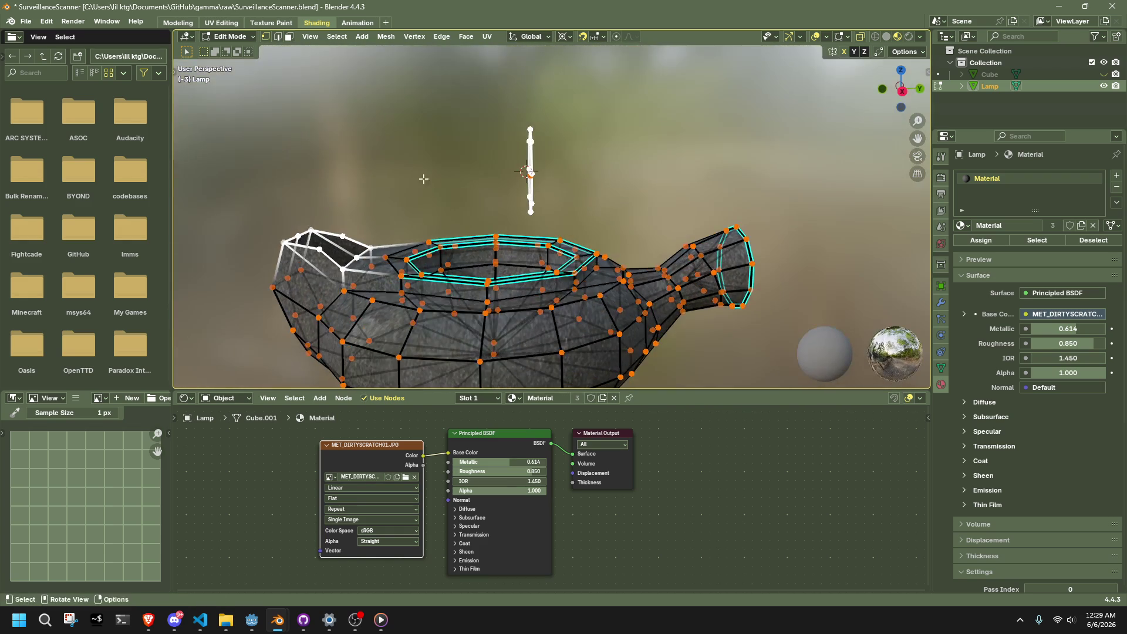
- Bridge the ring to the body loop with Bridge Edge Loops using 3 cuts
left_click(440, 36)
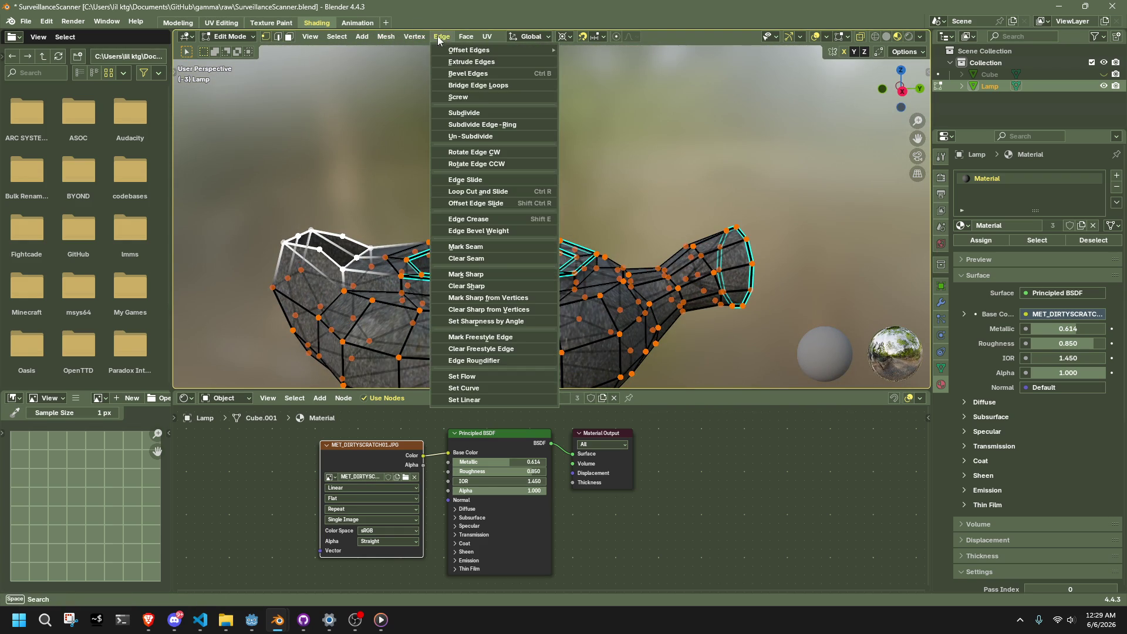
left_click(480, 87)
left_click(226, 382)
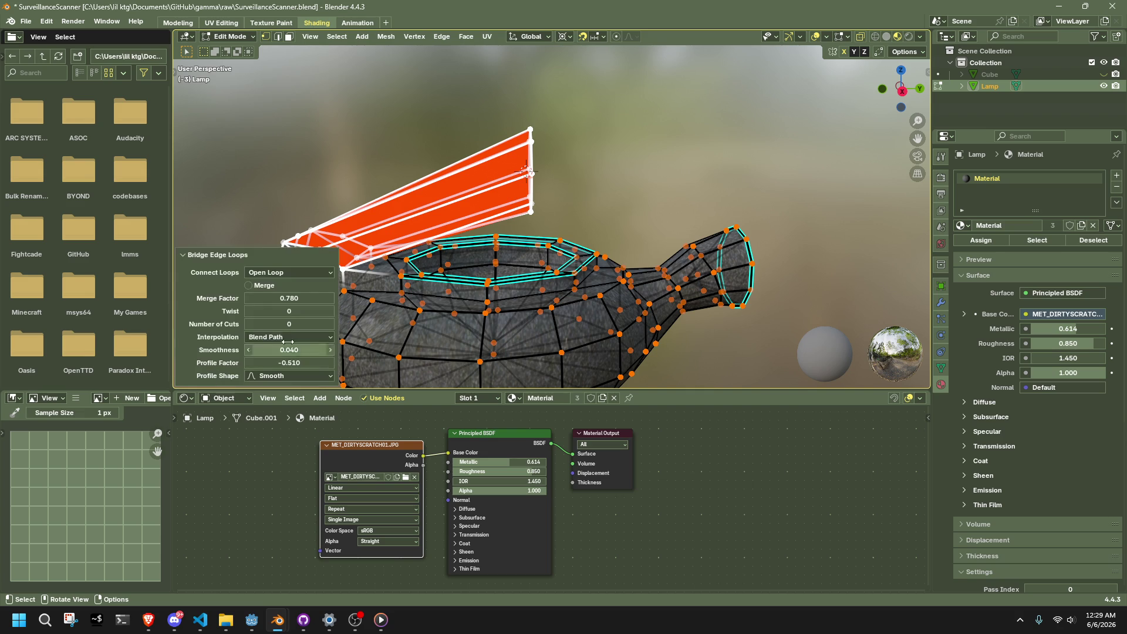
left_click(332, 324)
left_click(332, 324)
left_click(332, 324)
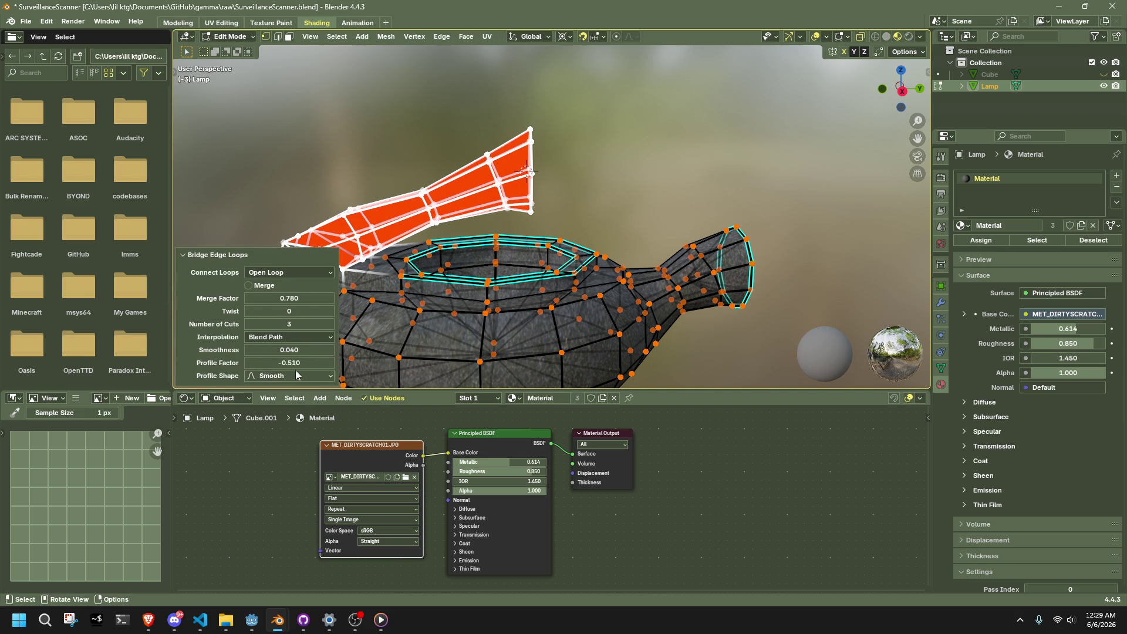
- Reset the bridge's profile factor to 0 and smoothness to 1.000
left_click_drag(289, 363, 289, 364)
right_click(288, 364)
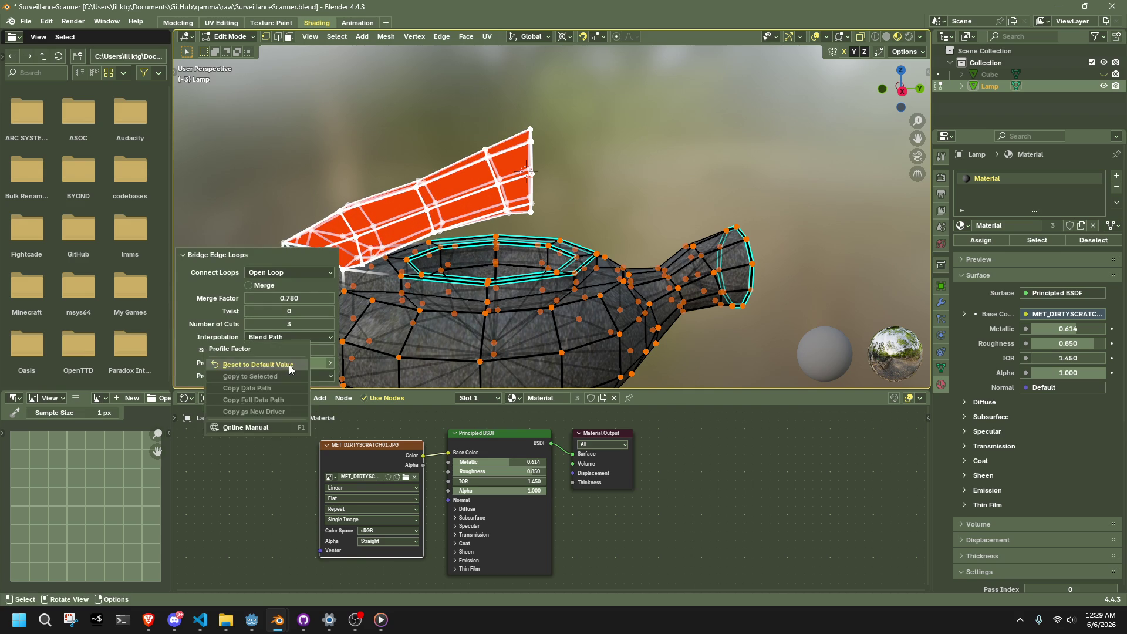
left_click(287, 362)
right_click(276, 354)
left_click(275, 354)
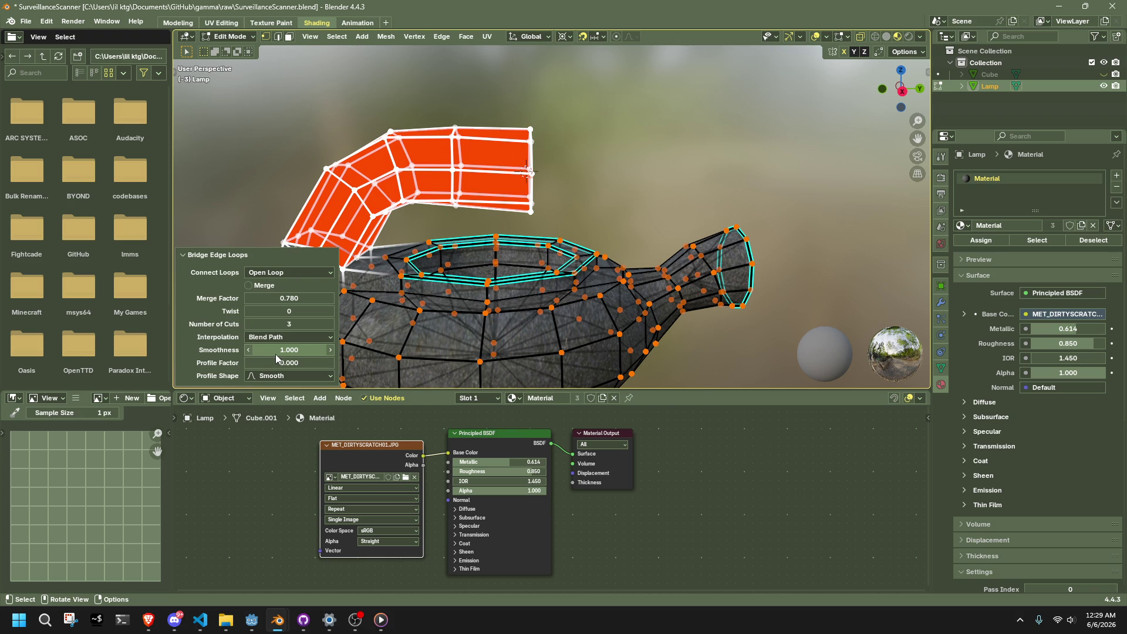
mouse_move(352, 235)
middle_mouse_down()
mouse_move(329, 229)
mouse_move(411, 229)
mouse_move(262, 227)
mouse_move(518, 227)
mouse_move(532, 220)
mouse_move(514, 168)
middle_mouse_up()
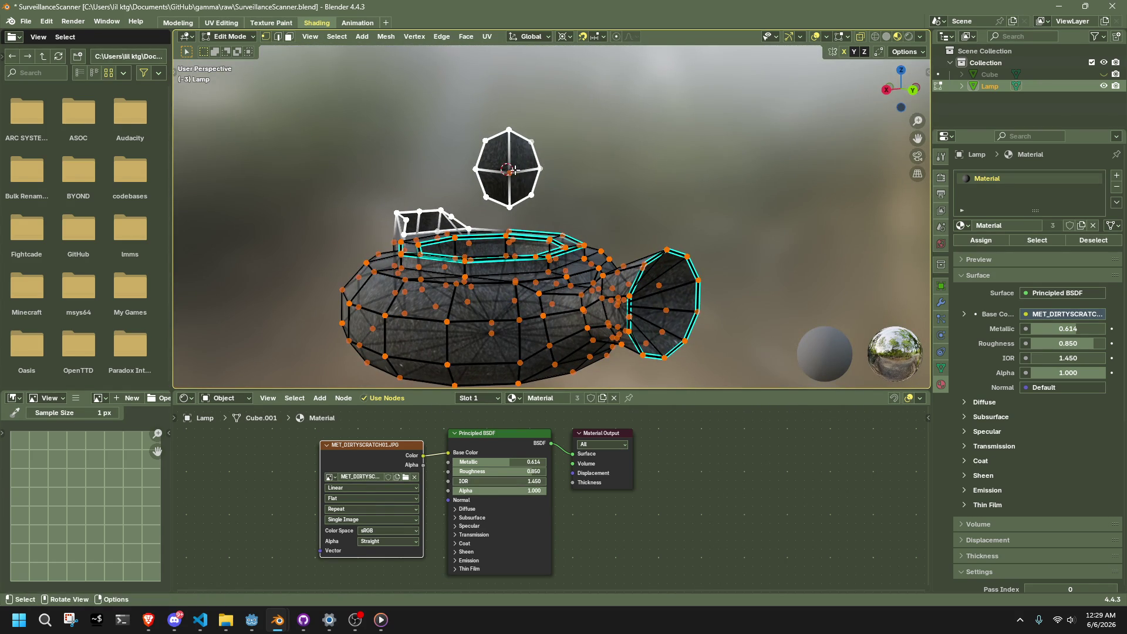
- Select the whole floating ring and snap it to the 3D cursor
key("a")
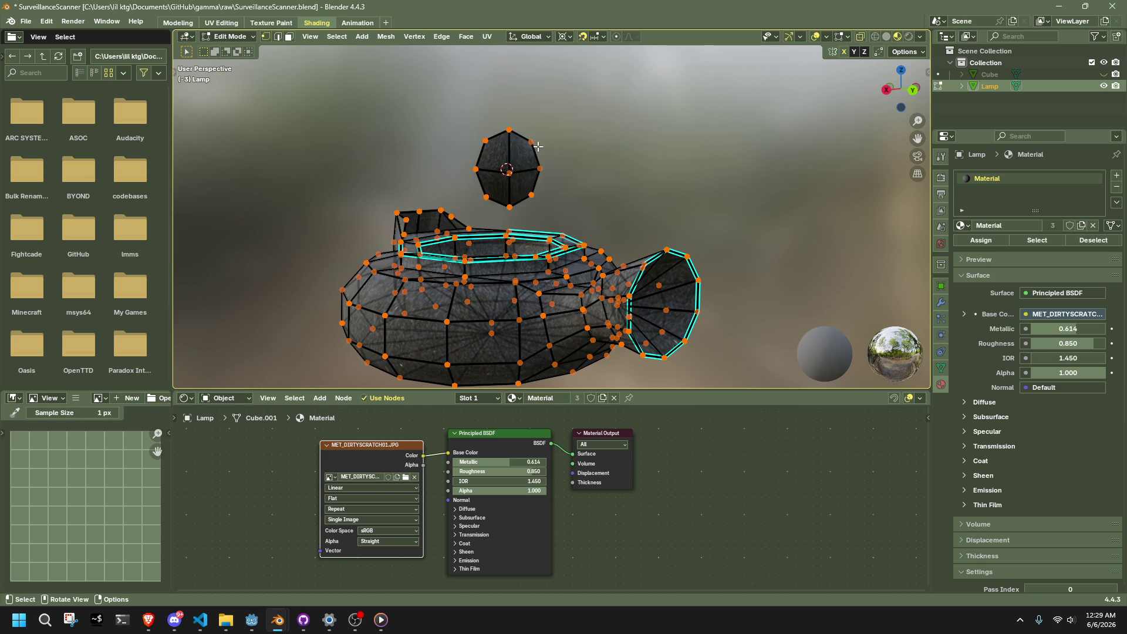
left_click(540, 169, "shift")
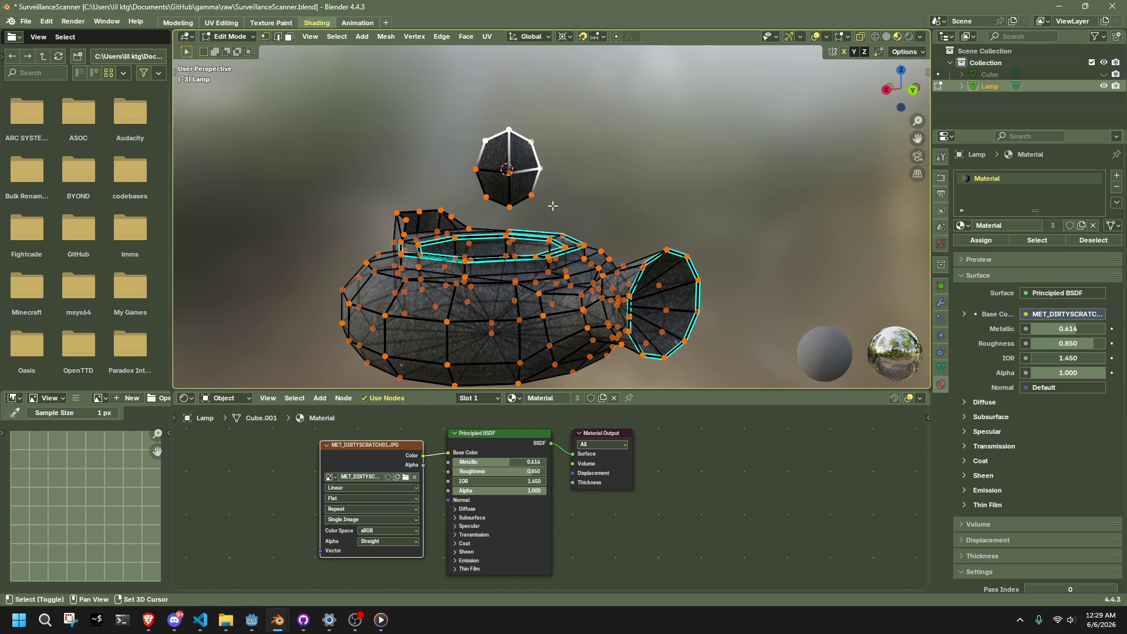
left_click(531, 195, "shift")
left_click(510, 207, "shift")
left_click(487, 197, "shift")
left_click(507, 170, "shift")
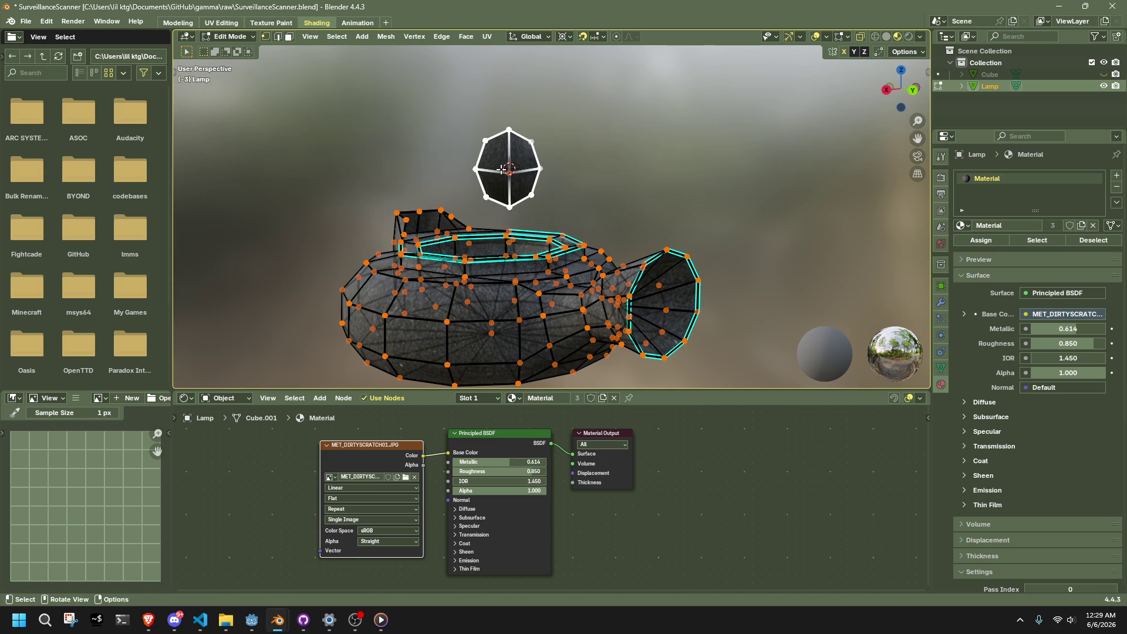
key("ctrl+l")
key("shift+s")
key("7")
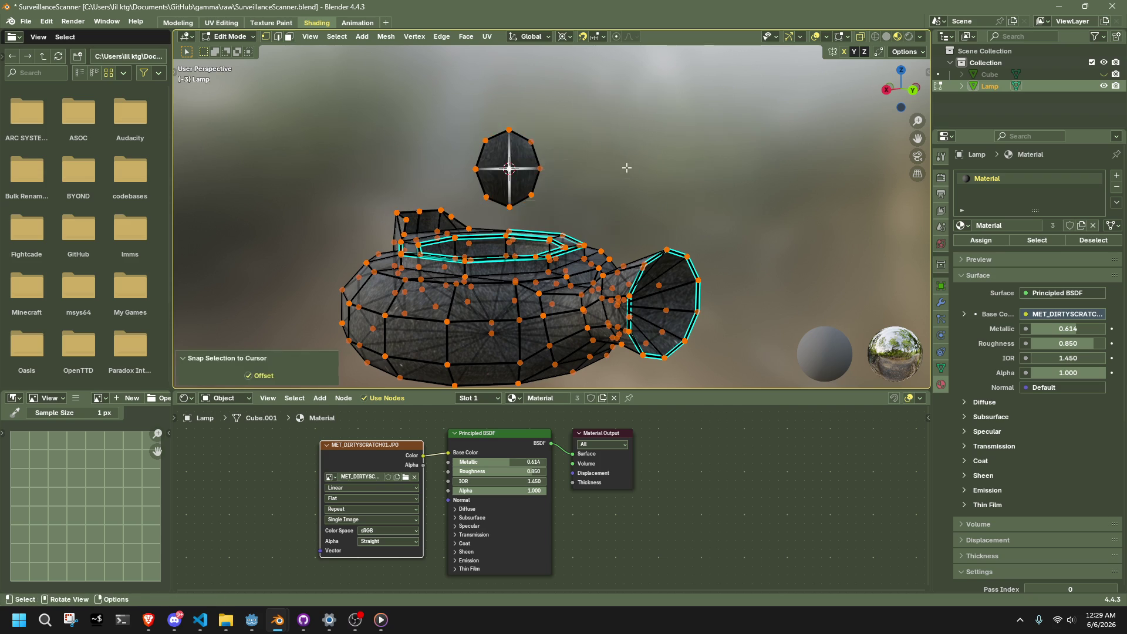
- Select the ring's outer edge loop and scale it down to about 0.28
key("alt+a")
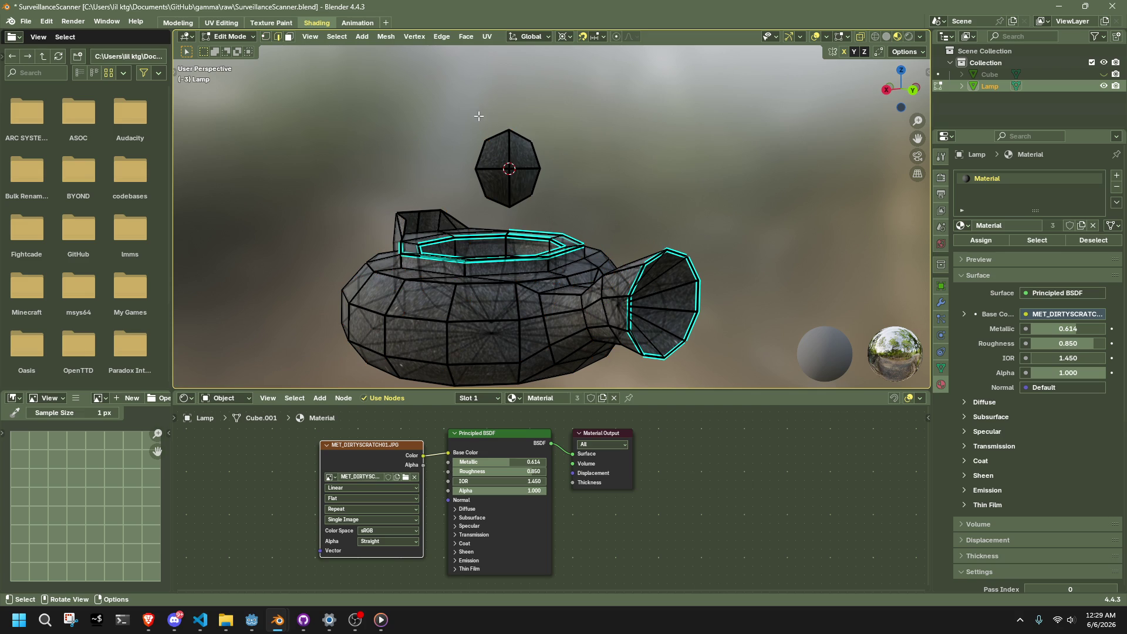
left_click(493, 128, "alt")
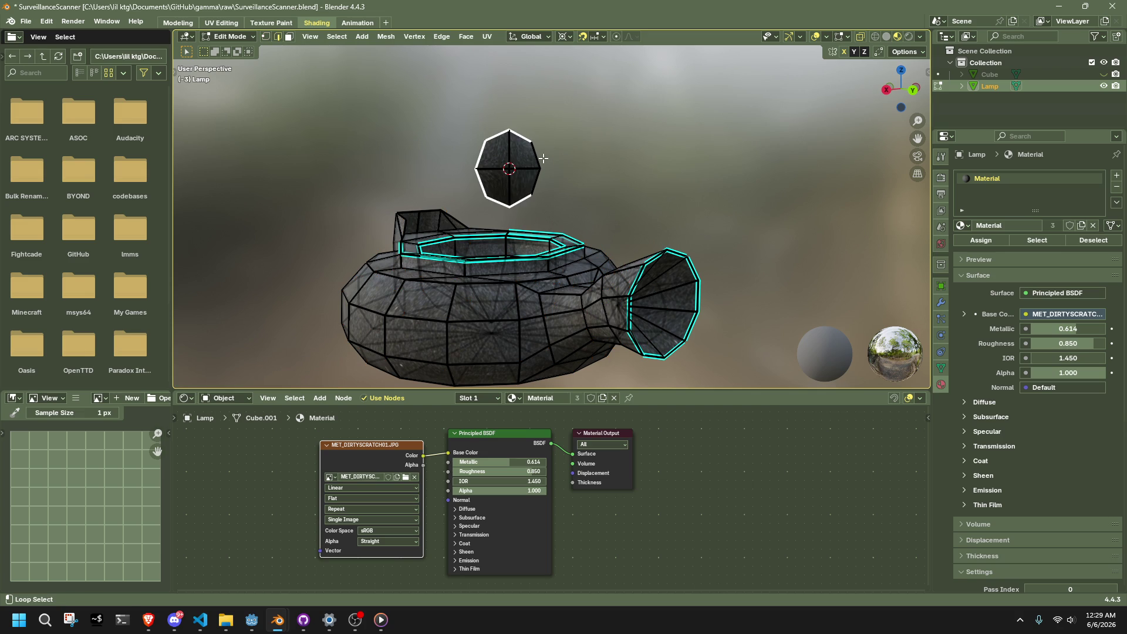
scroll(552, 163, "up", 3)
key("1")
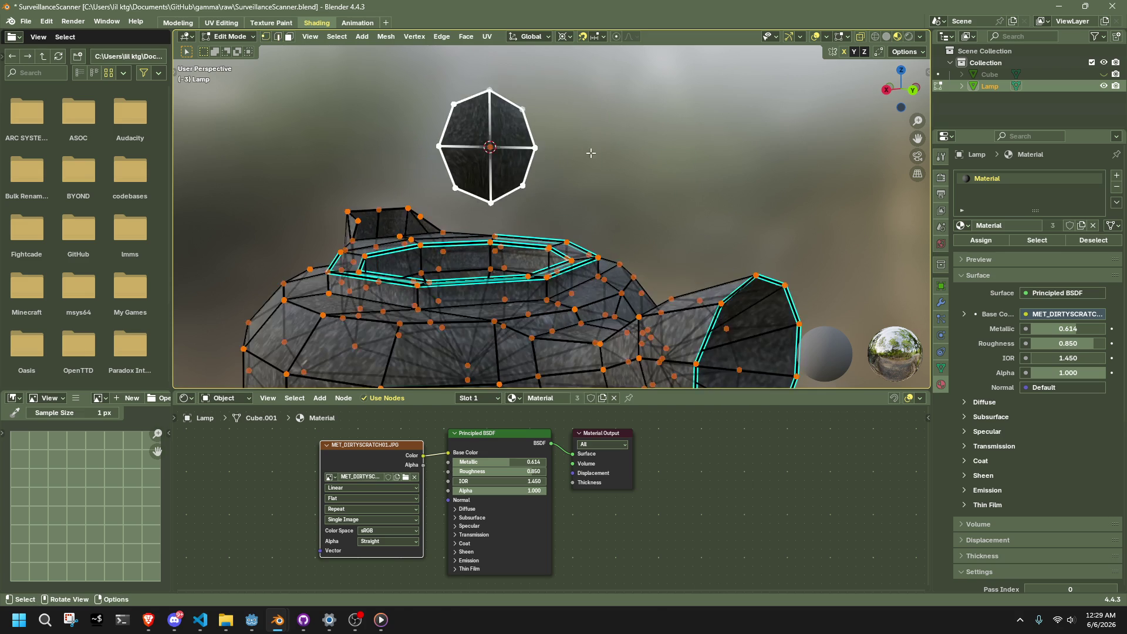
key("s")
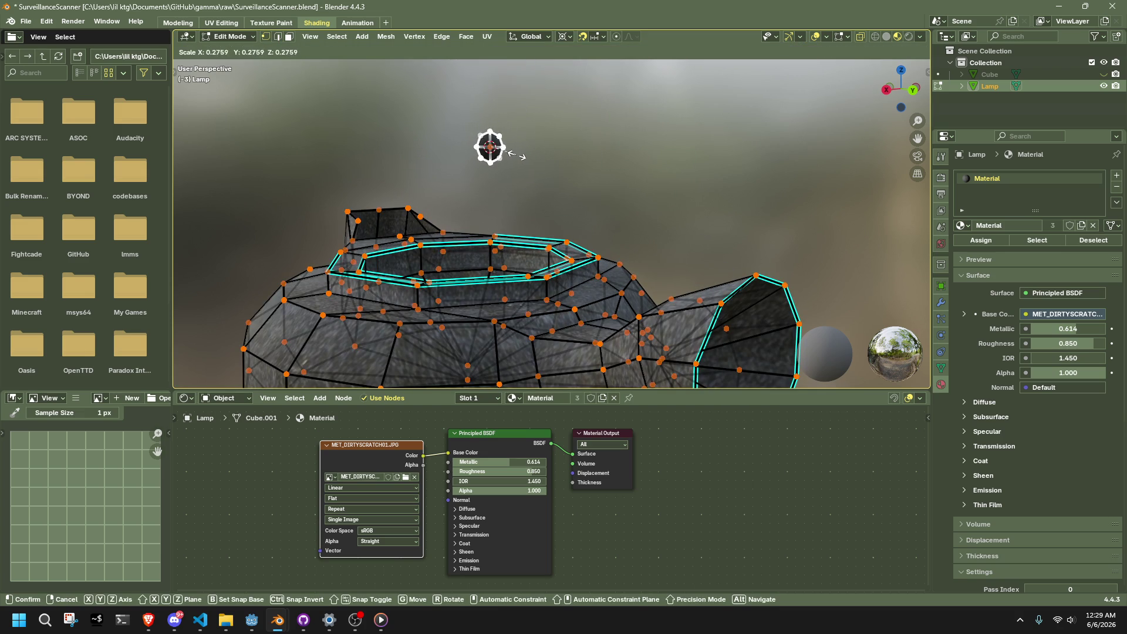
left_click(490, 147)
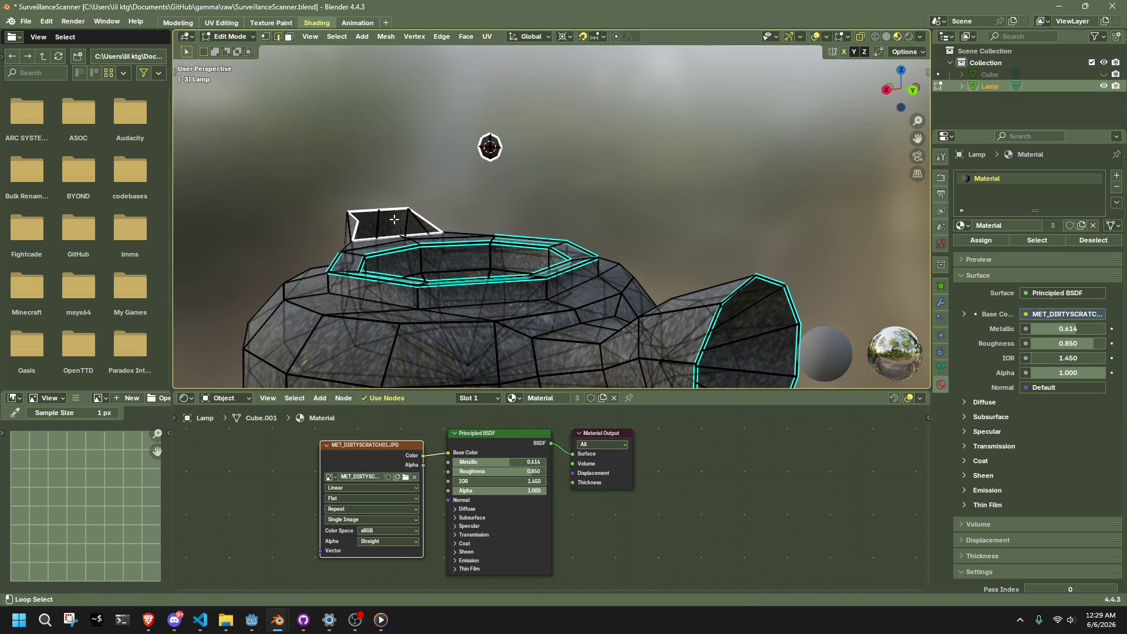
- Bridge the body loop and shrunken ring with Bridge Edge Loops using 3 cuts
left_click(442, 36)
left_click(464, 73)
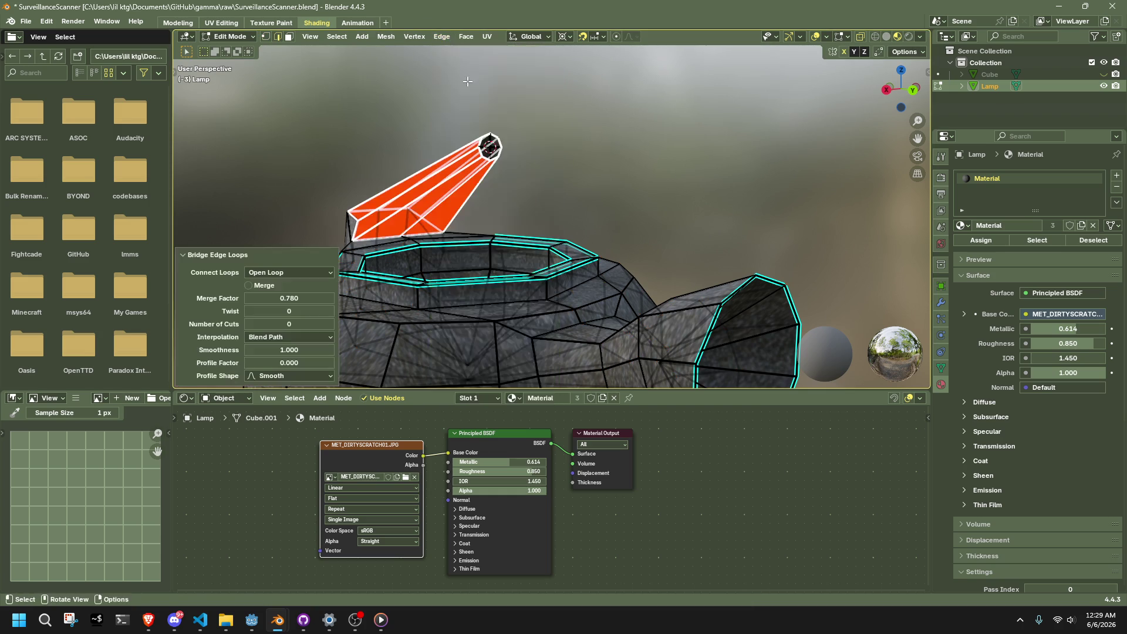
mouse_move(463, 162)
middle_mouse_down()
mouse_move(508, 193)
mouse_move(298, 333)
middle_mouse_up()
left_click(330, 324)
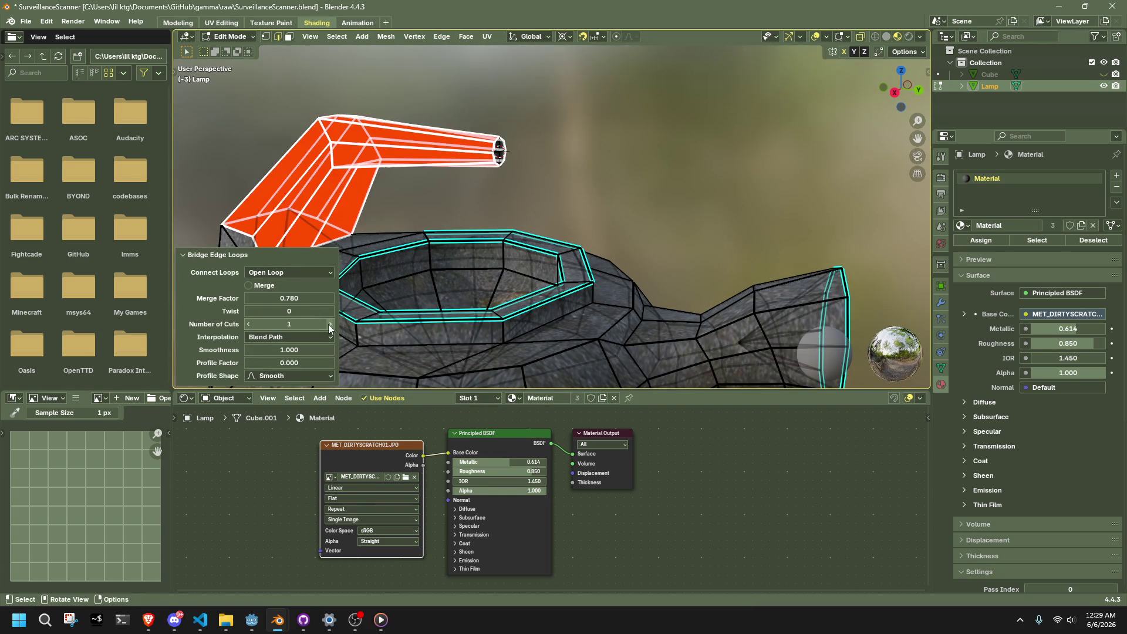
left_click(330, 324)
left_click(330, 324)
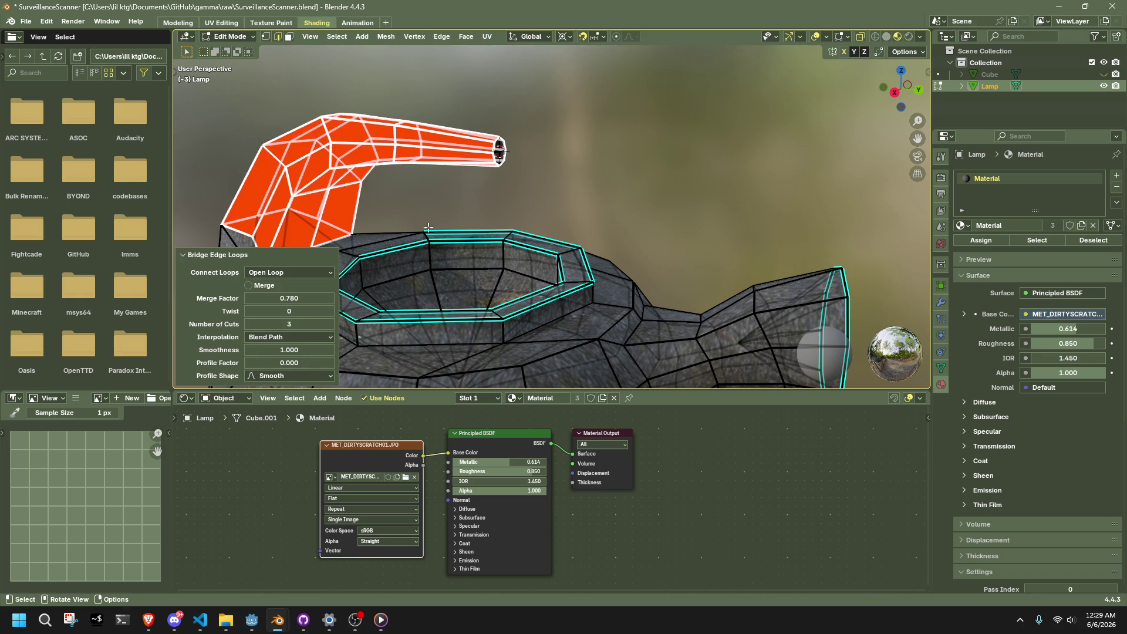
mouse_move(388, 264)
middle_mouse_down()
mouse_move(675, 188)
mouse_move(810, 168)
mouse_move(733, 176)
mouse_move(772, 193)
mouse_move(397, 287)
middle_mouse_up()
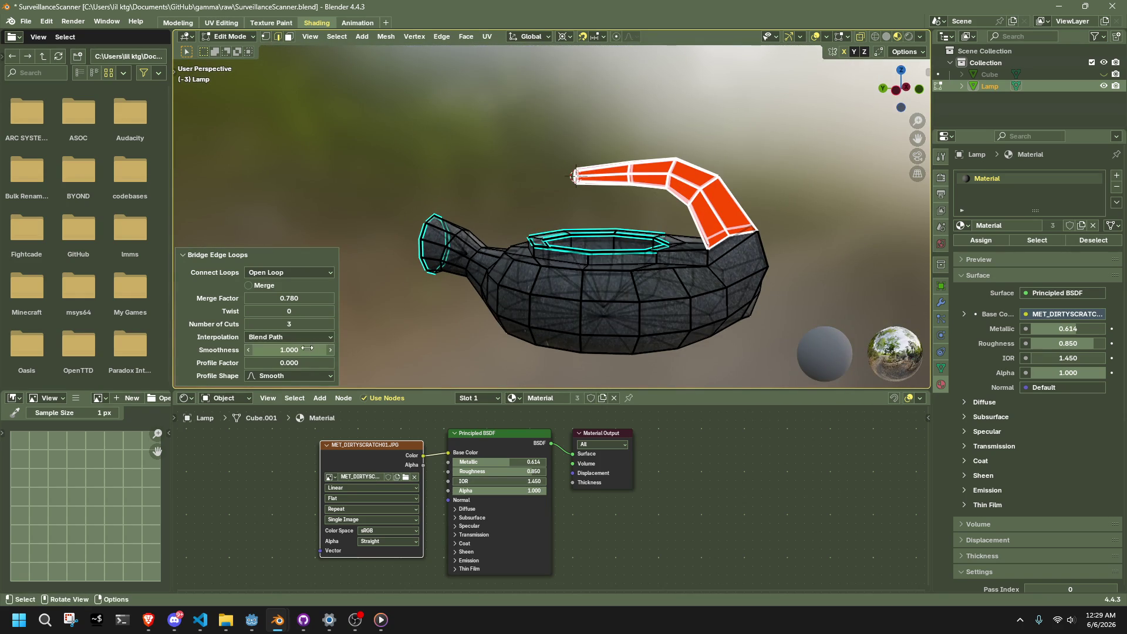
- Set bridge smoothness to 1.580 and a negative profile factor, then return to Object Mode
left_click_drag(323, 350, 358, 350)
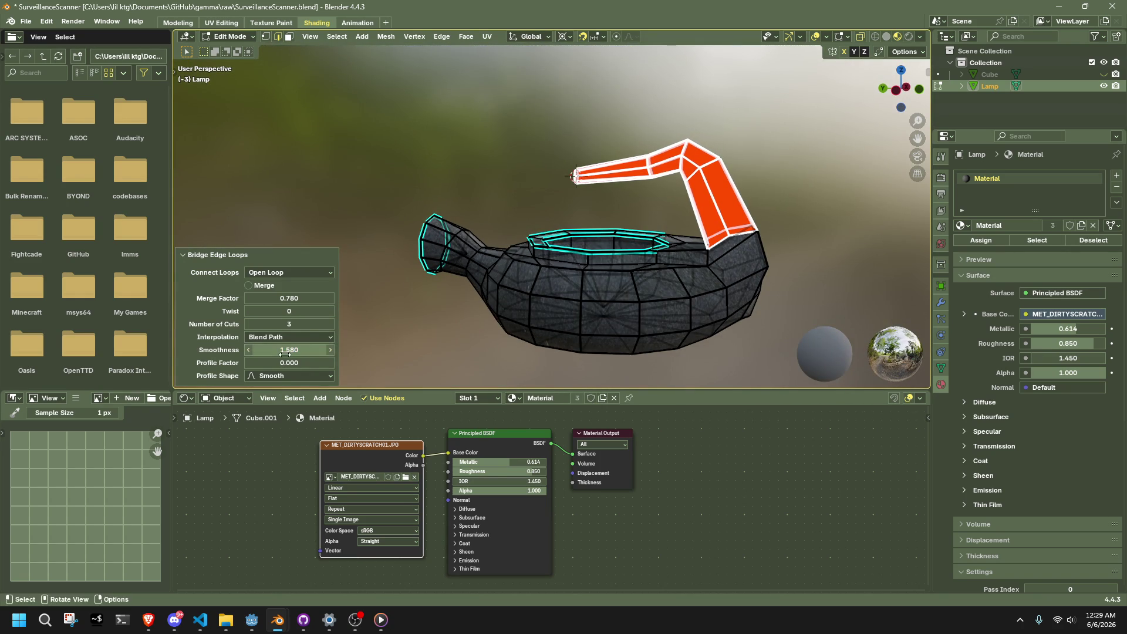
mouse_move(289, 363)
left_mouse_down()
mouse_move(259, 363)
mouse_move(276, 362)
left_mouse_up()
left_click(633, 188)
scroll(633, 188, "up", 4)
key("Tab")
scroll(640, 188, "down", 3)
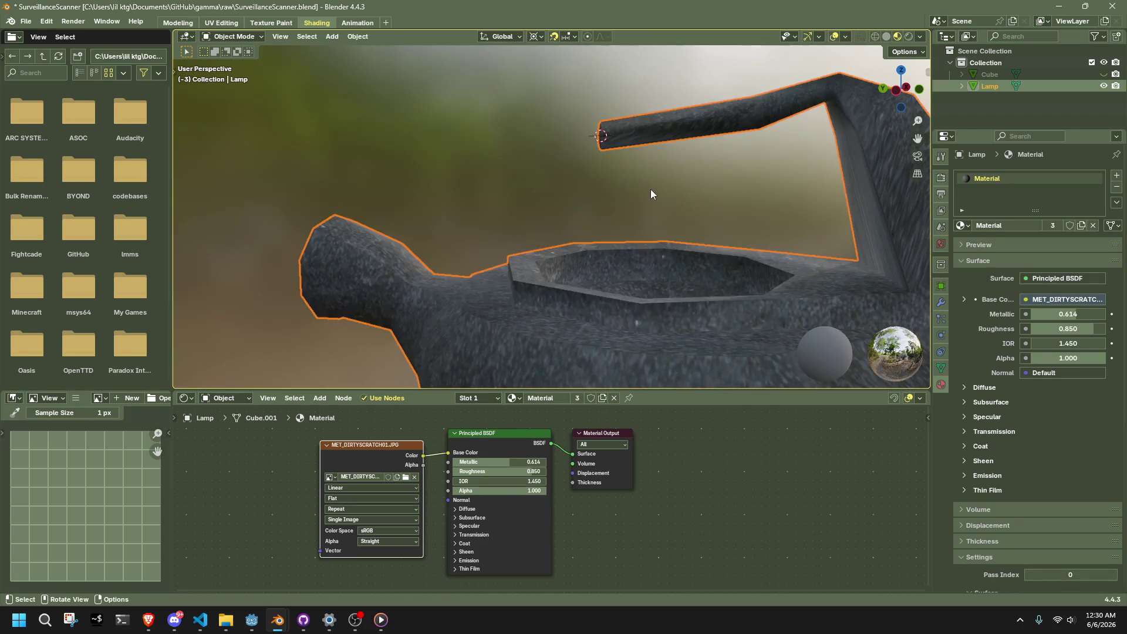
left_click(649, 190)
mouse_move(649, 190)
middle_mouse_down()
mouse_move(428, 220)
mouse_move(379, 209)
mouse_move(450, 159)
middle_mouse_up()
- Delete the old handle and bridge the two loops again with Bridge Edge Loops
key("Tab")
key("l")
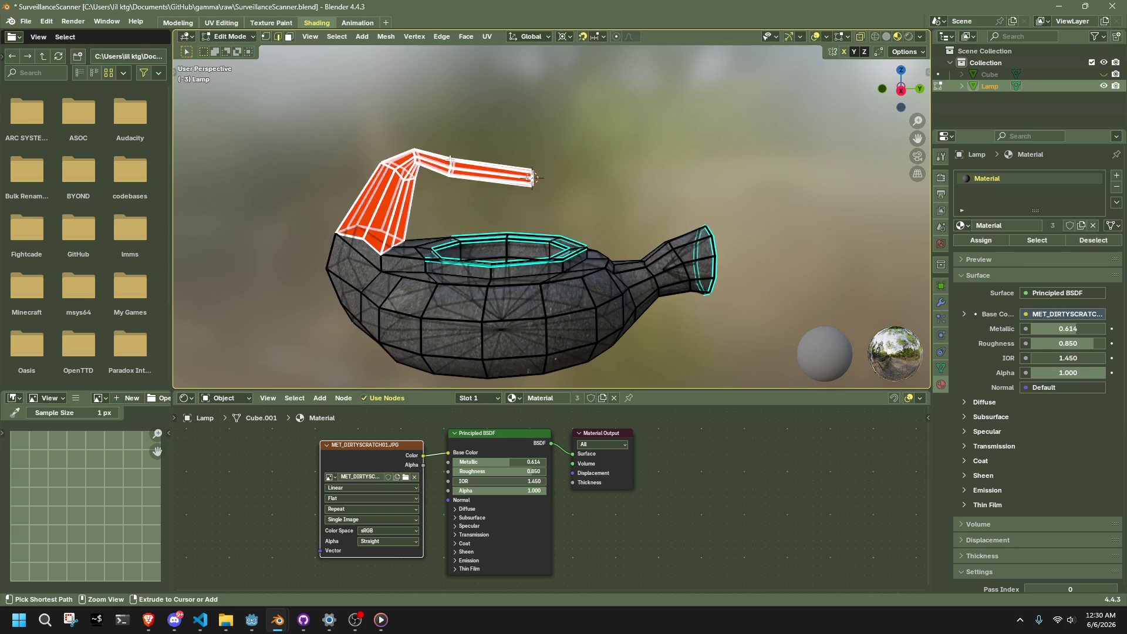
key("x")
left_click(449, 160)
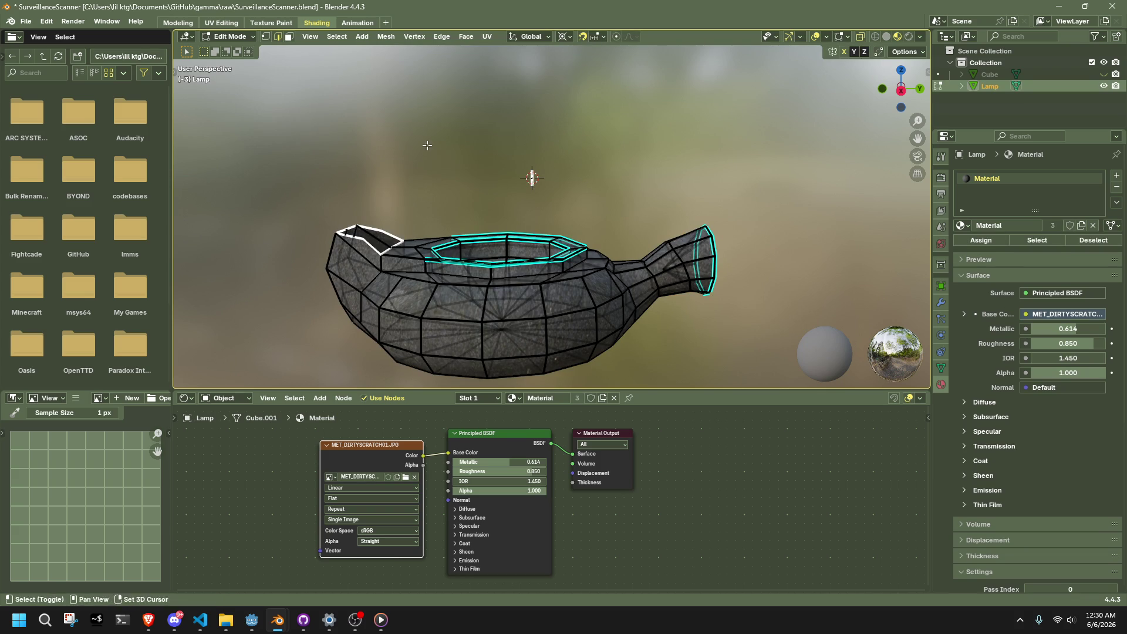
left_click(444, 38)
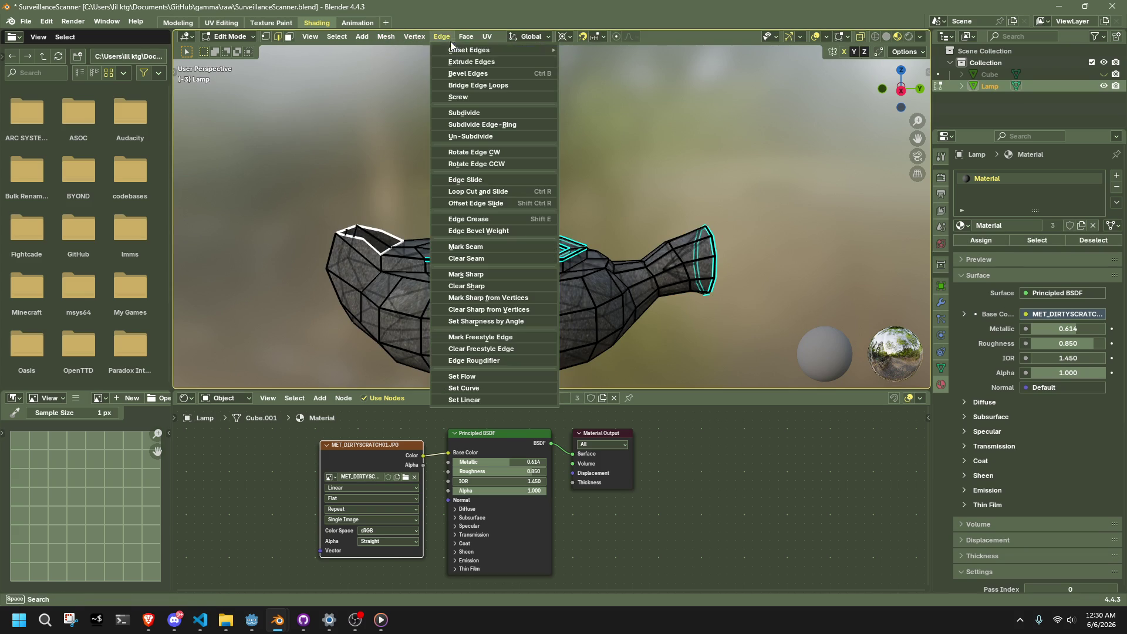
left_click(478, 85)
- Reset profile factor to 0.000, smoothness to 1.000 and merge factor to 0.500
right_click(290, 357)
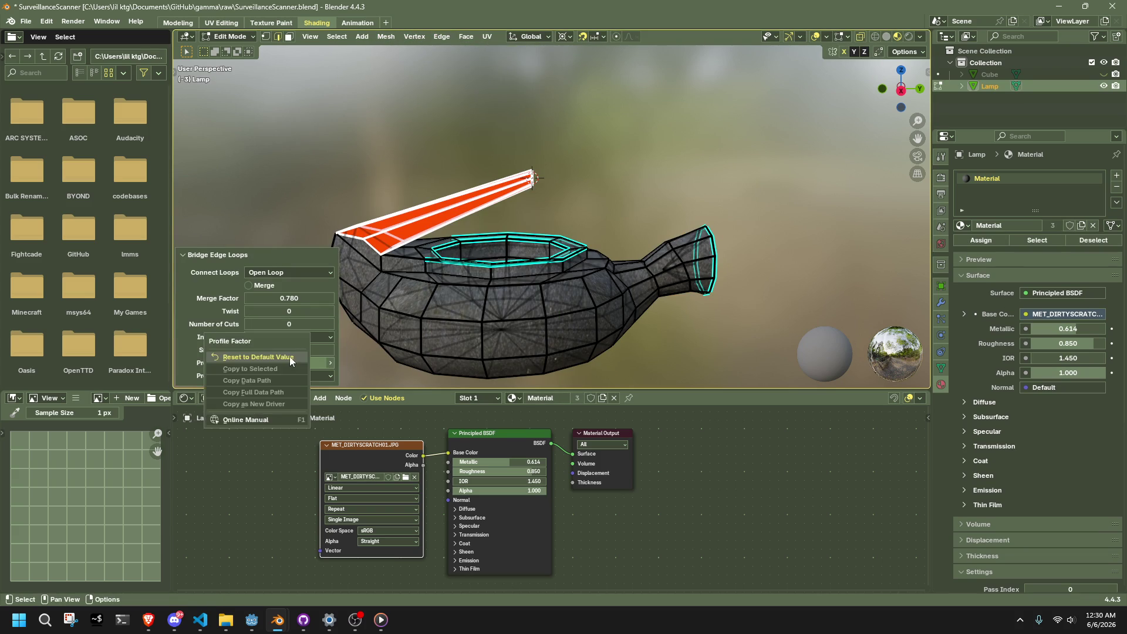
left_click(290, 357)
right_click(287, 351)
left_click(286, 351)
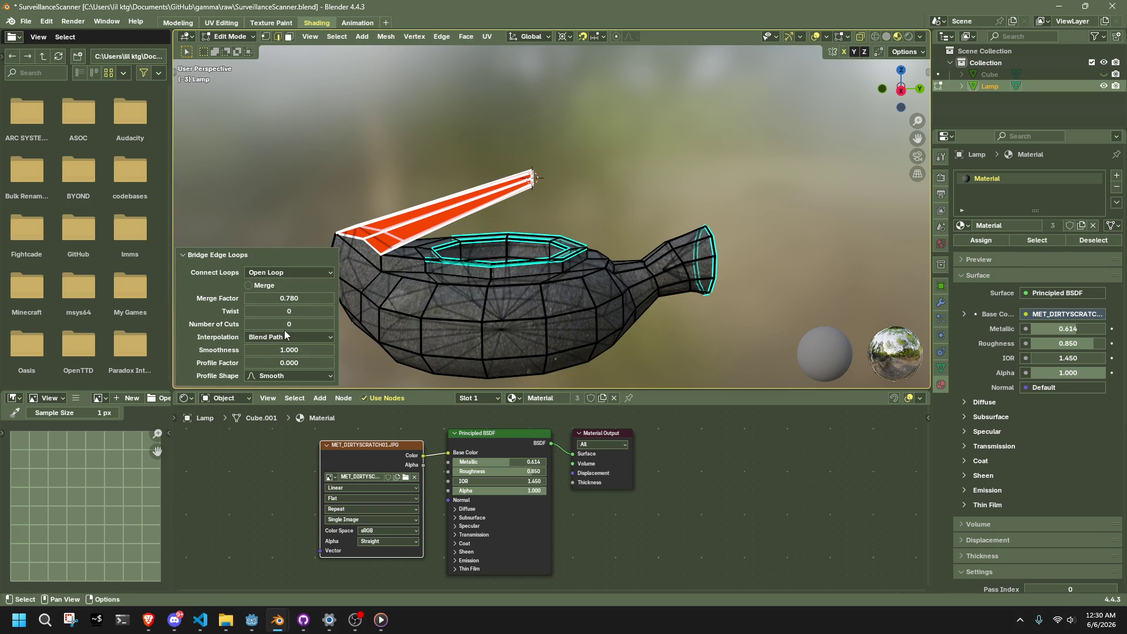
right_click(285, 299)
left_click(285, 298)
- Try 2 and 4 bridge cuts, settling on 3 cuts
left_click(289, 324)
type("2")
key("Return")
left_click(329, 322)
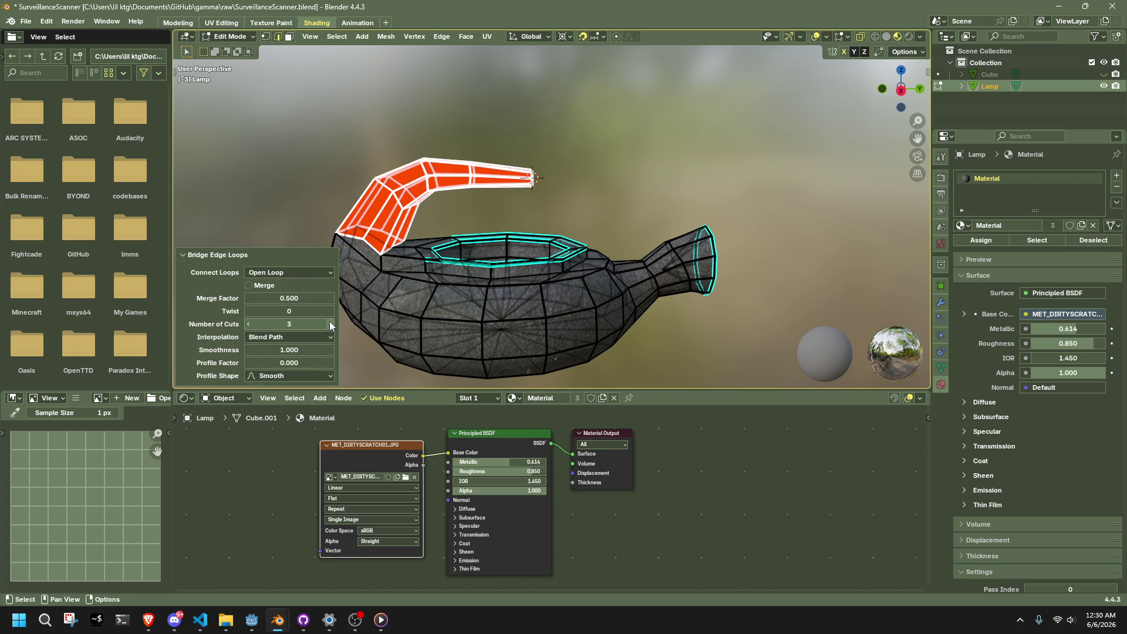
left_click(329, 321)
mouse_move(446, 276)
middle_mouse_down()
mouse_move(533, 222)
mouse_move(661, 172)
mouse_move(852, 235)
mouse_move(704, 234)
middle_mouse_up()
left_click(245, 321)
scroll(694, 231, "up", 3)
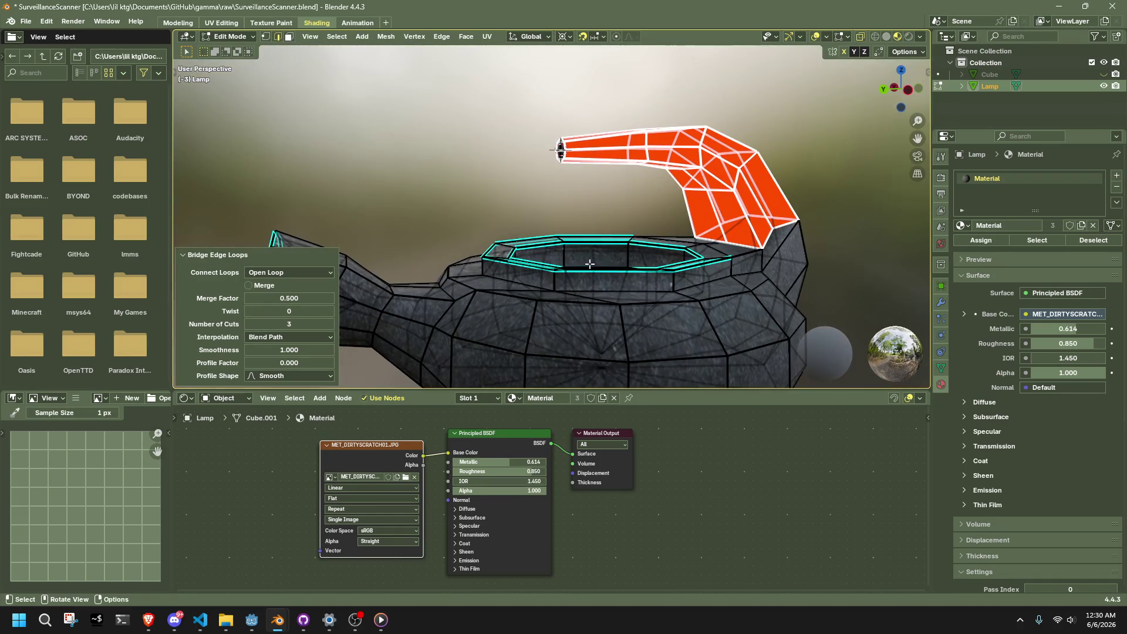
- Try Linear and Blend Surface interpolation, then keep Blend Path
left_click(262, 339)
left_click(269, 352)
left_click(265, 337)
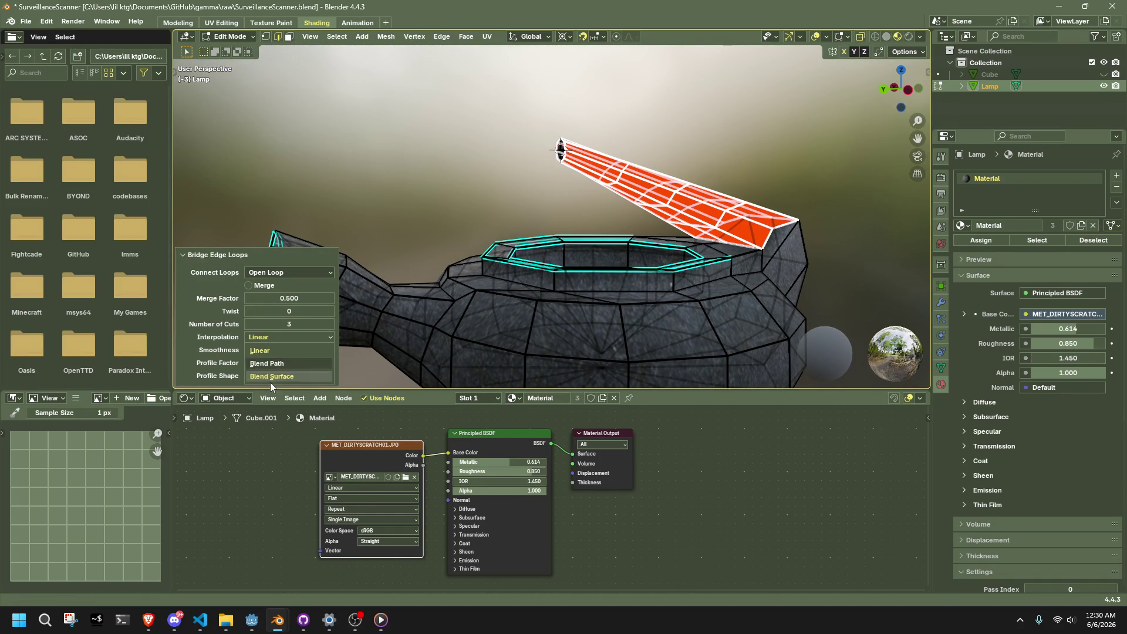
left_click(262, 378)
middle_click_drag(440, 312, 462, 317)
left_click(292, 337)
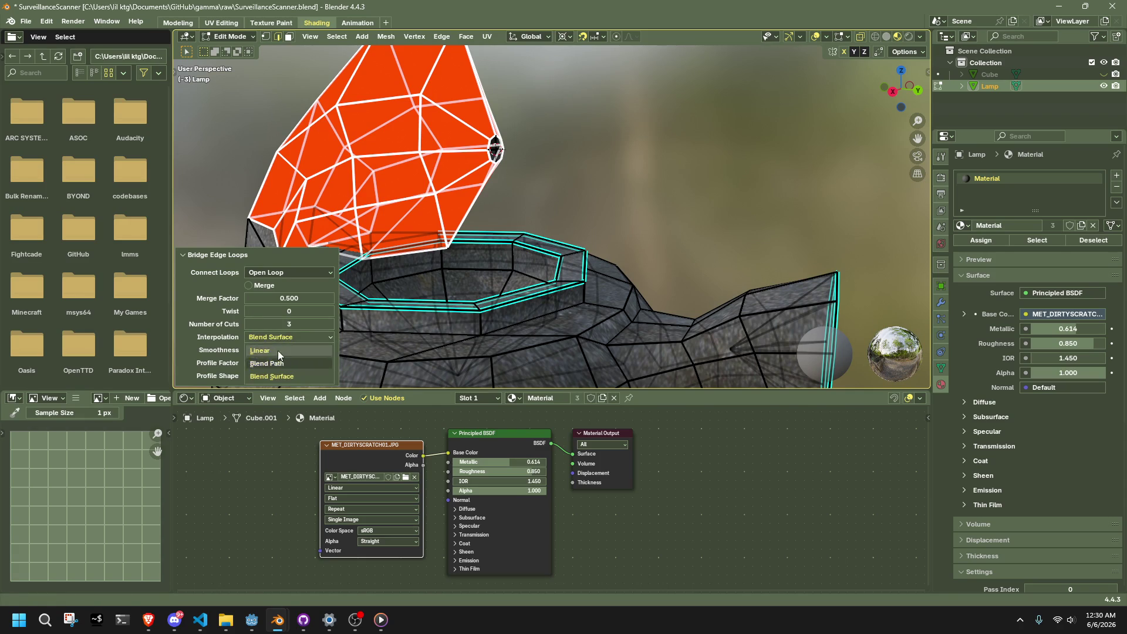
left_click(277, 351)
- Try Sphere and Inverse Square profile shapes, then return to Smooth
left_click(274, 335)
left_click(284, 361)
left_click(291, 375)
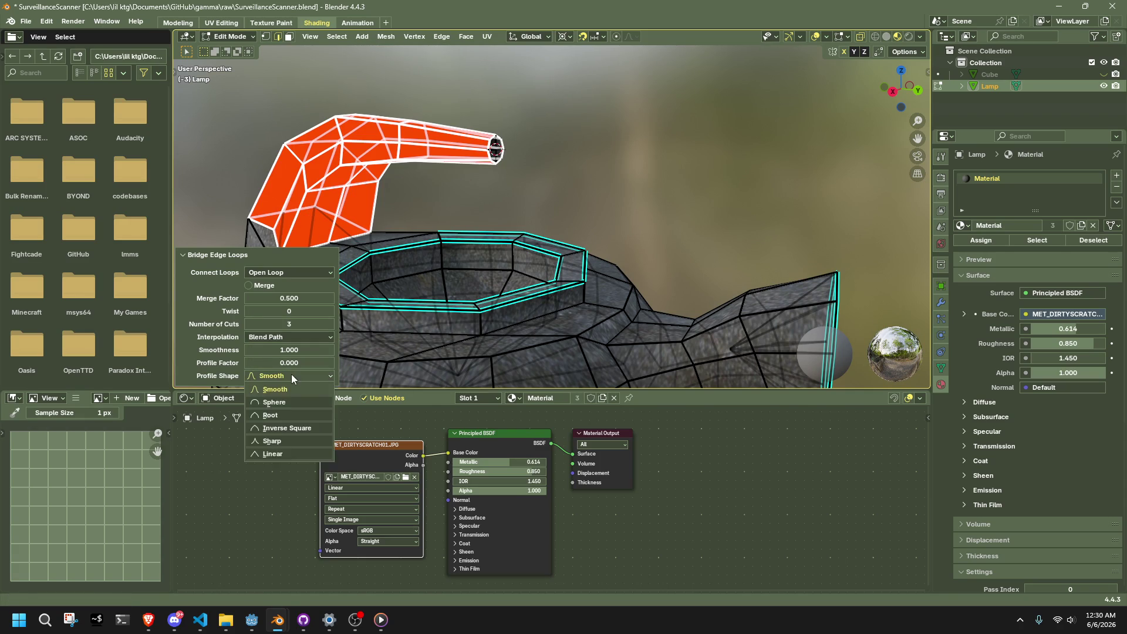
left_click(291, 401)
left_click(276, 374)
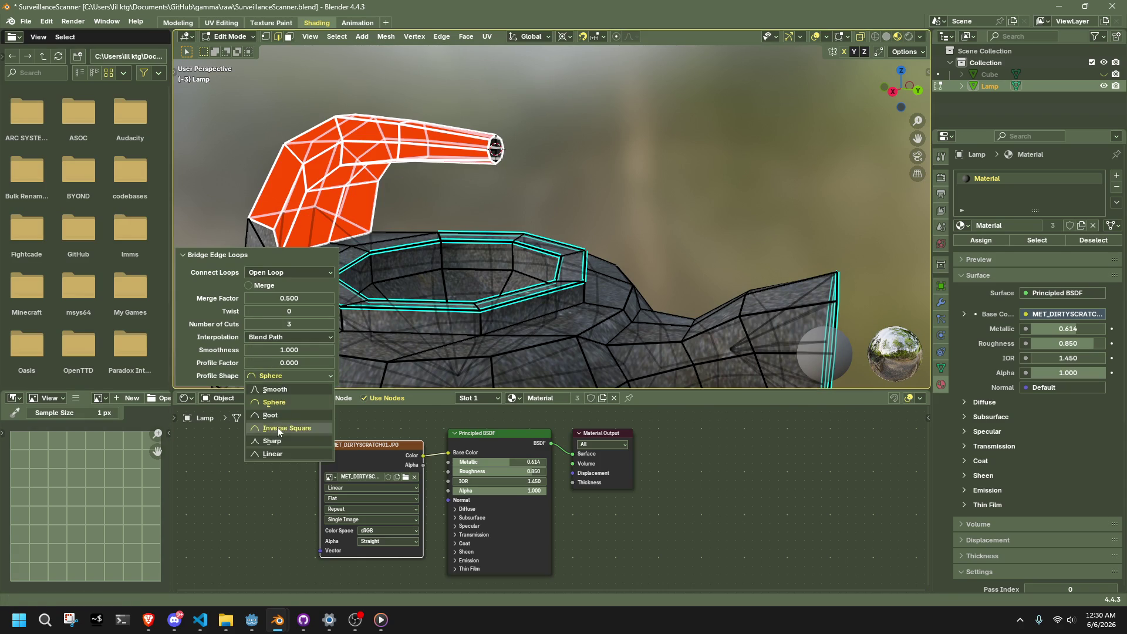
left_click(277, 427)
left_click(283, 378)
left_click(283, 389)
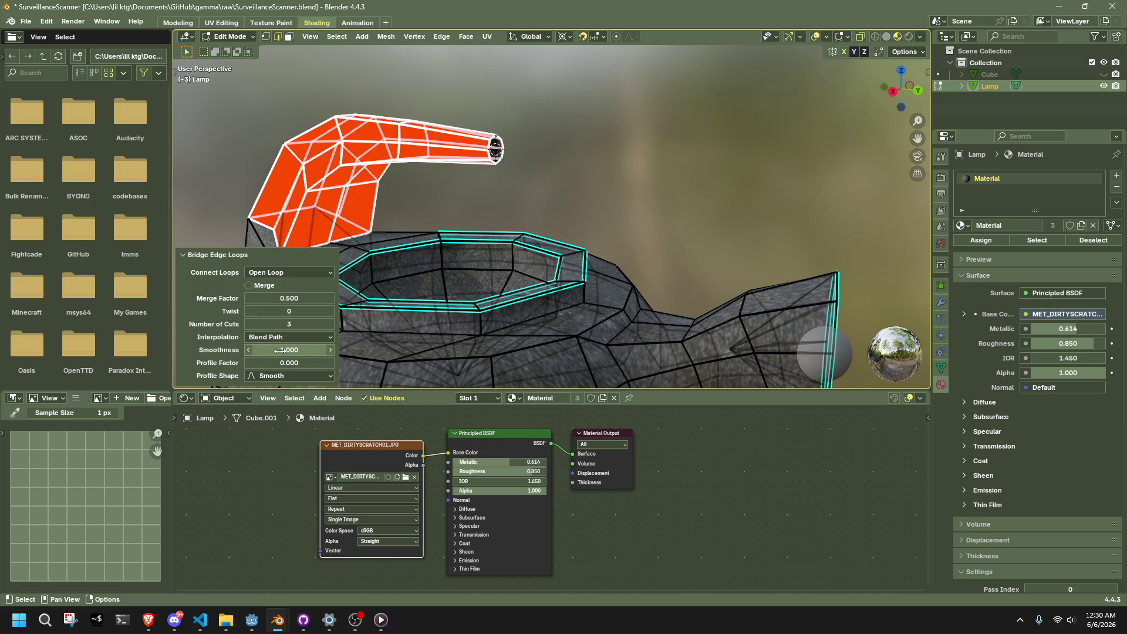
- Set smoothness to about 0.55 with profile factor 0.000 for a gentle arch
mouse_move(281, 351)
left_mouse_down()
mouse_move(218, 352)
mouse_move(321, 387)
mouse_move(238, 357)
mouse_move(296, 364)
mouse_move(272, 364)
left_mouse_up()
right_click(287, 363)
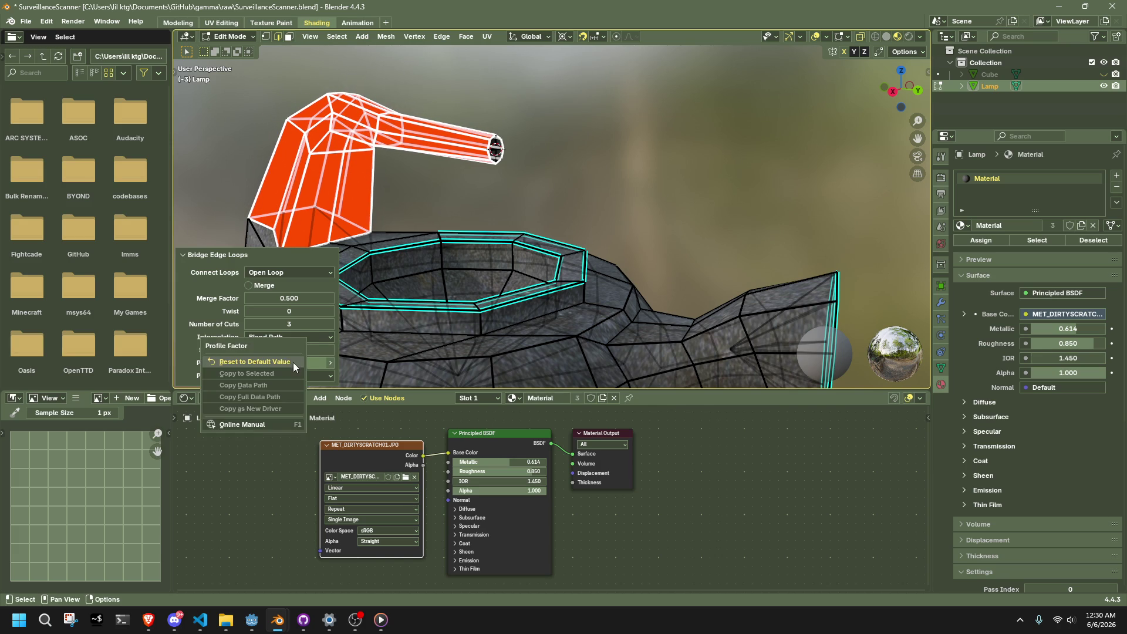
left_click(293, 362)
mouse_move(287, 351)
left_mouse_down()
mouse_move(238, 348)
mouse_move(249, 348)
left_mouse_up()
scroll(499, 234, "down", 3)
mouse_move(499, 235)
middle_mouse_down()
mouse_move(700, 218)
mouse_move(787, 246)
mouse_move(822, 223)
mouse_move(806, 220)
middle_mouse_up()
- Select the handle's open end face and triangulate it
left_click(806, 221)
left_click(907, 88)
scroll(593, 166, "up", 5)
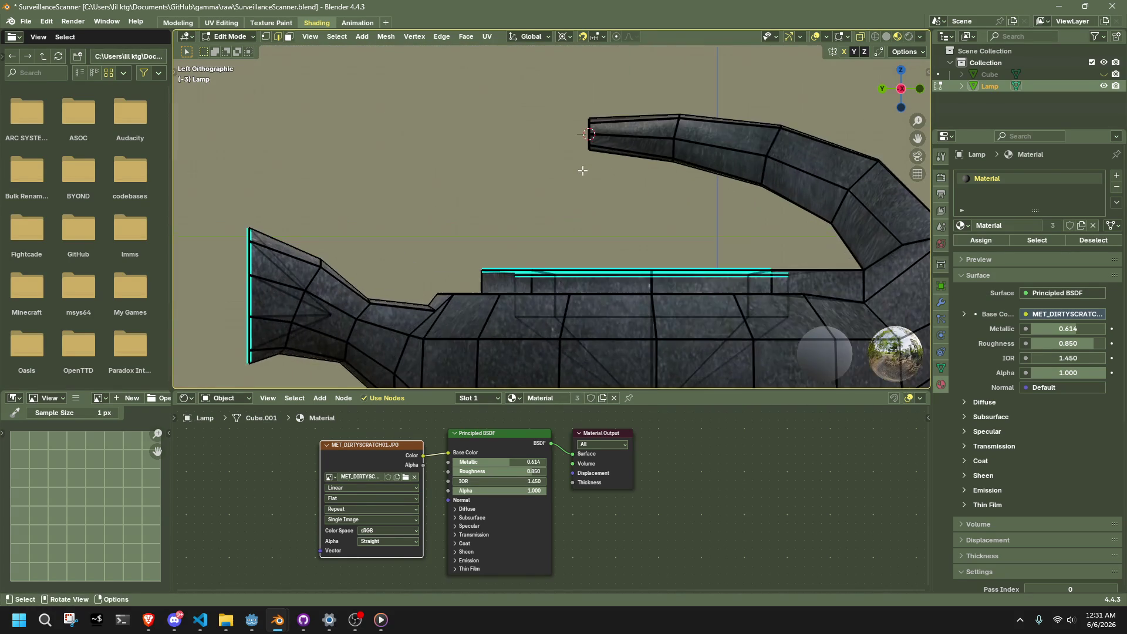
scroll(605, 131, "down", 2)
middle_click_drag(606, 130, 482, 80)
left_click(444, 88)
right_click(409, 287)
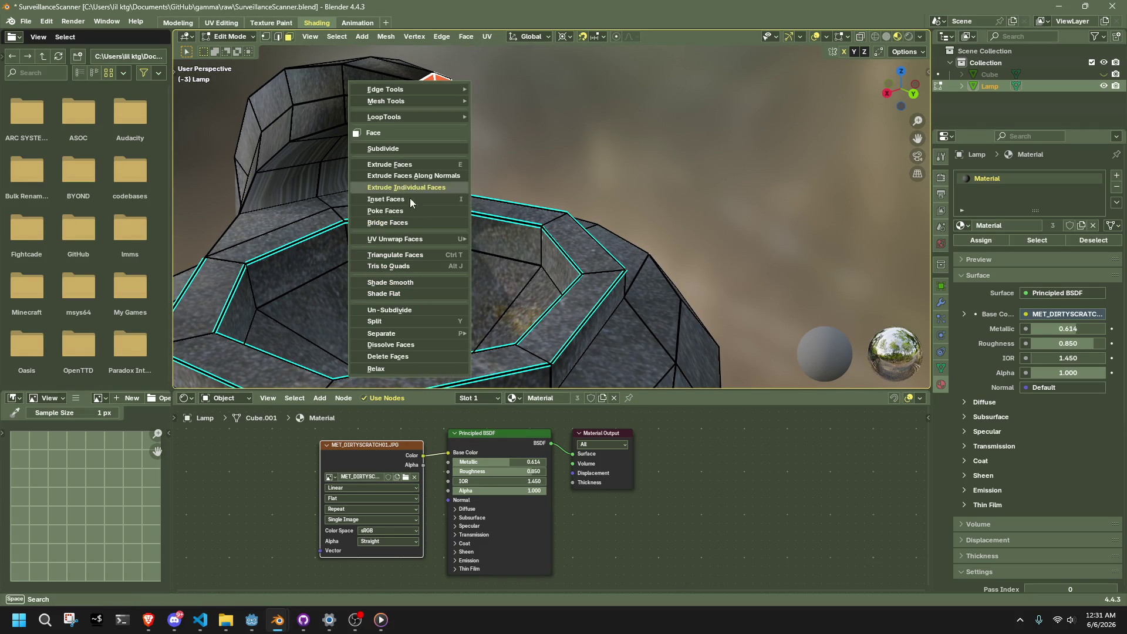
left_click(418, 282)
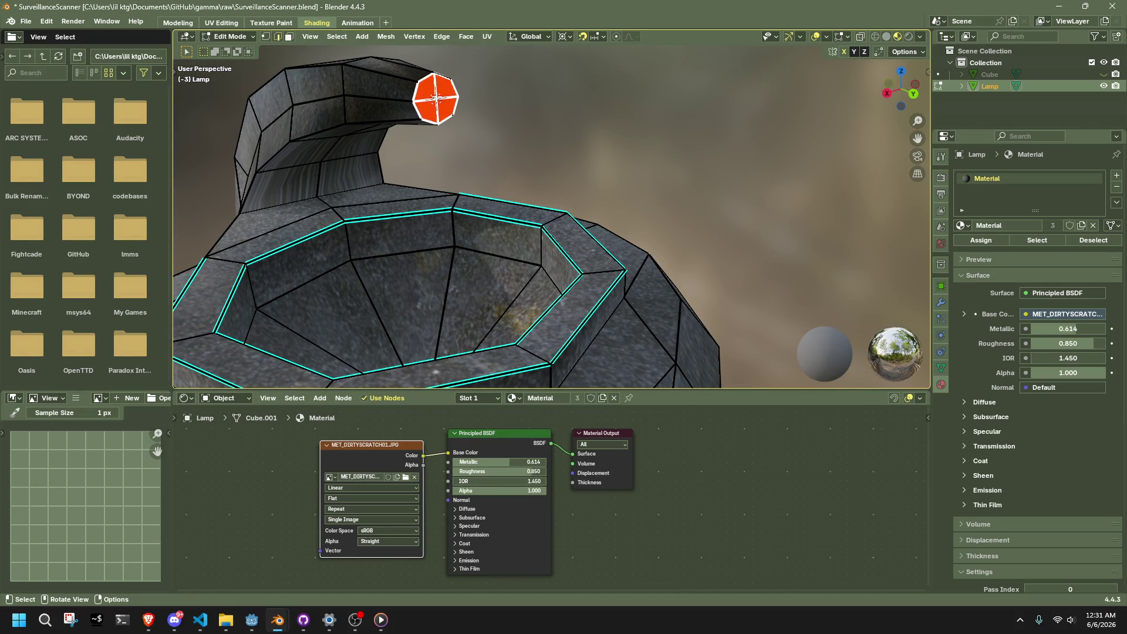
right_click(431, 93)
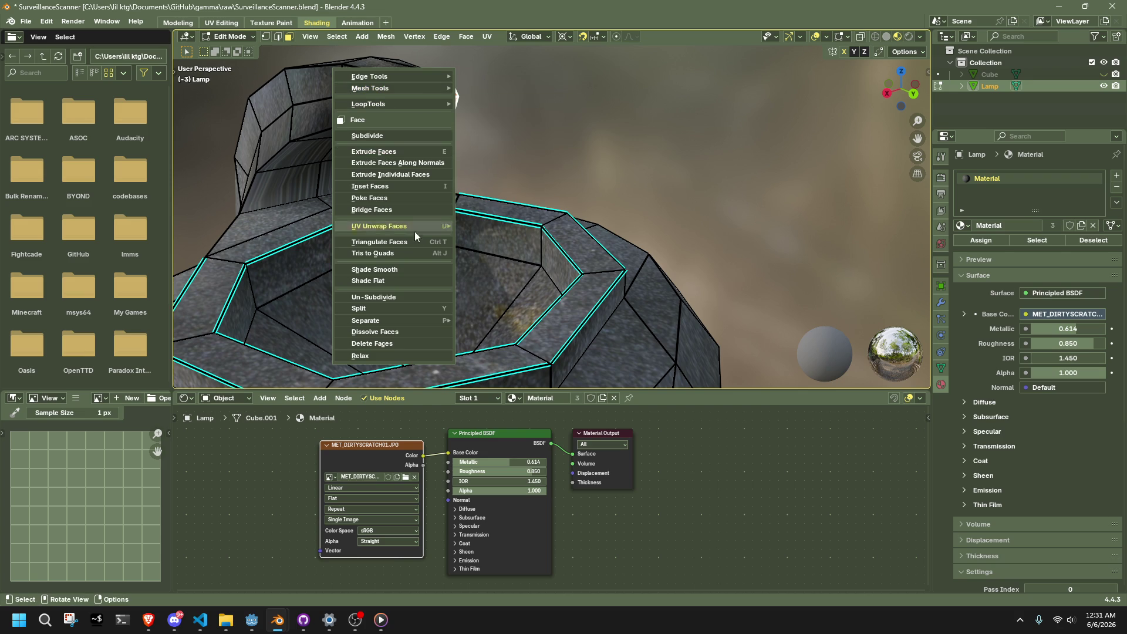
left_click(409, 248)
- In vertex select, slide the tip ring and the next loop toward the handle's end
key("1")
middle_click_drag(440, 100, 476, 125)
left_click(476, 126, "alt")
key("g")
key("g")
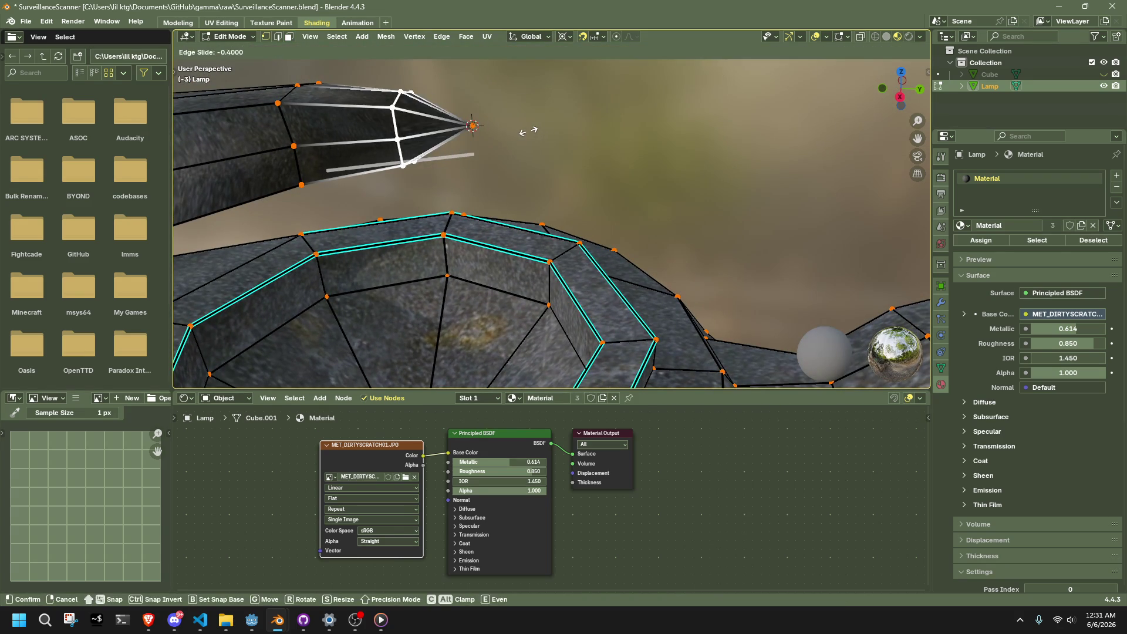
left_click(526, 128)
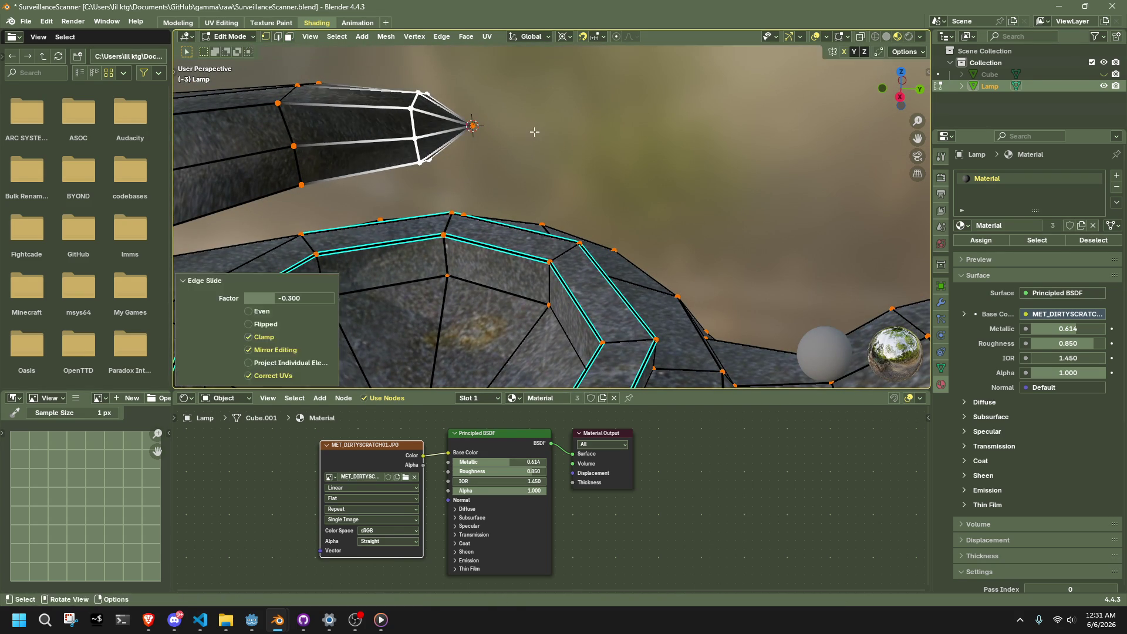
mouse_move(533, 125)
middle_mouse_down()
mouse_move(411, 144)
mouse_move(388, 159)
middle_mouse_up()
left_click(390, 157, "alt+shift")
key("shift+v")
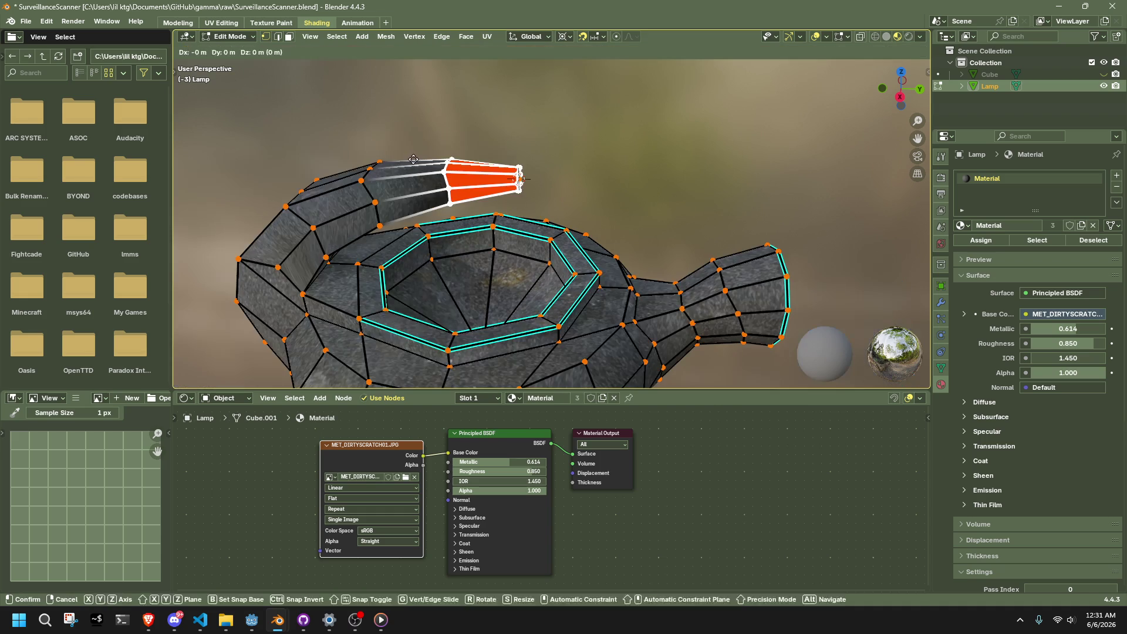
left_click(375, 161)
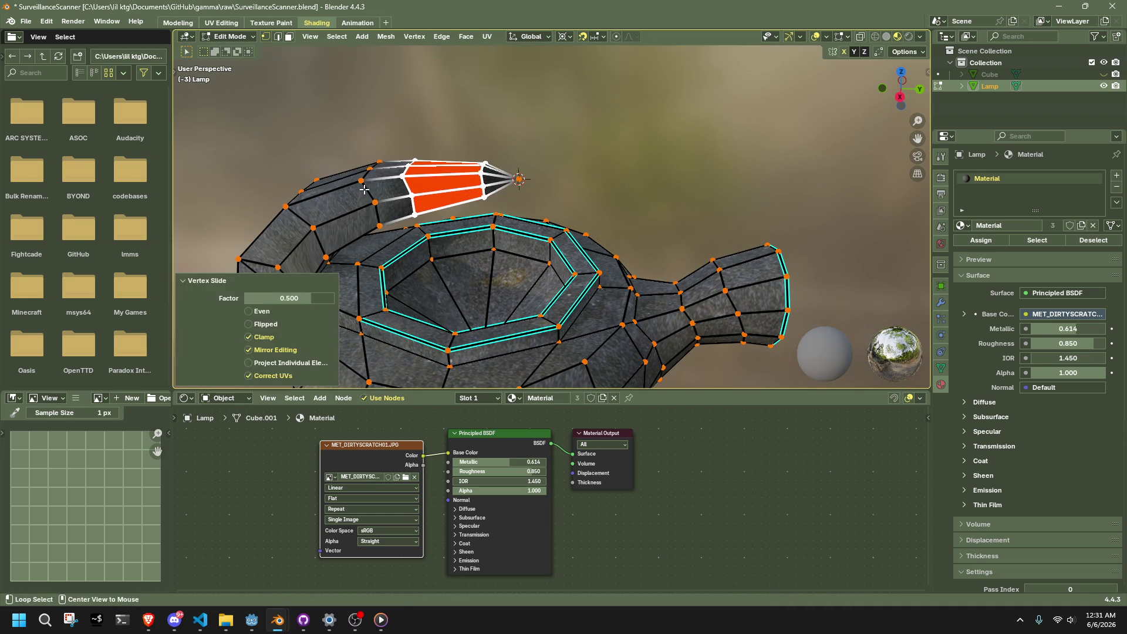
- Slide another handle loop twice to sharpen the taper, then return to Object Mode
left_click(368, 191, "alt")
key("g")
key("g")
left_click(302, 215)
key("g")
key("g")
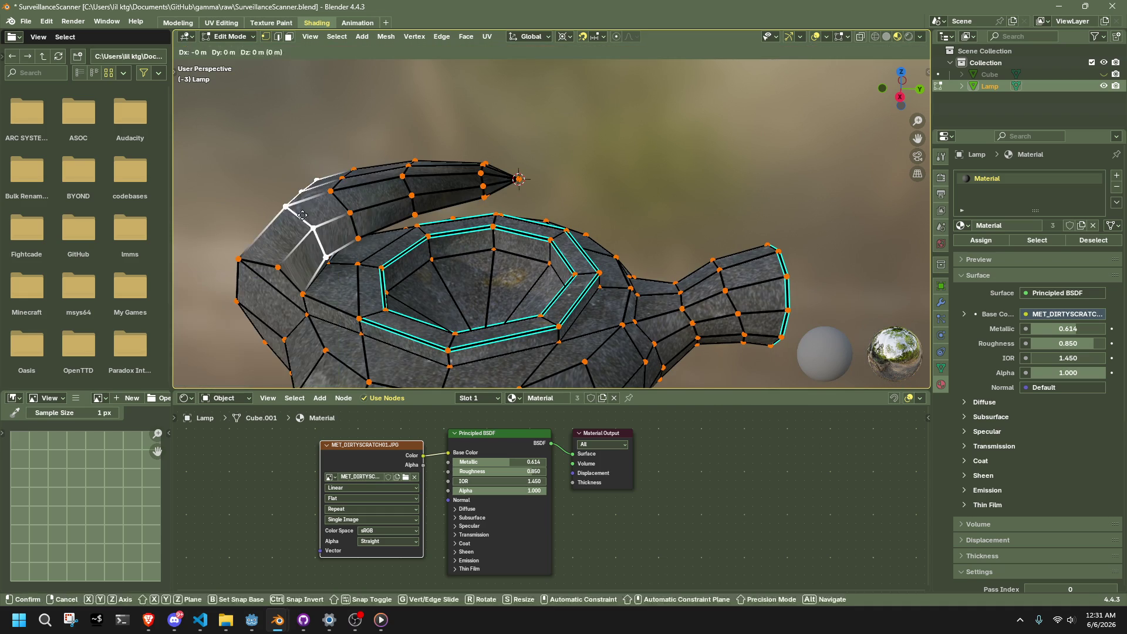
left_click(287, 222)
key("Tab")
left_click(643, 193)
mouse_move(643, 192)
middle_mouse_down()
mouse_move(468, 188)
mouse_move(339, 163)
mouse_move(638, 165)
mouse_move(490, 175)
middle_mouse_up()
- In Edit Mode from the Right view, lower the arm's tip vertex slightly
key("Tab")
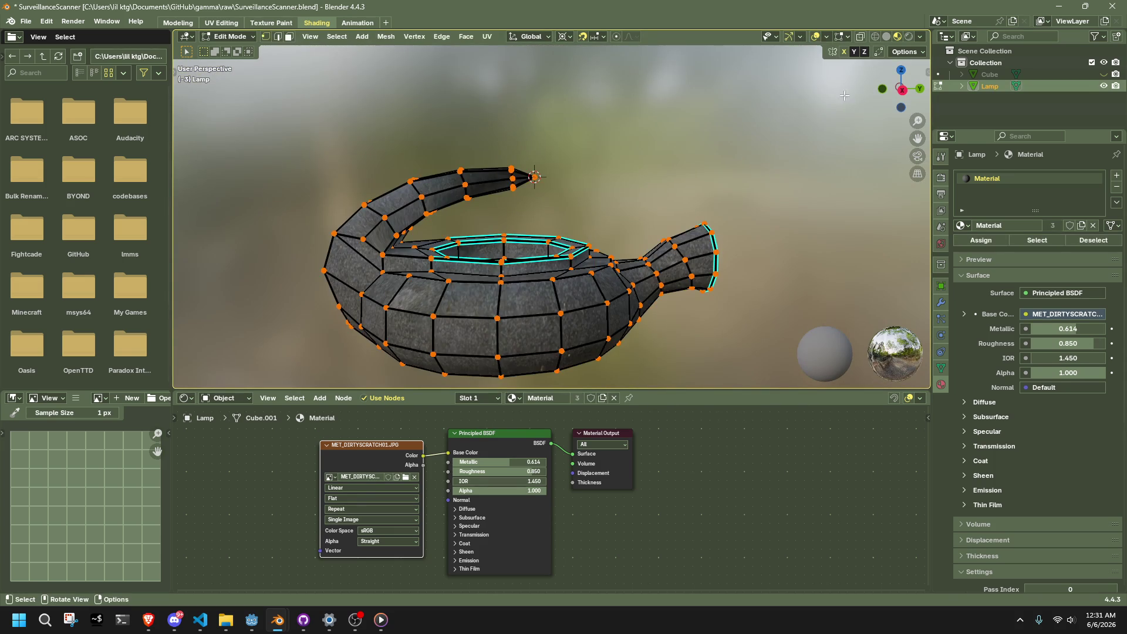
left_click(902, 89)
scroll(506, 115, "up", 3)
left_click(506, 115)
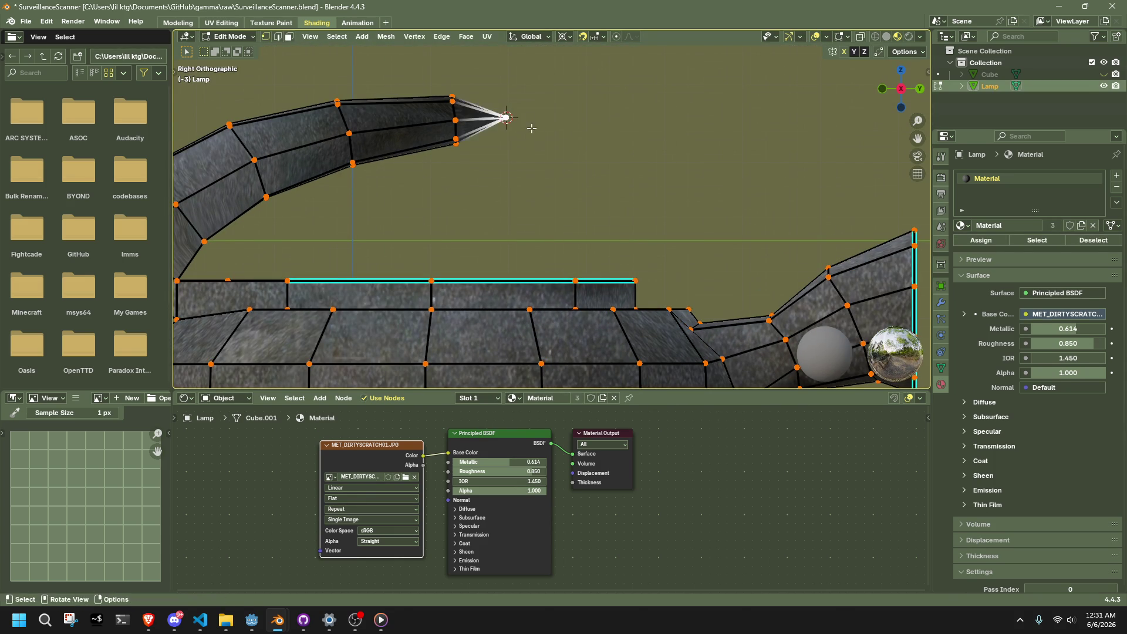
key("g")
left_click(537, 148)
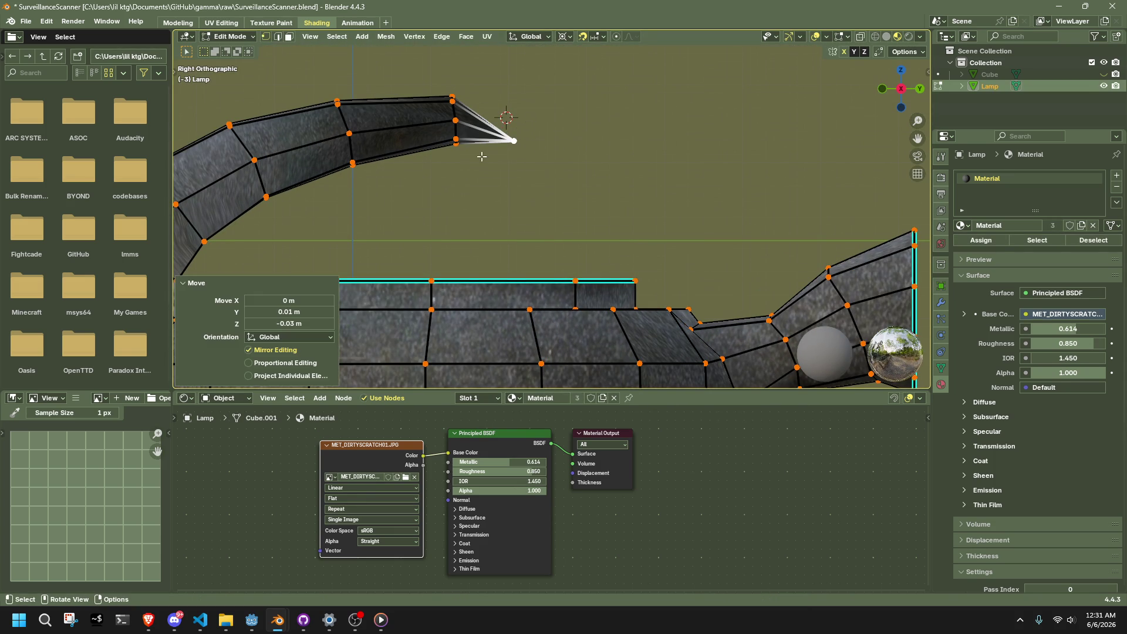
- With X-ray on, rotate the vertices around the tip and drop the tip vertex further down
key("alt+z")
left_click(540, 153)
mouse_move(477, 154)
left_mouse_down()
mouse_move(435, 74)
mouse_move(622, 187)
left_mouse_up()
key("r")
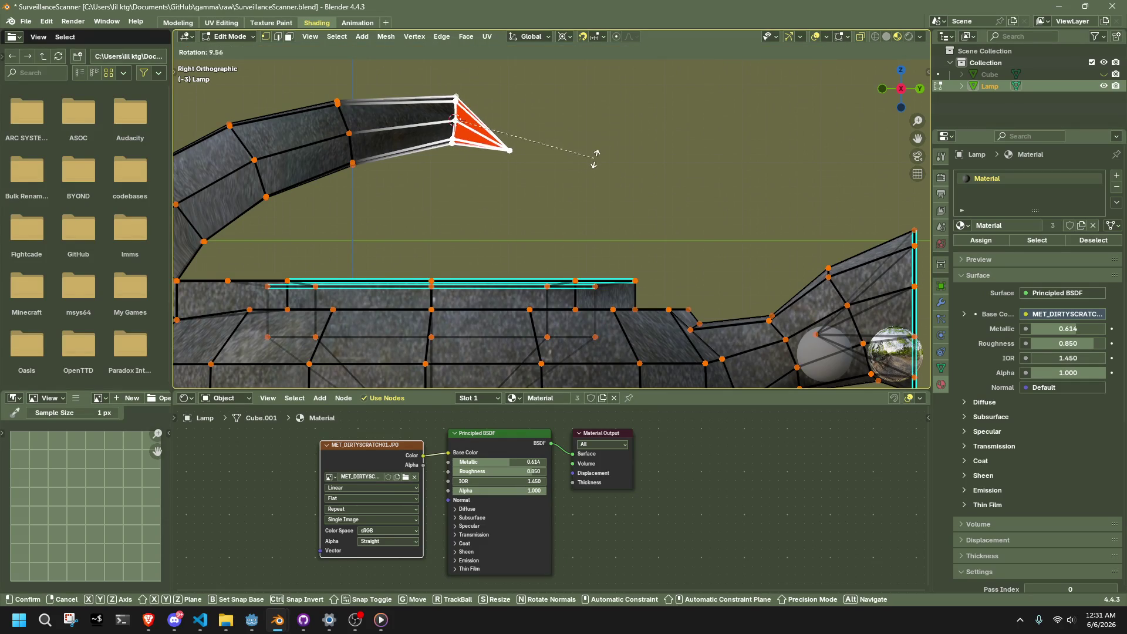
left_click(576, 176)
left_click_drag(499, 125, 530, 144)
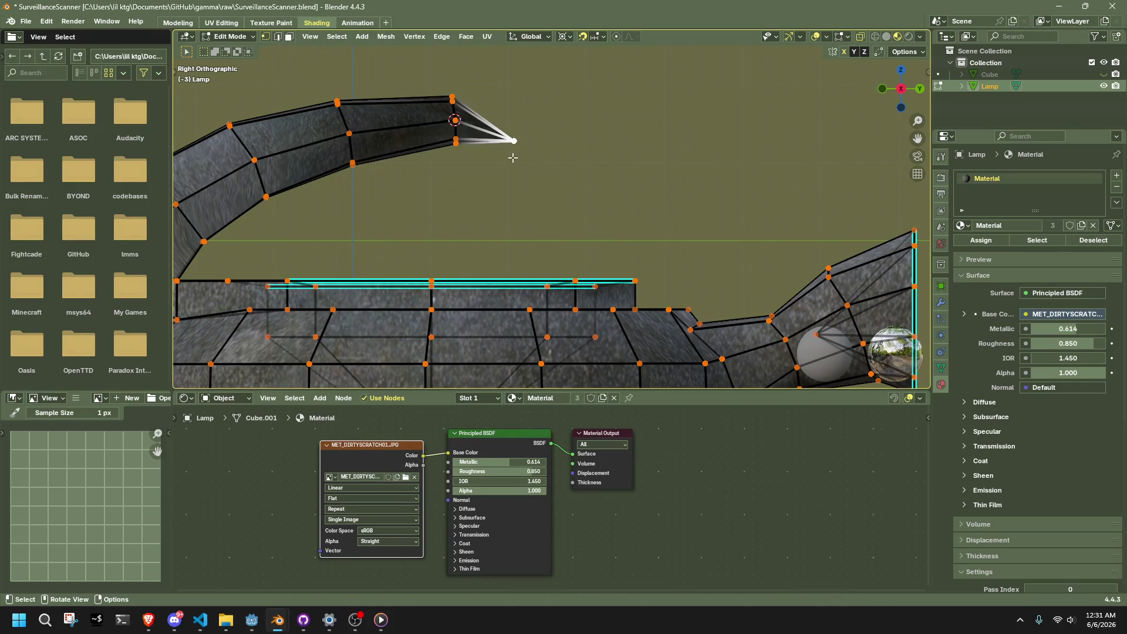
key("g")
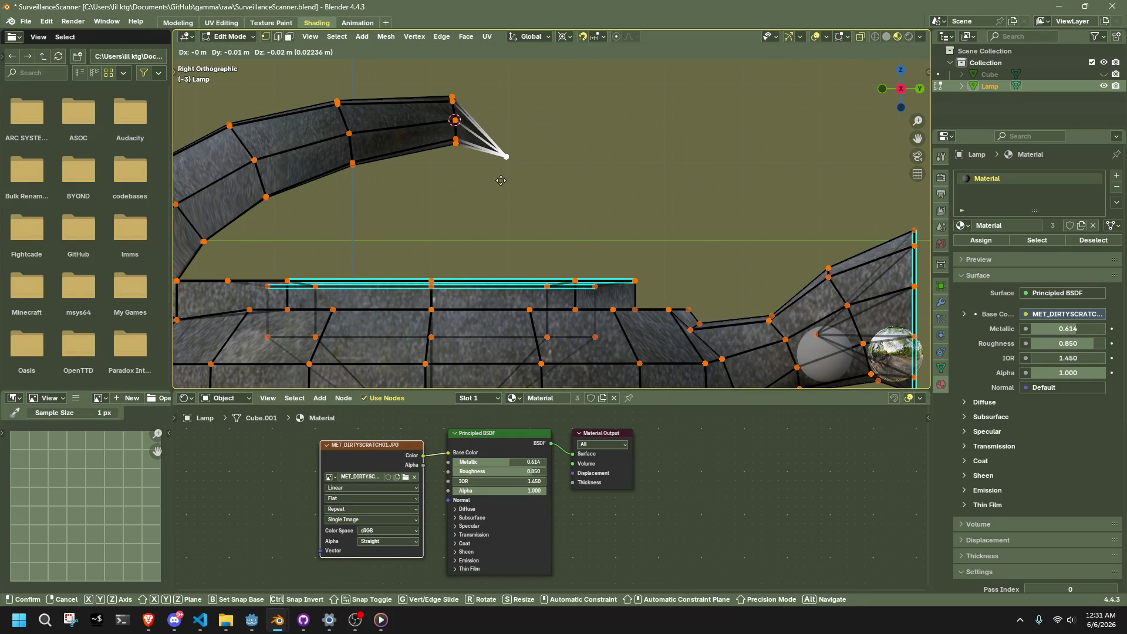
left_click(505, 182)
- Switch snapping to Grid and reposition the tip vertex
scroll(540, 210, "up", 4)
scroll(540, 210, "up", 2)
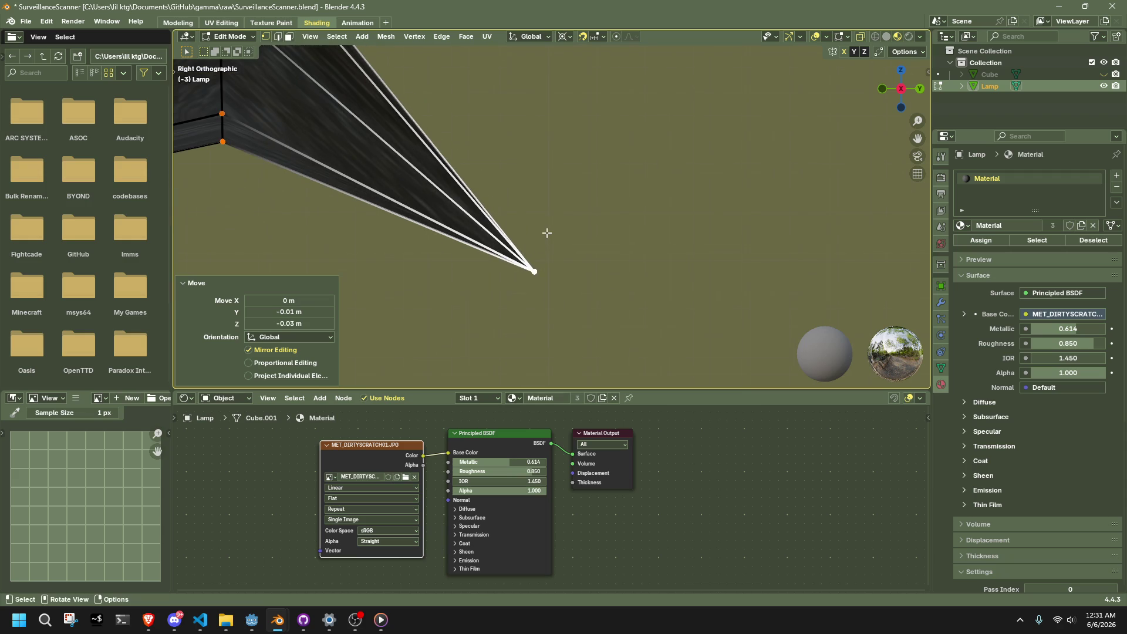
left_click(597, 37)
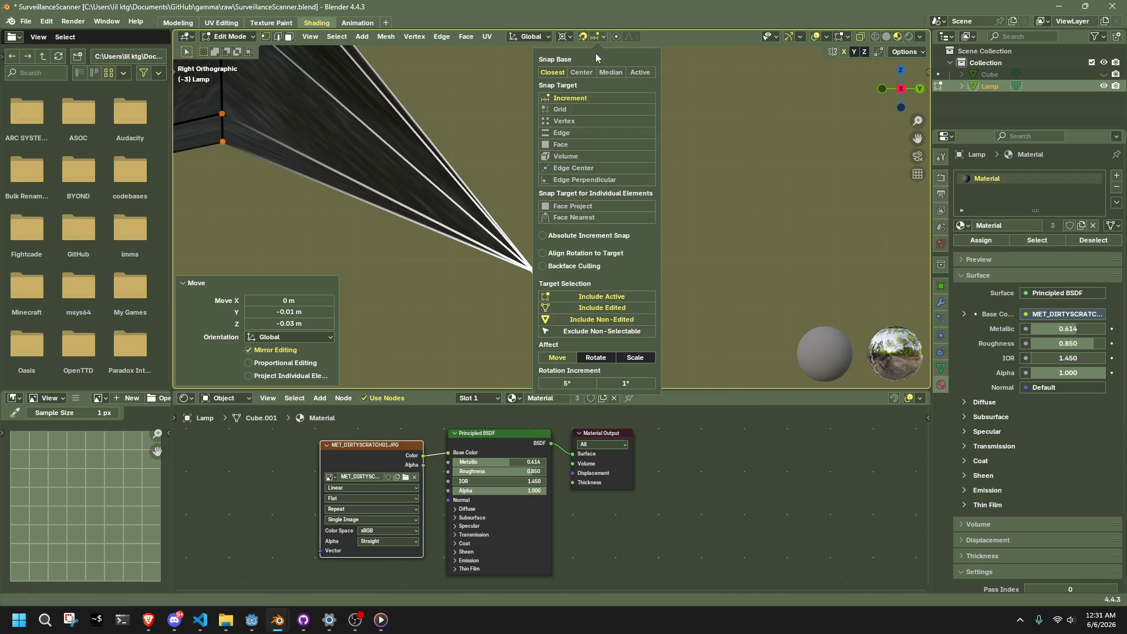
left_click(571, 108)
key("g")
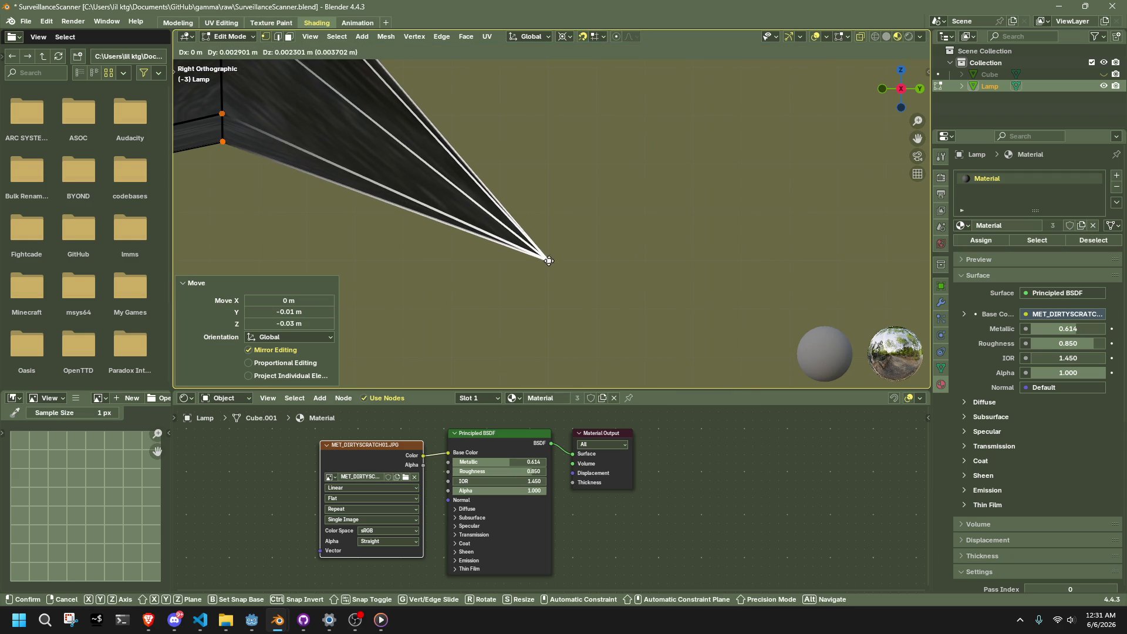
left_click(545, 254)
- Box-select the vertices near the arm's end and tilt them about 19°
scroll(543, 252, "down", 3)
left_click_drag(522, 238, 416, 85)
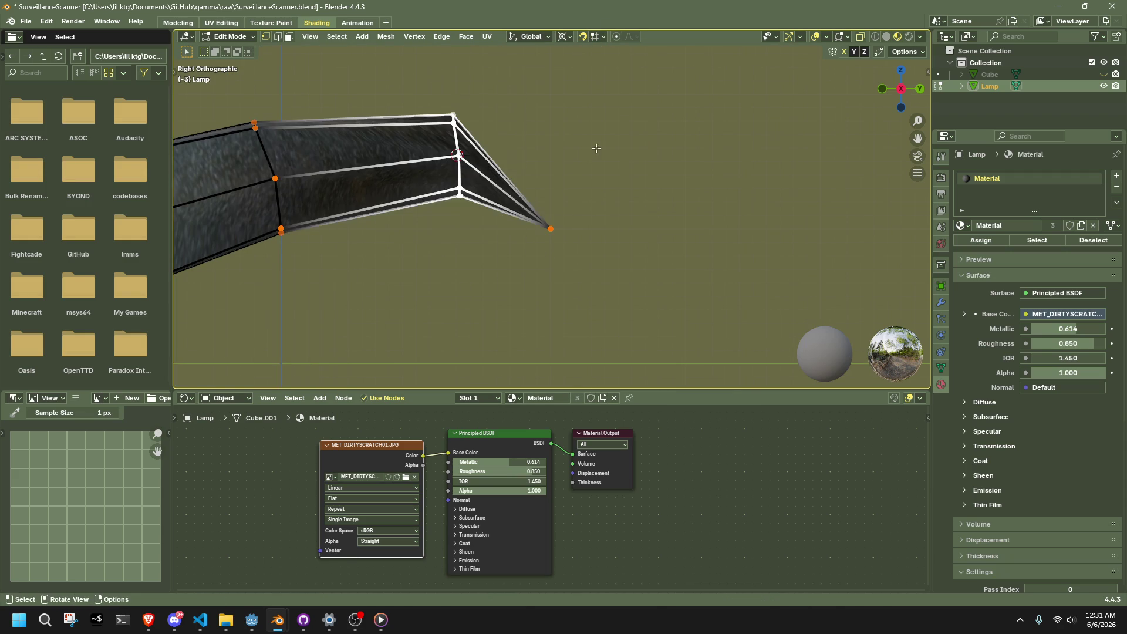
key("r")
left_click(596, 148)
scroll(530, 235, "down", 1)
scroll(531, 235, "down", 1)
key("r")
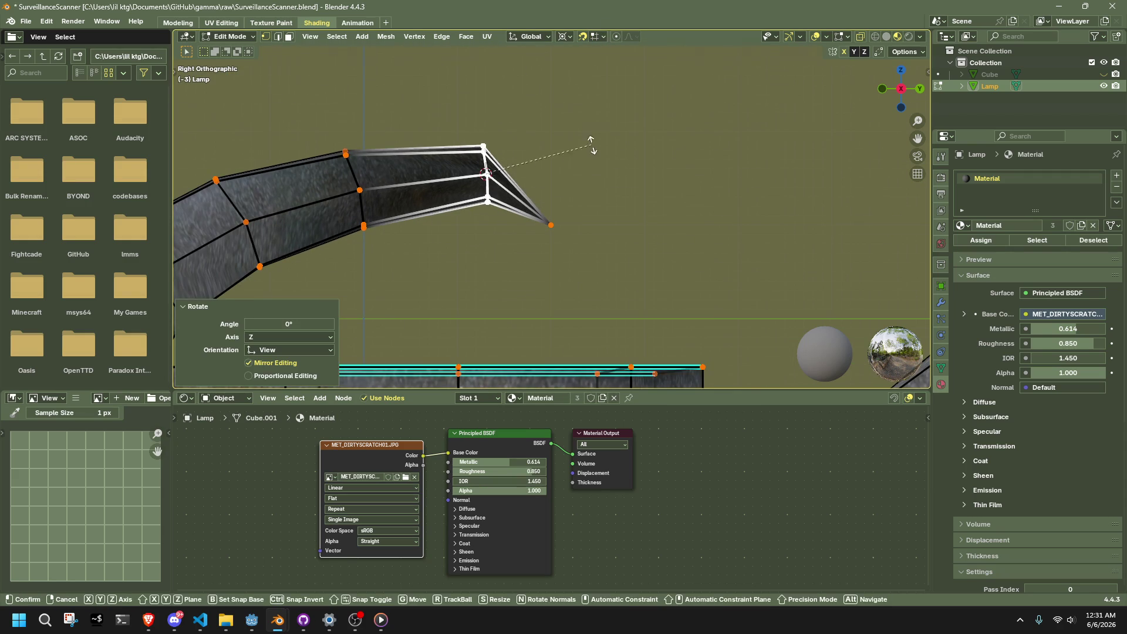
left_click(586, 187)
key("g")
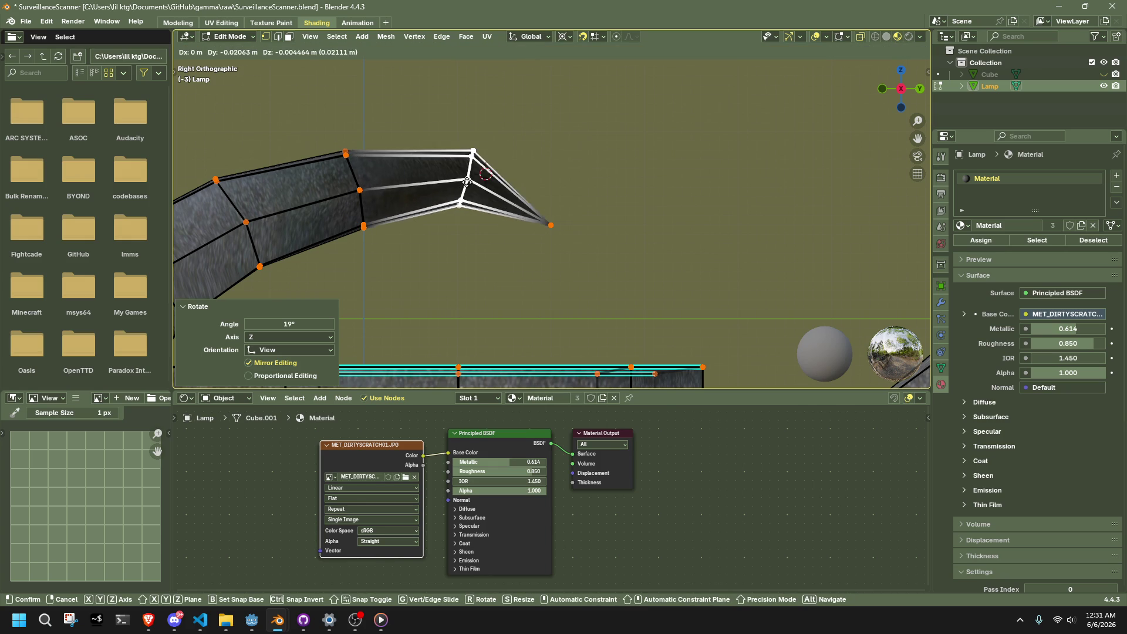
- Confirm the arm-end vertices' new position and return to Object Mode
left_click(482, 189)
key("Tab")
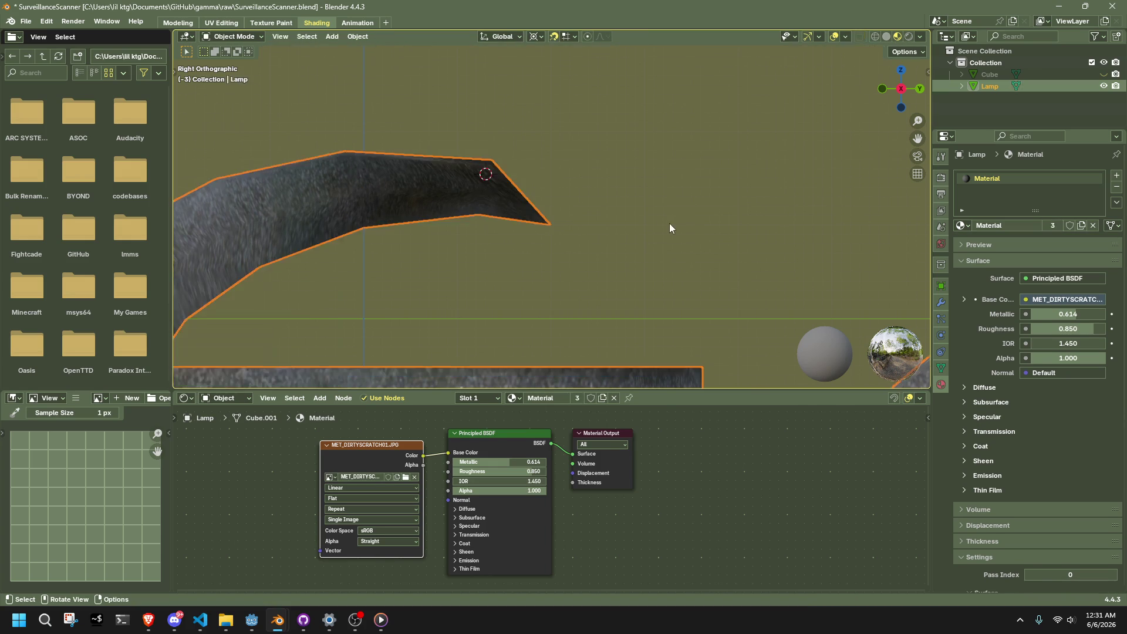
mouse_move(669, 223)
middle_mouse_down()
mouse_move(636, 238)
mouse_move(511, 247)
mouse_move(456, 234)
mouse_move(408, 174)
mouse_move(485, 140)
mouse_move(551, 229)
mouse_move(545, 277)
mouse_move(406, 270)
mouse_move(304, 239)
mouse_move(410, 194)
mouse_move(508, 224)
mouse_move(608, 233)
middle_mouse_up()
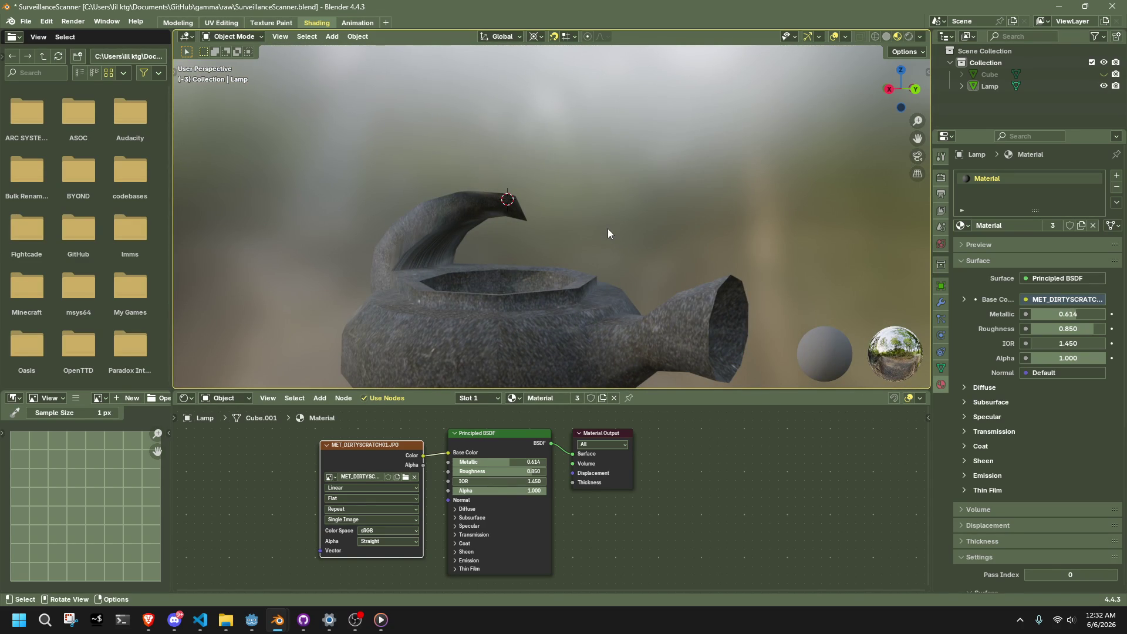
- Set the lamp's origin to the 3D cursor via Object > Set Origin
left_click(490, 202)
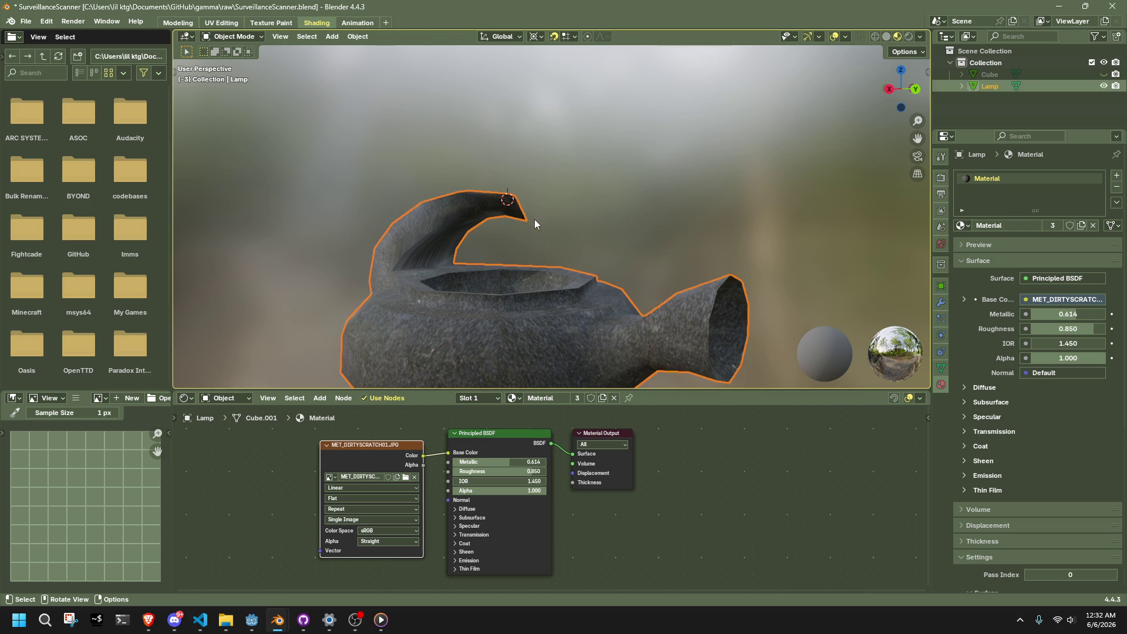
key("Tab")
key("Tab")
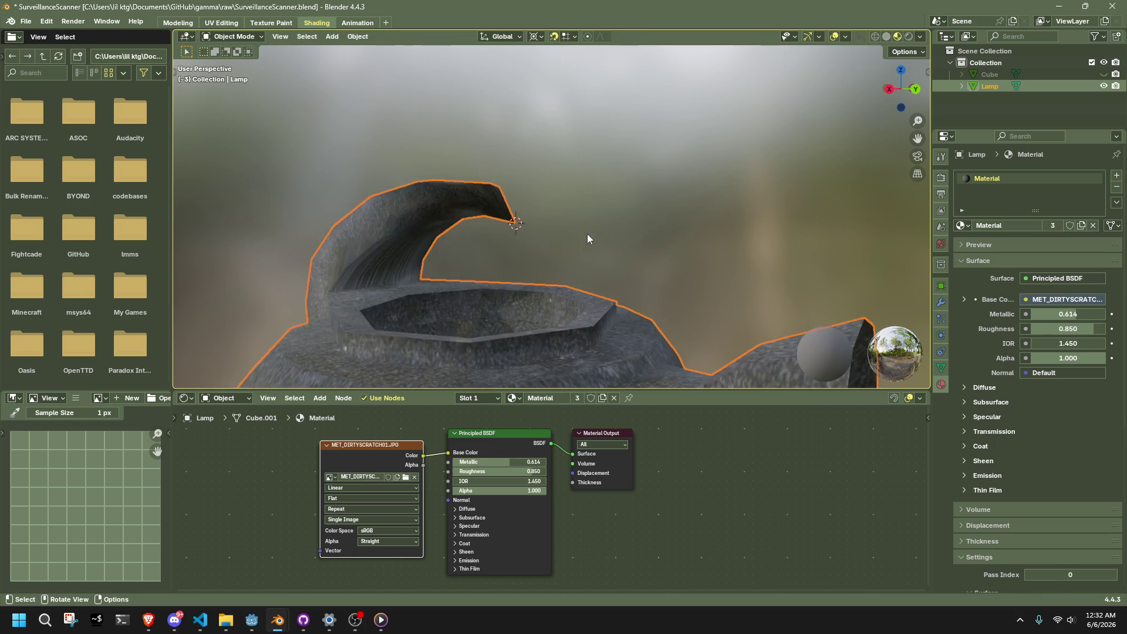
scroll(584, 234, "down", 4)
left_click(358, 37)
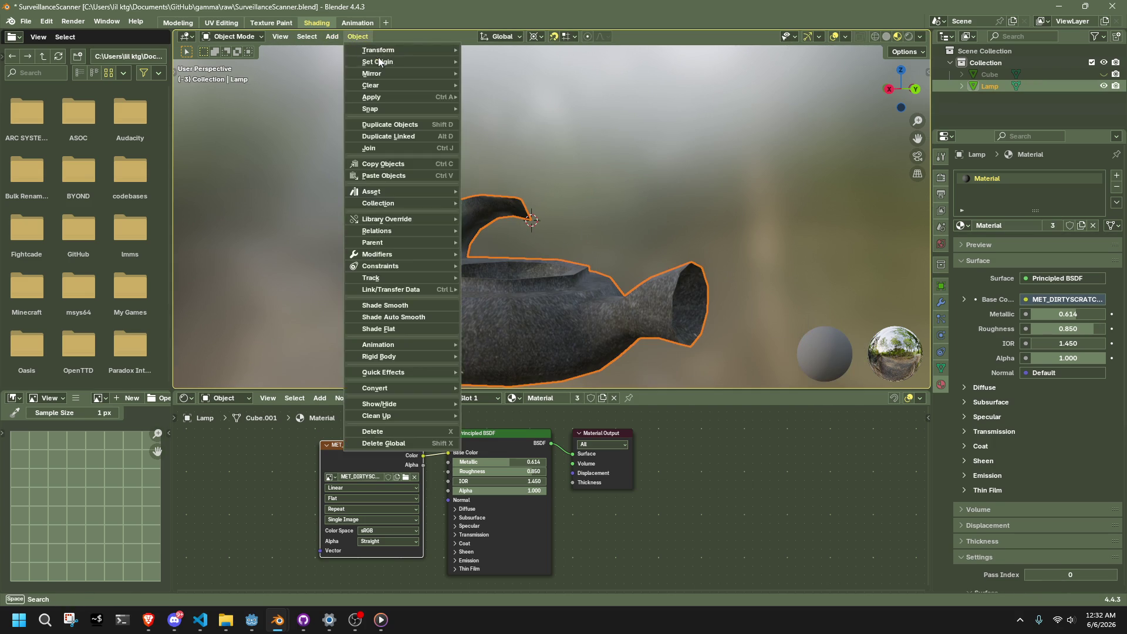
mouse_move(411, 62)
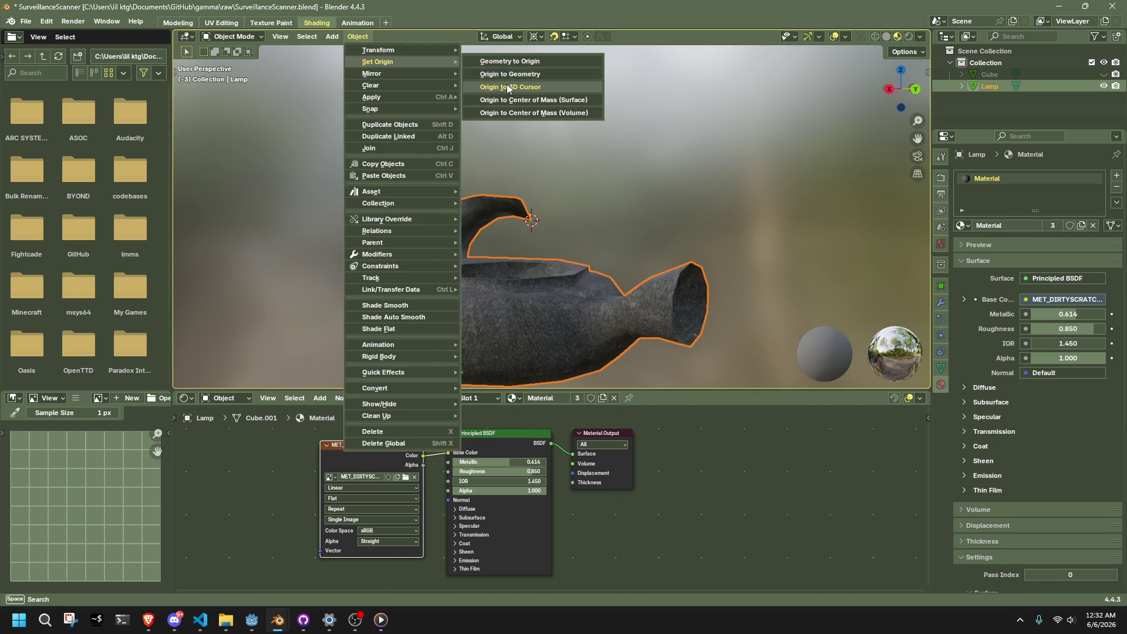
left_click(506, 86)
mouse_move(577, 252)
middle_mouse_down()
mouse_move(658, 282)
mouse_move(605, 286)
middle_mouse_up()
left_click(623, 188)
mouse_move(623, 188)
middle_mouse_down()
mouse_move(695, 244)
mouse_move(568, 305)
middle_mouse_up()
left_click(568, 305)
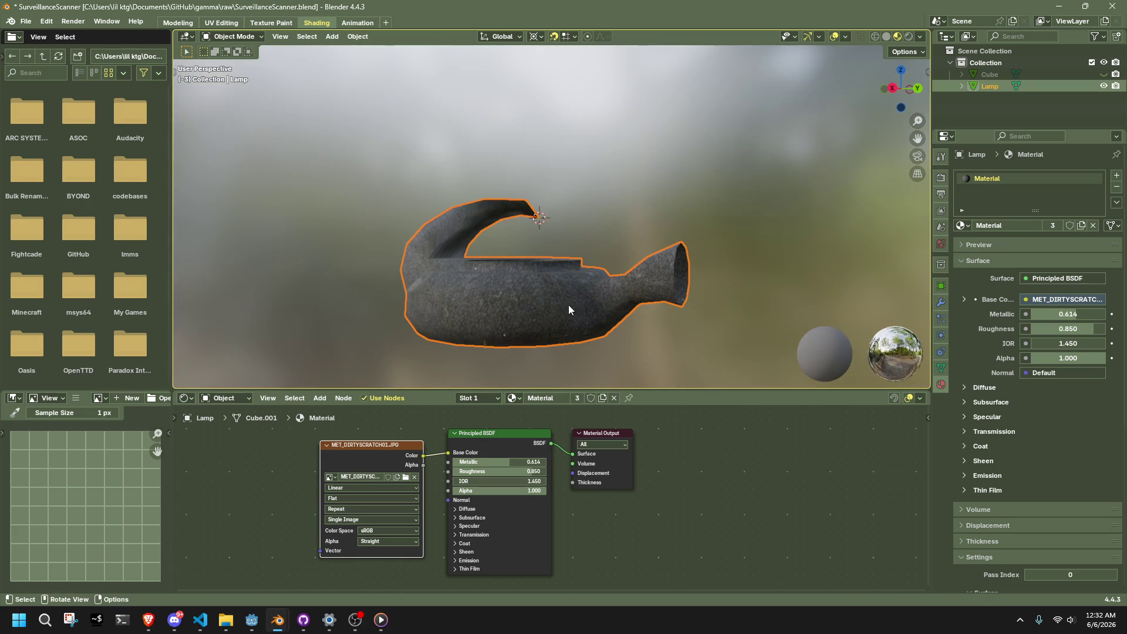
left_click(357, 36)
mouse_move(399, 62)
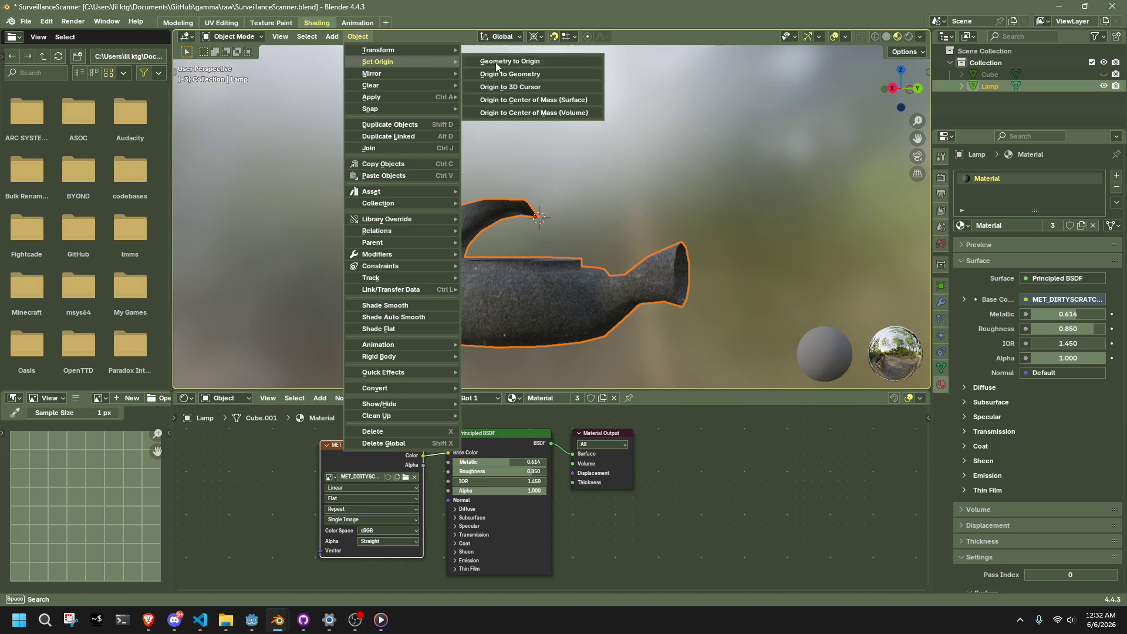
left_click(532, 86)
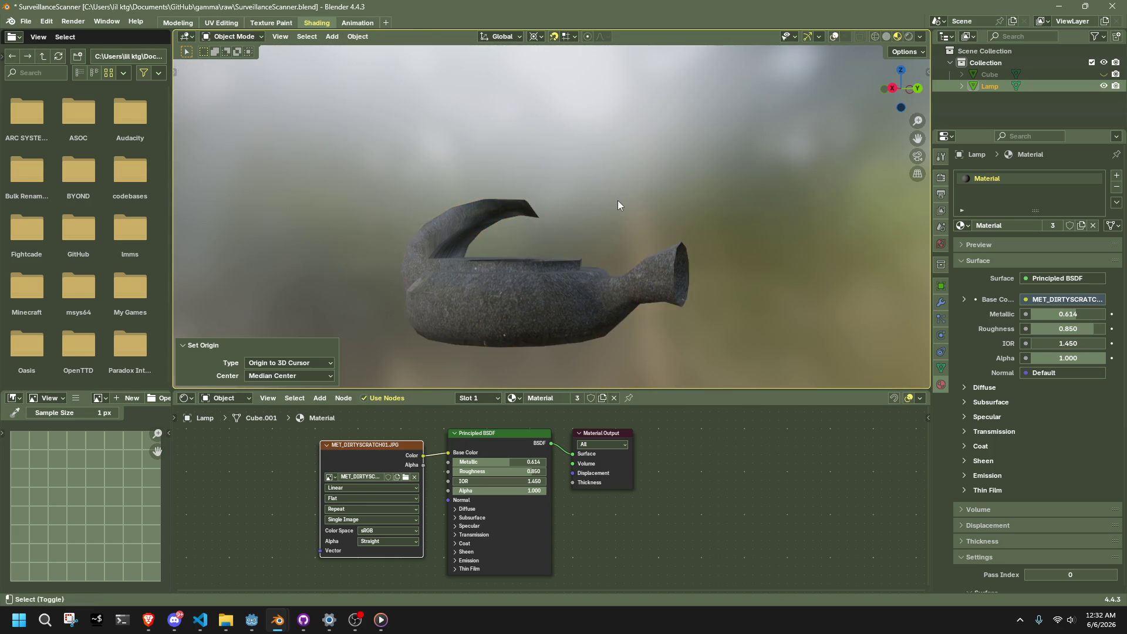
- Apply All Transforms to the lamp with Ctrl+A
left_click(617, 200)
mouse_move(604, 228)
middle_mouse_down()
mouse_move(612, 239)
mouse_move(401, 266)
mouse_move(379, 291)
middle_mouse_up()
scroll(380, 295, "down", 2)
left_click(560, 288)
key("ctrl+a")
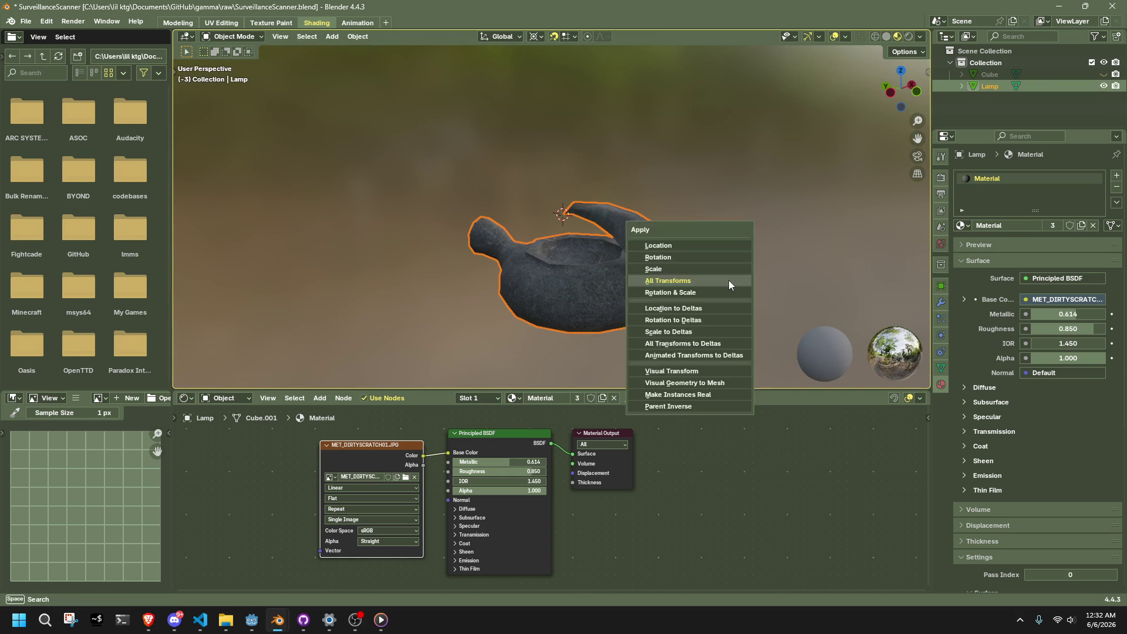
left_click(728, 280)
- Return the lamp to Object Mode and orbit around it for inspection
key("Tab")
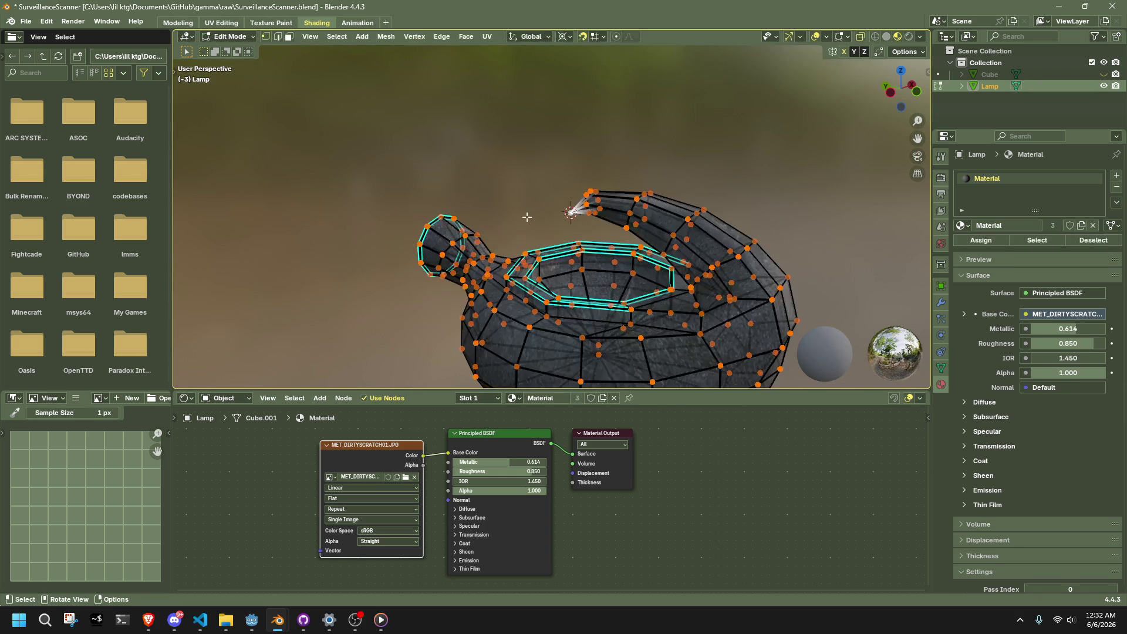
key("Tab")
left_click(481, 192)
mouse_move(481, 191)
middle_mouse_down()
mouse_move(580, 207)
mouse_move(752, 181)
middle_mouse_up()
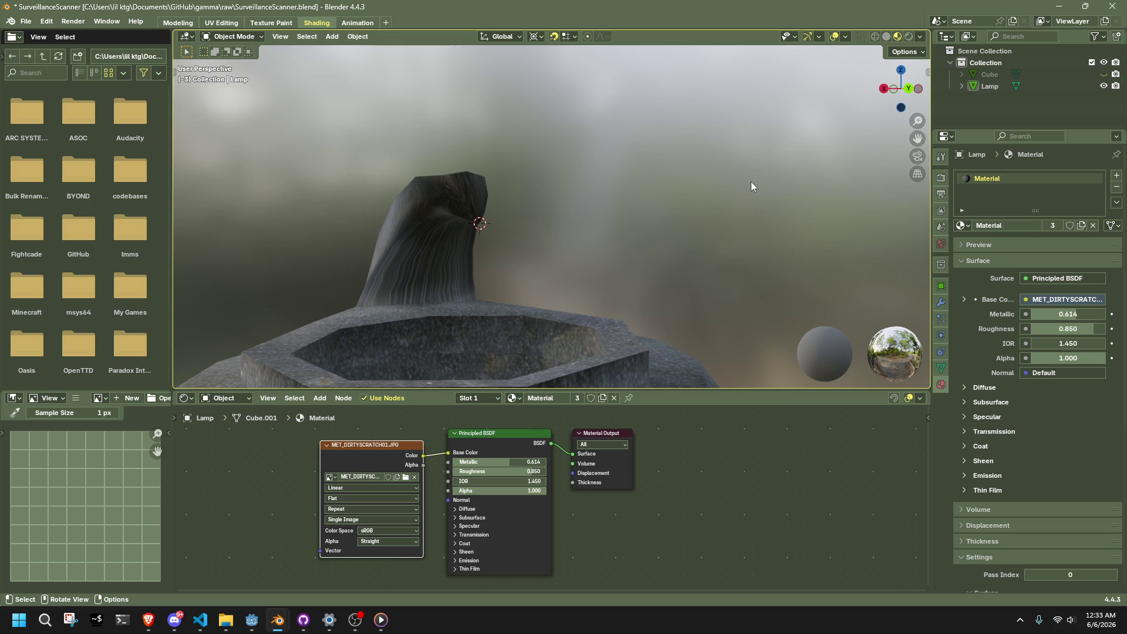
key("alt+Tab")
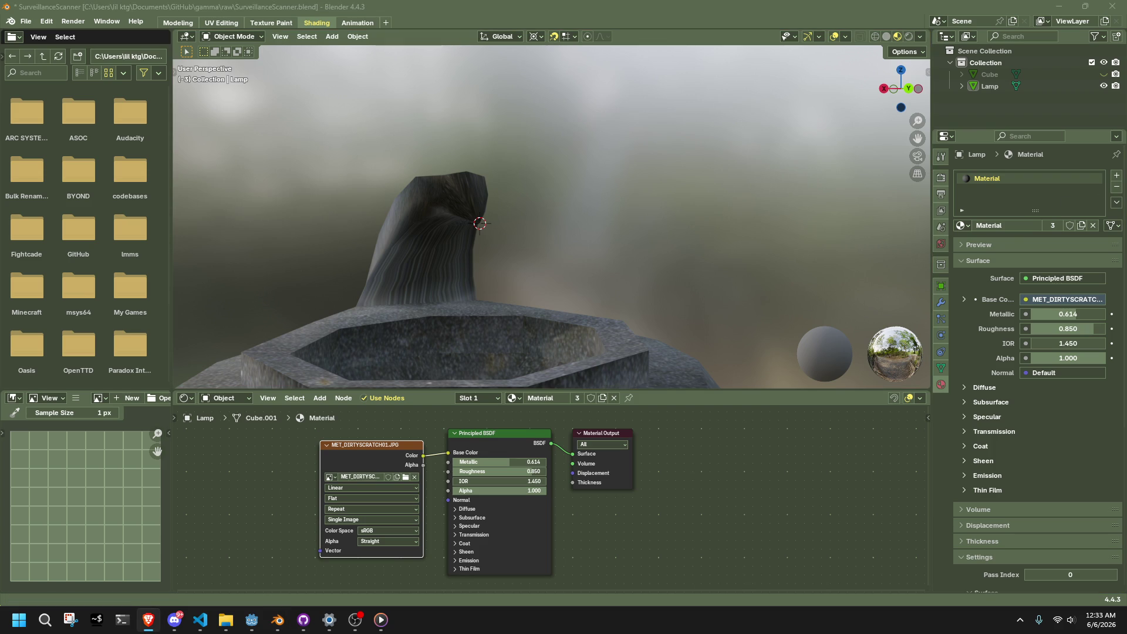
key("alt+Tab")
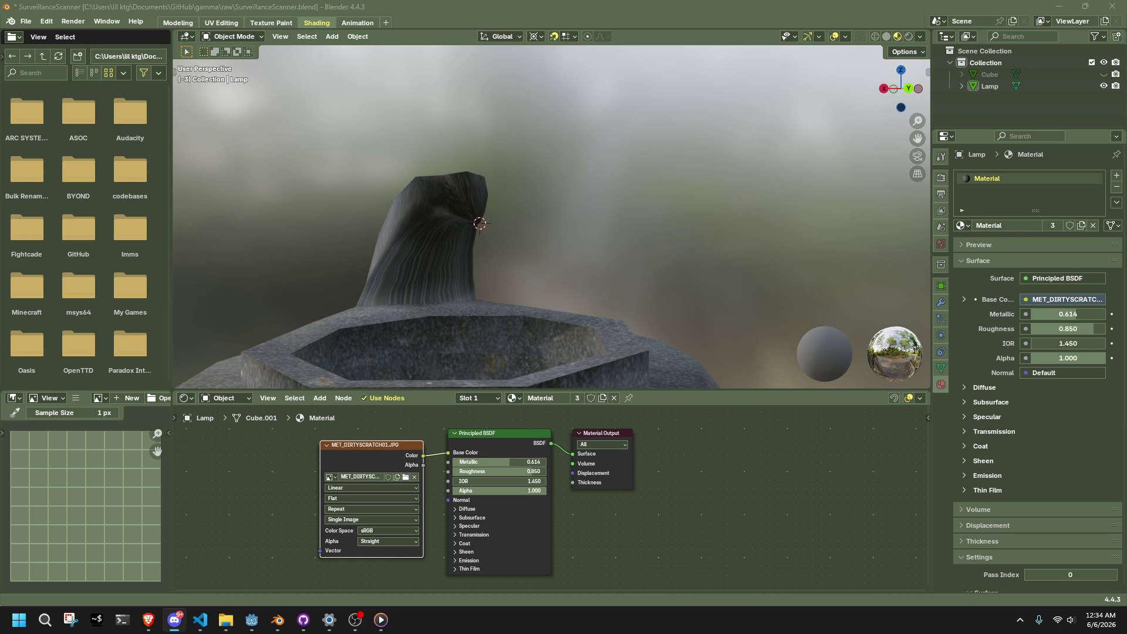
mouse_move(664, 249)
middle_mouse_down()
mouse_move(625, 256)
mouse_move(734, 288)
mouse_move(706, 209)
mouse_move(696, 212)
mouse_move(724, 239)
mouse_move(782, 272)
mouse_move(910, 287)
mouse_move(350, 236)
mouse_move(565, 213)
mouse_move(577, 184)
mouse_move(309, 180)
mouse_move(410, 205)
mouse_move(631, 199)
mouse_move(582, 196)
middle_mouse_up()
left_click(392, 223)
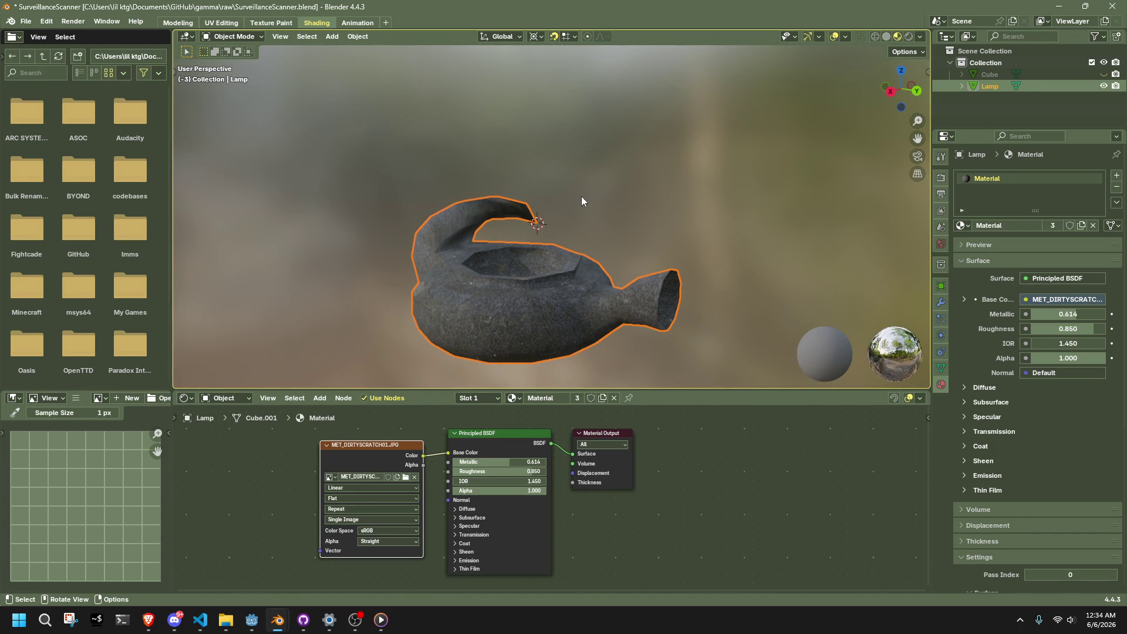
scroll(581, 196, "up", 4)
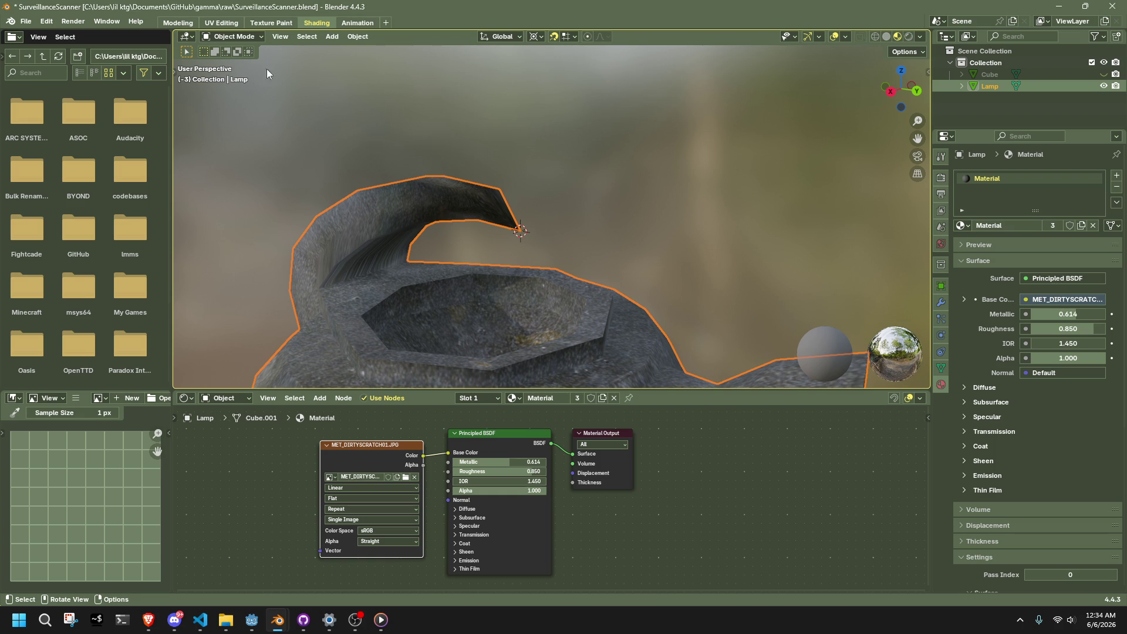
- Unhide the Cube with Alt+H and select it
left_click(332, 37)
left_click(865, 111)
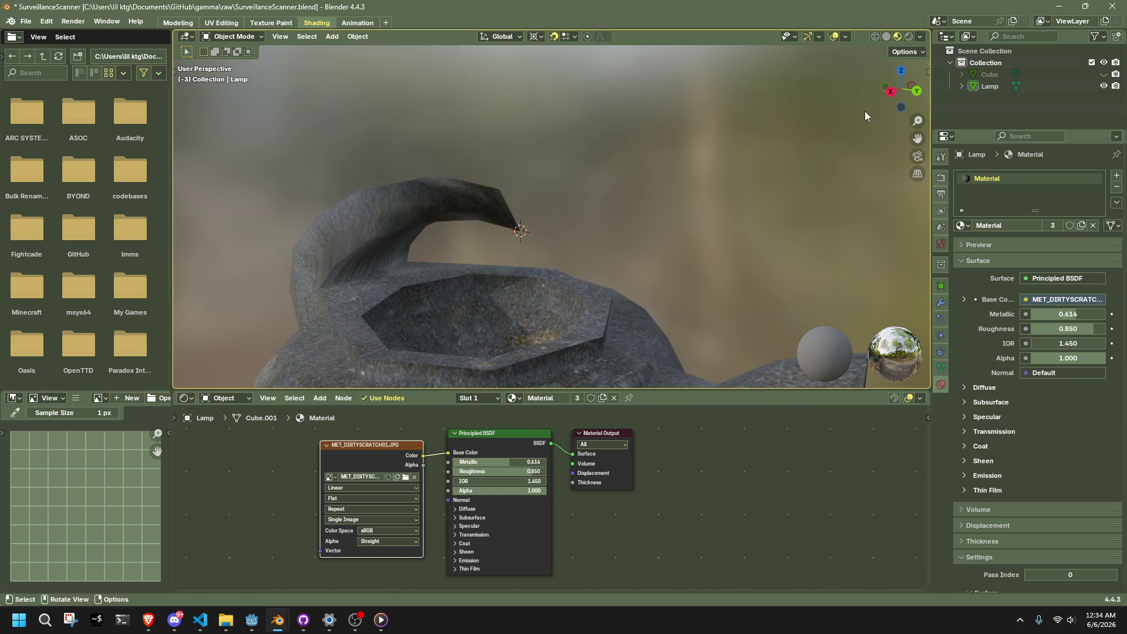
key("alt+h")
left_click(338, 206)
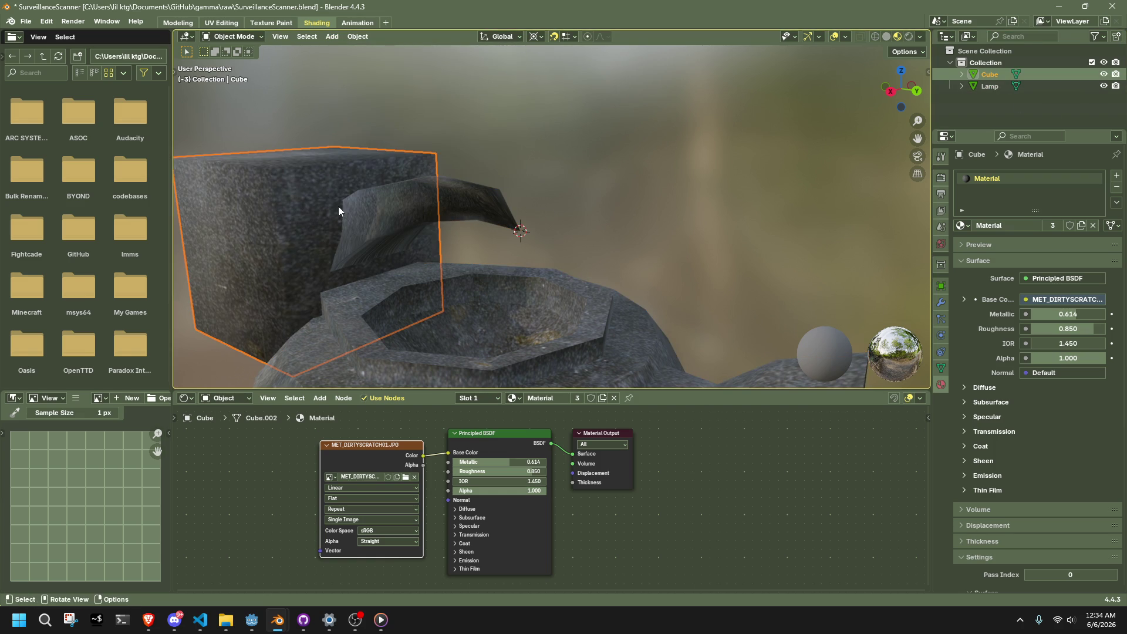
- From the Right view, move the cube up to about 0.7 m above the lamp
left_click(906, 84)
scroll(577, 230, "down", 2)
key("g")
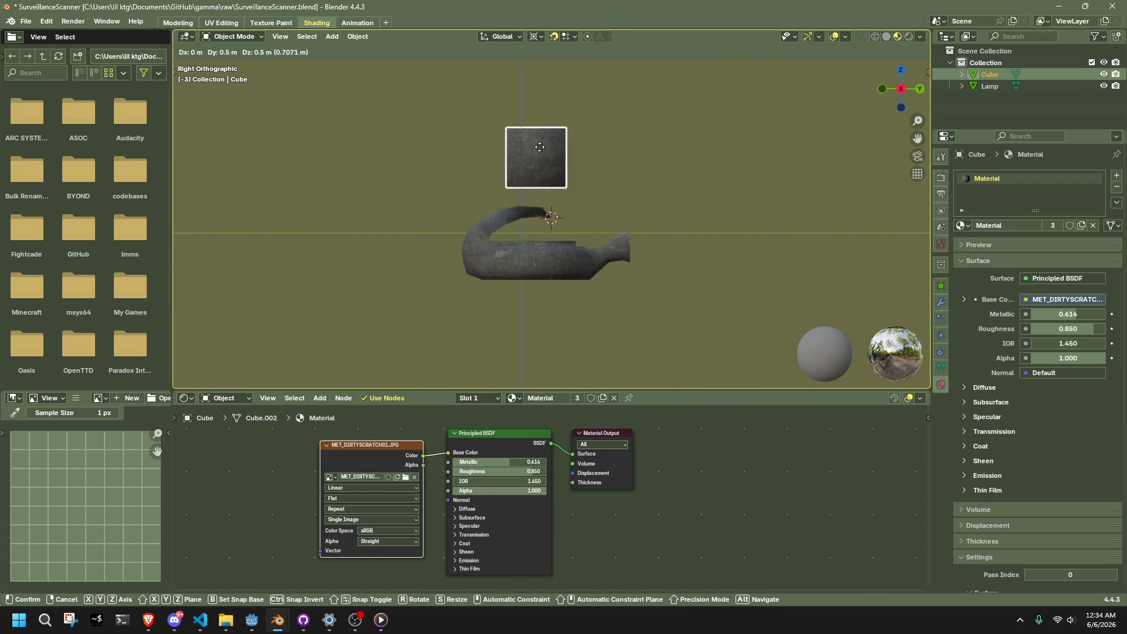
left_click(516, 126)
scroll(544, 167, "up", 3)
- In Edit Mode, drop the square face to just below the hanging lamp body
key("Tab")
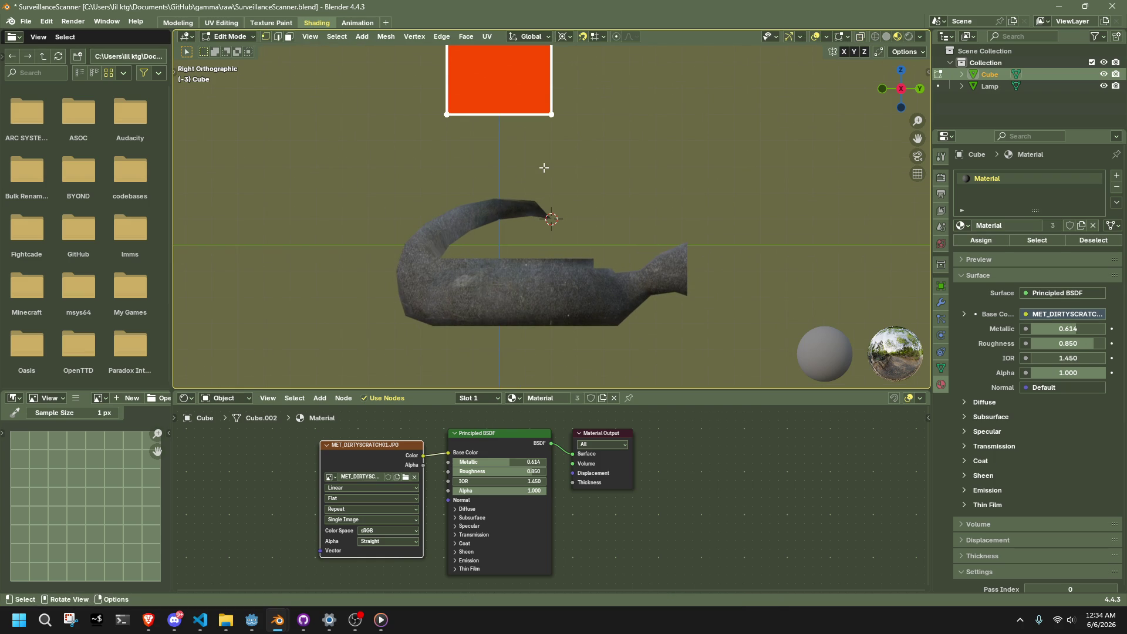
mouse_move(543, 167)
middle_mouse_down()
mouse_move(534, 166)
mouse_move(594, 165)
middle_mouse_up()
left_click(898, 88)
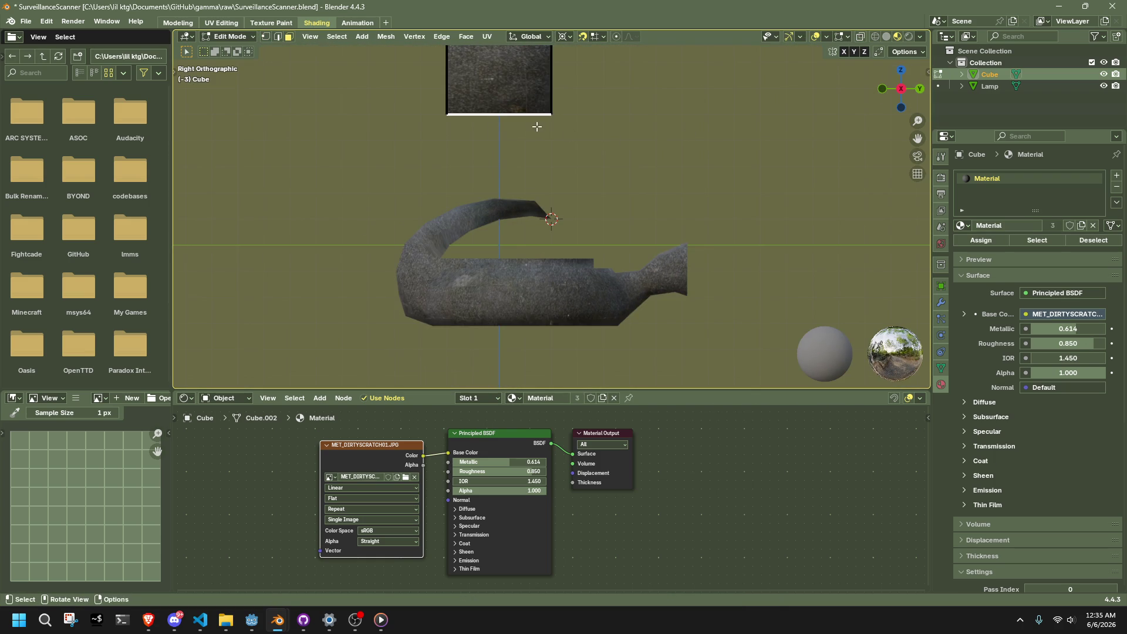
scroll(537, 126, "up", 2)
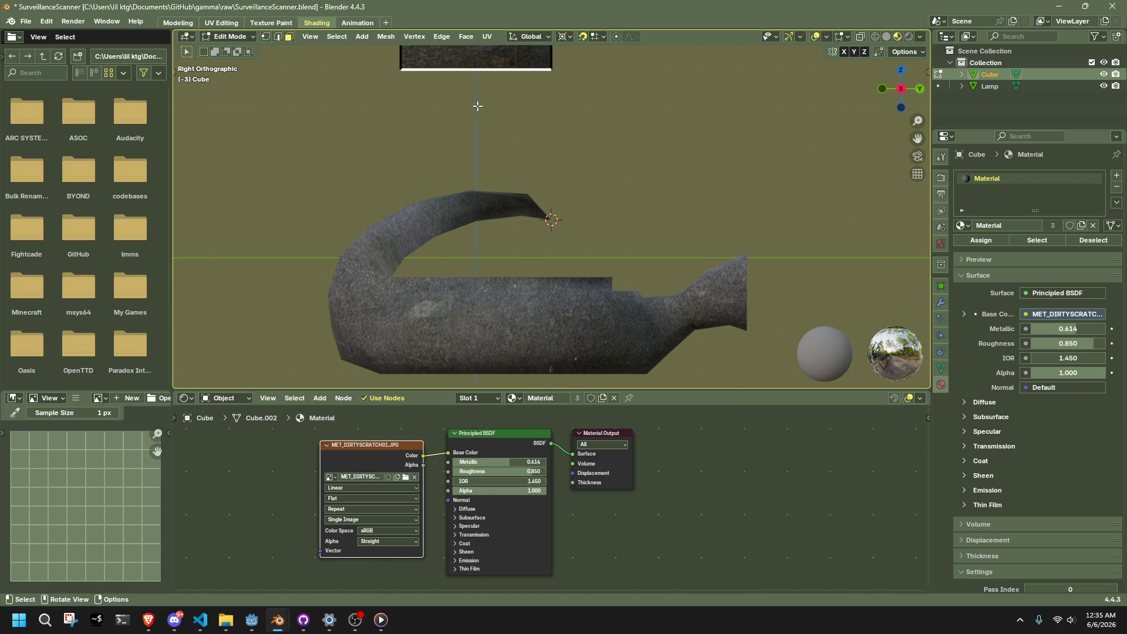
key("g")
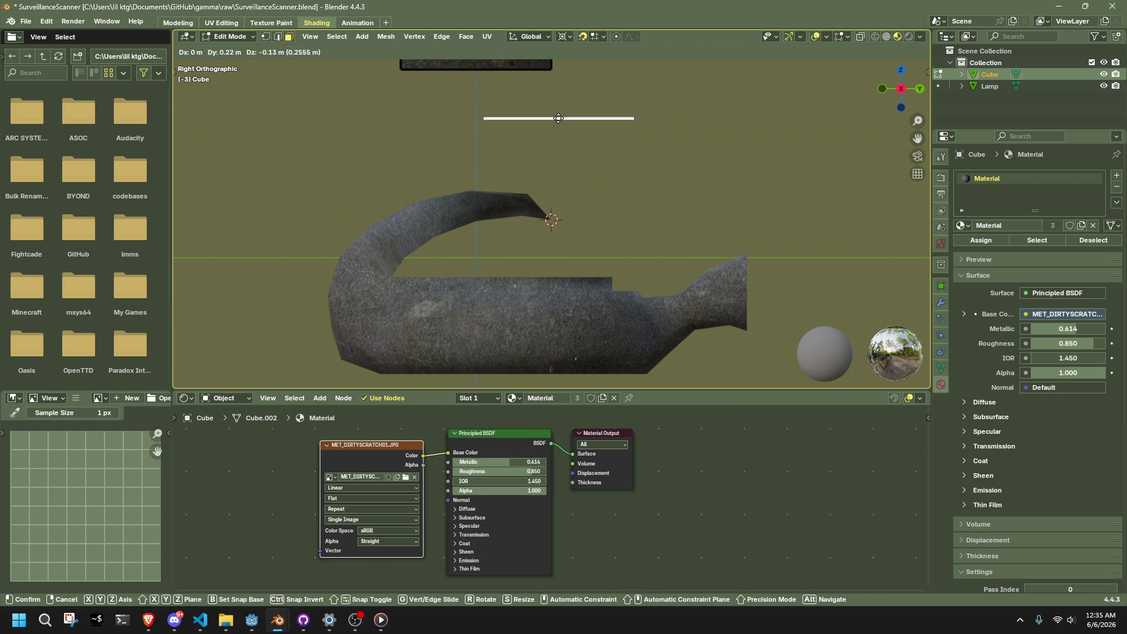
left_click(558, 118)
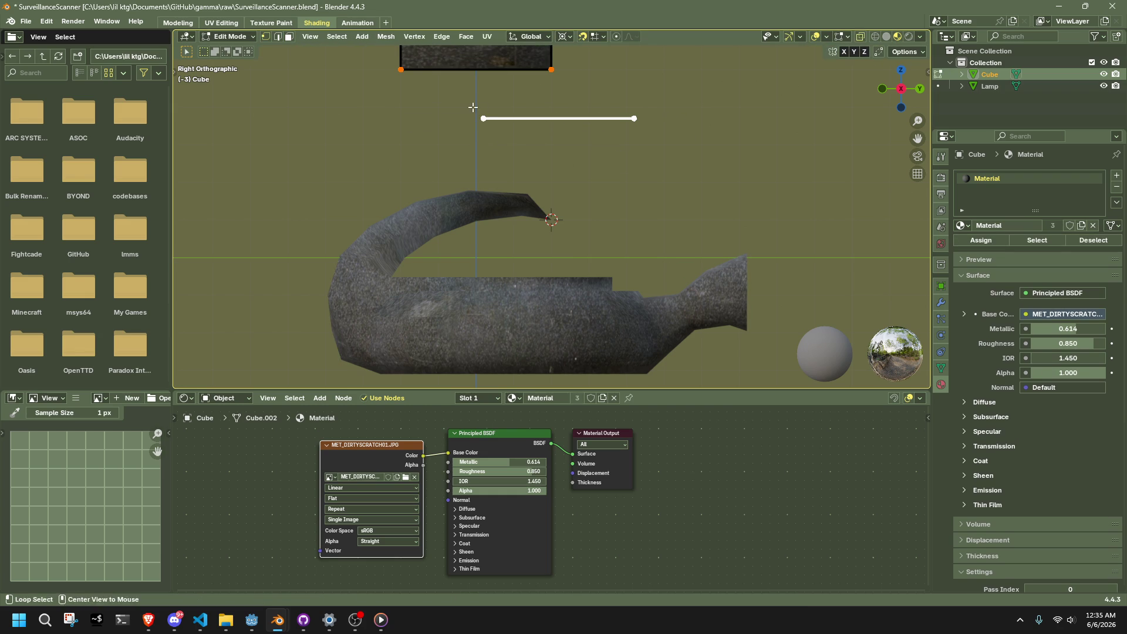
- Select the square face and snap the 3D cursor to its centre
middle_click_drag(473, 108, 546, 126)
left_click_drag(448, 182, 769, 100)
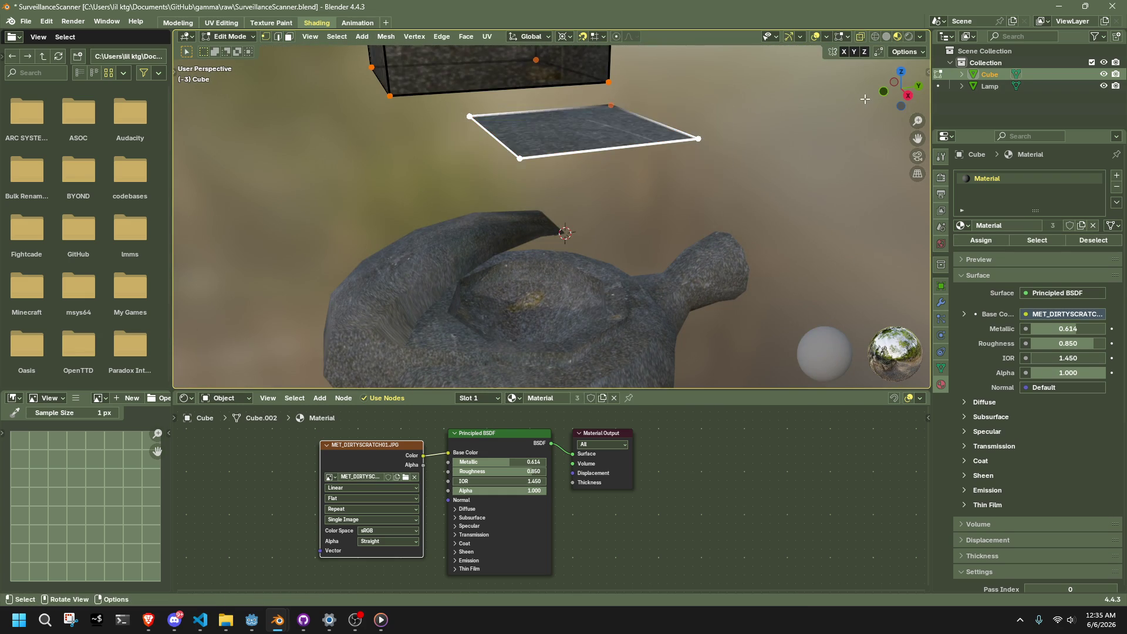
left_click(611, 106, "shift")
key("shift+s")
left_click(717, 151)
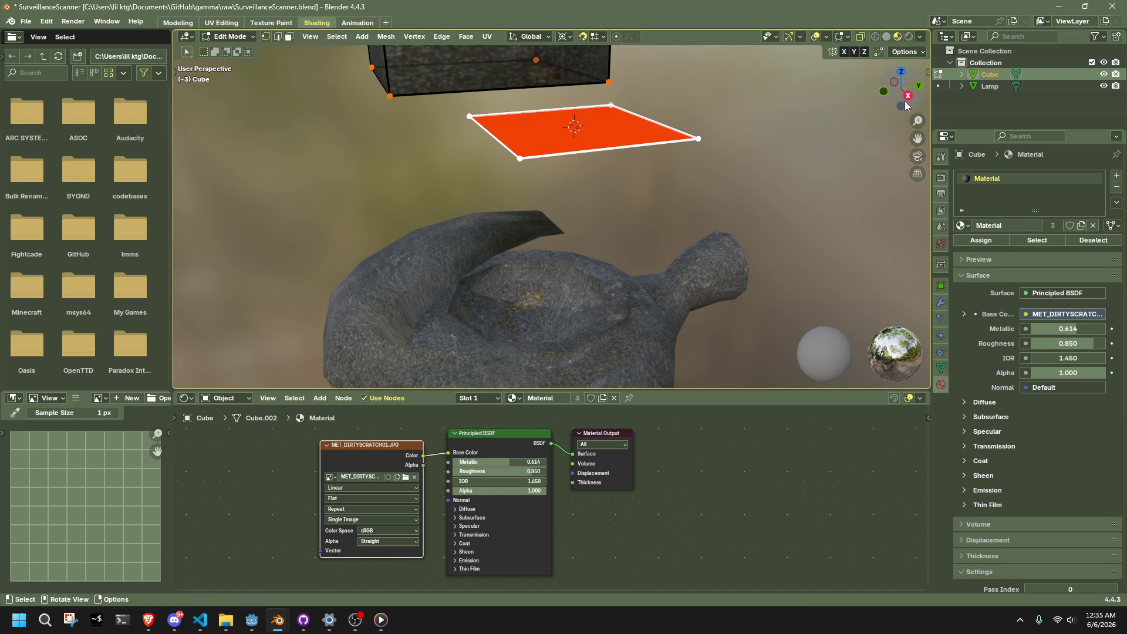
- Scale the face to 0.1 on X, Y and Z in the Resize panel
left_click(909, 96)
key("s")
left_click(624, 143)
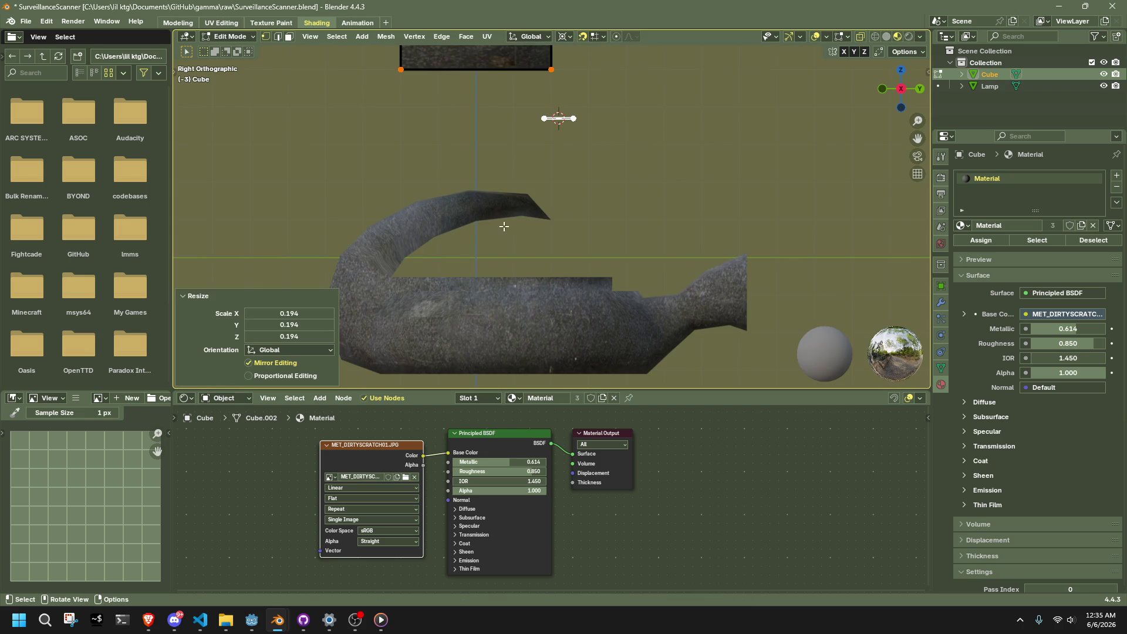
left_click(295, 316)
type("1")
key("Tab")
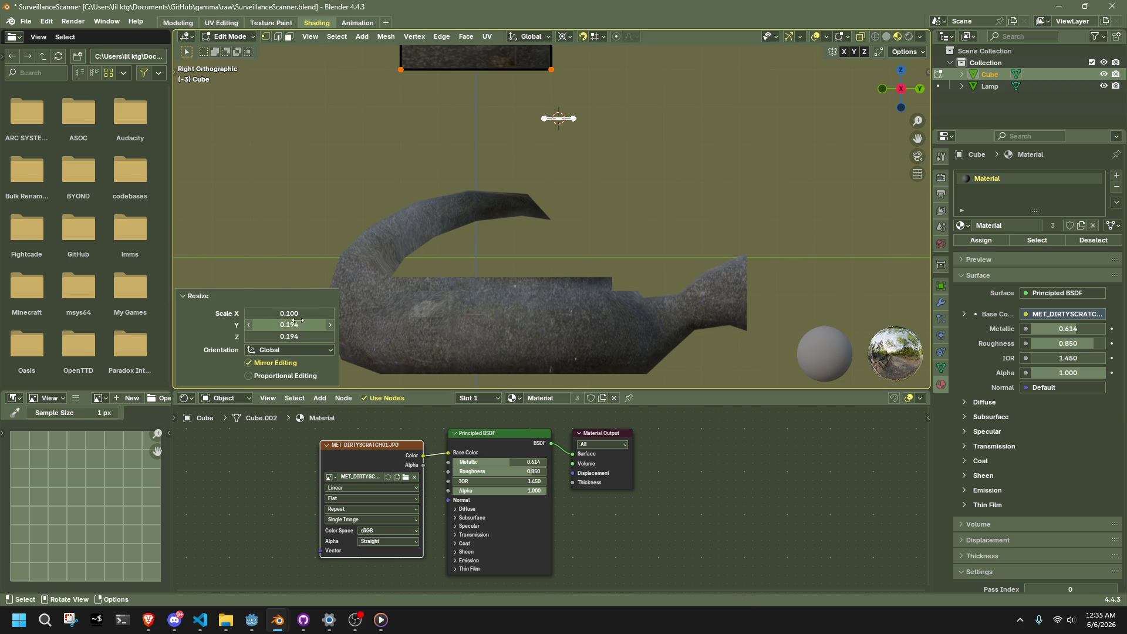
type("1")
key("Tab")
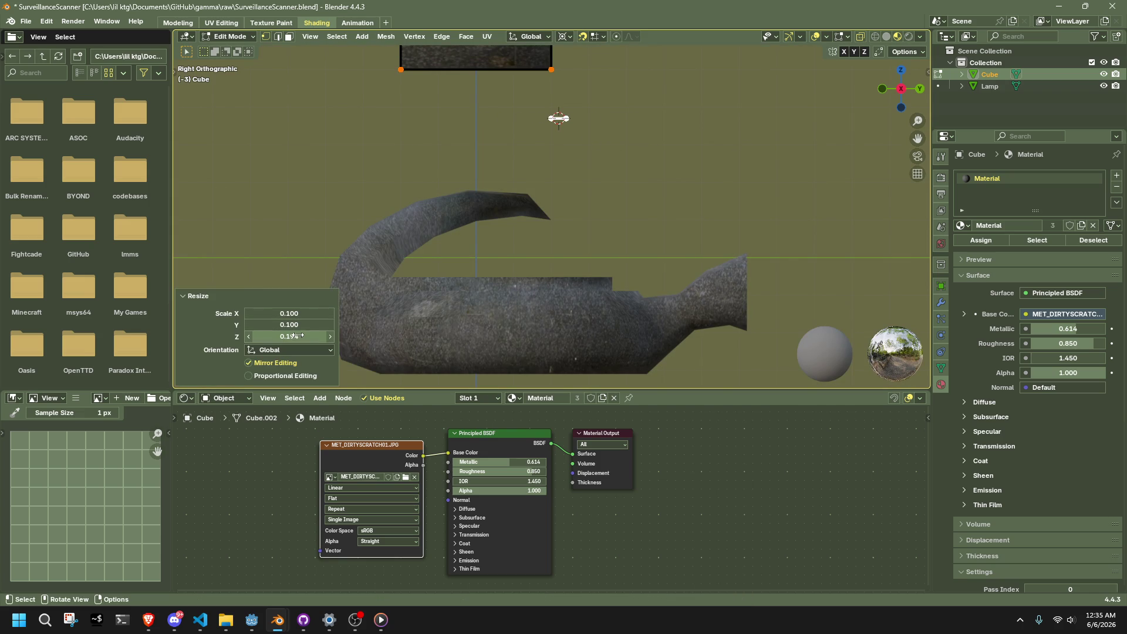
type("0.1")
key("Return")
key("r")
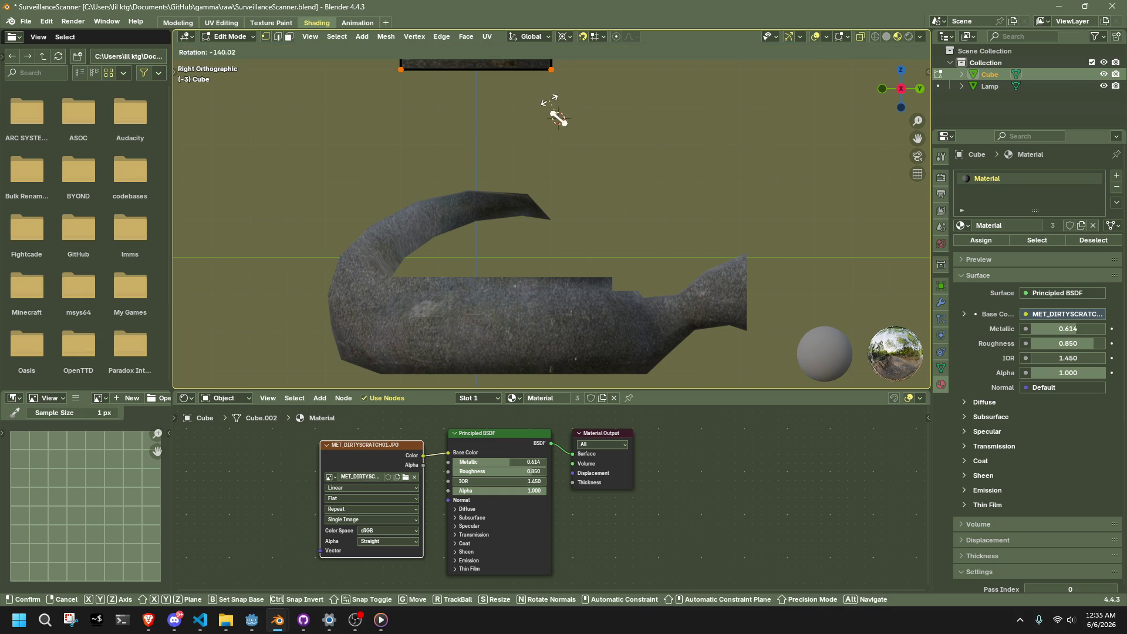
- Confirm the face rotation, frame it, and rotate the edge's right vertex to -90°
left_click(559, 114)
scroll(576, 101, "up", 5)
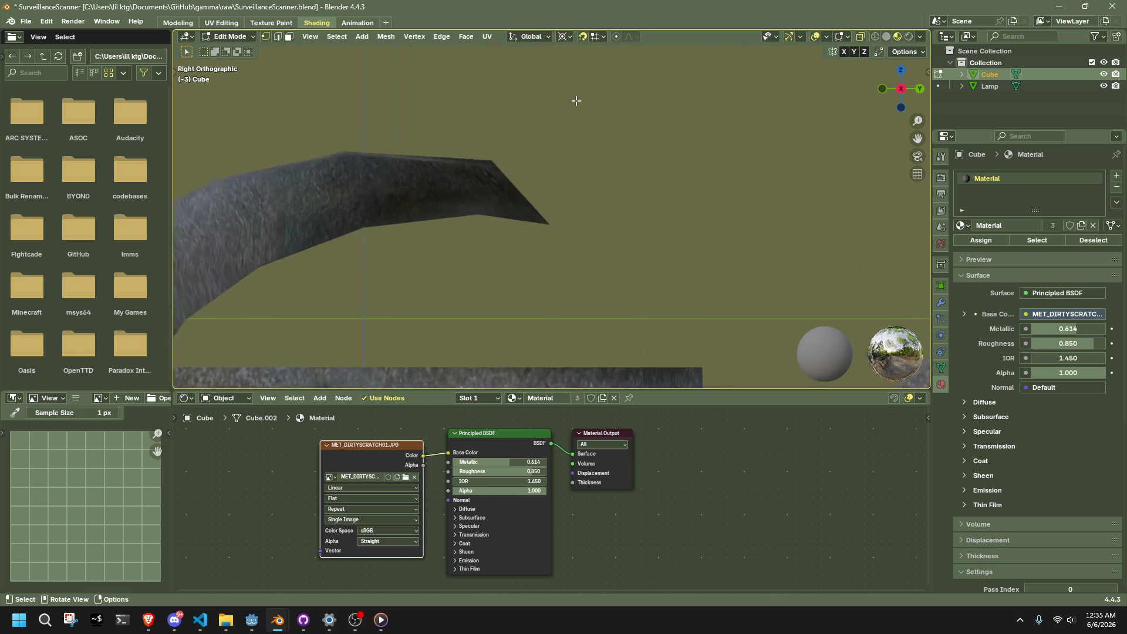
key("KP_Decimal")
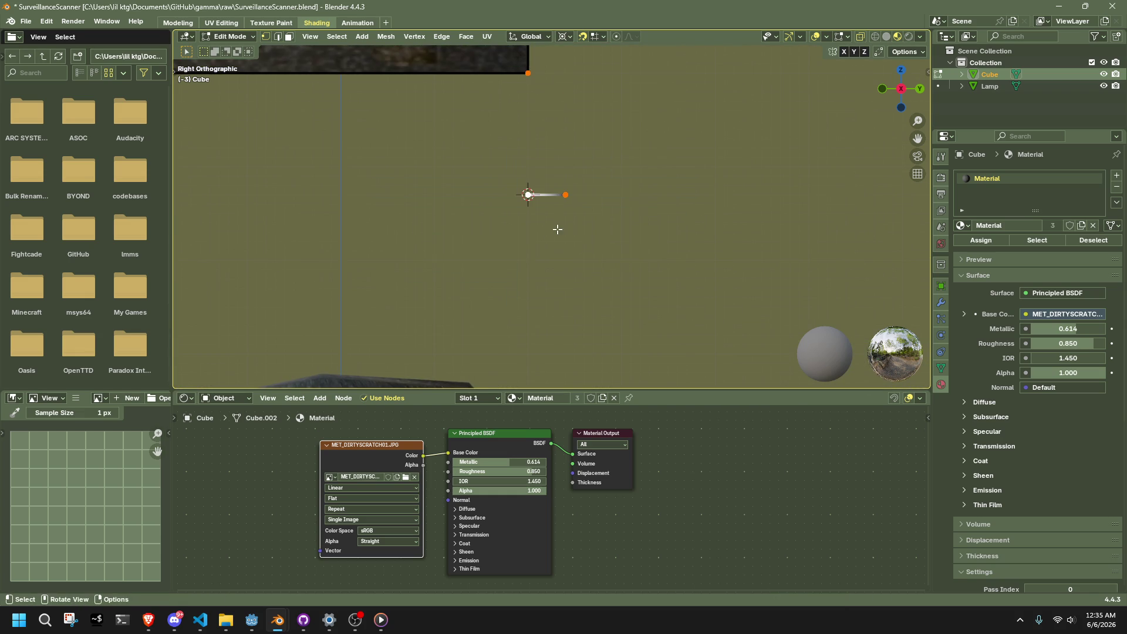
left_click_drag(593, 230, 544, 166)
key("r")
left_click(519, 158)
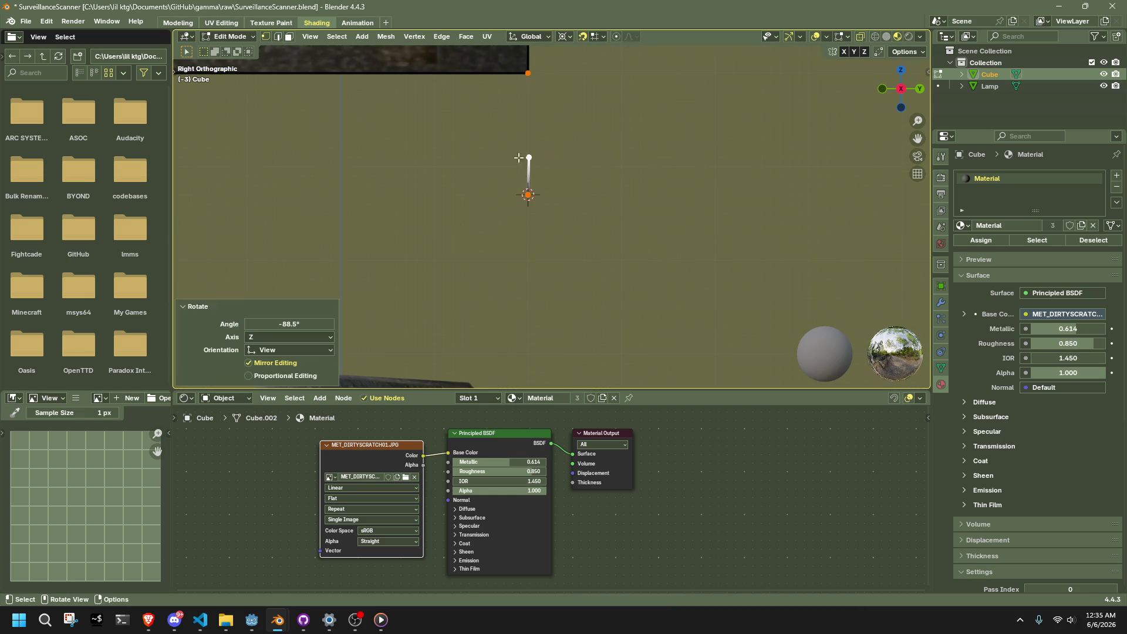
left_click(292, 328)
type("90")
key("Return")
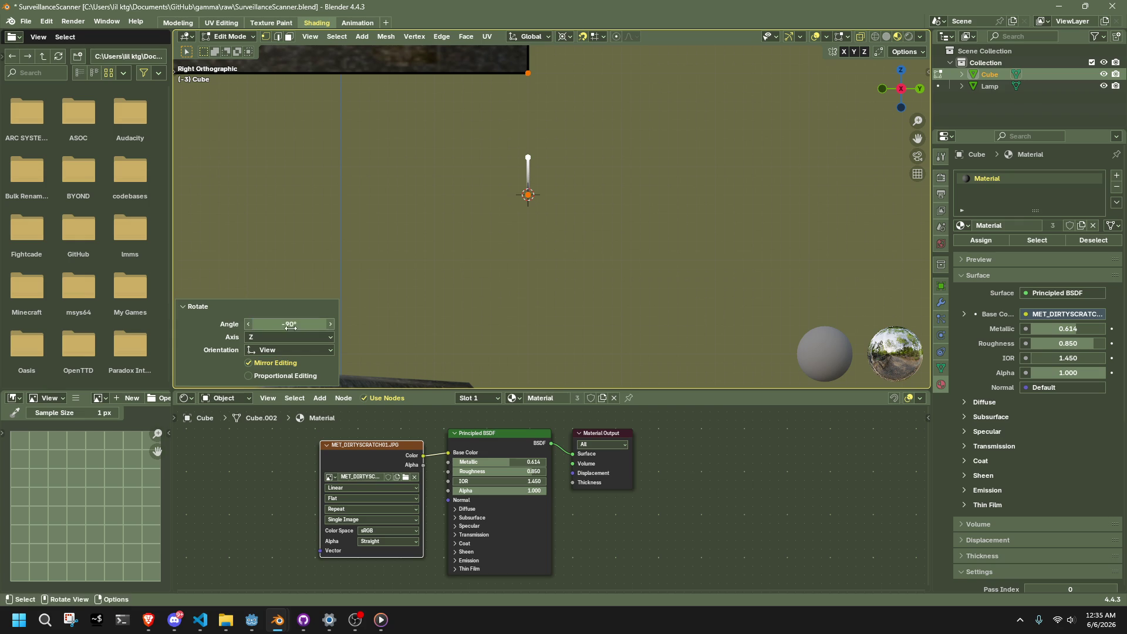
scroll(599, 269, "down", 4)
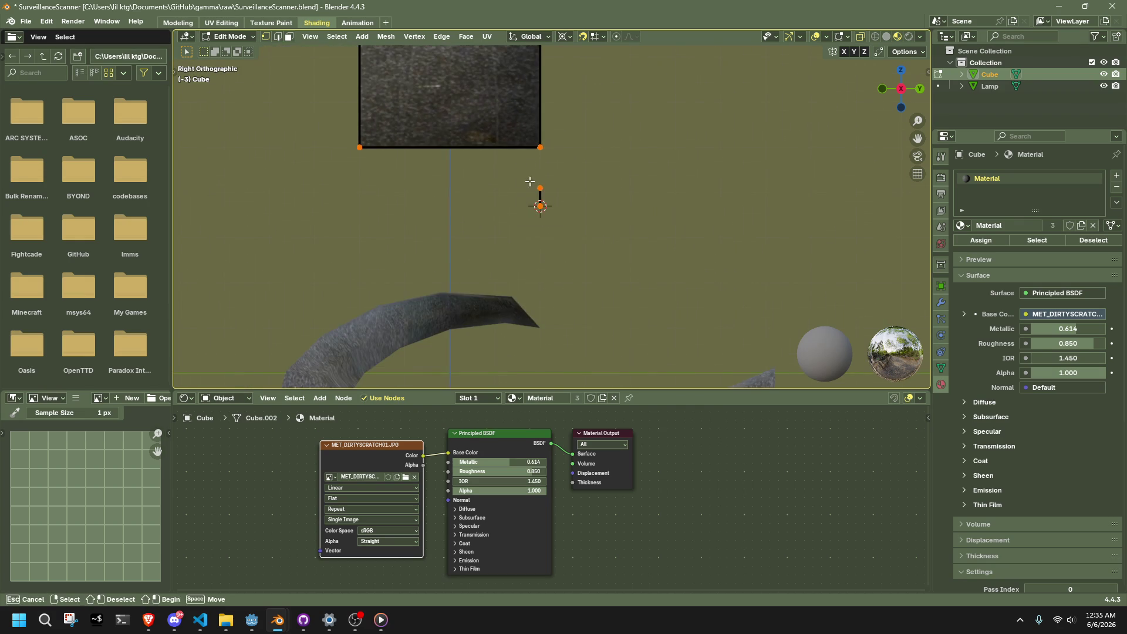
- Rotate the vertex further around the pivot by 45°
key("r")
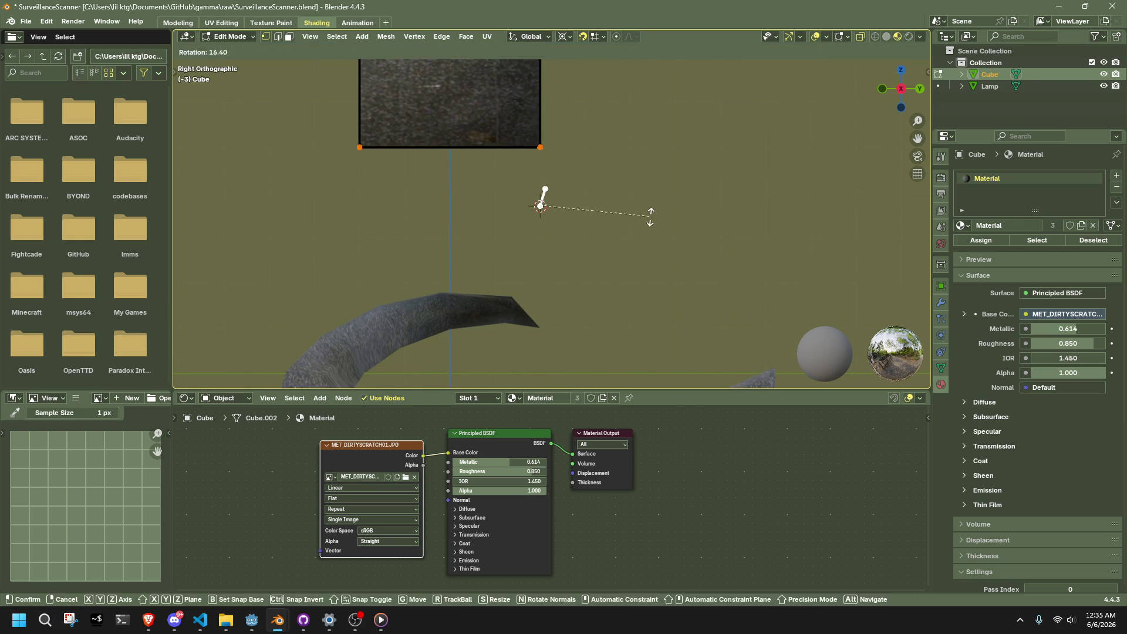
left_click(646, 254)
left_click(309, 324)
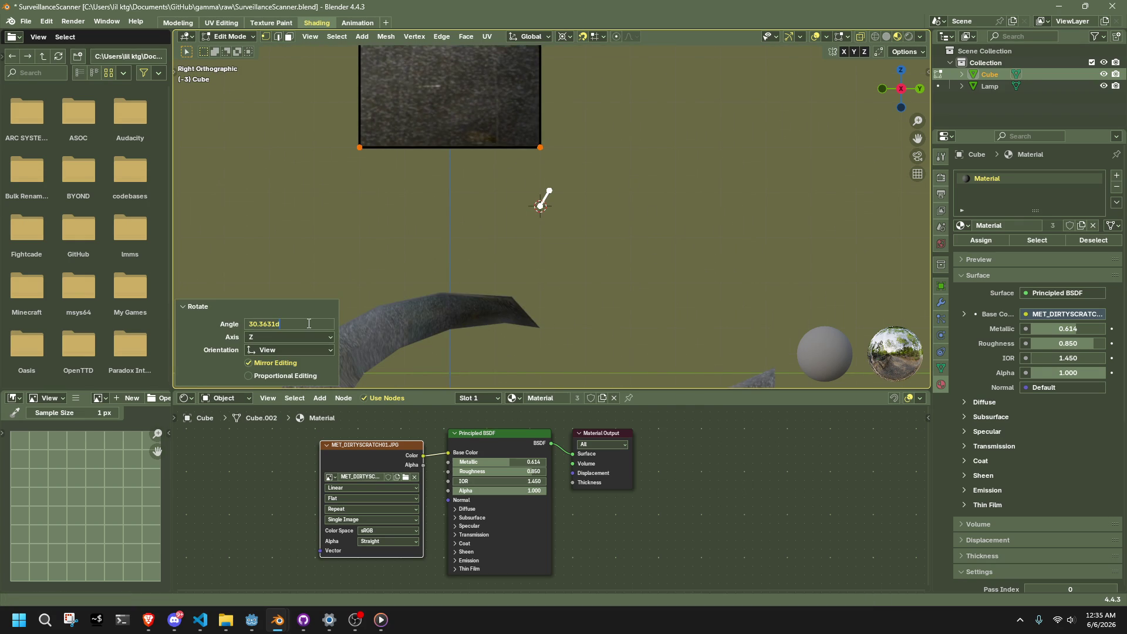
key("Return")
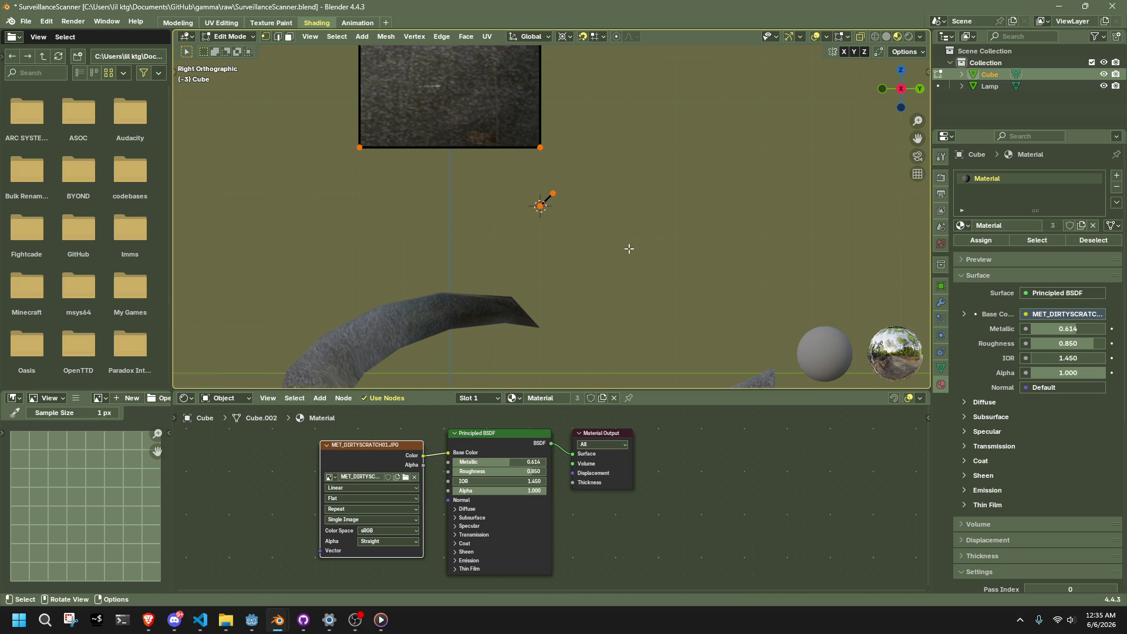
- Duplicate the edge near the spout tip and fill the lower edges into a new face
key("shift+d")
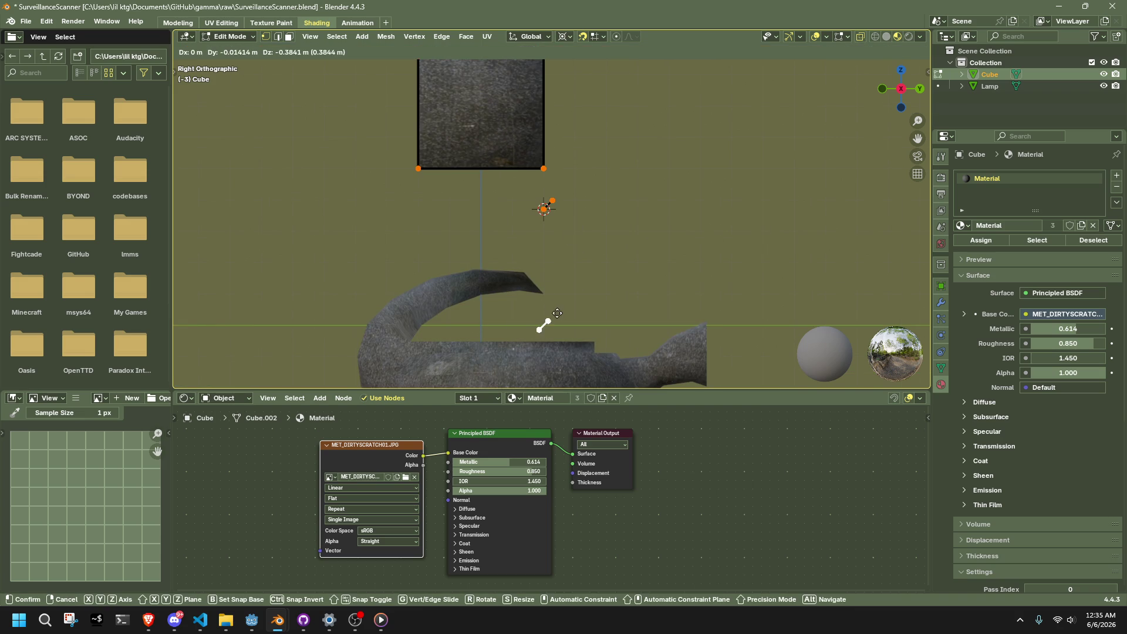
left_click(552, 296)
scroll(552, 295, "up", 2)
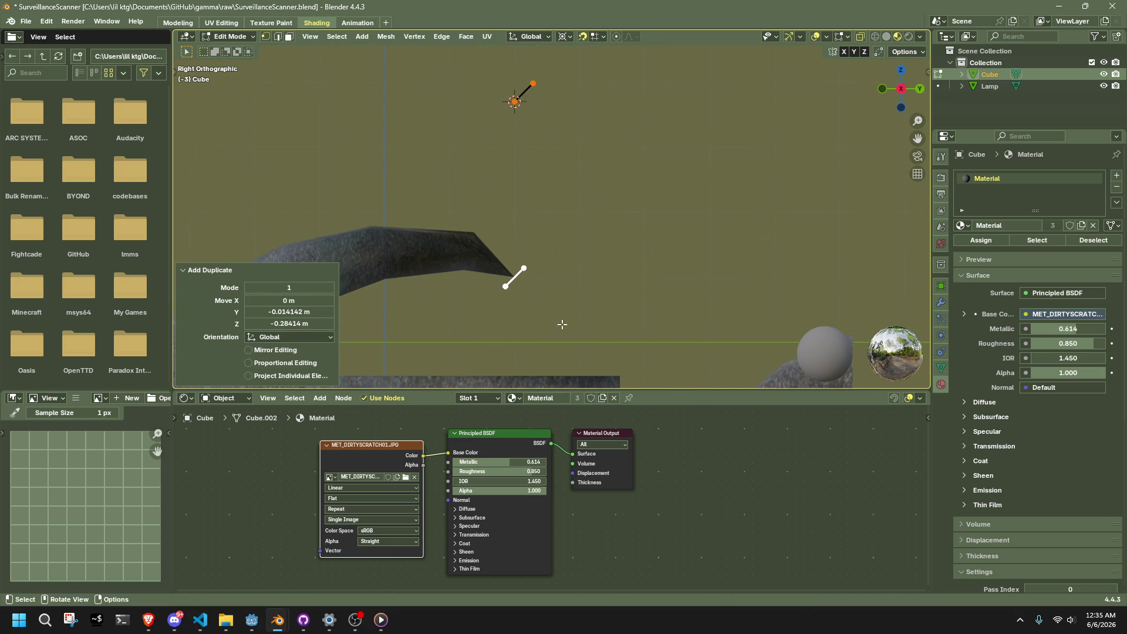
mouse_move(546, 248)
middle_mouse_down()
mouse_move(496, 315)
mouse_move(399, 249)
middle_mouse_up()
key("f")
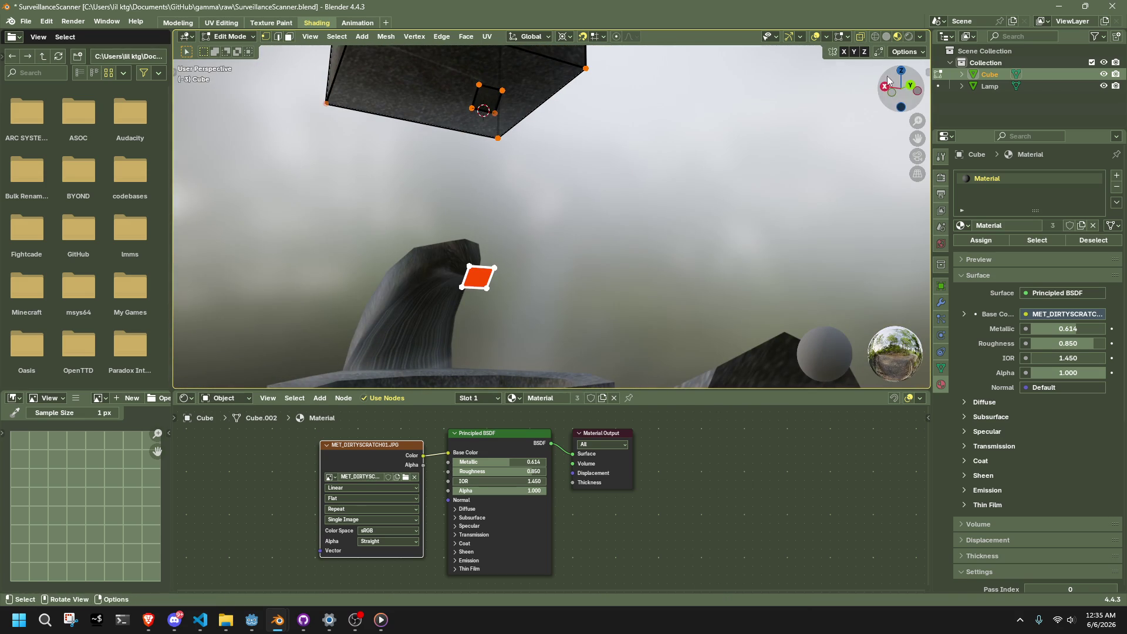
left_click(885, 86)
- Rotate the selected edge to exactly -139°
key("r")
right_click(528, 227)
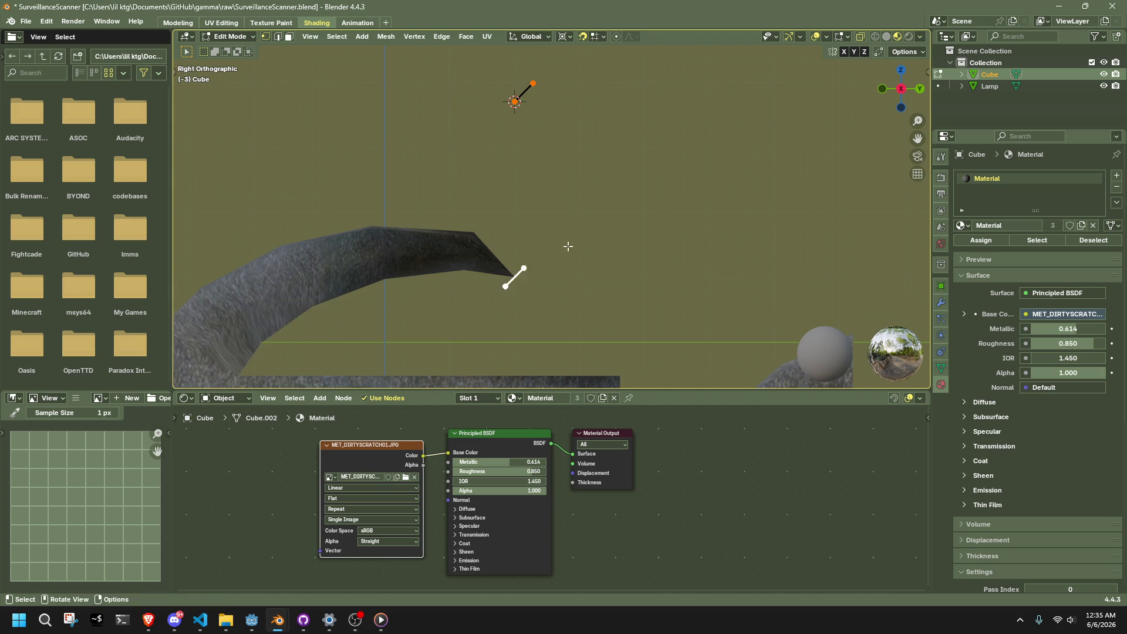
key("r")
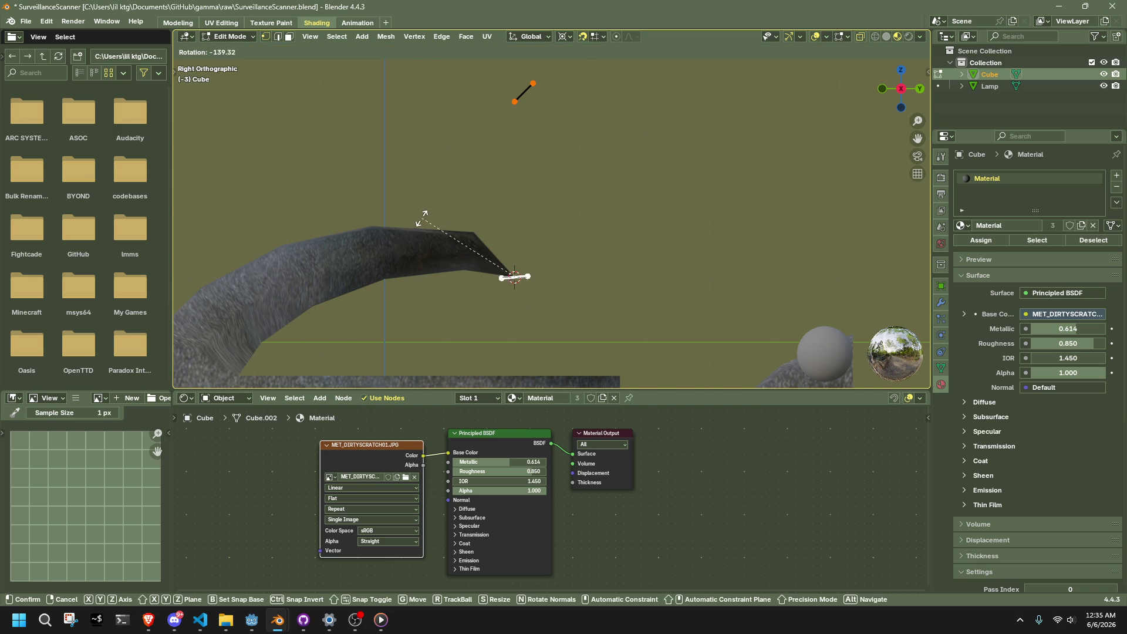
left_click(395, 239)
left_click(291, 324)
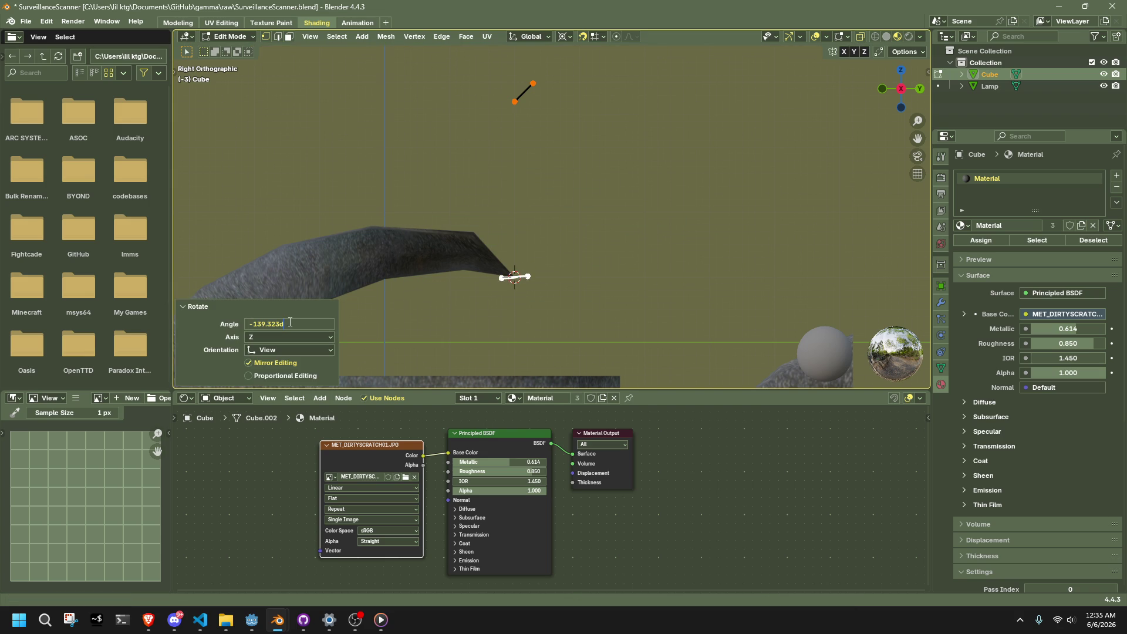
key("Return")
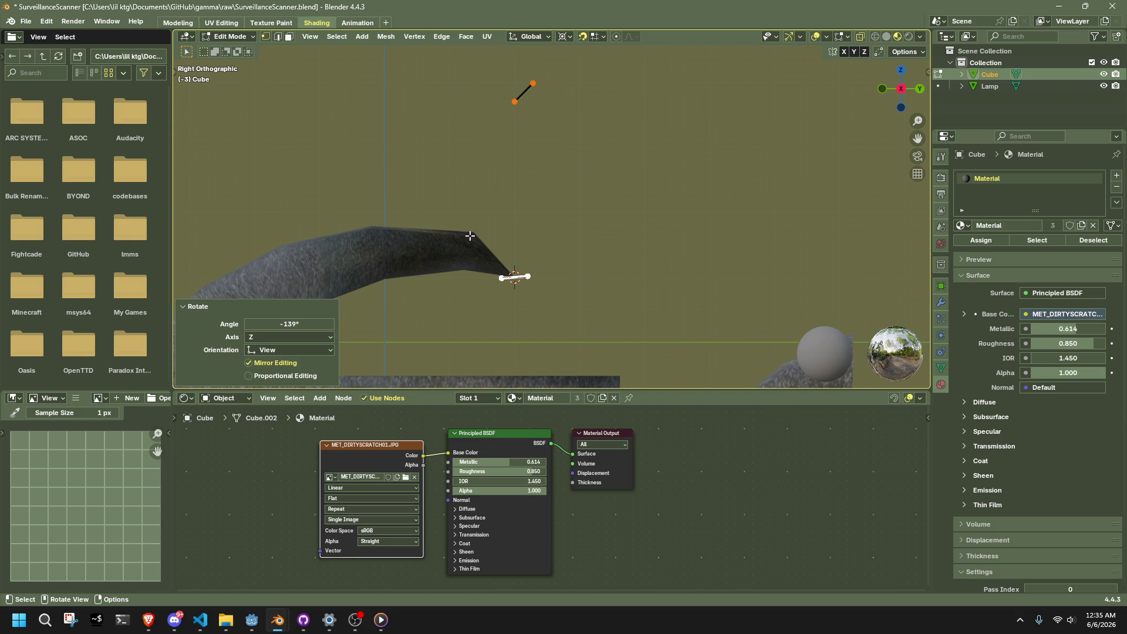
- Try laying the handle-tip edge flat, then undo it and return to side view
scroll(497, 294, "up", 3)
left_click_drag(428, 289, 517, 352)
key("r")
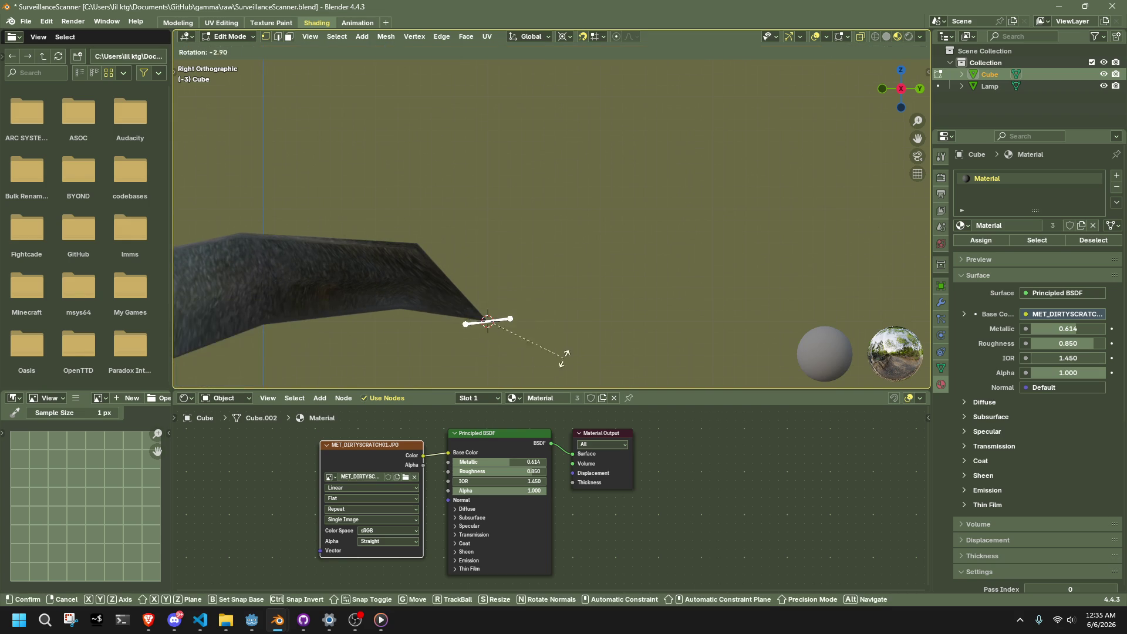
left_click(506, 287)
key("ctrl+z")
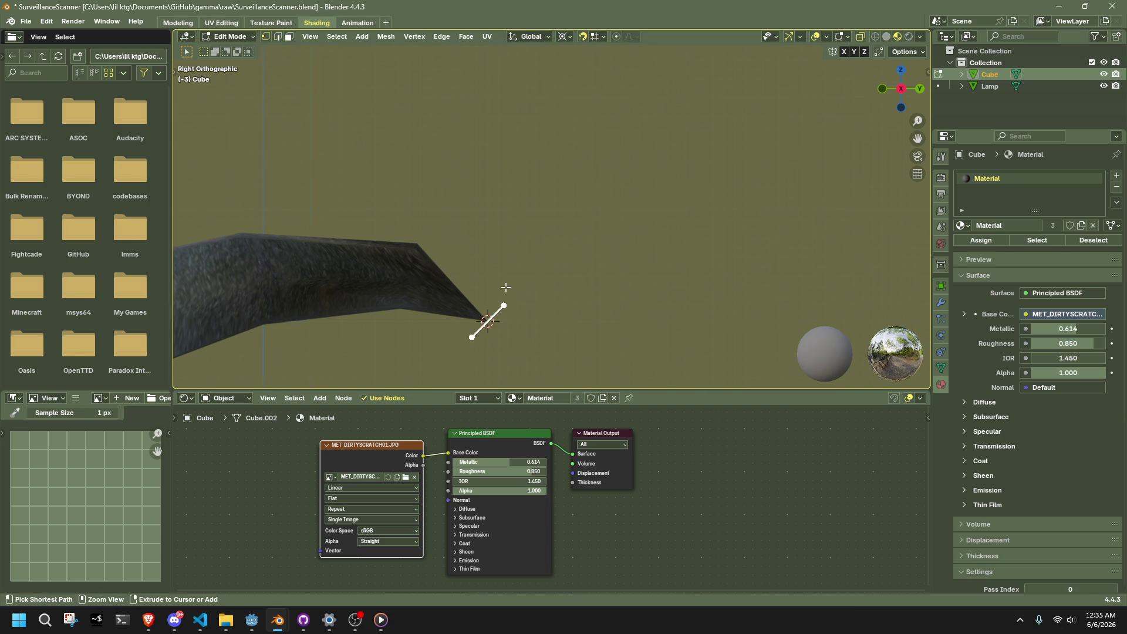
scroll(506, 287, "down", 3)
middle_click_drag(558, 263, 611, 241)
left_click(908, 88)
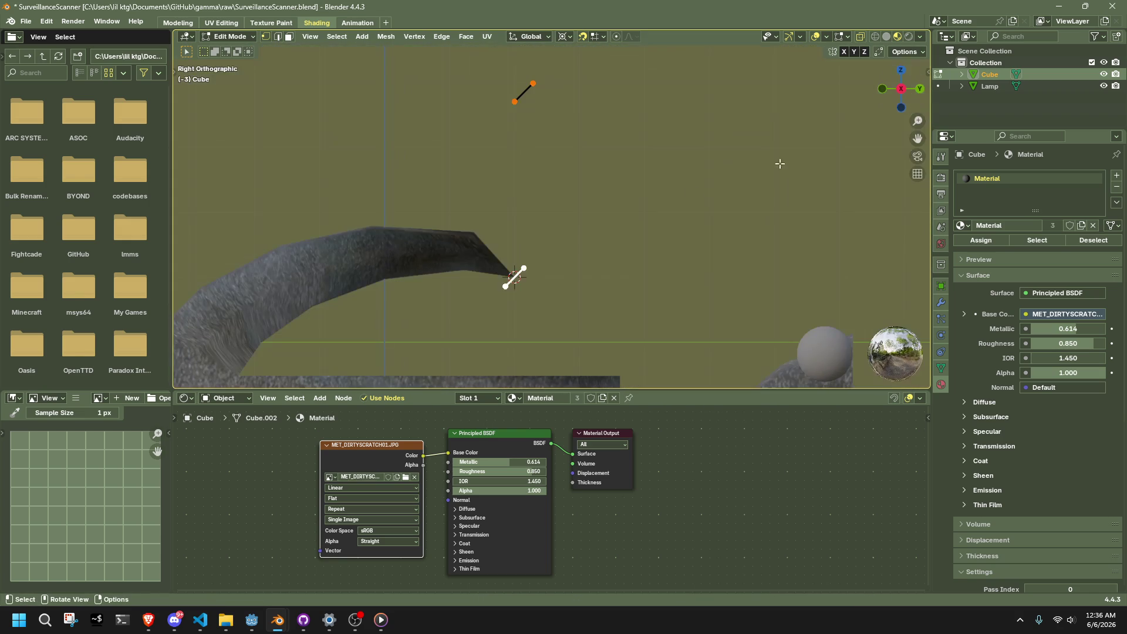
- Rotate the edge exactly 180°, then select the small face below the hanging body
key("r")
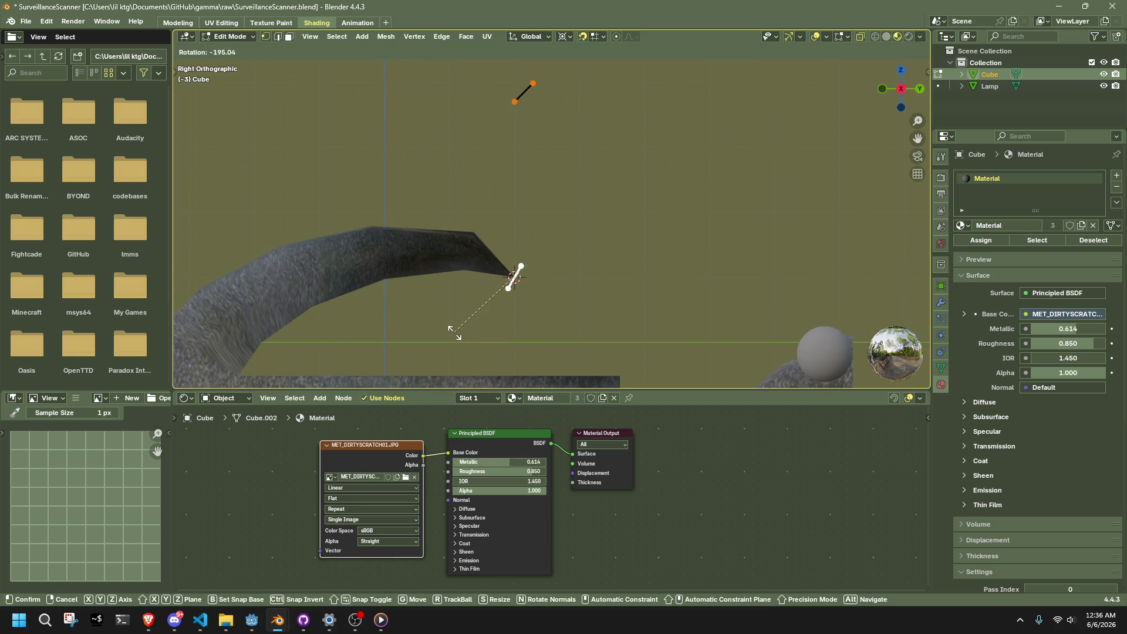
left_click(435, 323)
left_click(276, 323)
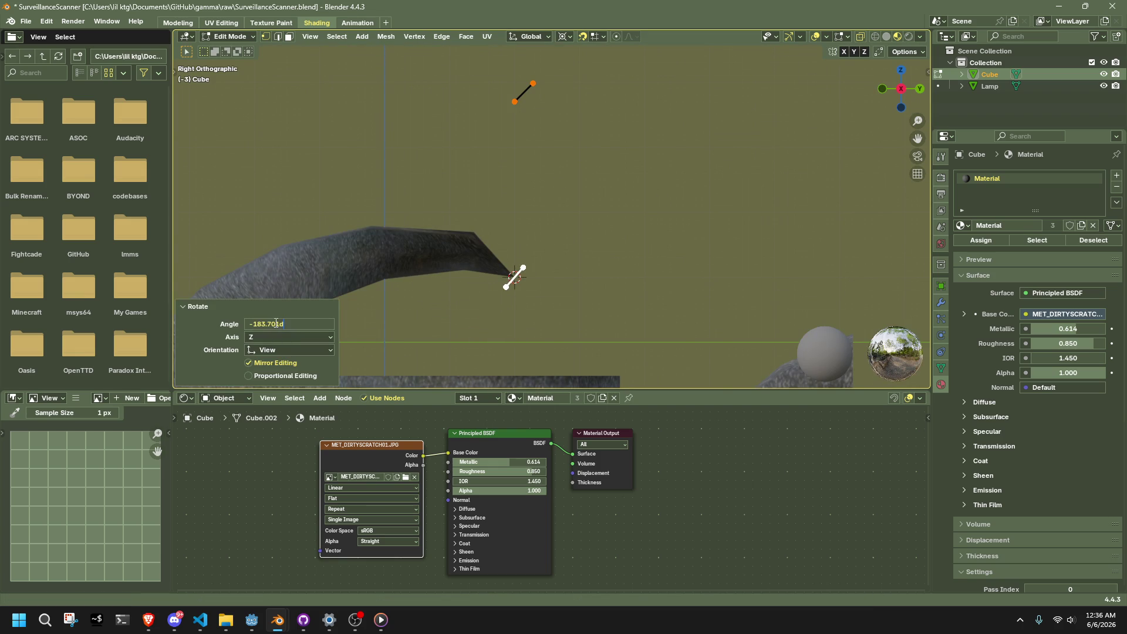
type("180")
key("Return")
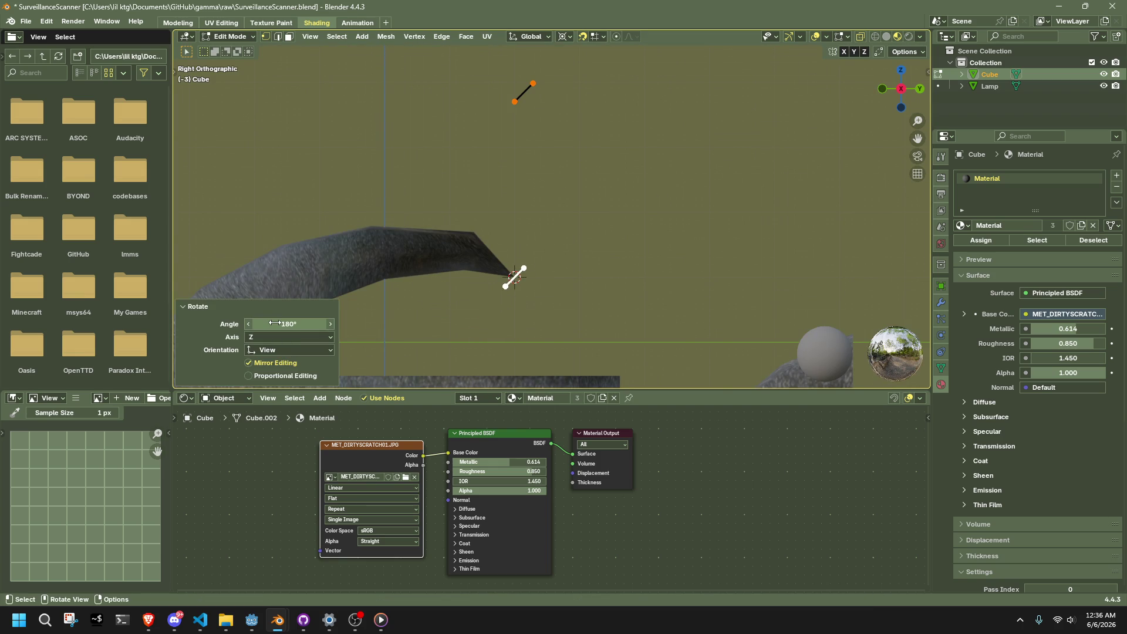
key("3")
mouse_move(544, 327)
middle_mouse_down()
mouse_move(434, 326)
mouse_move(477, 320)
mouse_move(456, 311)
mouse_move(486, 100)
middle_mouse_up()
left_click(487, 101, "shift")
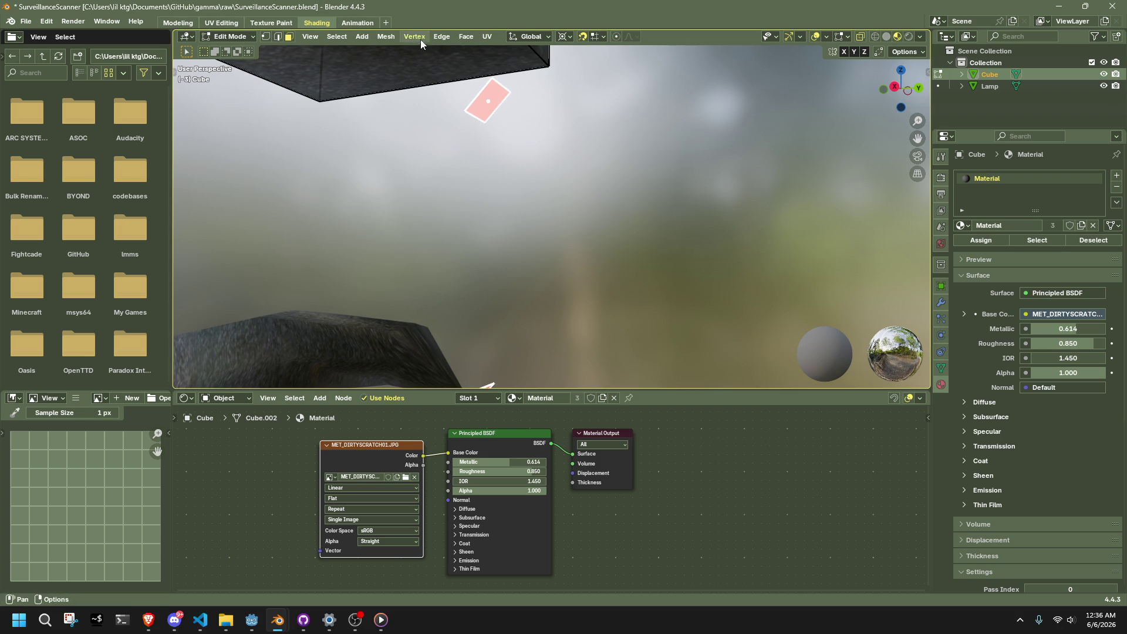
left_click(420, 41)
left_click(477, 122)
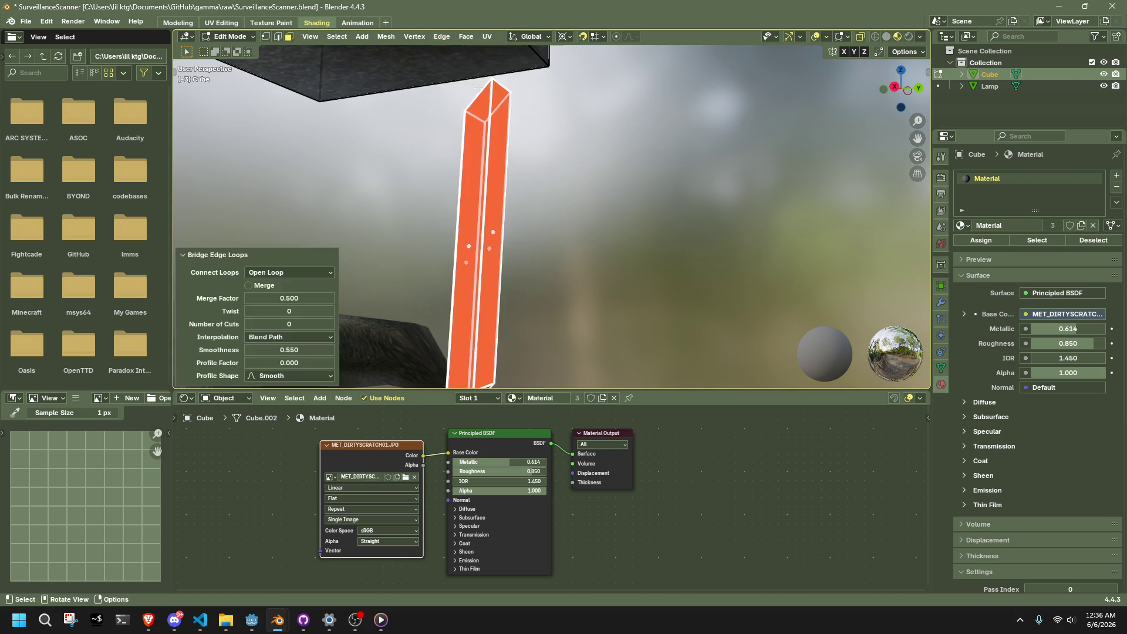
scroll(561, 192, "down", 4)
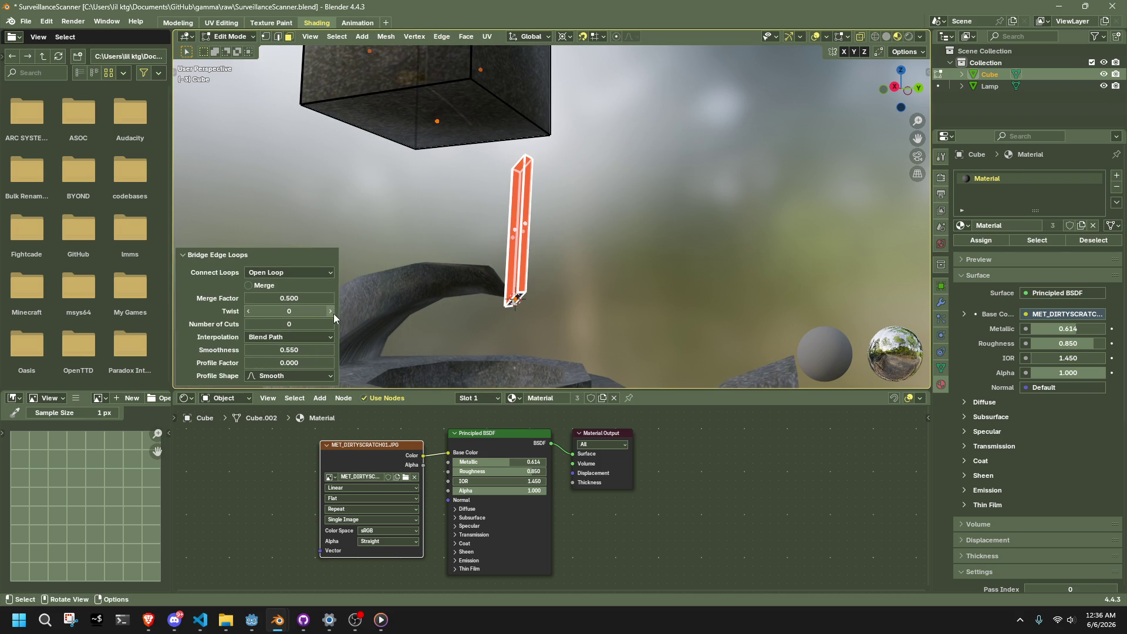
left_click(587, 264)
middle_click_drag(587, 265, 516, 305)
key("ctrl+z")
key("ctrl+z")
left_click(496, 299)
key("ctrl+f")
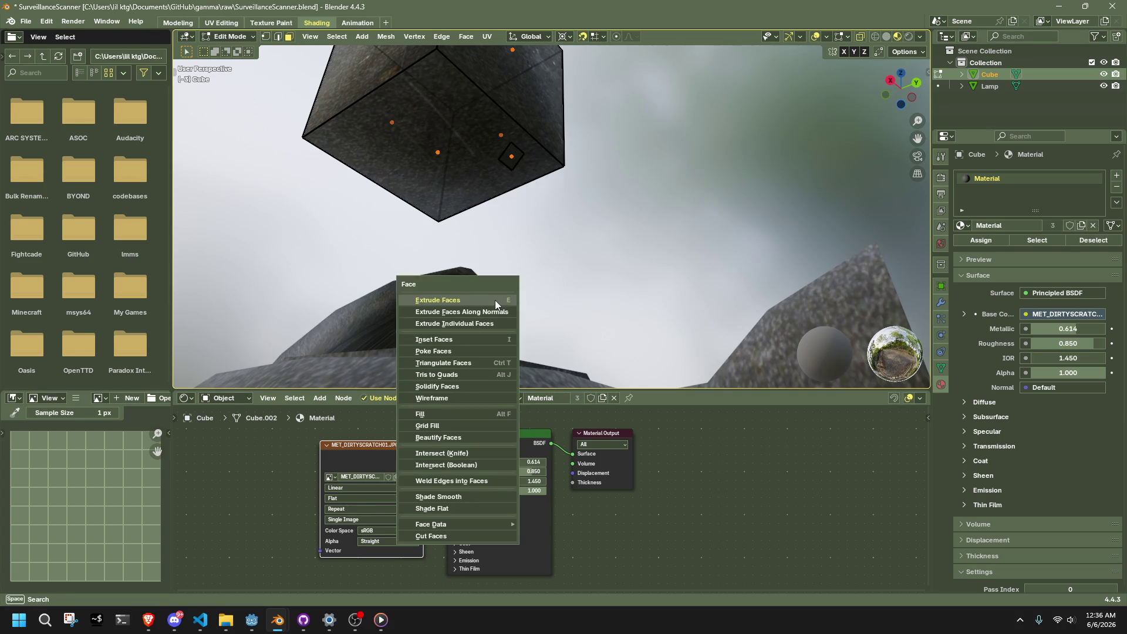
mouse_move(493, 524)
left_click(564, 494)
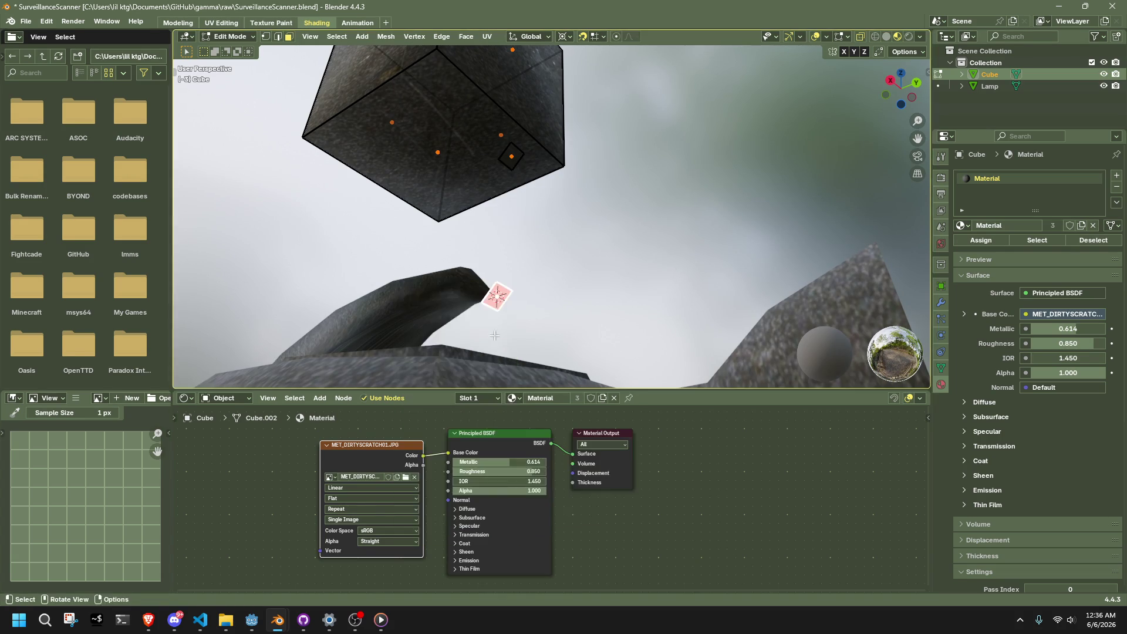
mouse_move(427, 98)
middle_mouse_down()
mouse_move(490, 302)
mouse_move(573, 327)
mouse_move(587, 317)
middle_mouse_up()
- In side view, extrude three segments from the tip edge up toward the body
left_click(902, 87)
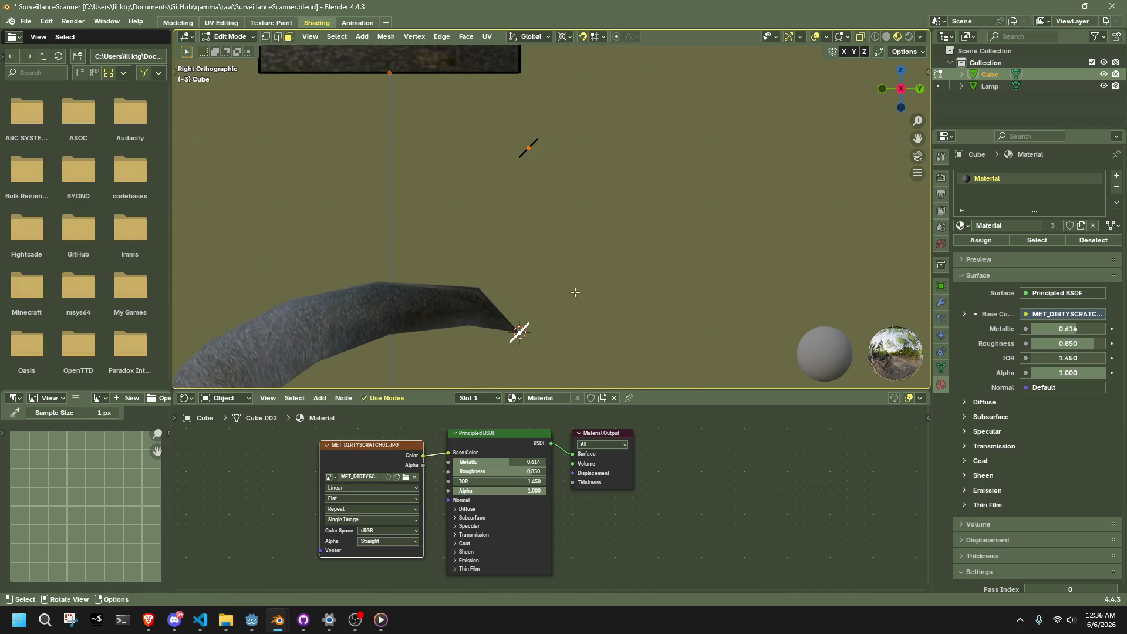
right_click(561, 347, "ctrl")
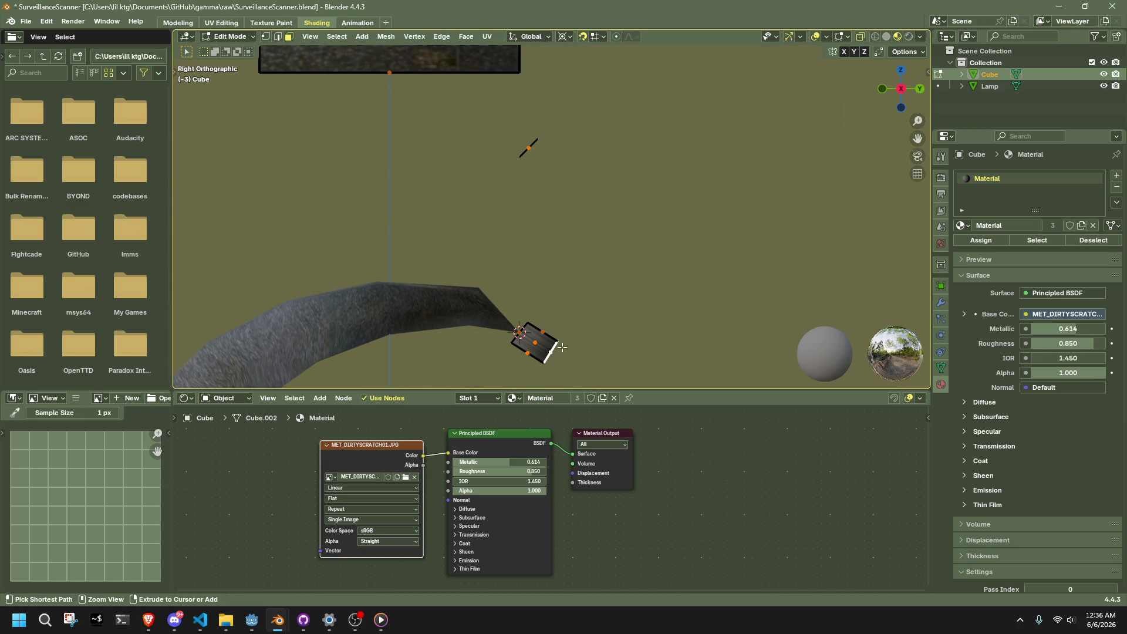
right_click(590, 327, "ctrl")
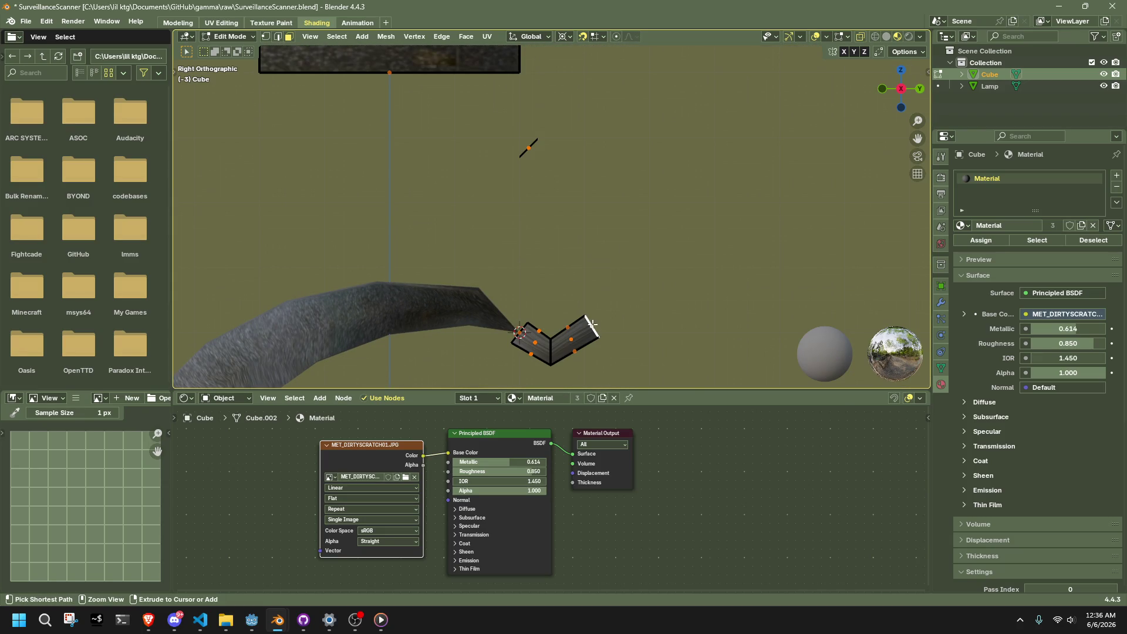
right_click(584, 274, "ctrl")
middle_click_drag(575, 267, 541, 206)
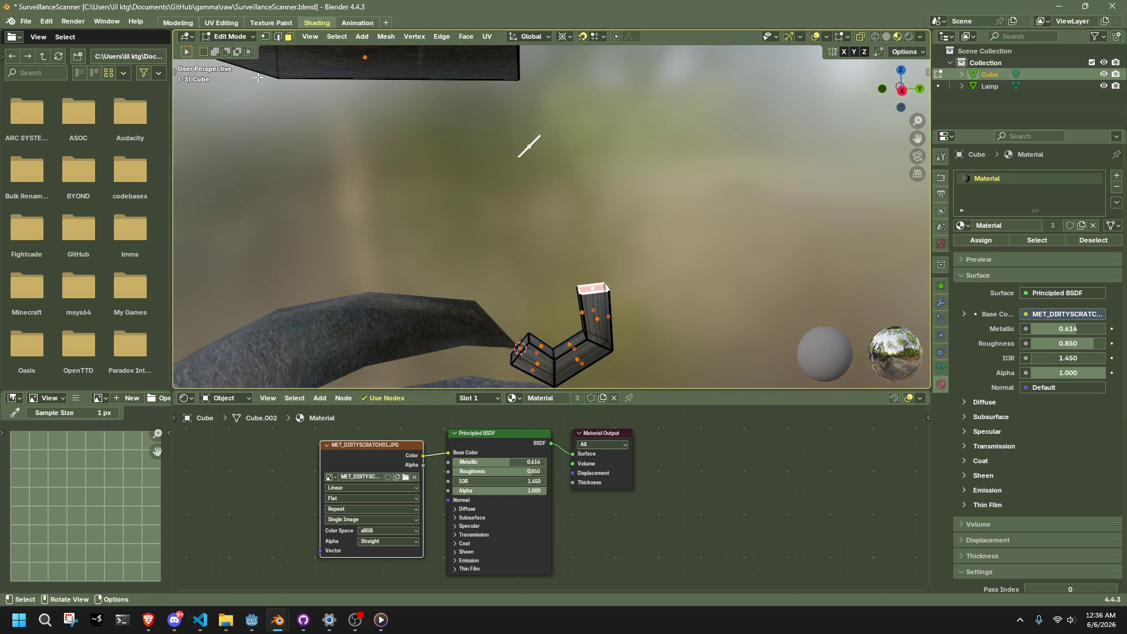
- Duplicate the selected face and place the copy below the hanging body
left_click(383, 37)
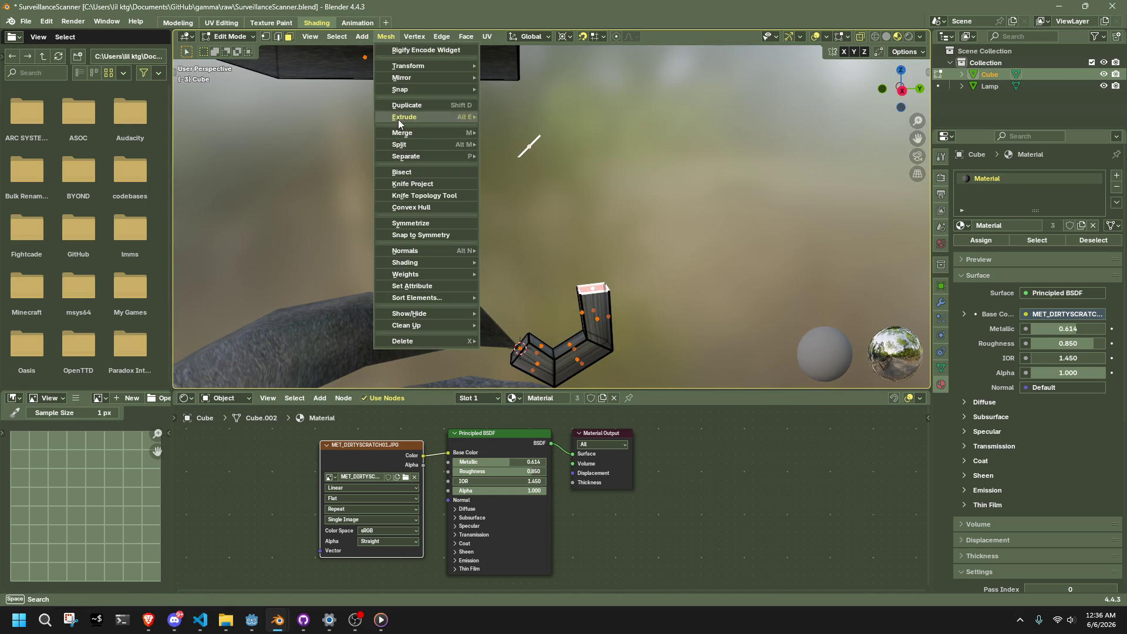
key("Escape")
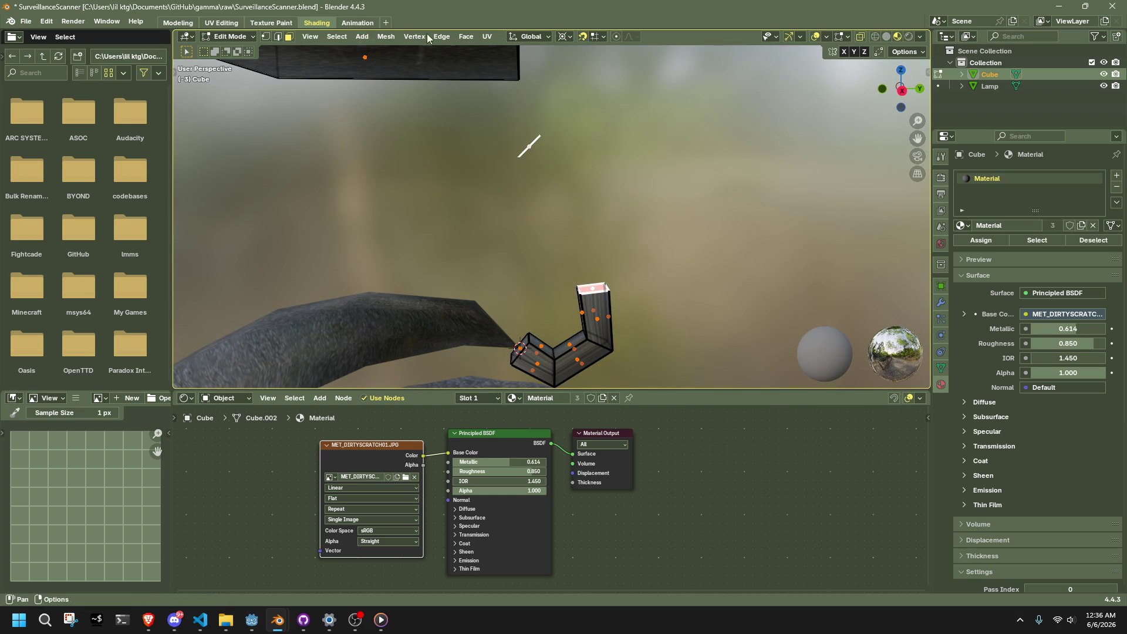
left_click(383, 37)
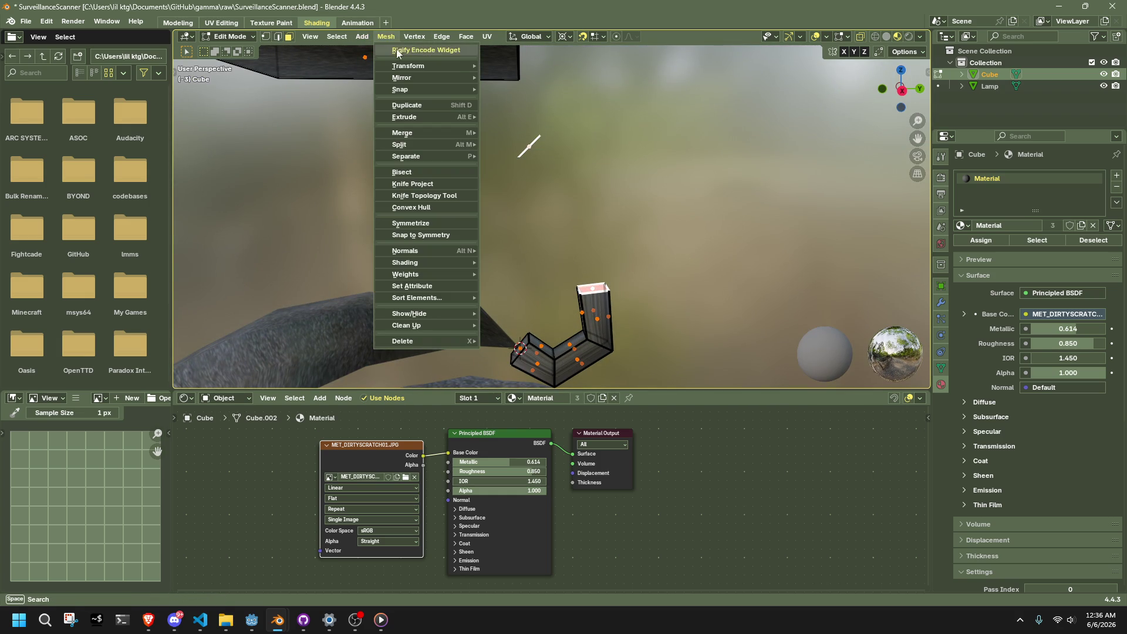
left_click(459, 106)
mouse_move(672, 168)
middle_mouse_down()
mouse_move(574, 147)
mouse_move(514, 118)
middle_mouse_up()
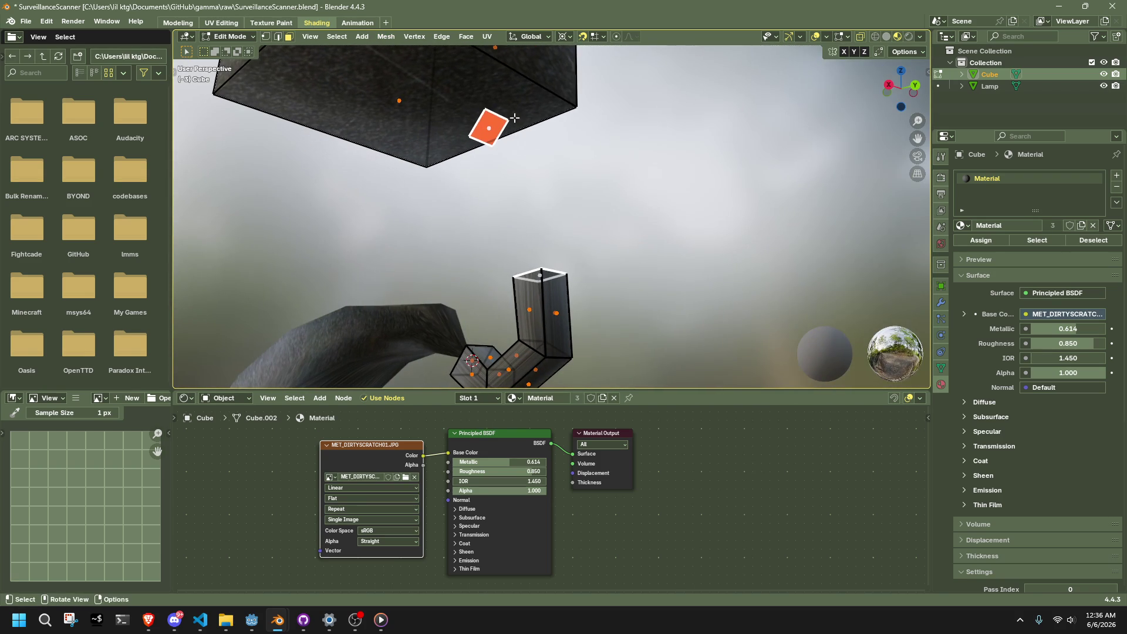
- Bridge the duplicated face to the top of the tube
left_click(388, 39)
key("Escape")
left_click(440, 36)
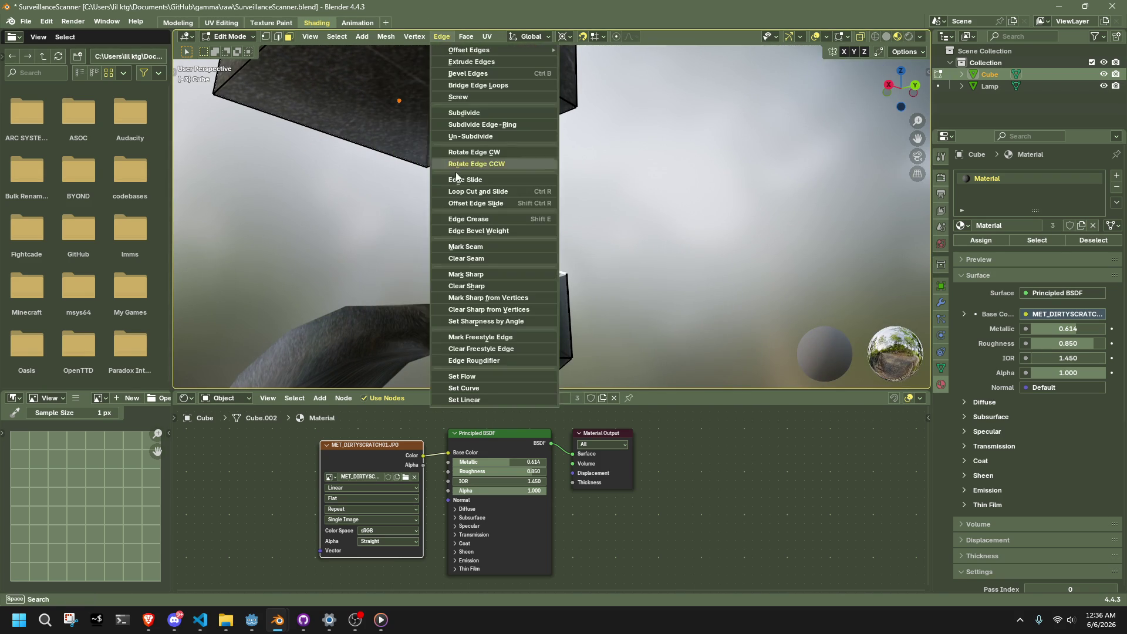
left_click(467, 89)
middle_click_drag(547, 184, 745, 162)
left_click(903, 88)
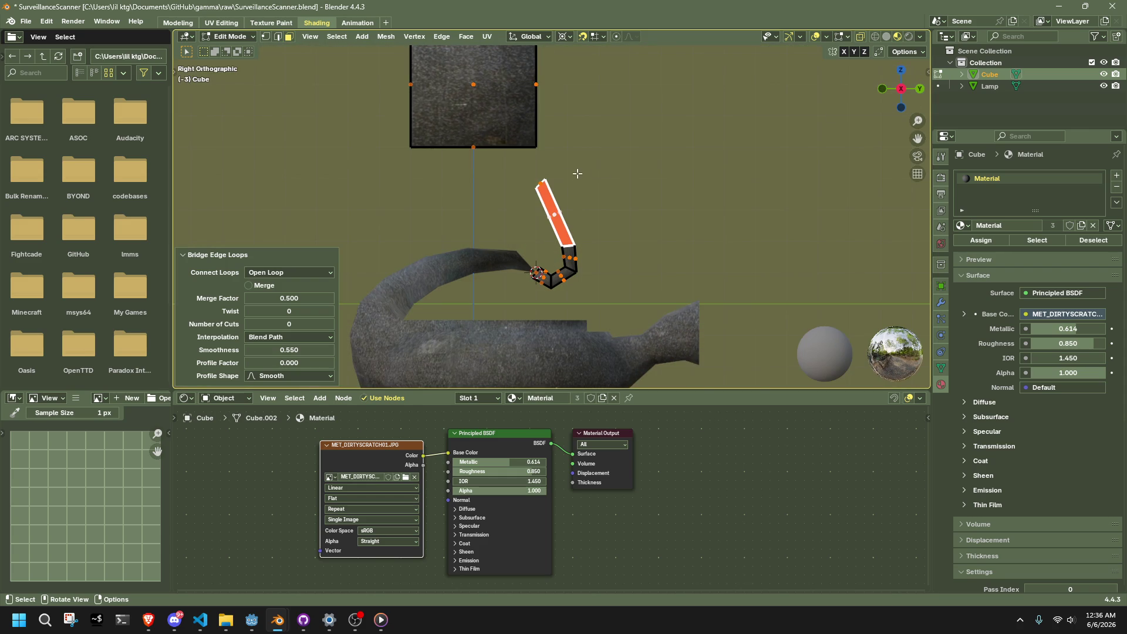
- Rotate and move the bridge's top end to sit under the body
left_click(536, 170)
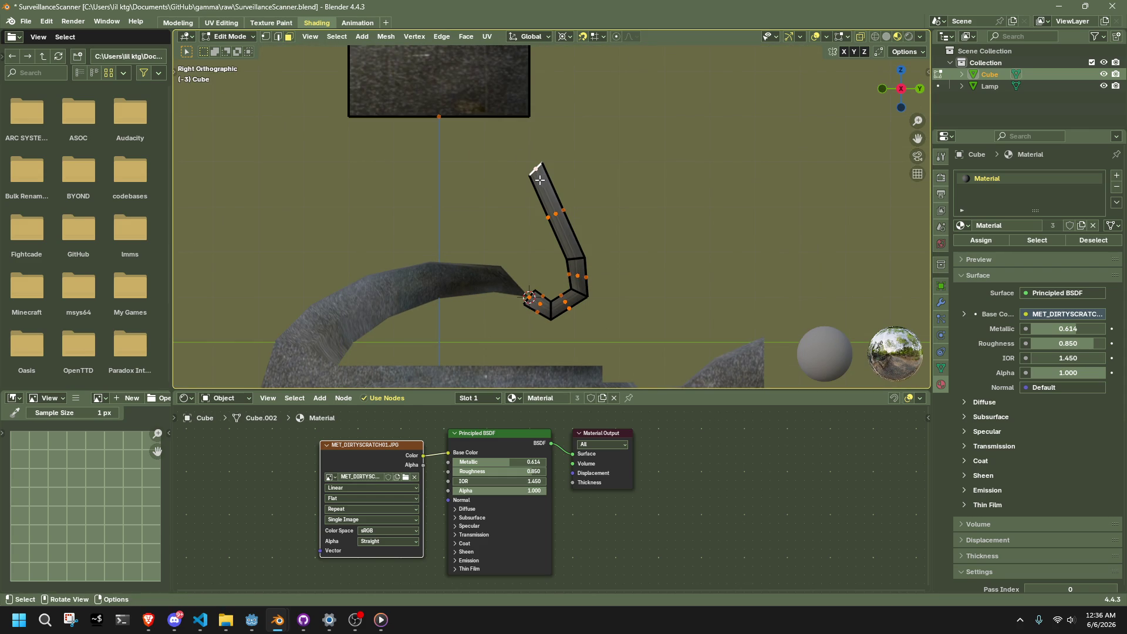
key("r")
left_click(581, 179)
key("g")
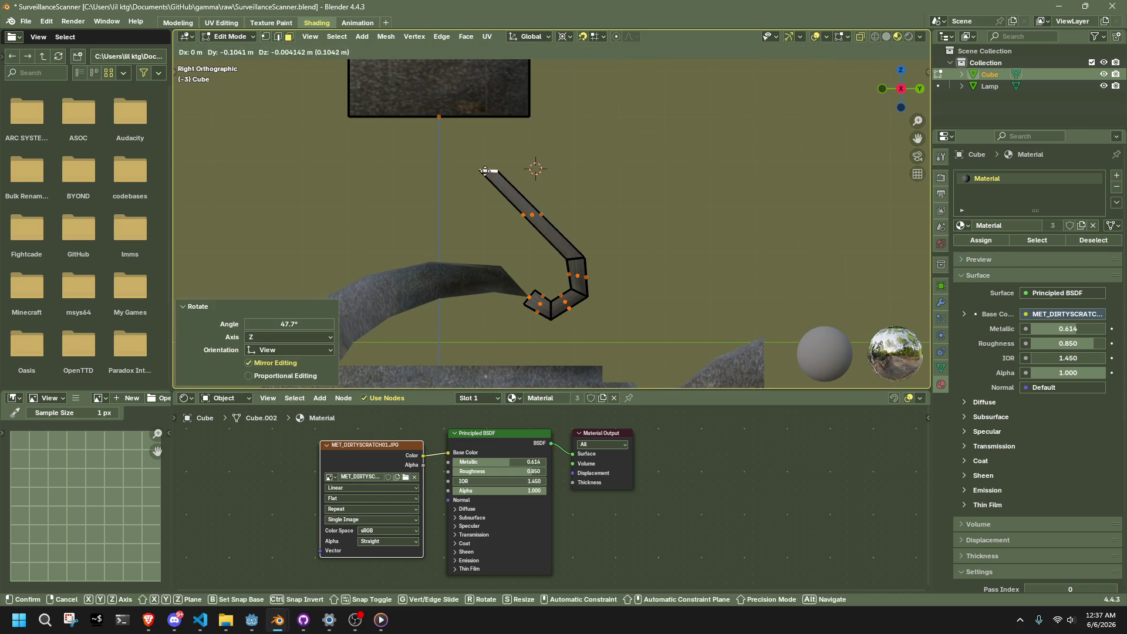
left_click(438, 118)
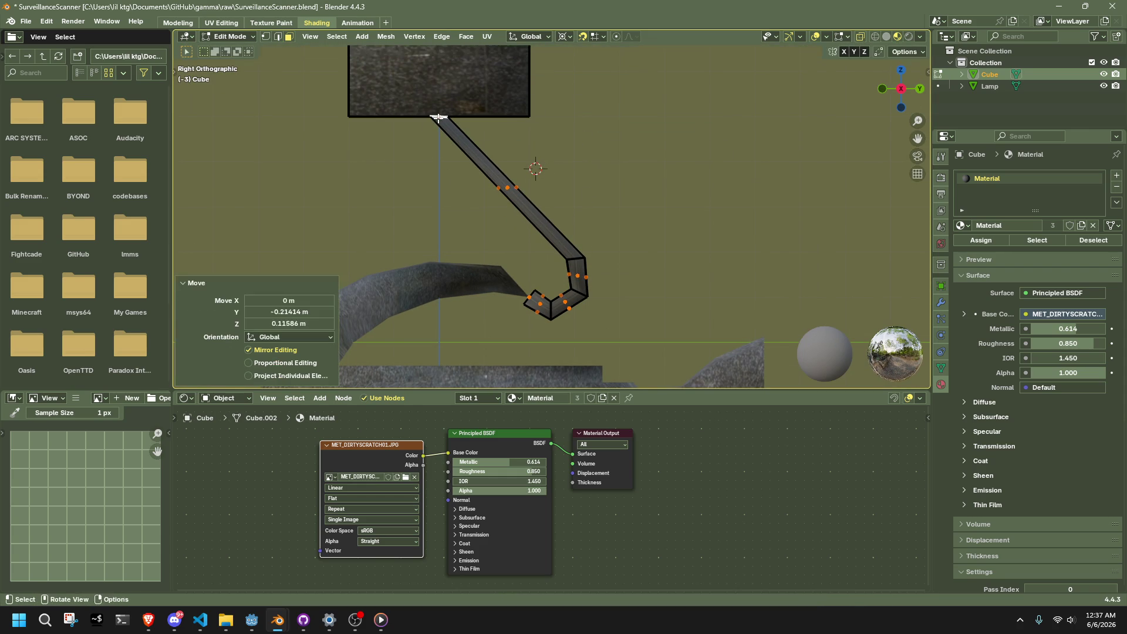
- Delete the long diagonal face, undo it, and bring up the delete options again
left_click_drag(457, 163, 534, 203)
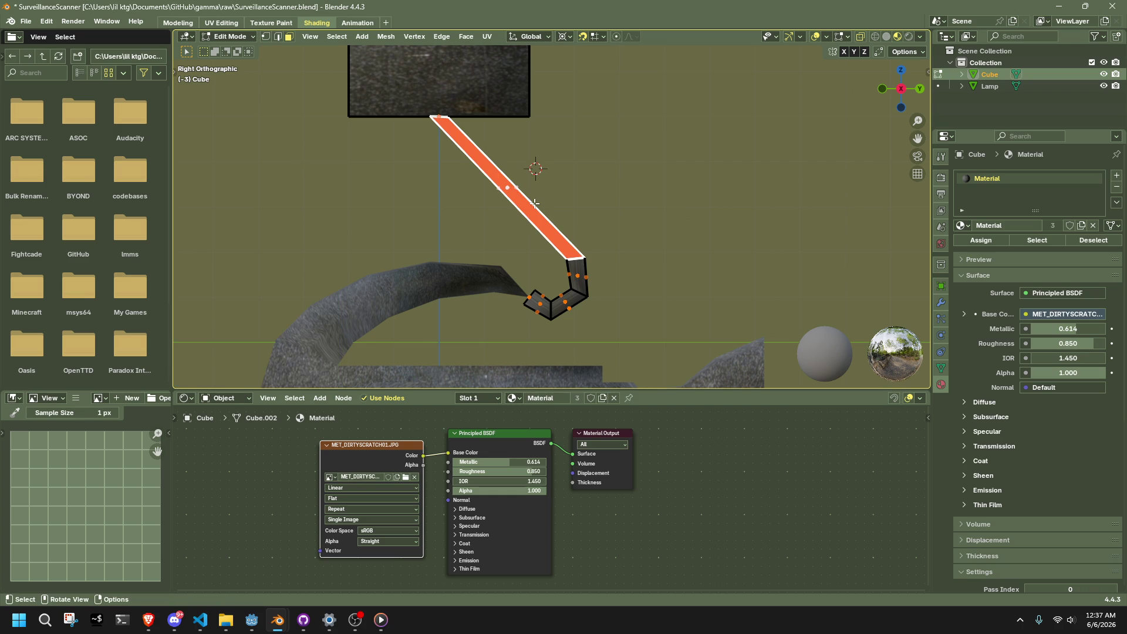
key("x")
left_click(572, 194)
mouse_move(572, 195)
middle_mouse_down()
mouse_move(475, 116)
mouse_move(640, 203)
middle_mouse_up()
left_click(440, 135)
key("ctrl+z")
key("ctrl+z")
key("x")
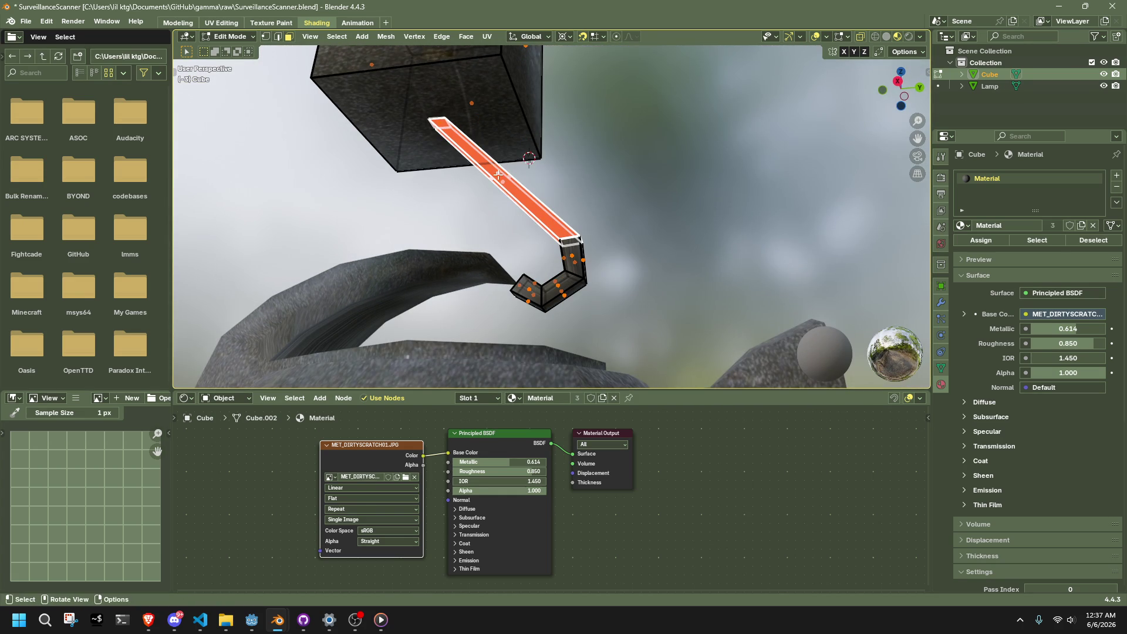
- Delete the long diagonal face and inspect the body's underside
key("x")
left_click(617, 210)
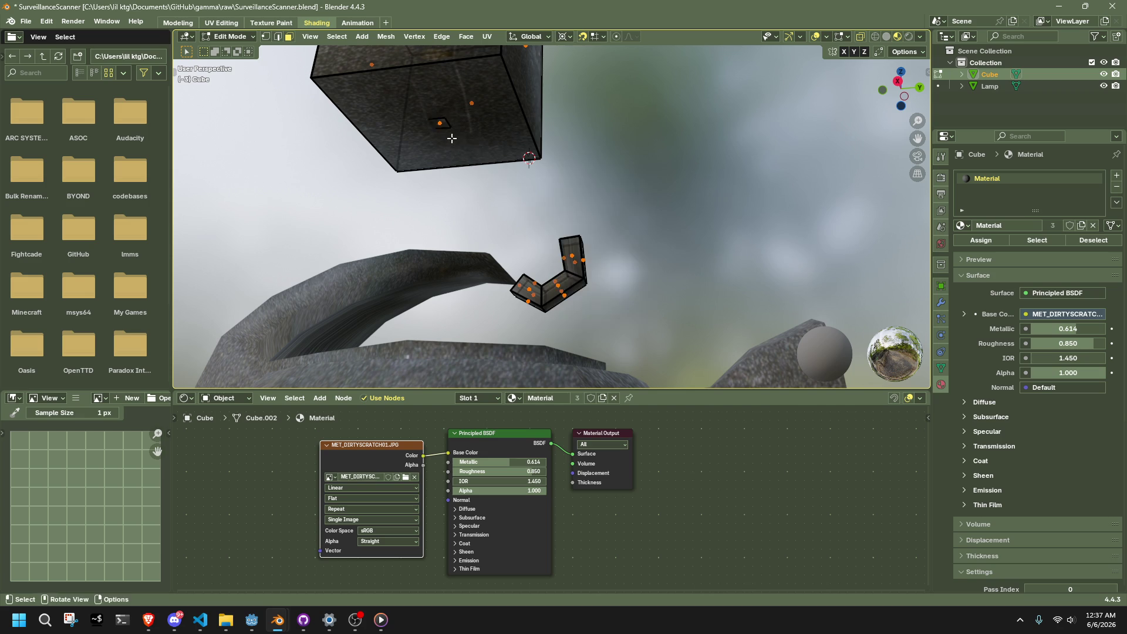
left_click(459, 118)
mouse_move(459, 118)
middle_mouse_down()
mouse_move(517, 221)
mouse_move(564, 238)
mouse_move(578, 258)
mouse_move(570, 243)
middle_mouse_up()
left_click(431, 114, "shift")
left_click(431, 113, "shift")
- In face mode, select the top face of the handle segments and adjust the body's bottom-face selection
key("1")
key("3")
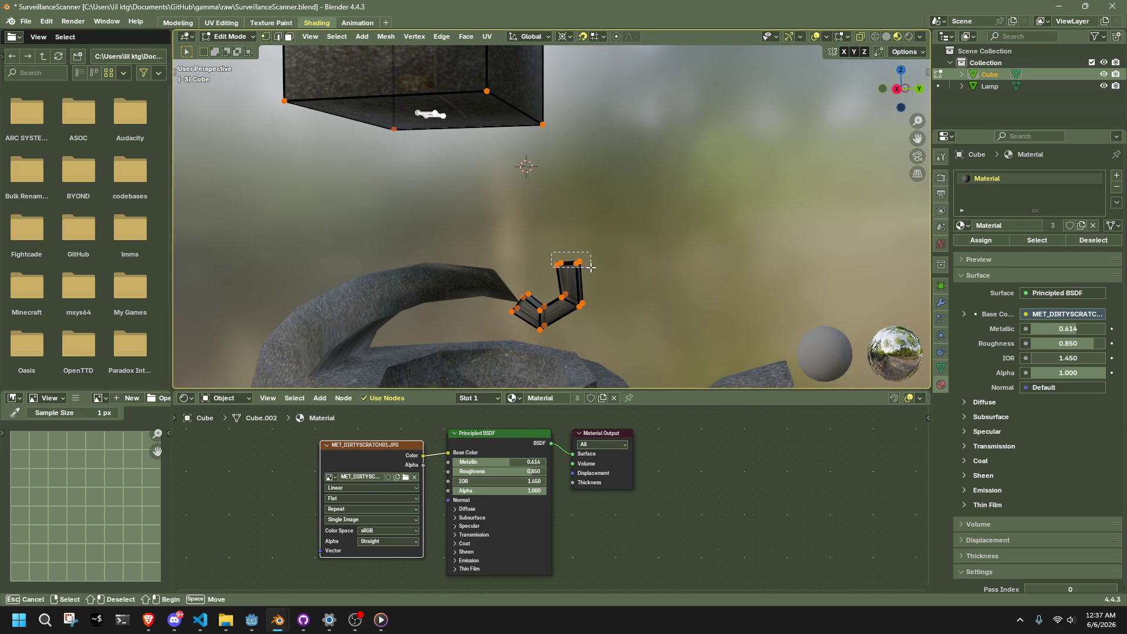
left_click(574, 263)
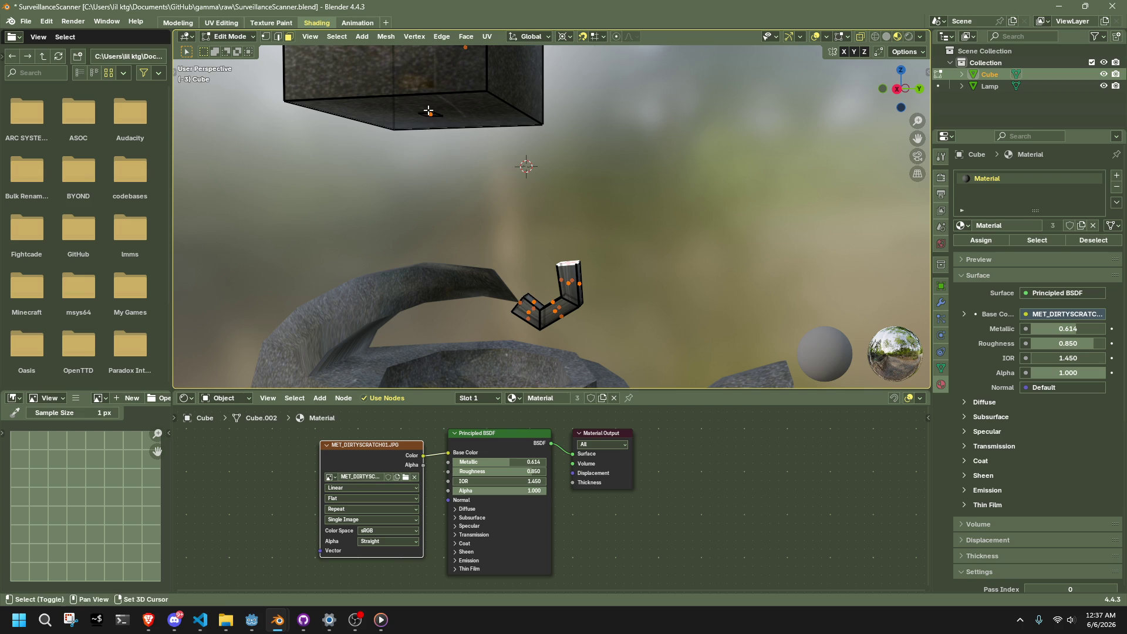
left_click(357, 97, "ctrl")
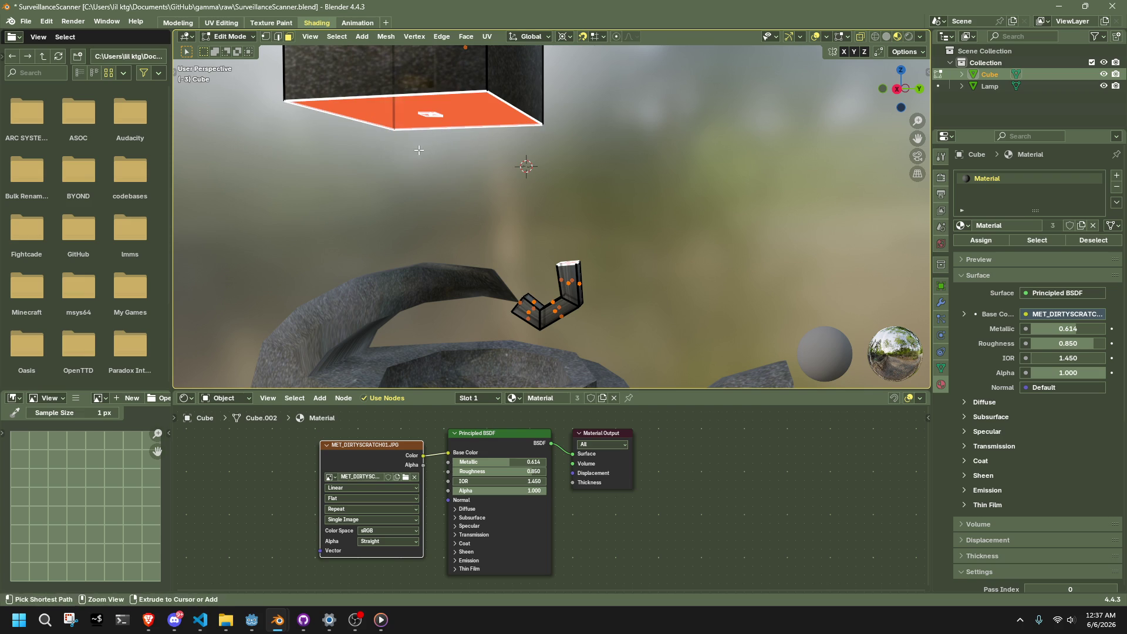
left_click(424, 112, "ctrl")
left_click(430, 113)
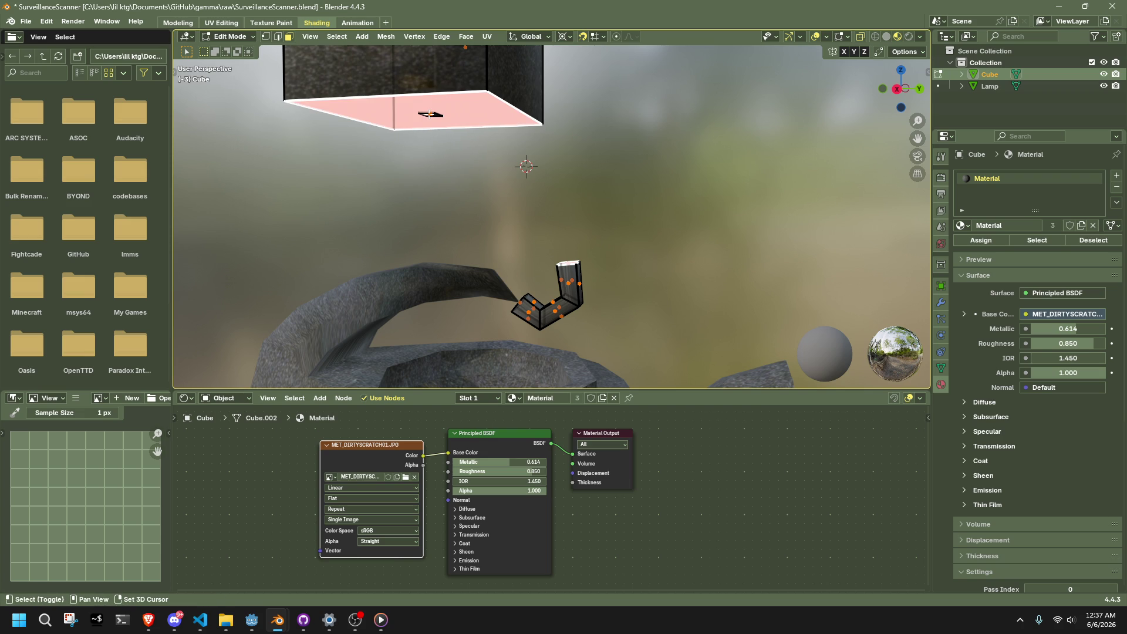
left_click(431, 113, "shift")
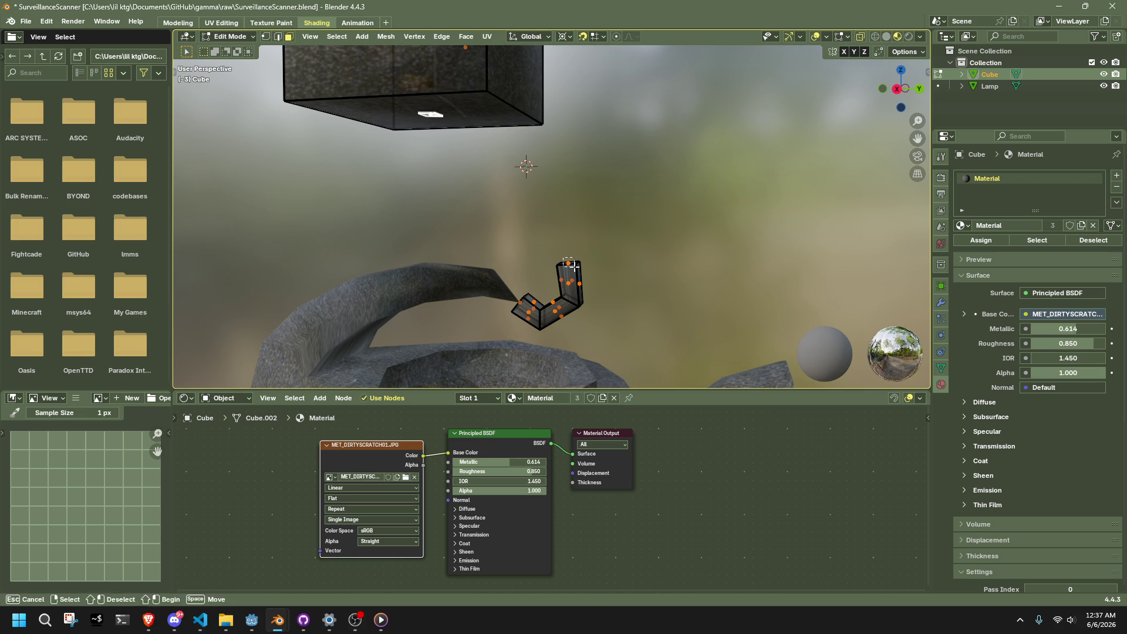
- Bridge the handle top to the body with added cuts, keeping the profile factor at 0
left_click(439, 37)
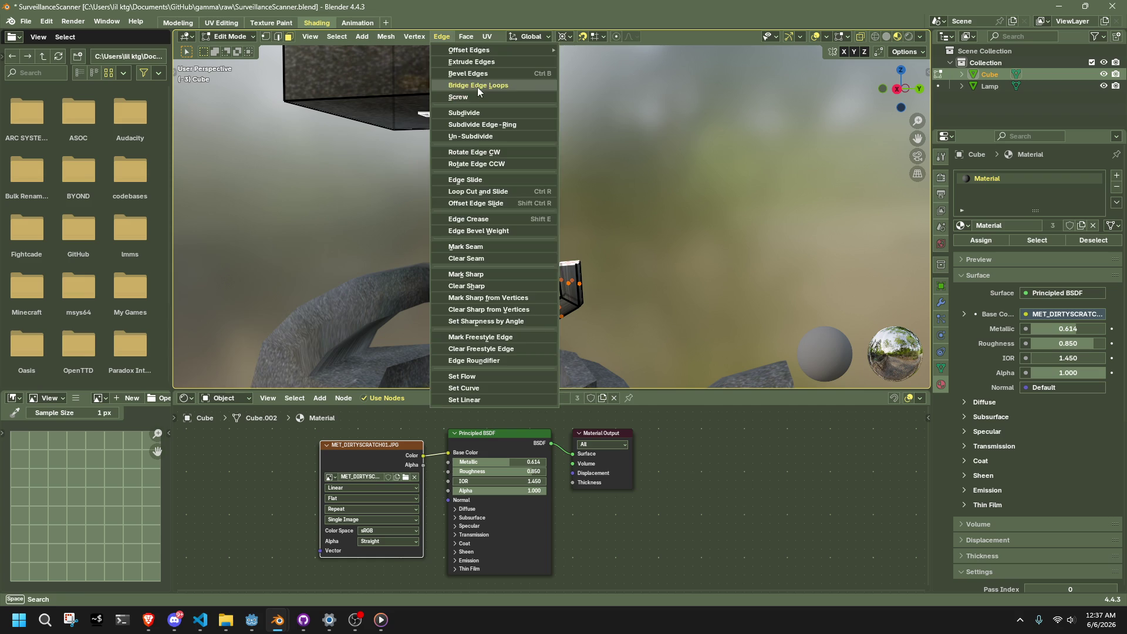
left_click(478, 86)
left_click(330, 323)
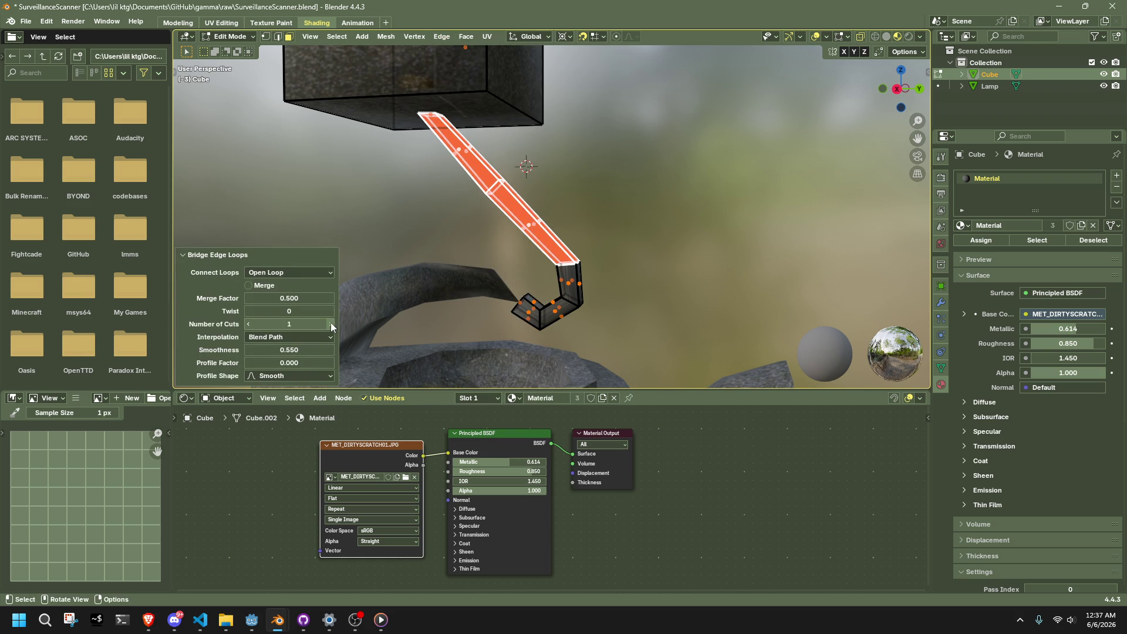
left_click(330, 323)
left_click(330, 324)
mouse_move(291, 363)
left_mouse_down()
mouse_move(340, 363)
mouse_move(290, 364)
mouse_move(299, 352)
mouse_move(346, 352)
left_mouse_up()
right_click(290, 364)
left_click(290, 367)
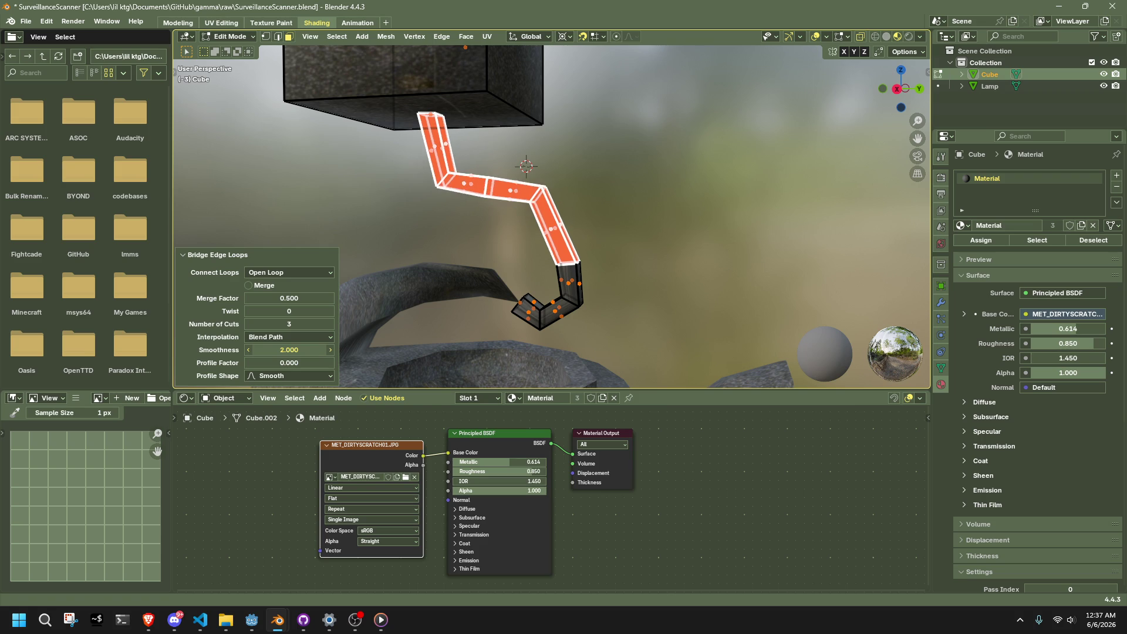
- Raise the bridge to 9 cuts with smoothness 2.0 and inspect the curve
left_click(330, 325)
left_click(330, 324)
left_click(330, 324)
left_click(330, 324)
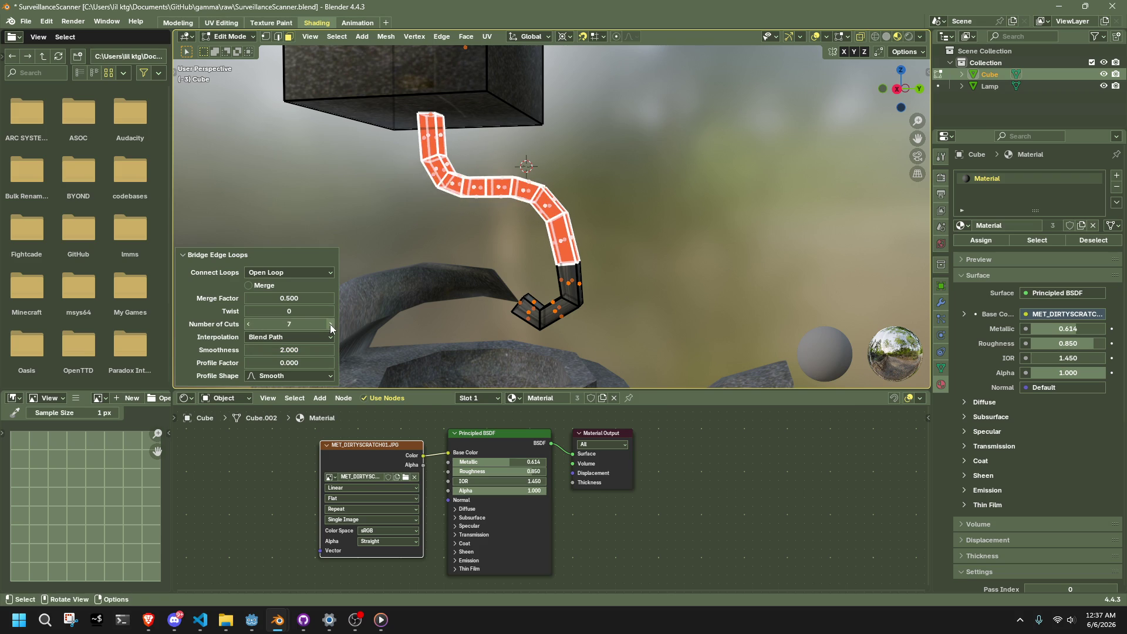
left_click(330, 324)
left_click(330, 324)
mouse_move(330, 324)
middle_mouse_down()
mouse_move(185, 242)
mouse_move(393, 248)
middle_mouse_up()
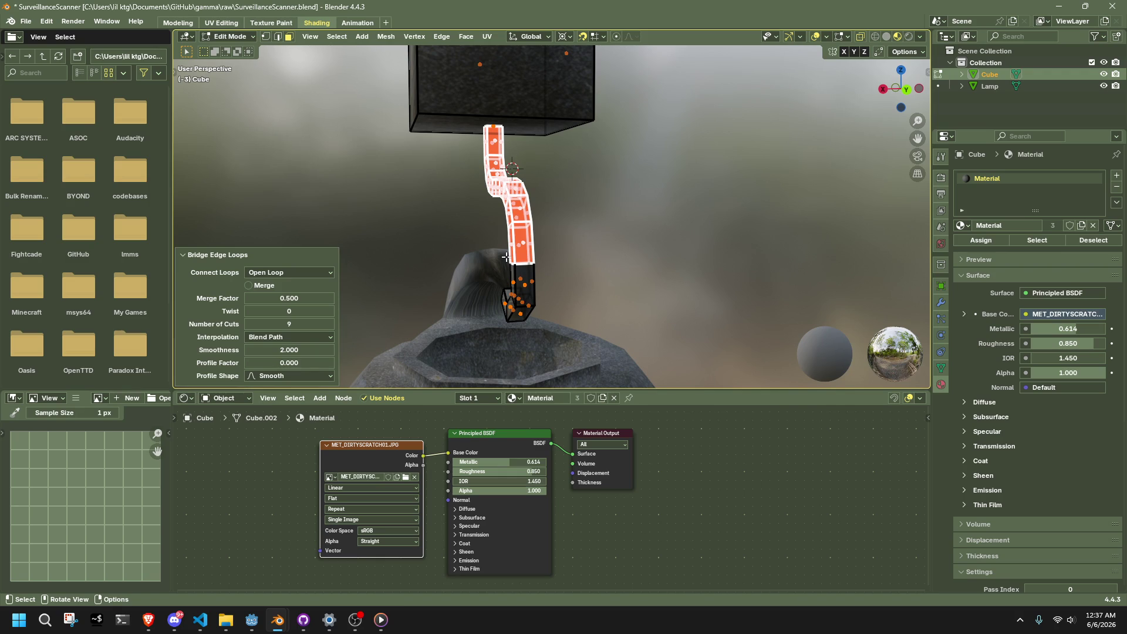
left_click(604, 247)
mouse_move(604, 249)
middle_mouse_down()
mouse_move(794, 289)
mouse_move(893, 103)
middle_mouse_up()
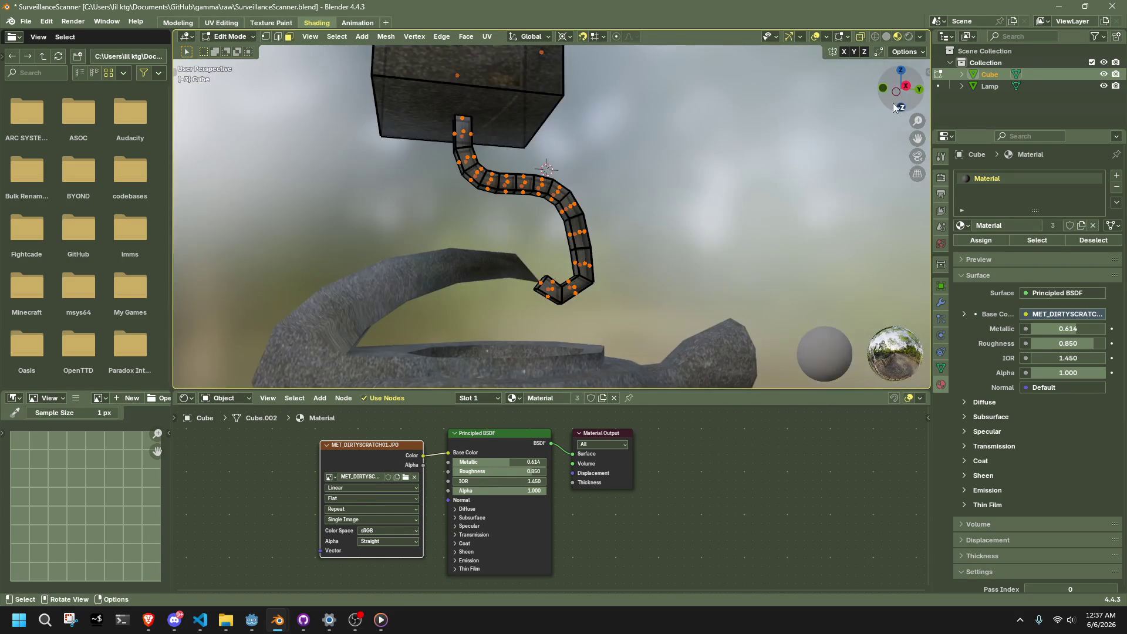
- From the right view, delete the faces at the handle's lower end
left_click(906, 87)
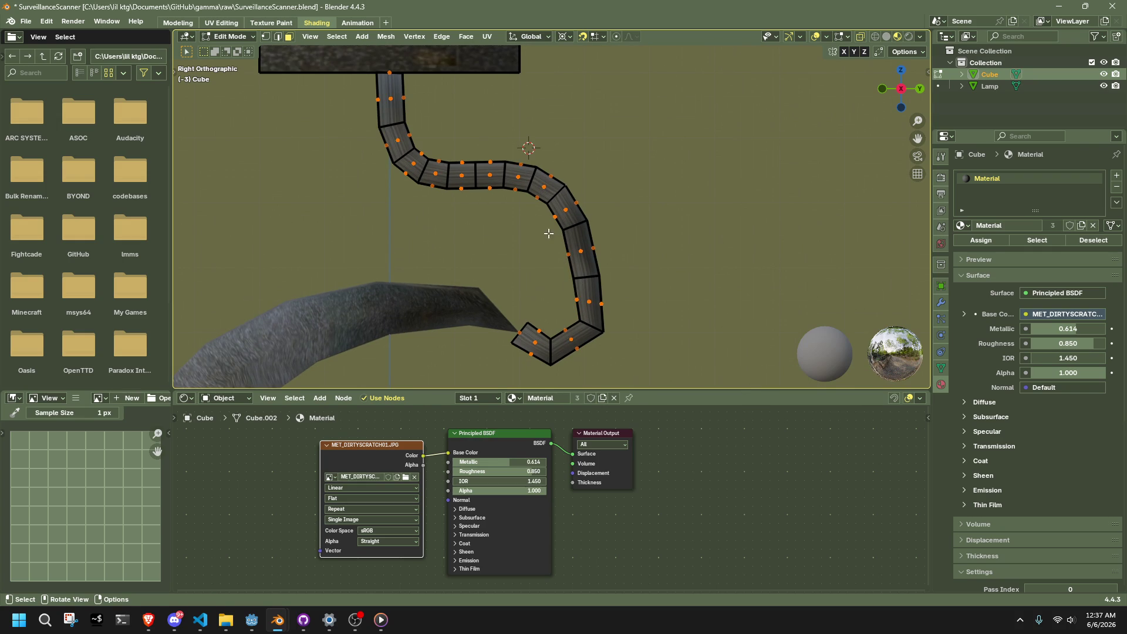
mouse_move(549, 233)
left_mouse_down()
mouse_move(596, 256)
mouse_move(652, 320)
mouse_move(646, 305)
mouse_move(632, 285)
mouse_move(642, 378)
mouse_move(514, 322)
mouse_move(528, 326)
left_mouse_up()
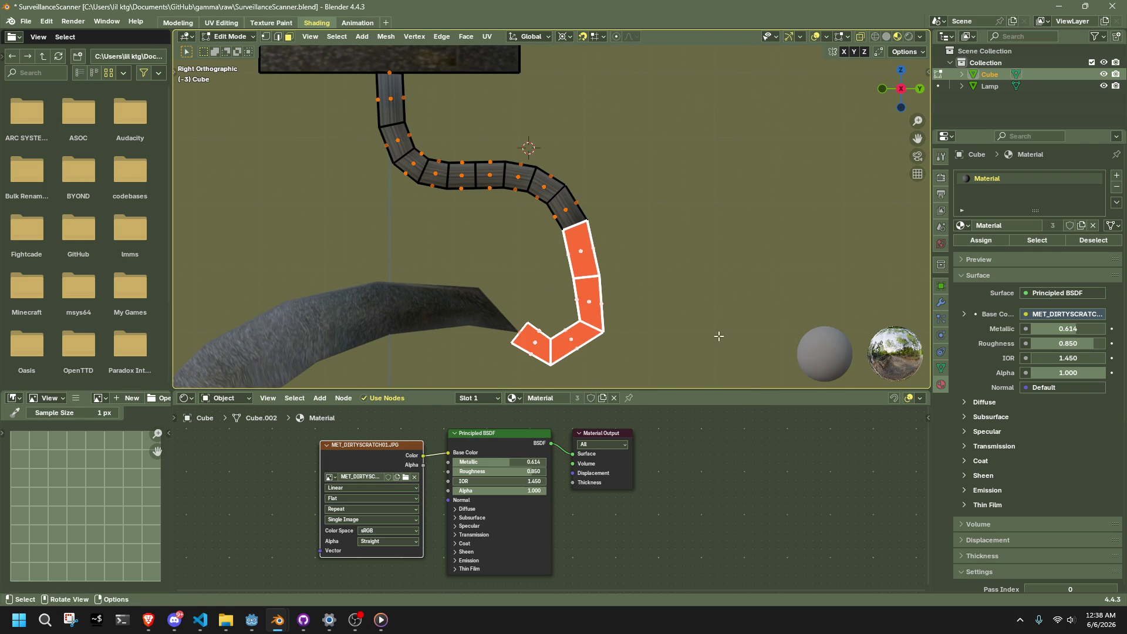
key("x")
left_click(717, 336)
- Select the strip's two end vertices, trial a cut bridge to the spout tip, then undo
key("1")
left_click_drag(554, 214, 645, 266)
key("3")
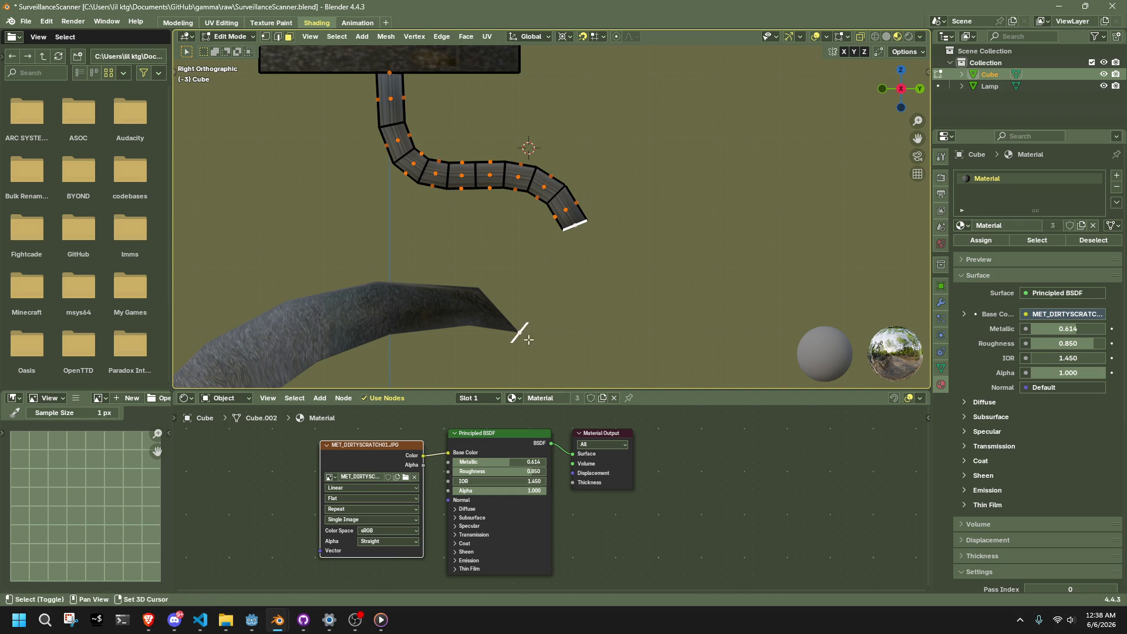
left_click(385, 36)
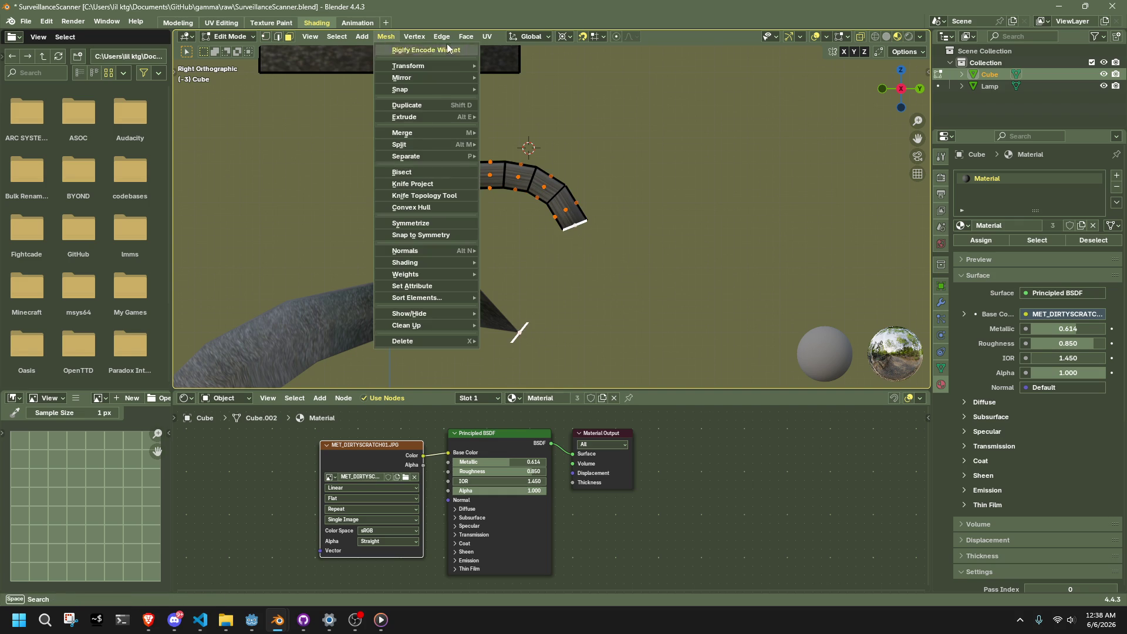
mouse_move(445, 35)
left_click(463, 85)
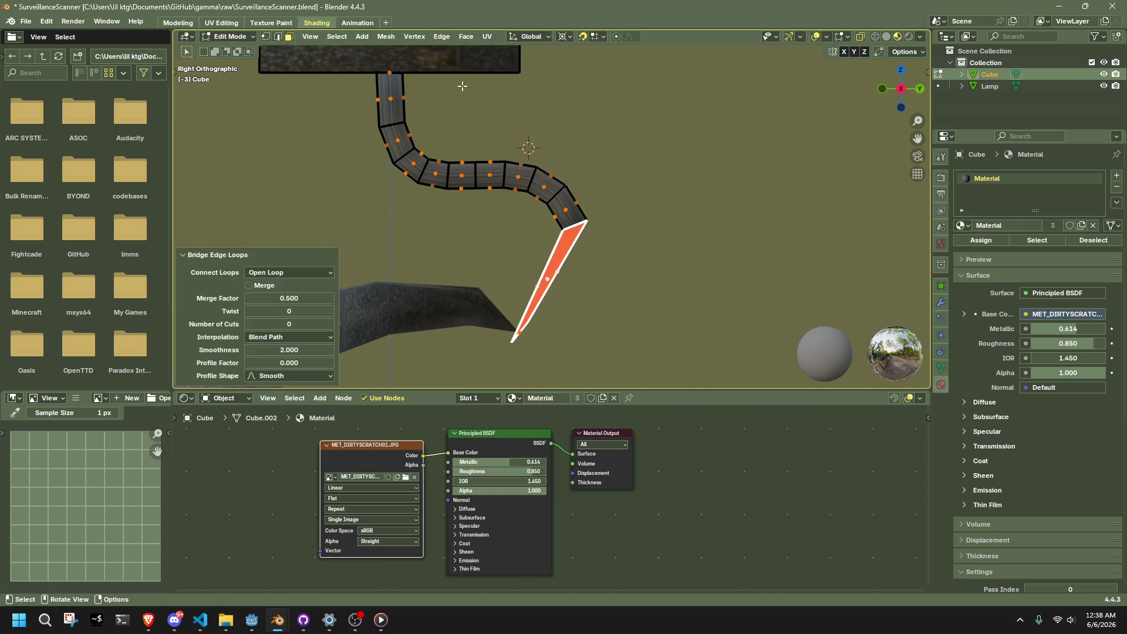
left_click(331, 325)
left_click(331, 325)
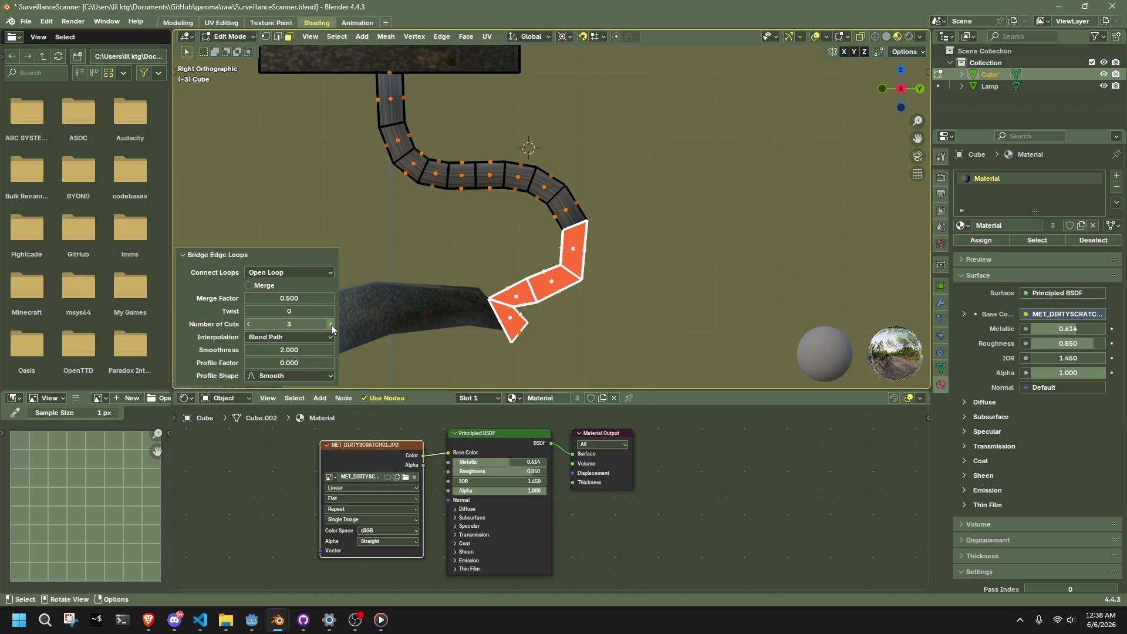
left_click(331, 325)
left_click(331, 326)
left_click(331, 325)
key("ctrl+z")
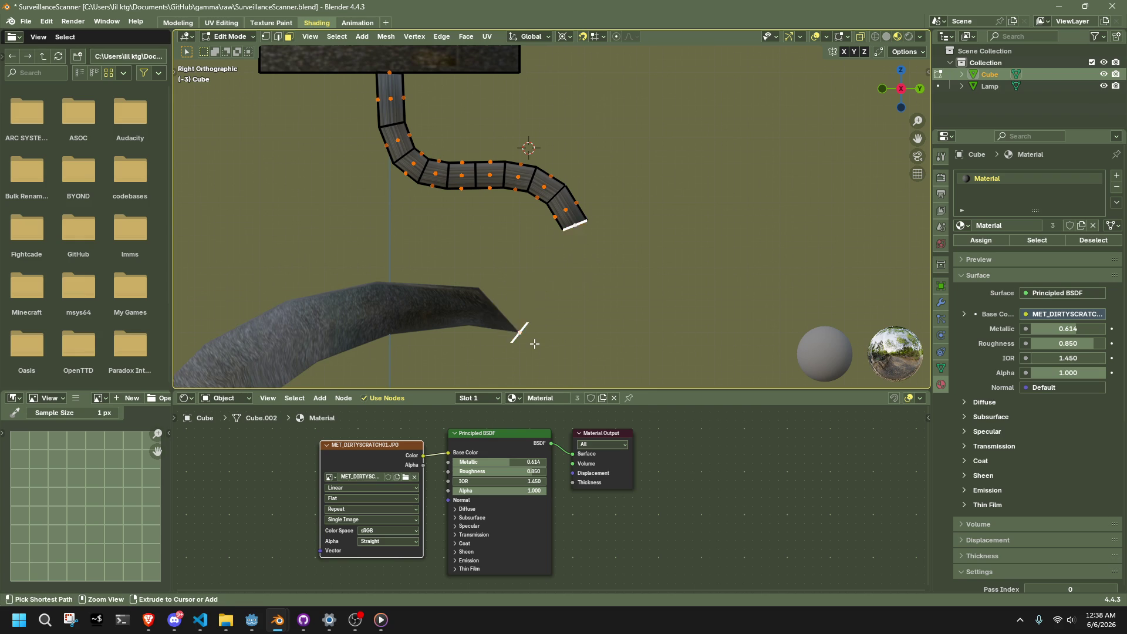
- Bridge the open end edge near the spout with cuts, check it, then undo and return to right view
key("ctrl+f")
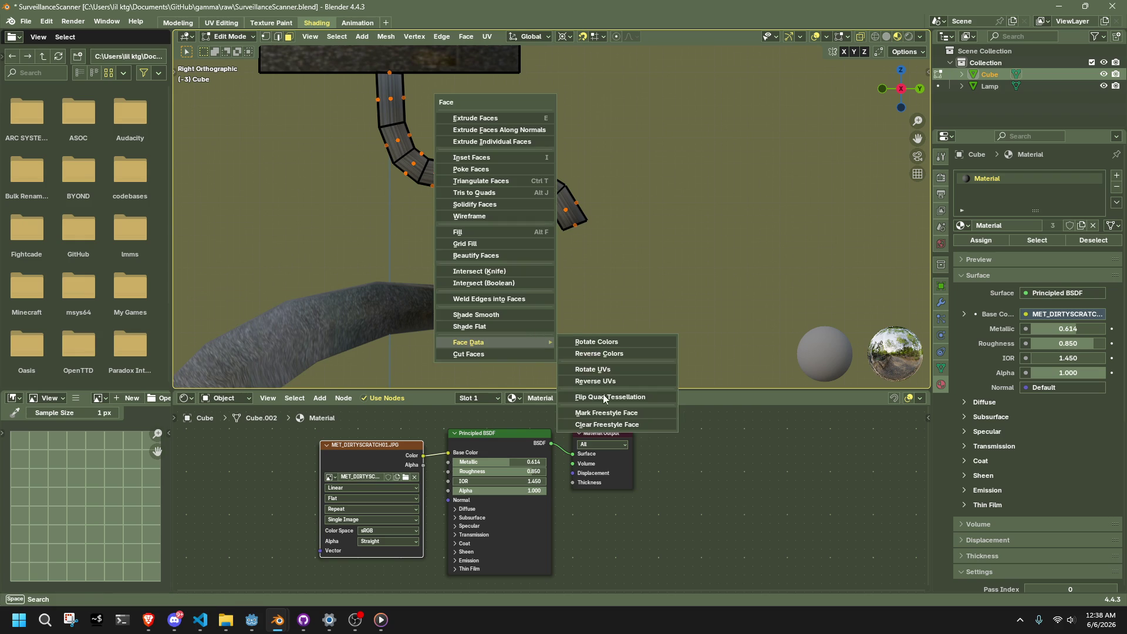
left_click(603, 394)
left_click(578, 218)
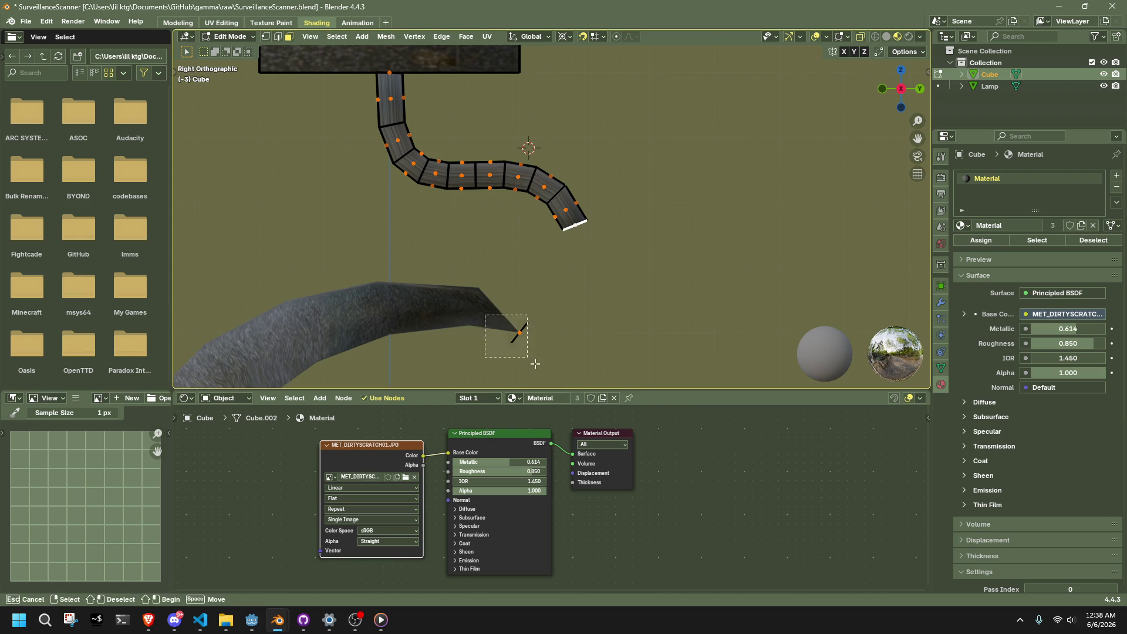
left_click(382, 37)
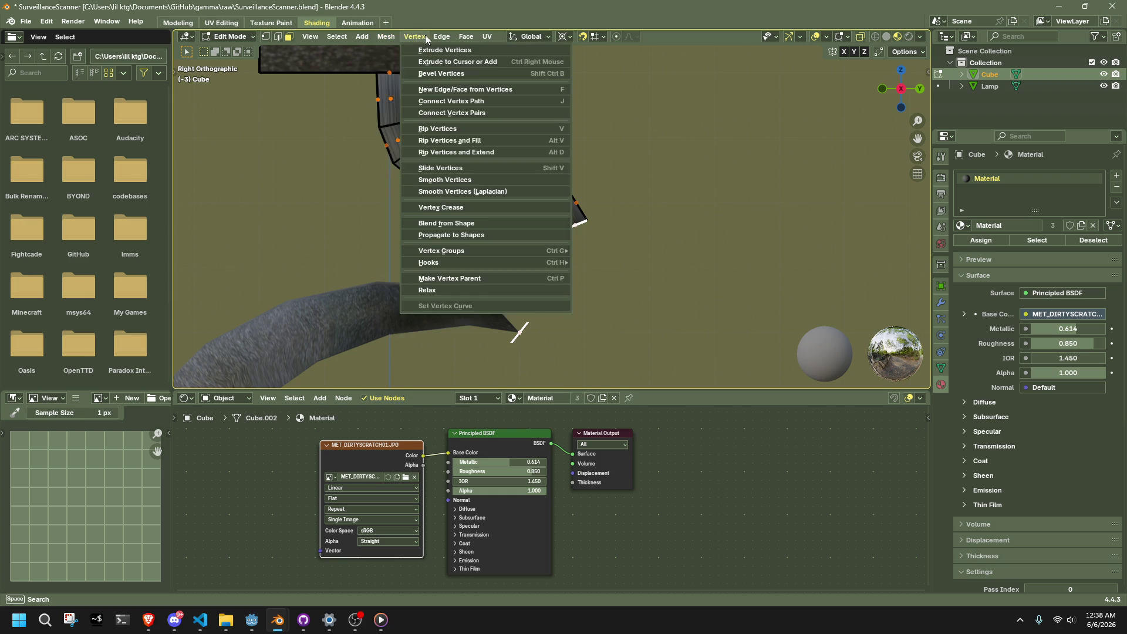
mouse_move(437, 36)
left_click(453, 86)
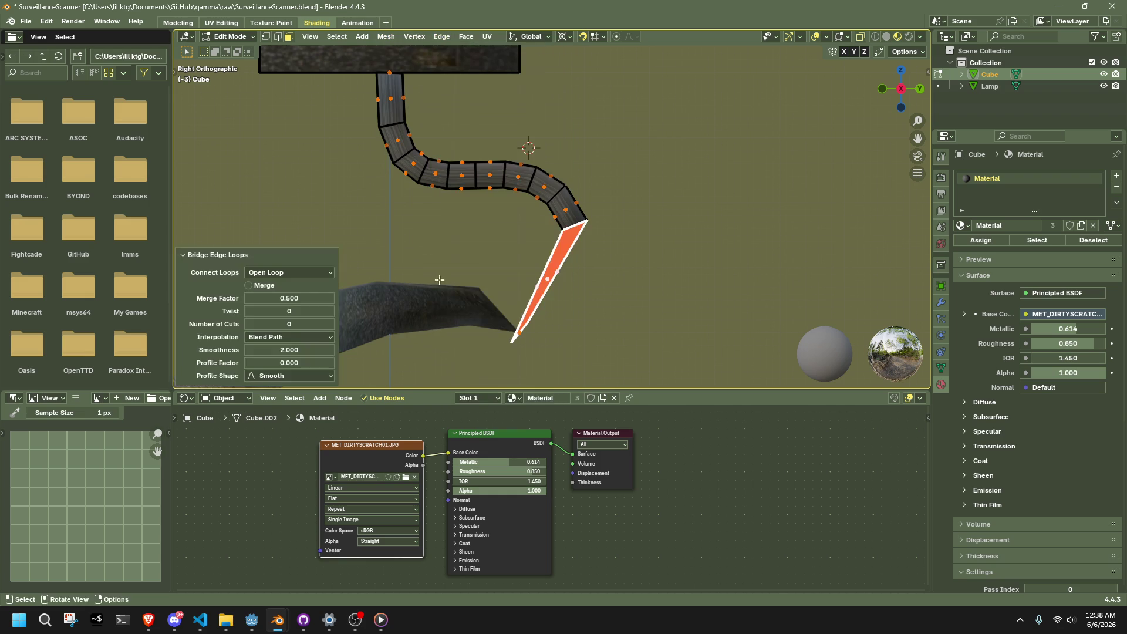
left_click(334, 325)
left_click(334, 325)
left_click(334, 325)
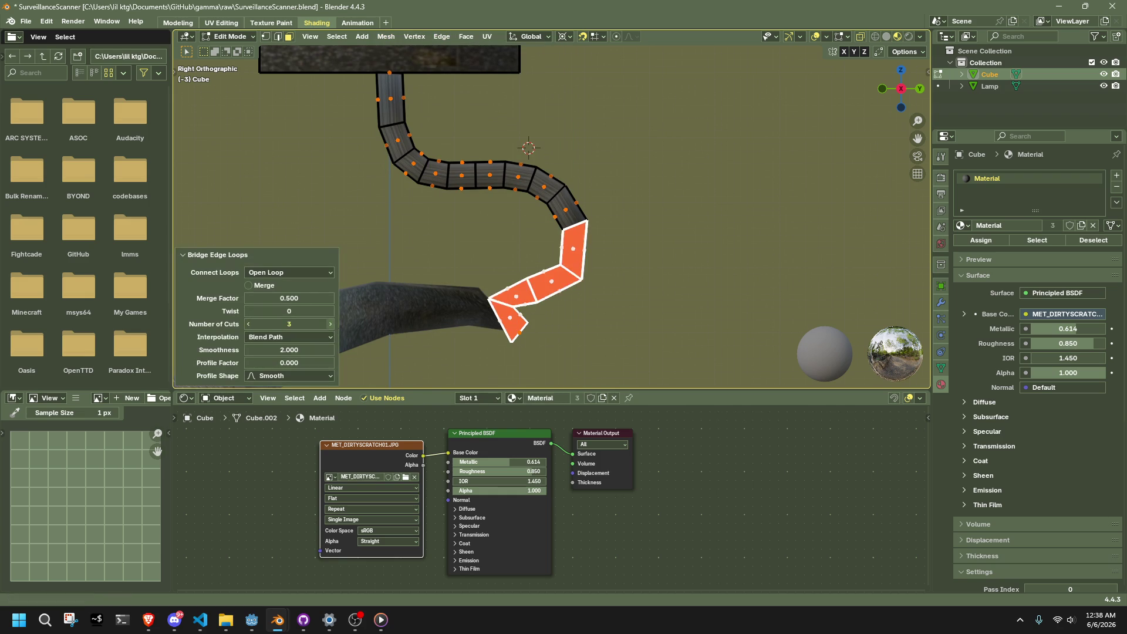
left_click(334, 325)
left_click(335, 325)
mouse_move(606, 322)
middle_mouse_down()
mouse_move(698, 322)
mouse_move(764, 235)
middle_mouse_up()
key("ctrl+z")
left_click(906, 86)
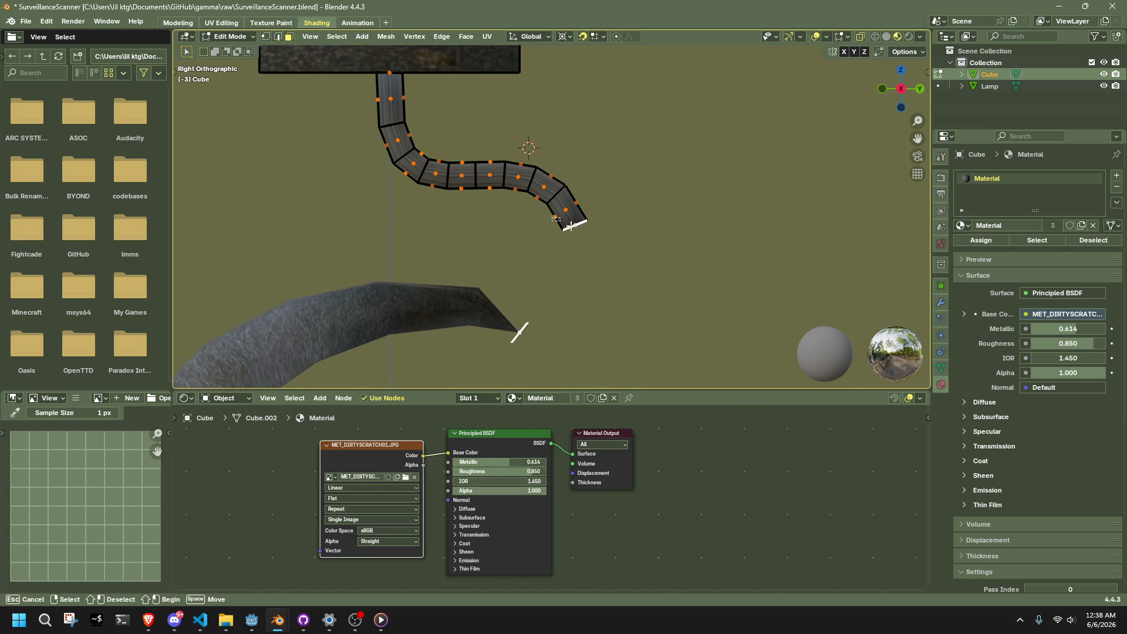
- Extrude the handle's end edge twice, rotating the new end 49.5° and moving it toward the spout tip
key("e")
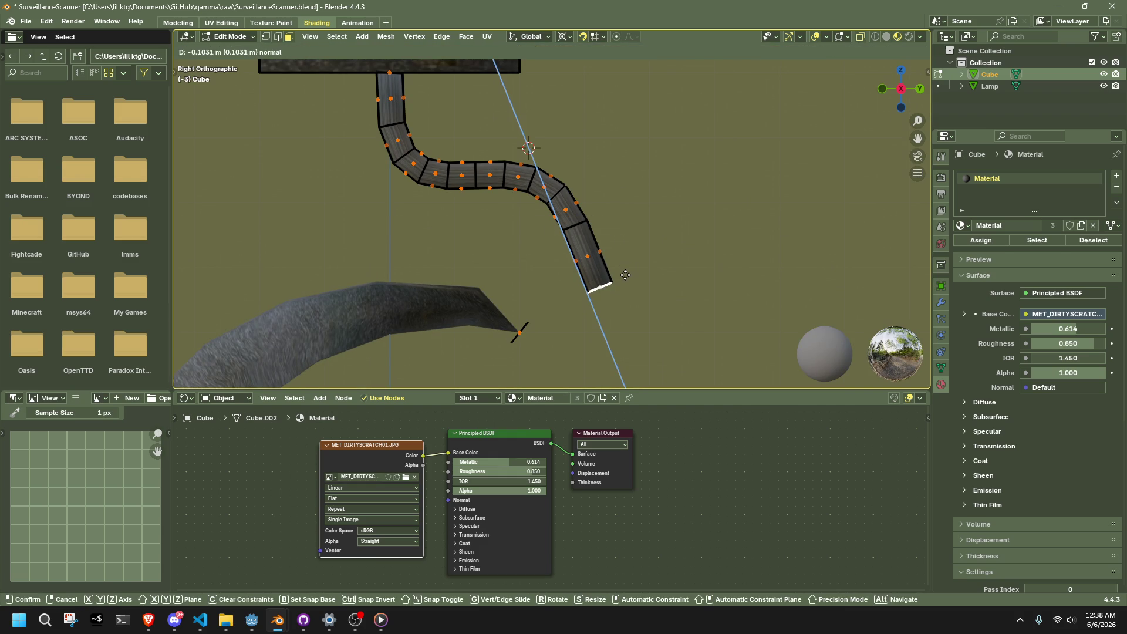
left_click(626, 275)
key("e")
key("r")
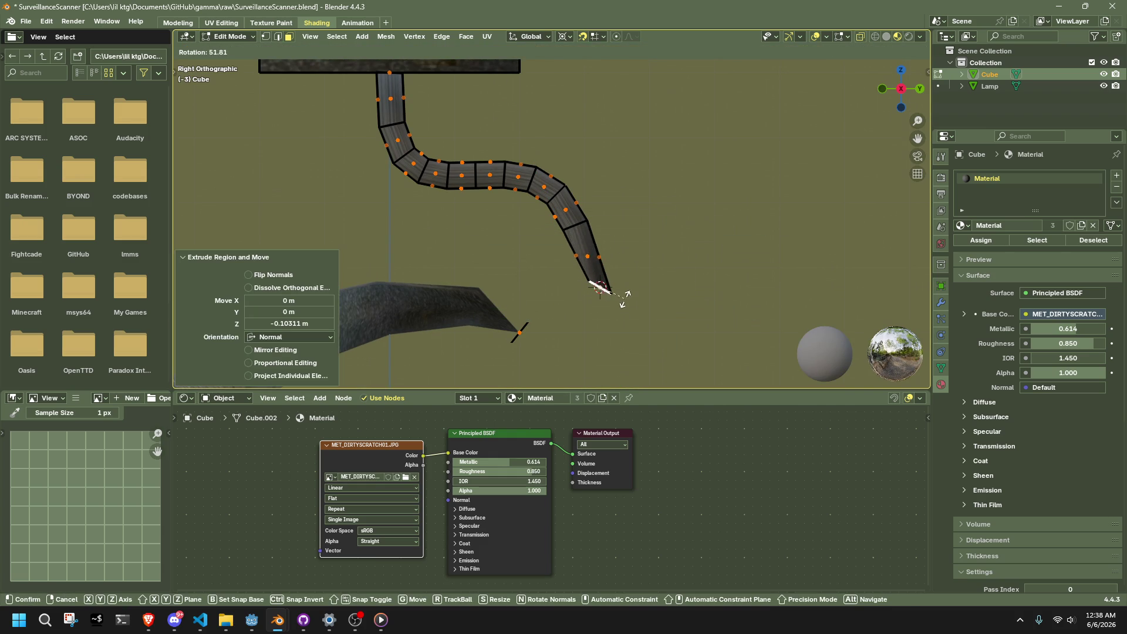
left_click(624, 298)
scroll(604, 296, "up", 3)
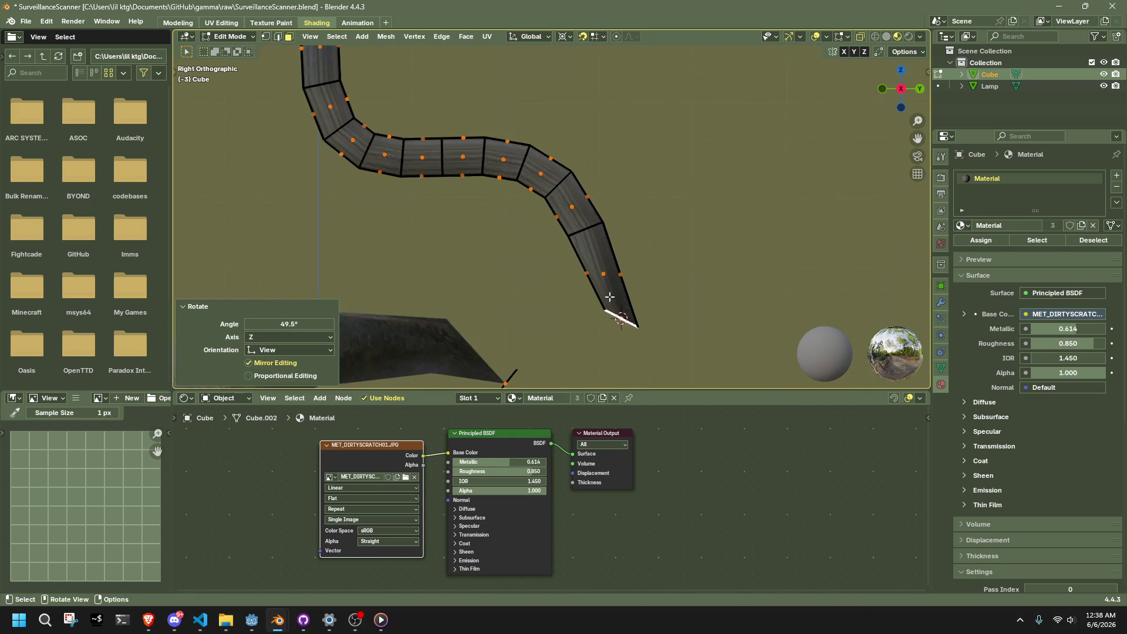
key("g")
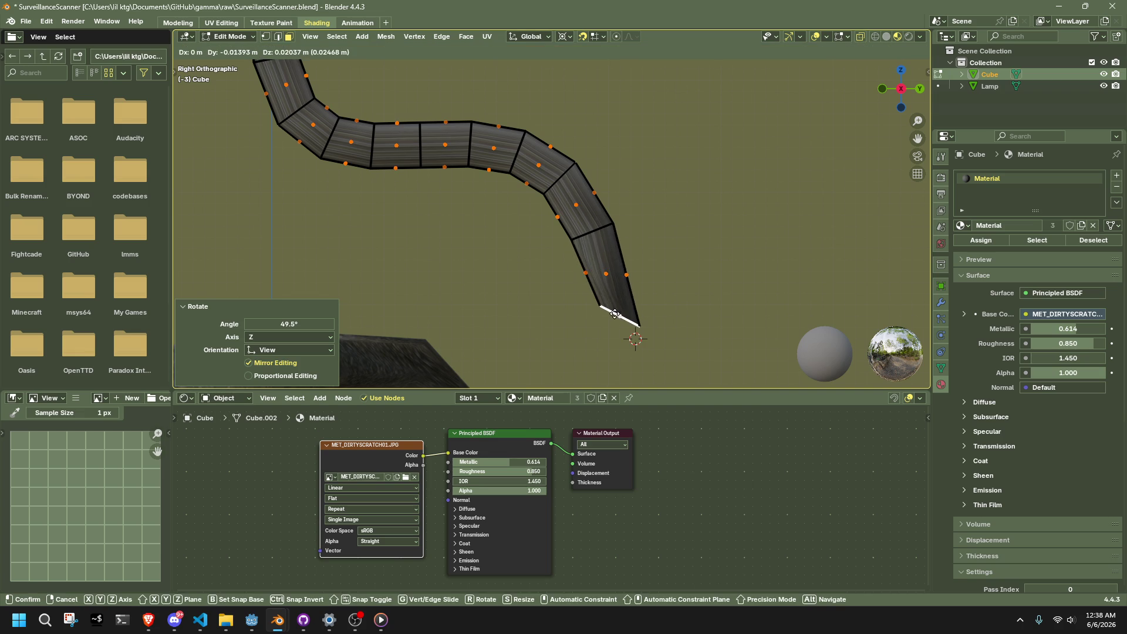
left_click(613, 314)
scroll(584, 324, "down", 3)
middle_click_drag(584, 325, 573, 273, "shift")
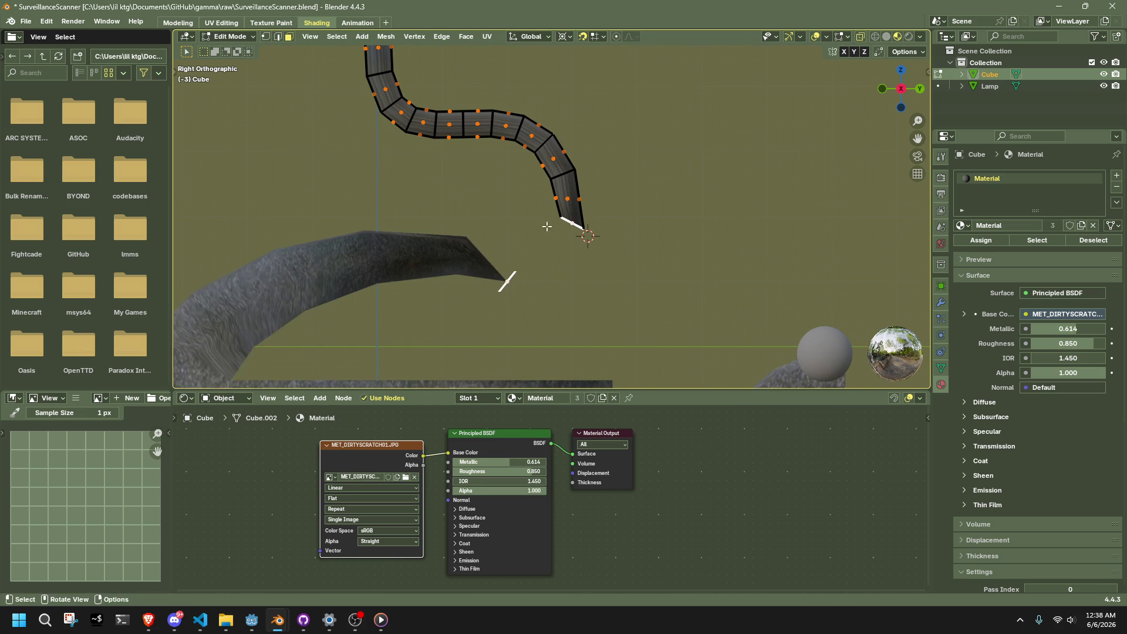
- Bridge the handle end to the spout tip edge with 1 cut and smoothness 1
left_click(419, 37)
mouse_move(442, 37)
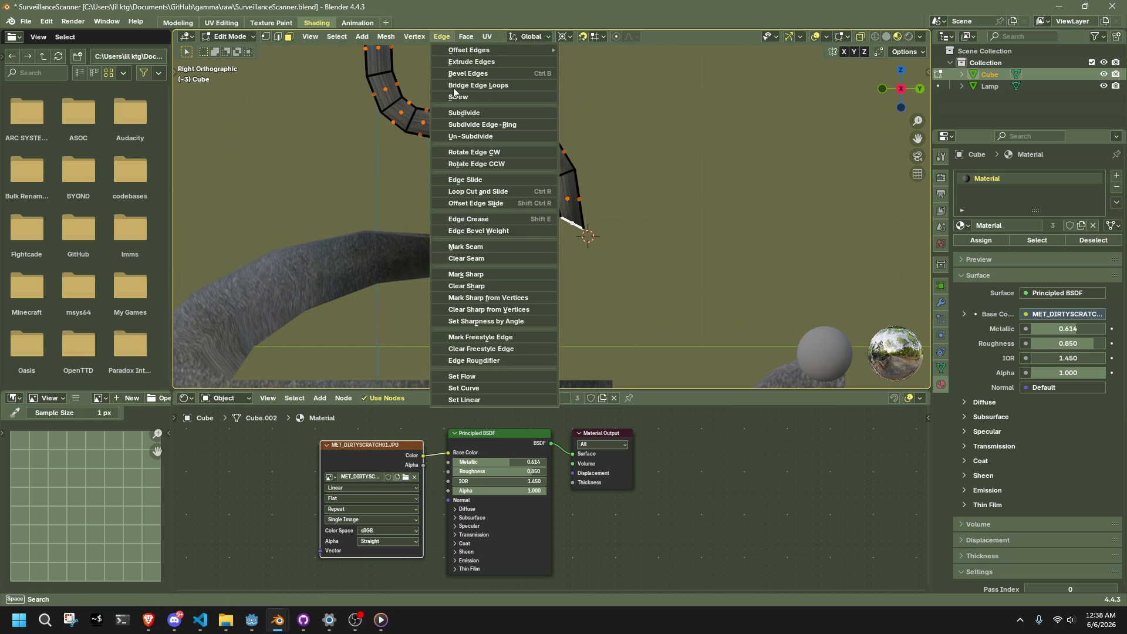
left_click(517, 88)
left_click(330, 324)
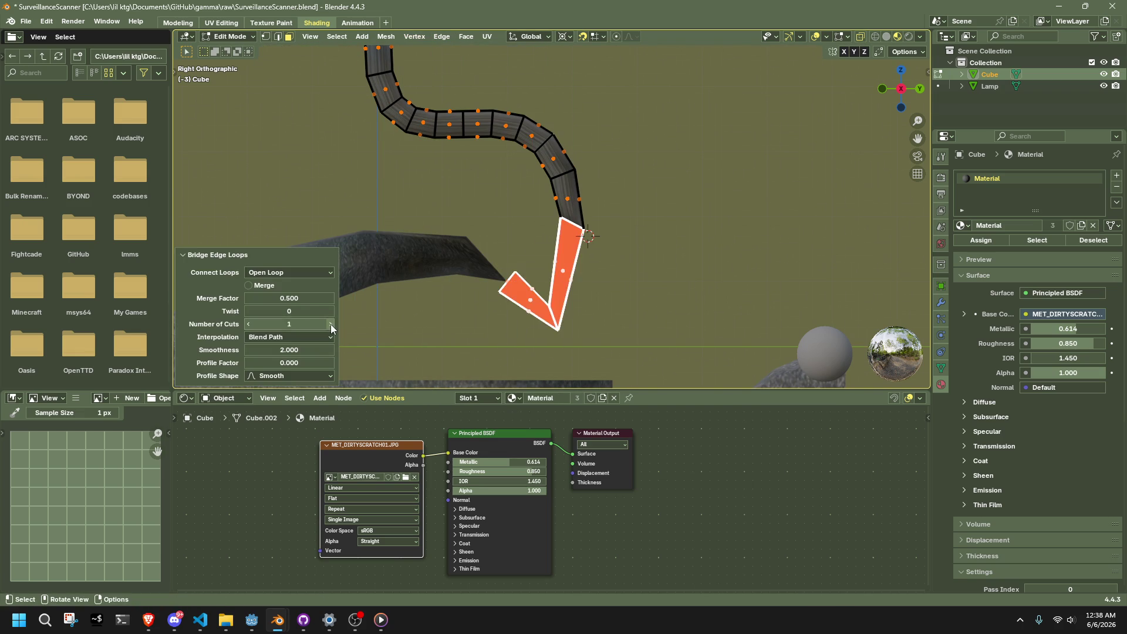
left_click(330, 325)
left_click(330, 324)
left_click(330, 324)
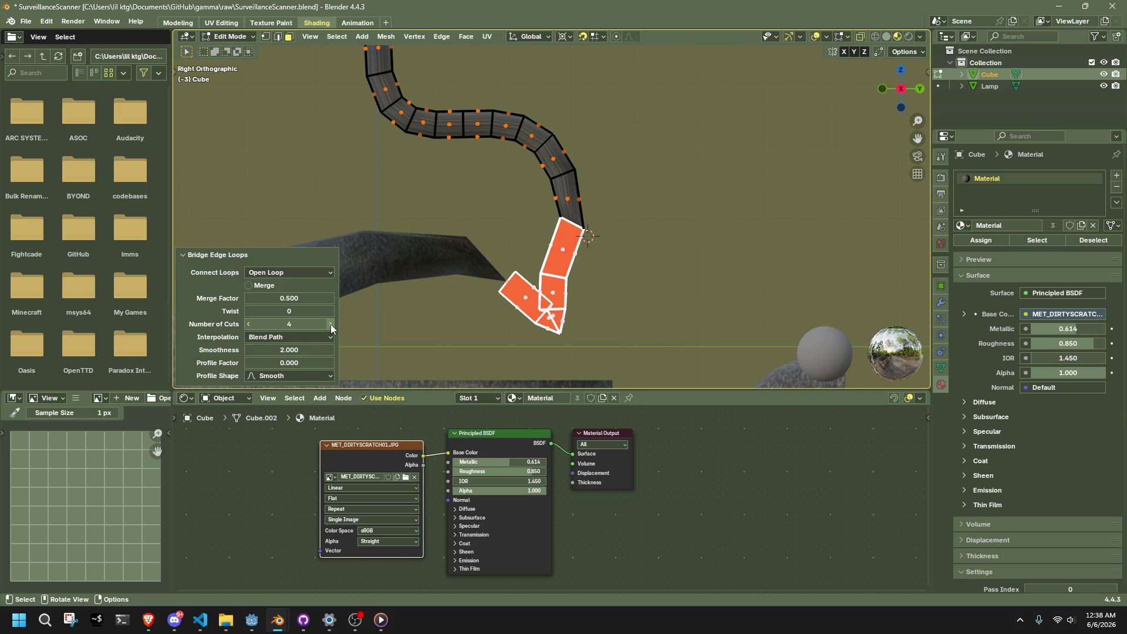
right_click(274, 350)
left_click(277, 349)
scroll(521, 307, "up", 2)
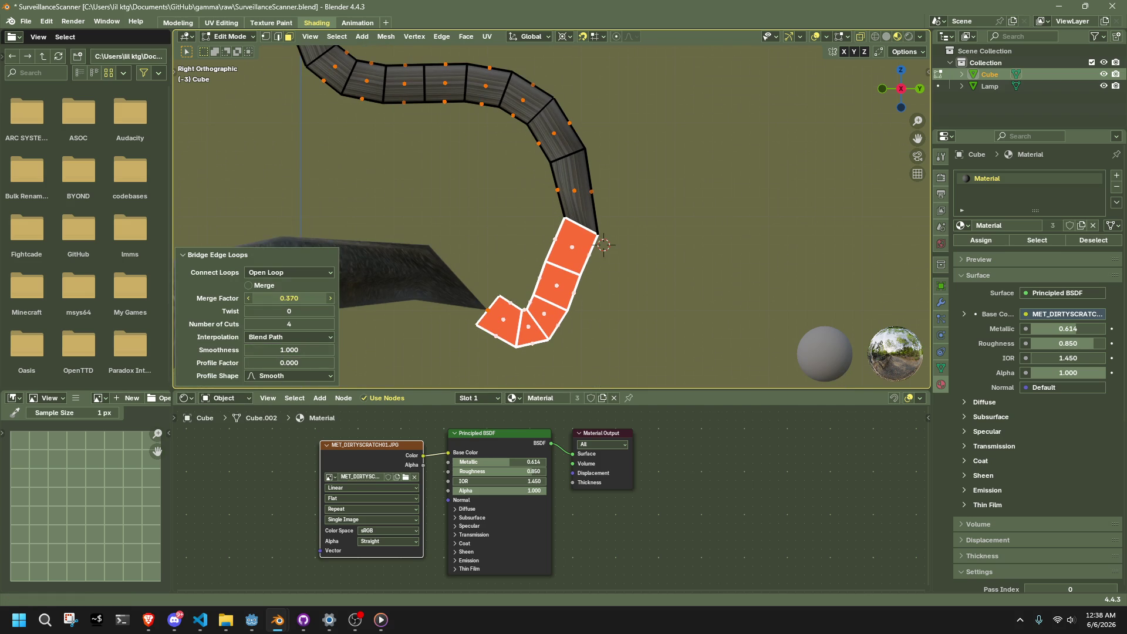
left_click(249, 324)
left_click(249, 324)
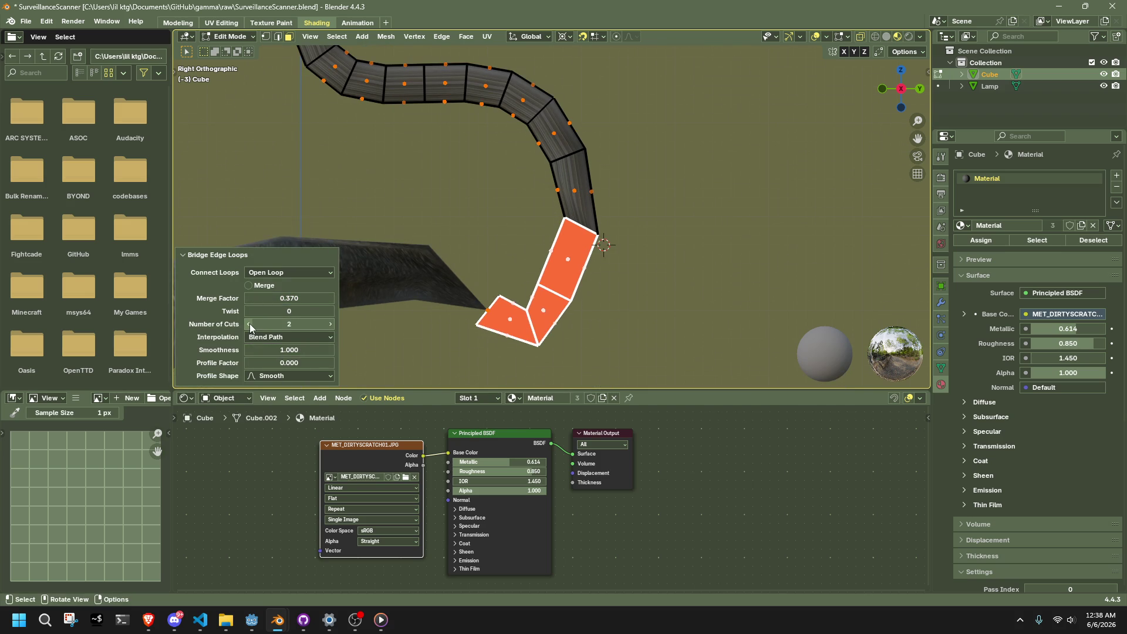
left_click(249, 324)
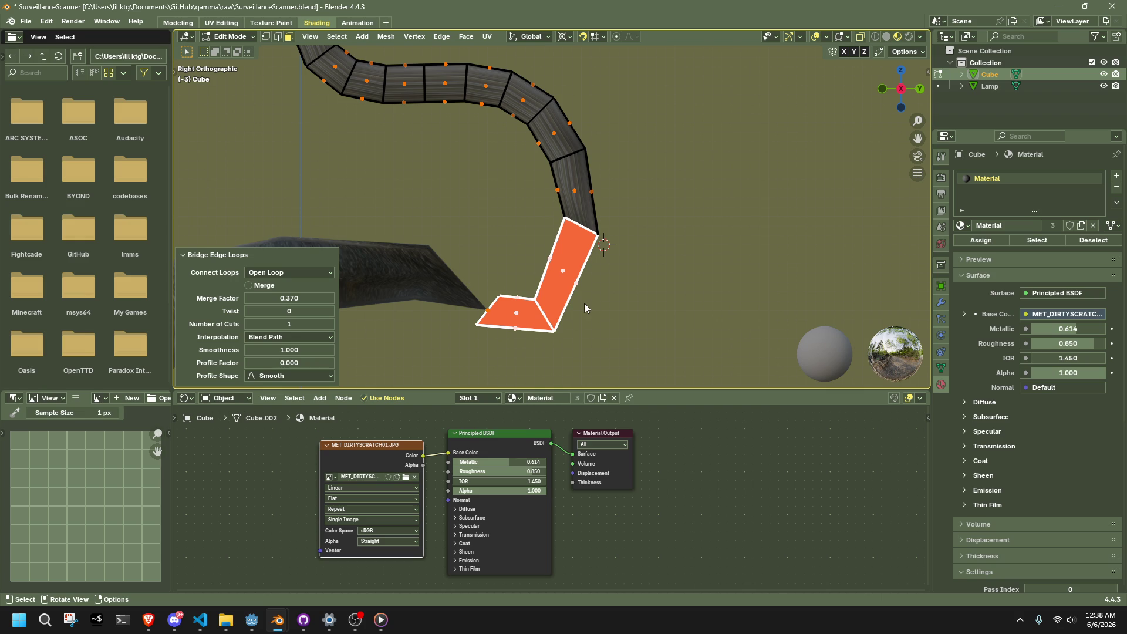
key("alt+Tab")
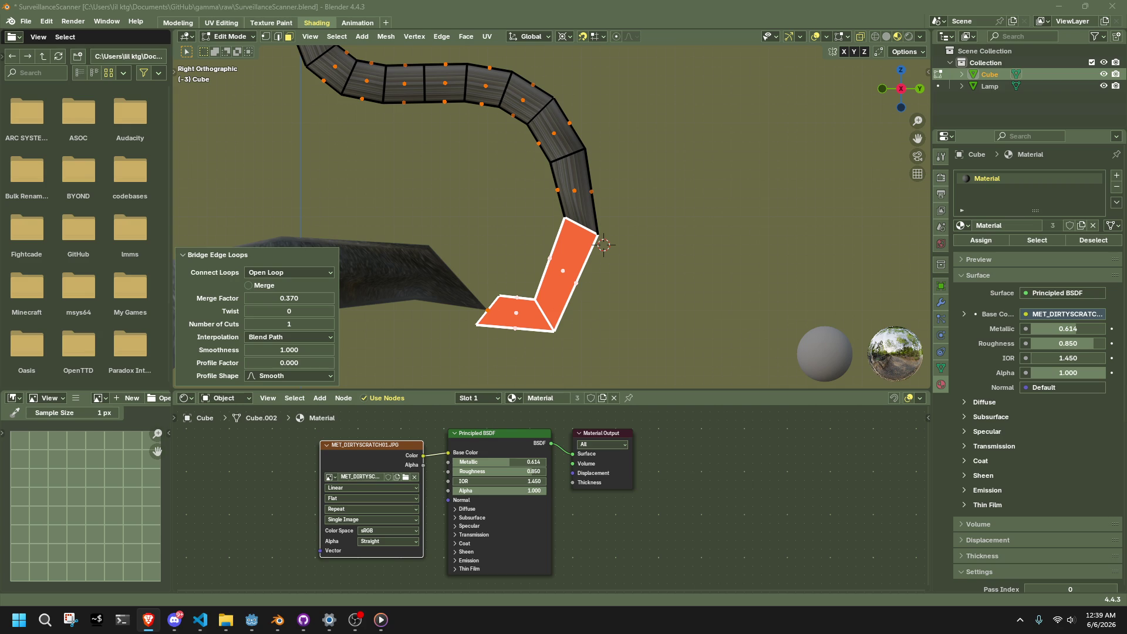
- Rotate the cable's bottom edge, setting the rotation angle to 5
left_click(707, 288)
scroll(658, 289, "down", 3)
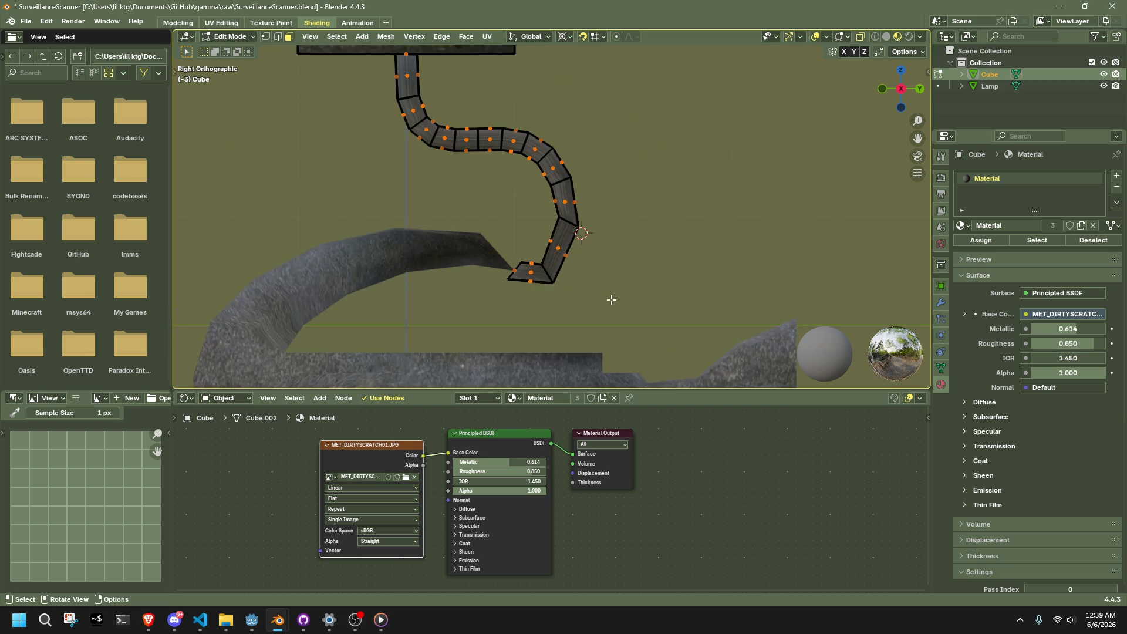
scroll(528, 295, "up", 2)
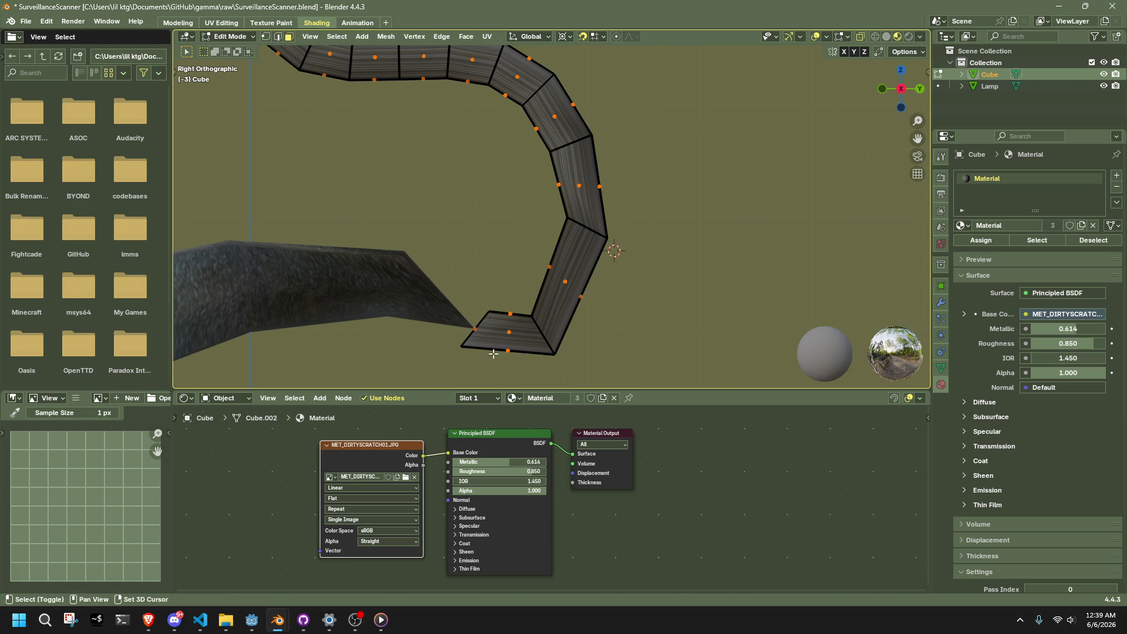
scroll(511, 302, "up", 2)
left_click(485, 286)
key("r")
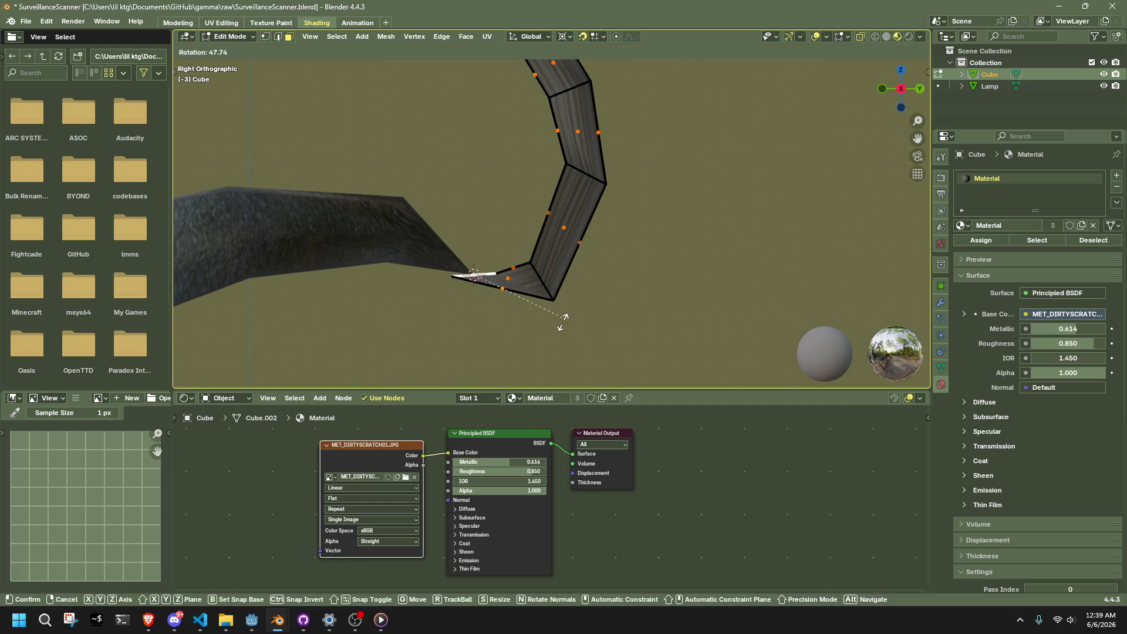
left_click(559, 319)
left_click(285, 323)
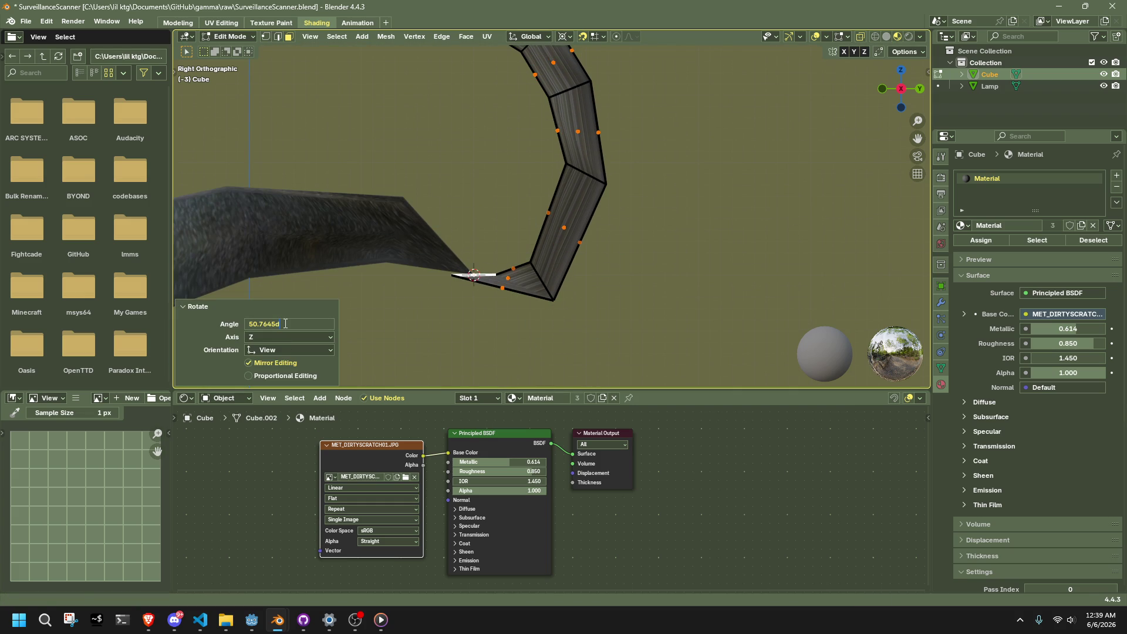
type("45")
key("Return")
left_click(286, 323)
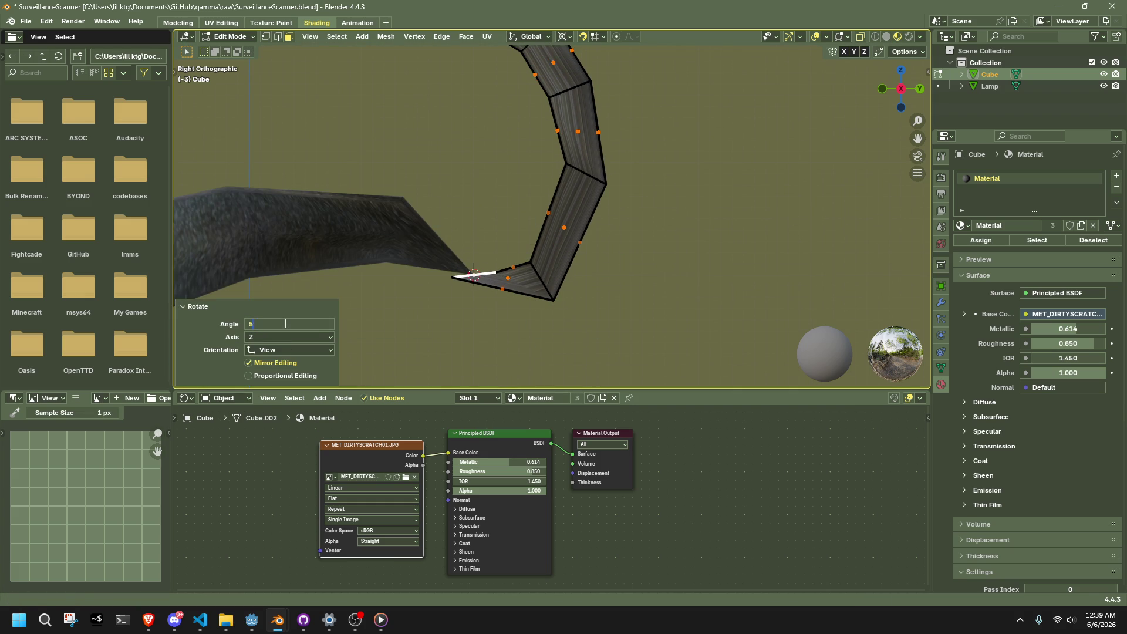
key("Return")
- Flatten the tip edge to zero Z scale and move the lower-bend edge down and right
mouse_move(436, 280)
left_mouse_down()
mouse_move(455, 312)
mouse_move(498, 303)
left_mouse_up()
key("s")
key("z")
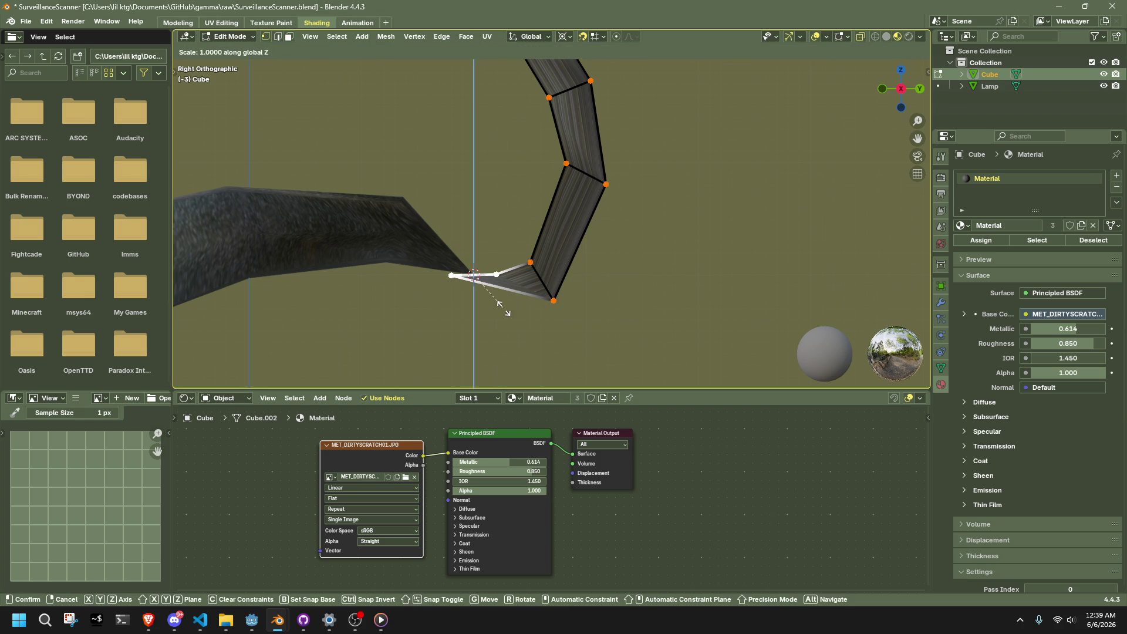
key("0")
key("Return")
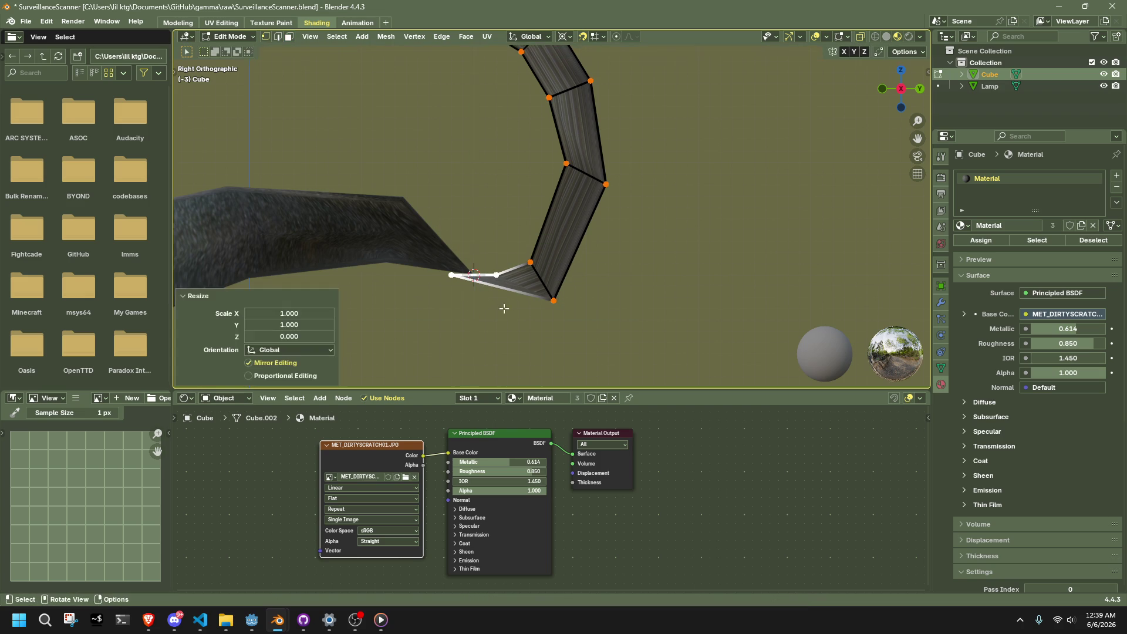
left_click(544, 283)
key("g")
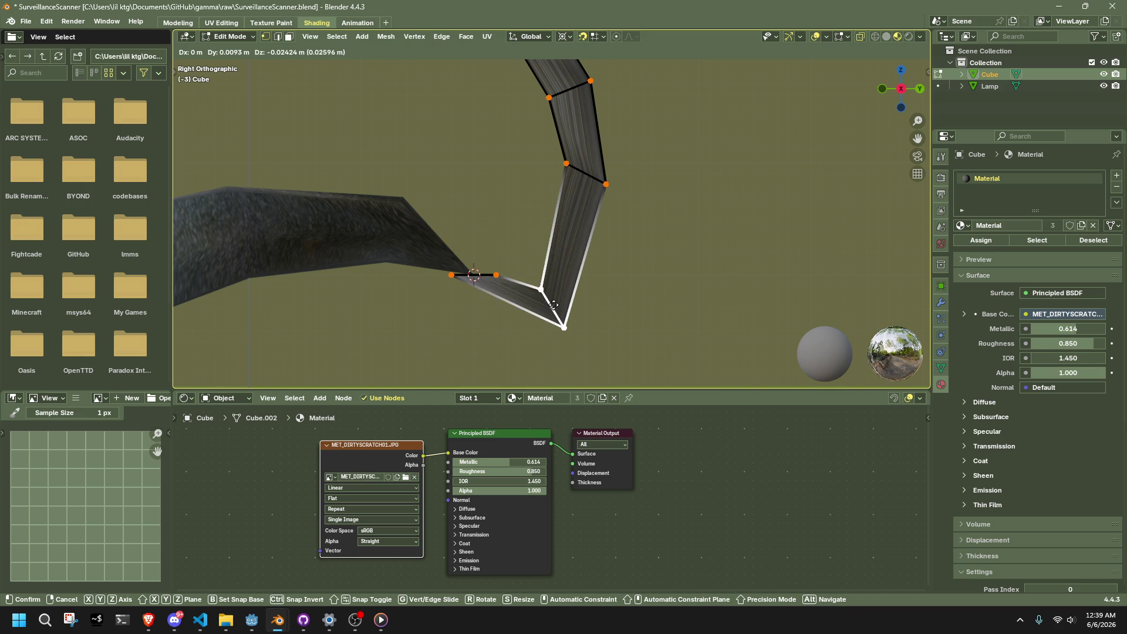
left_click(543, 317)
- Move the bottom vertex down, then delete it together with its neighbouring vertex
left_click(544, 326)
key("g")
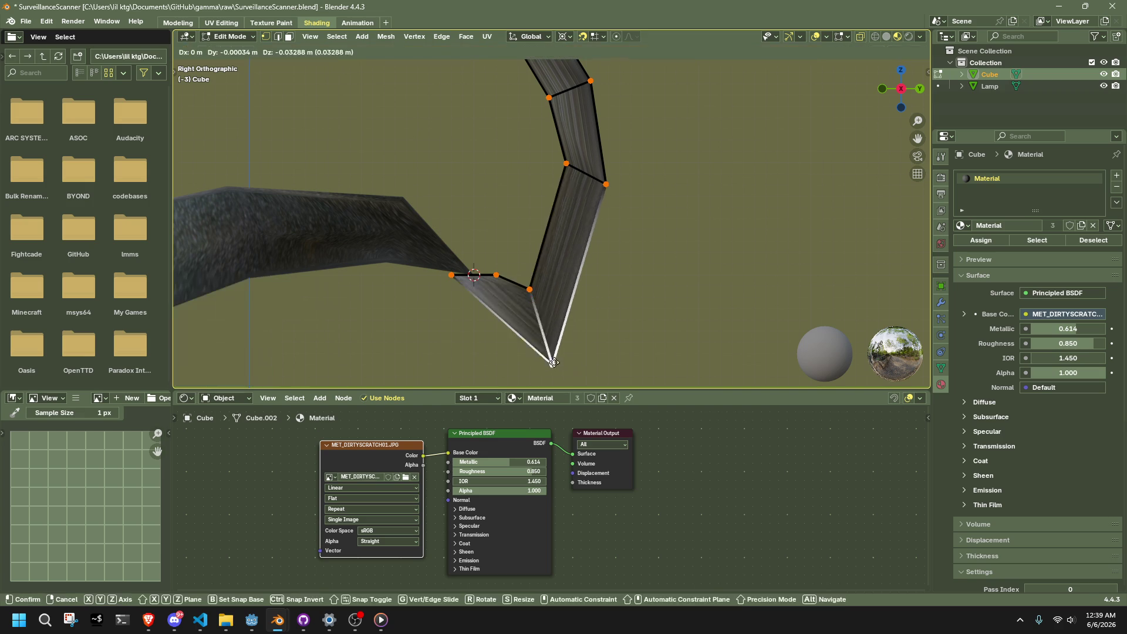
left_click(541, 354)
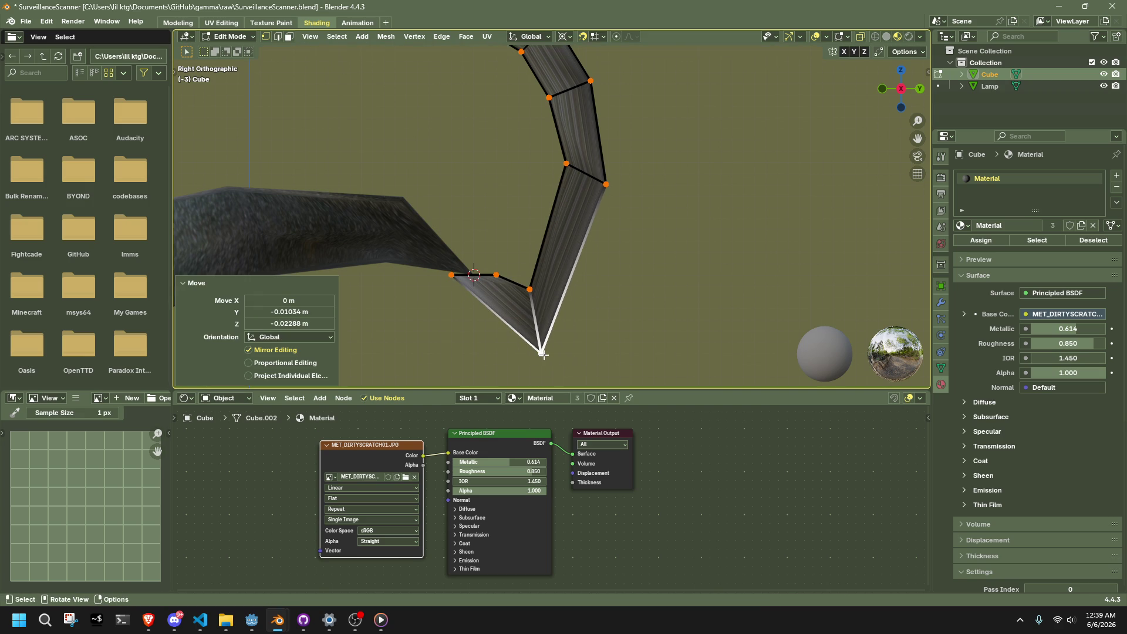
left_click(529, 289, "shift")
key("x")
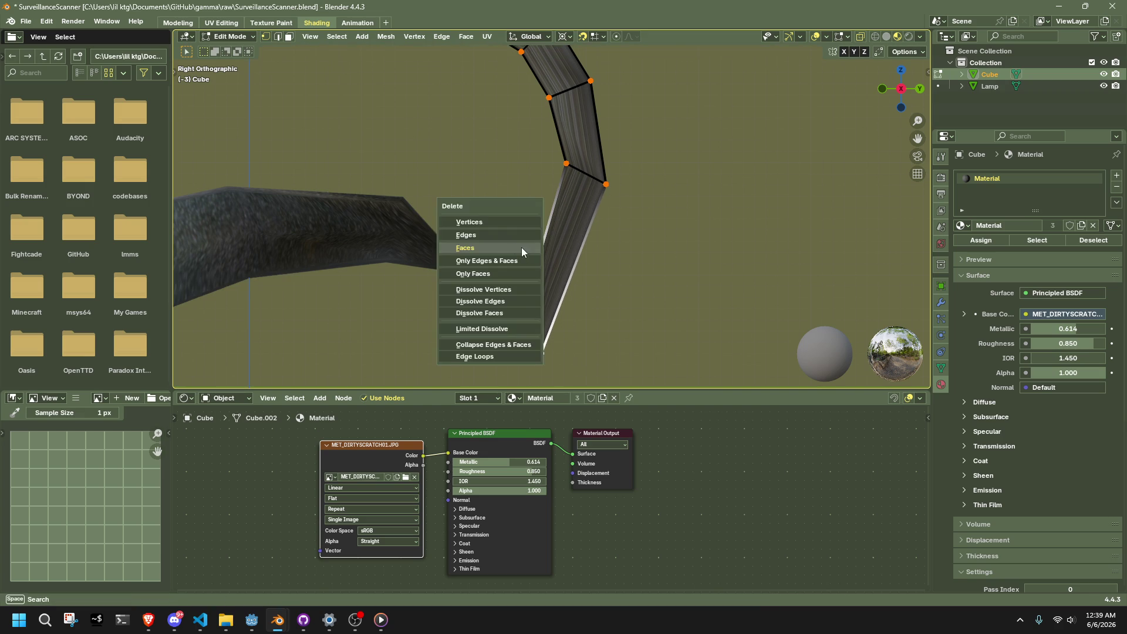
left_click(479, 224)
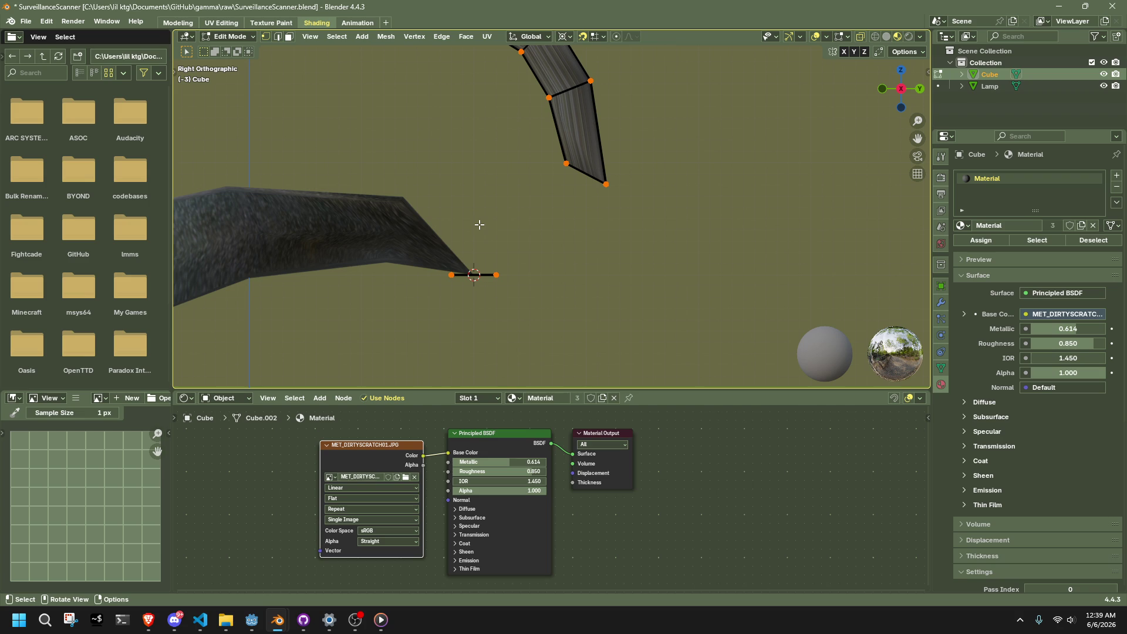
- Delete the two end vertices and their face at the cable's end
left_click_drag(531, 132, 636, 202)
scroll(643, 232, "down", 3)
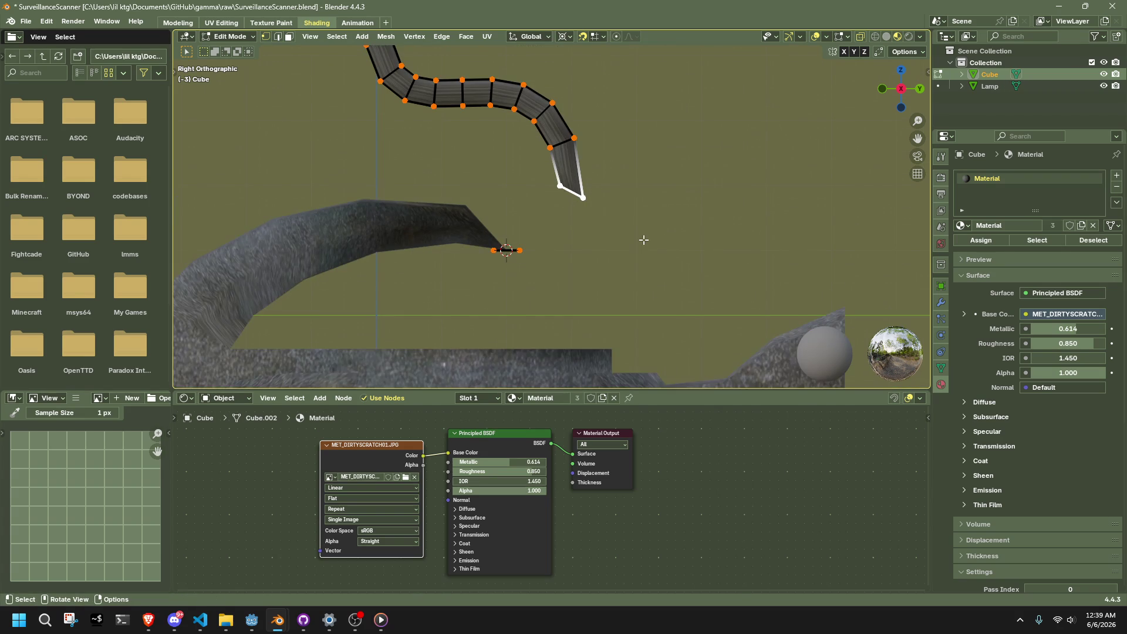
key("x")
left_click(643, 239)
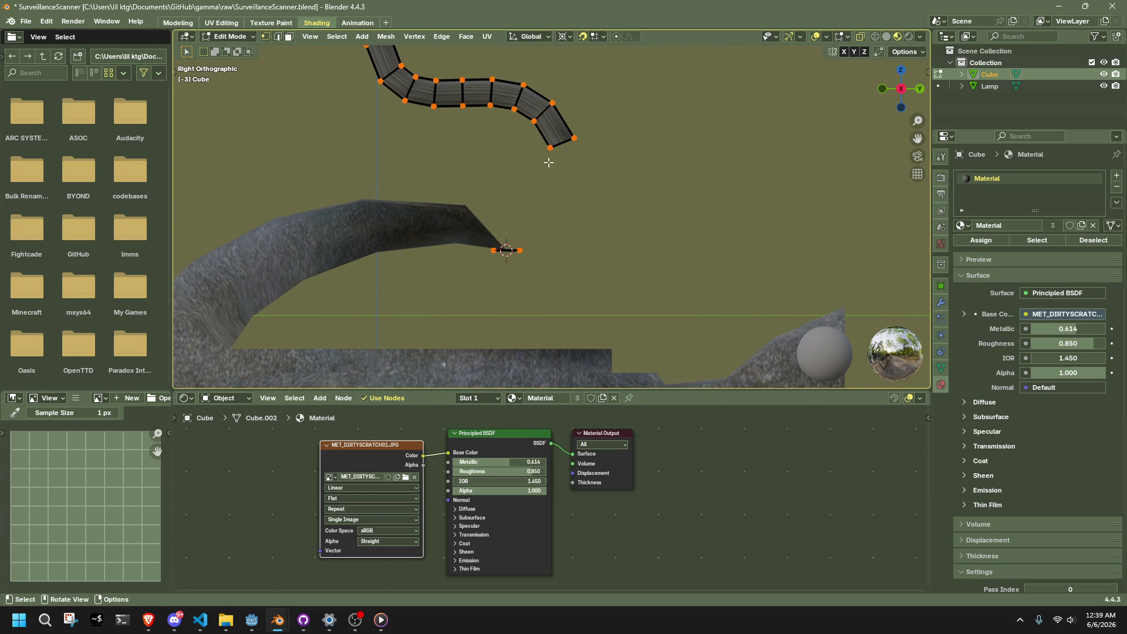
- Extrude two new segments downward from the cable end, rotating and repositioning the tip
left_click_drag(535, 121, 633, 169)
key("e")
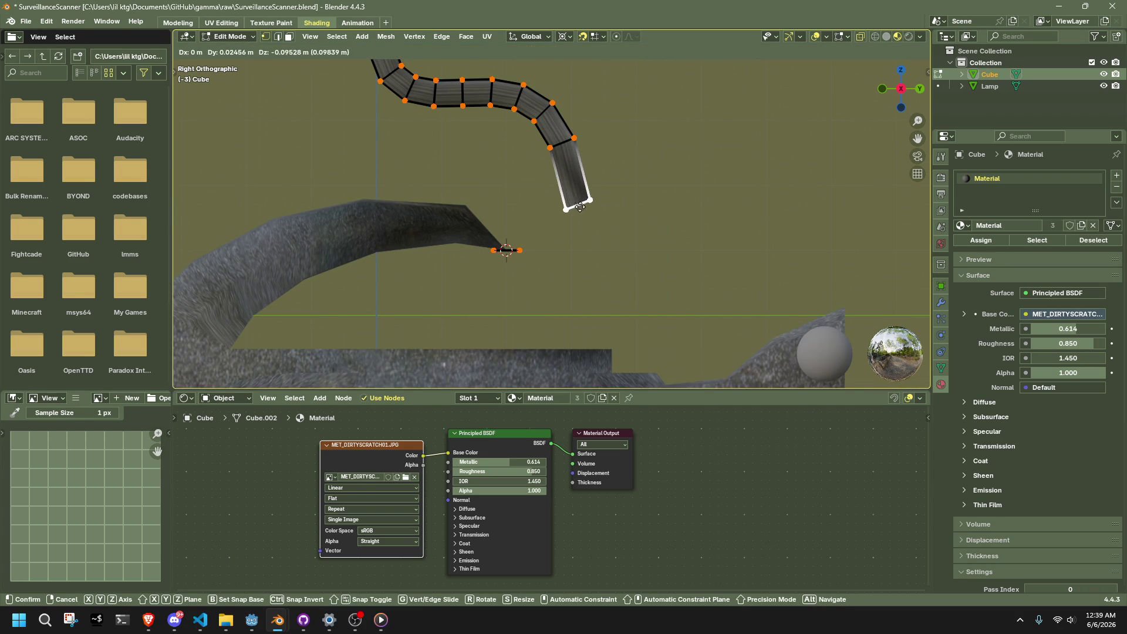
left_click(580, 210)
key("e")
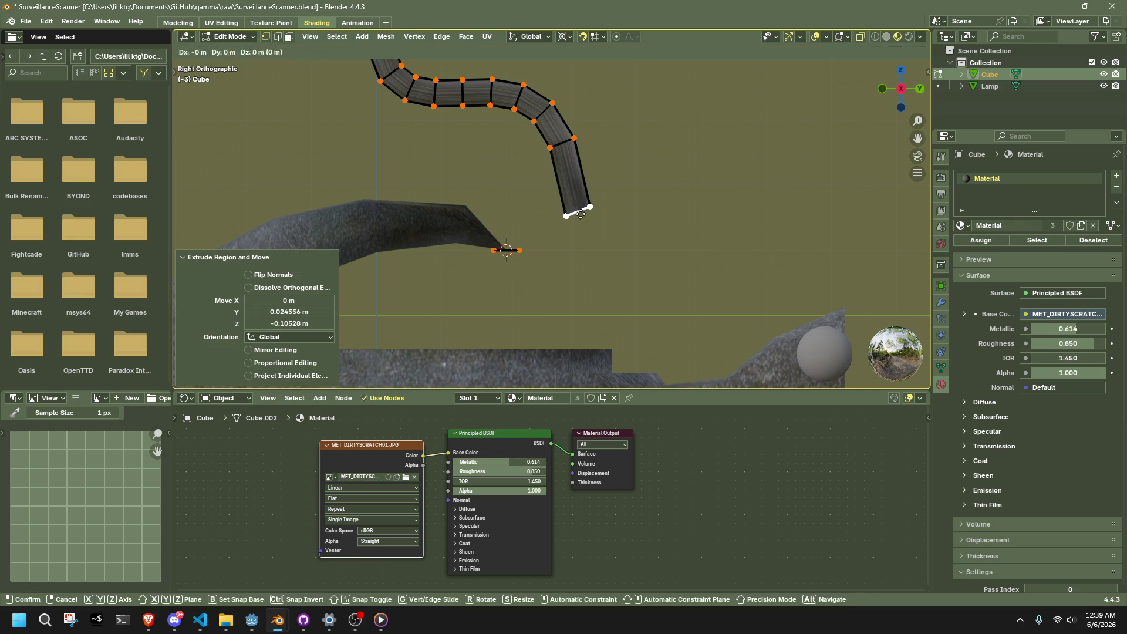
left_click(581, 293)
key("r")
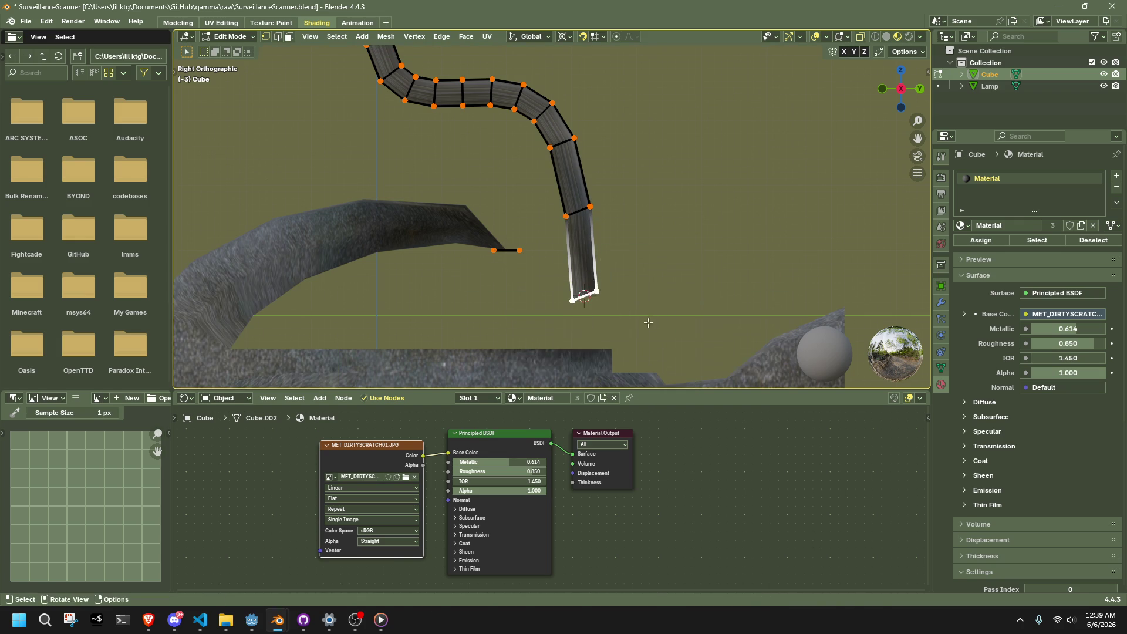
left_click(565, 338)
key("g")
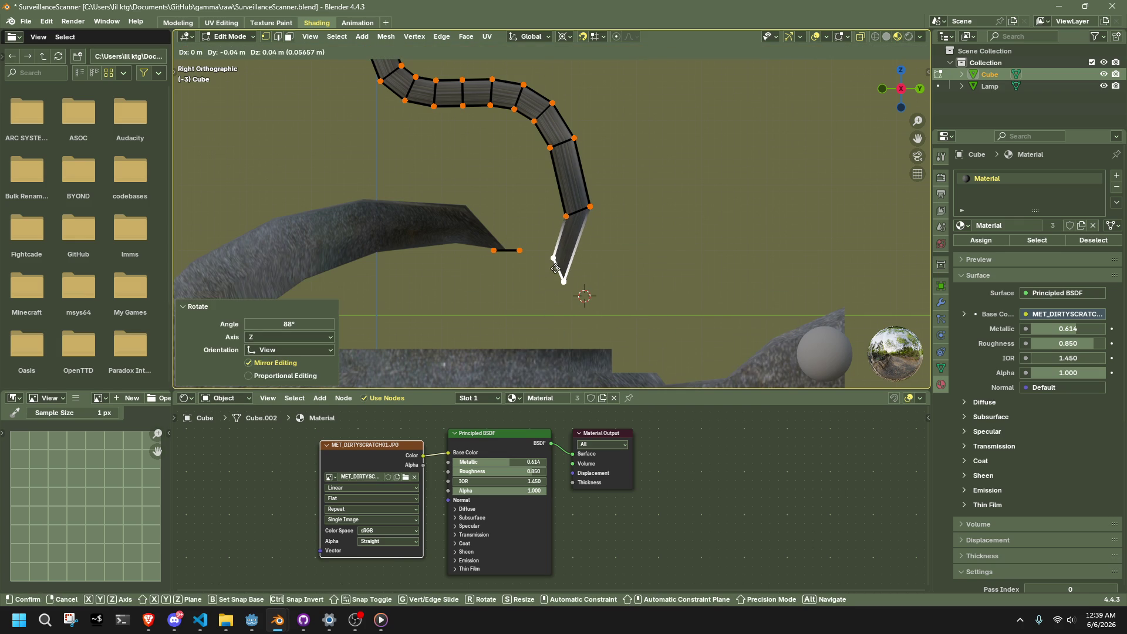
left_click(555, 269)
- Pull the cable's bottom vertex outward and switch to face selection mode
scroll(570, 270, "up", 3)
left_click(619, 202, "shift")
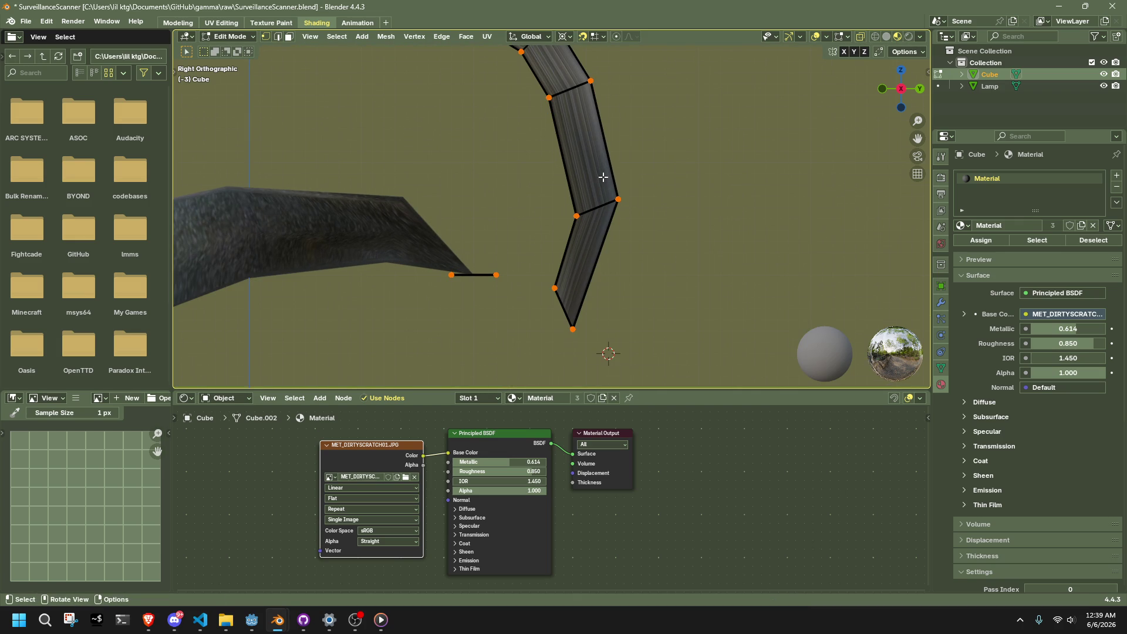
left_click(572, 328)
key("g")
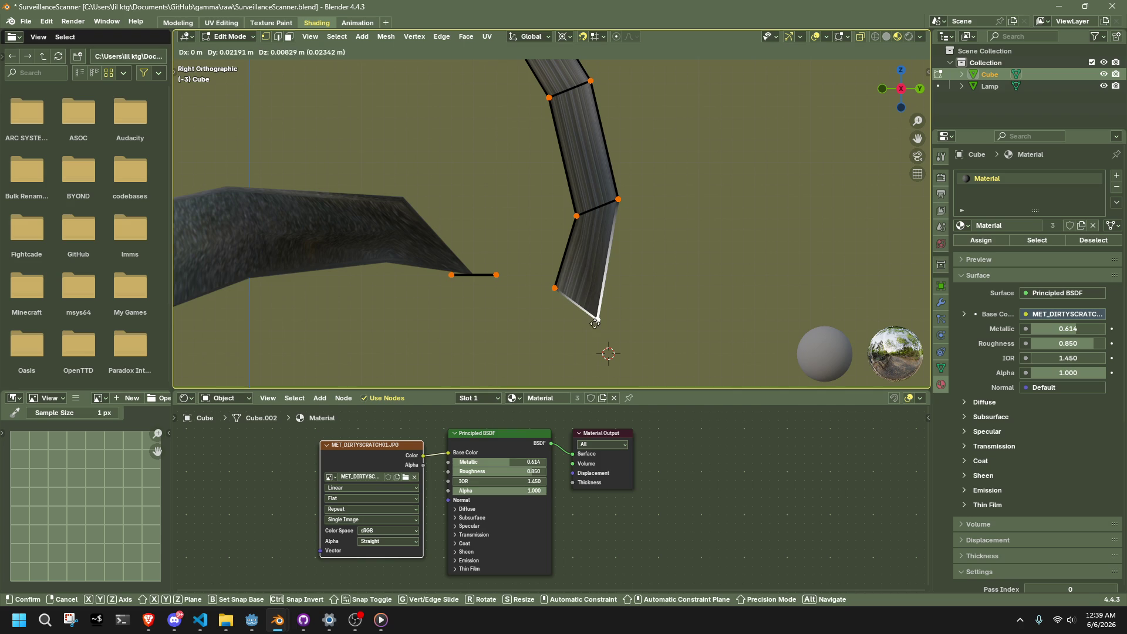
left_click(595, 323)
left_click(673, 295, "shift")
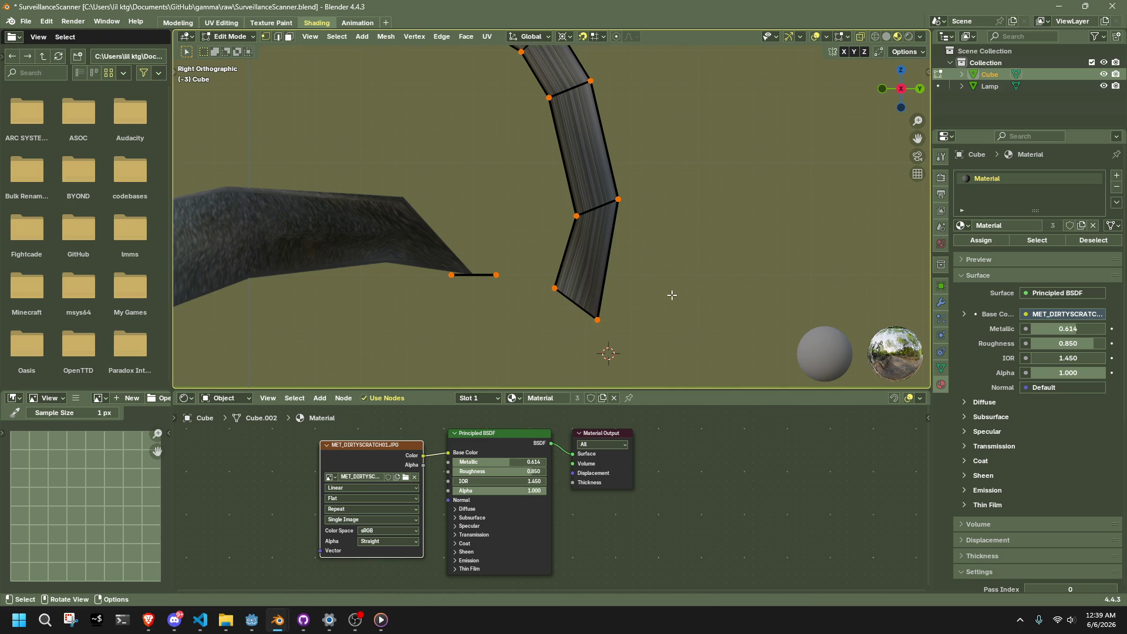
key("3")
mouse_move(674, 244)
middle_mouse_down()
mouse_move(681, 184)
mouse_move(682, 200)
middle_mouse_up()
- Bridge the cable's end face to the small lamp face with 4 cuts
left_click(622, 297)
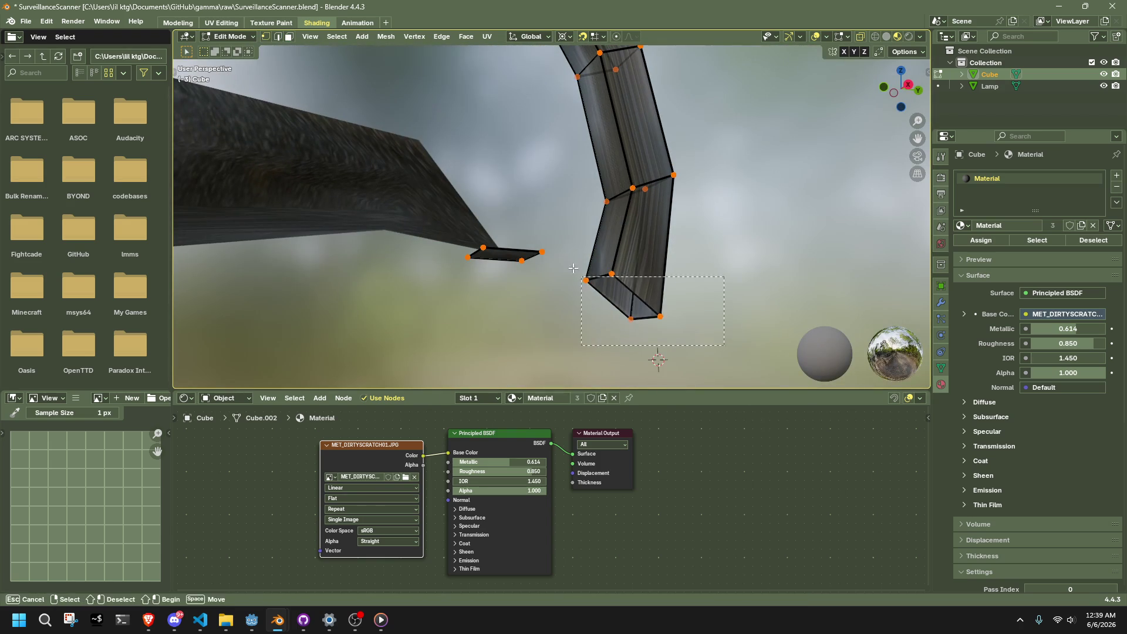
key("3")
left_click(504, 254, "shift")
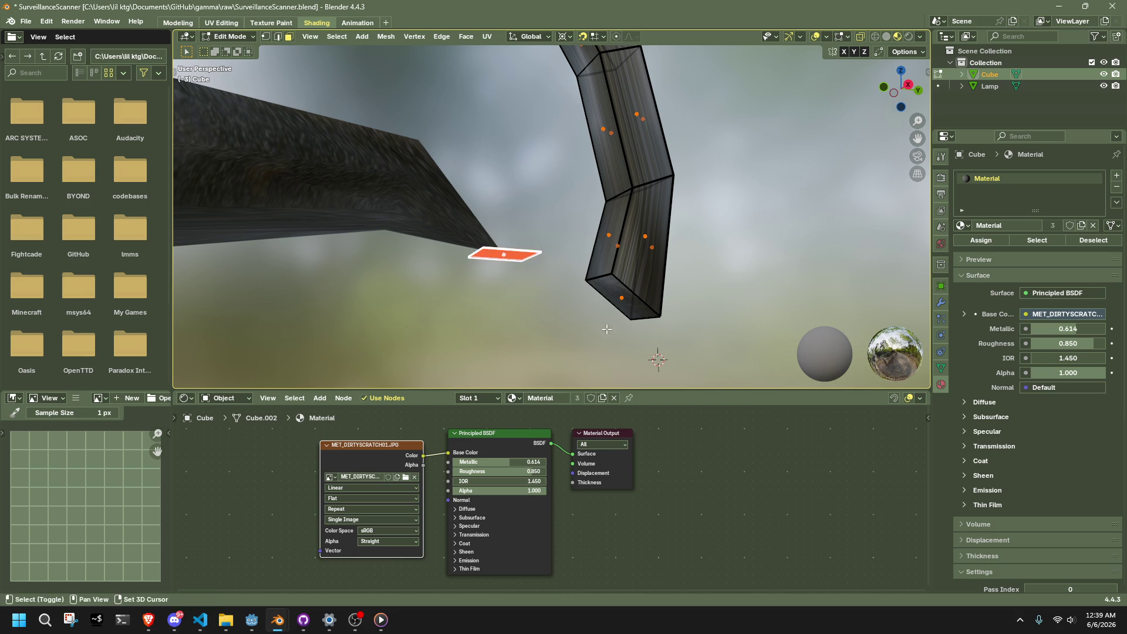
left_click(632, 302, "shift")
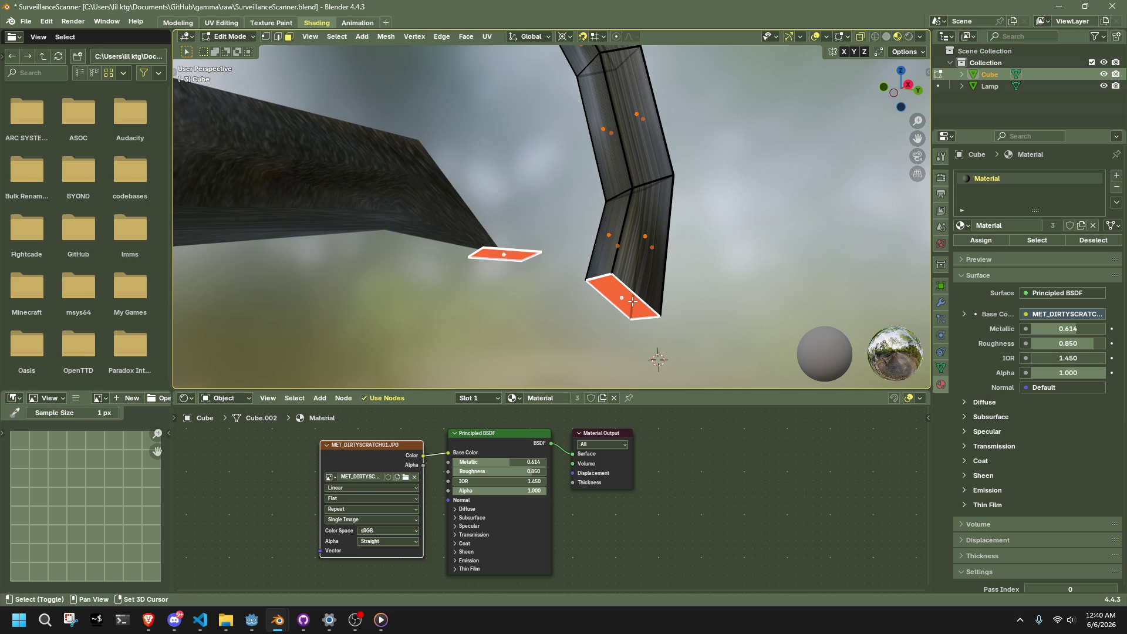
left_click(406, 38)
left_click(442, 87)
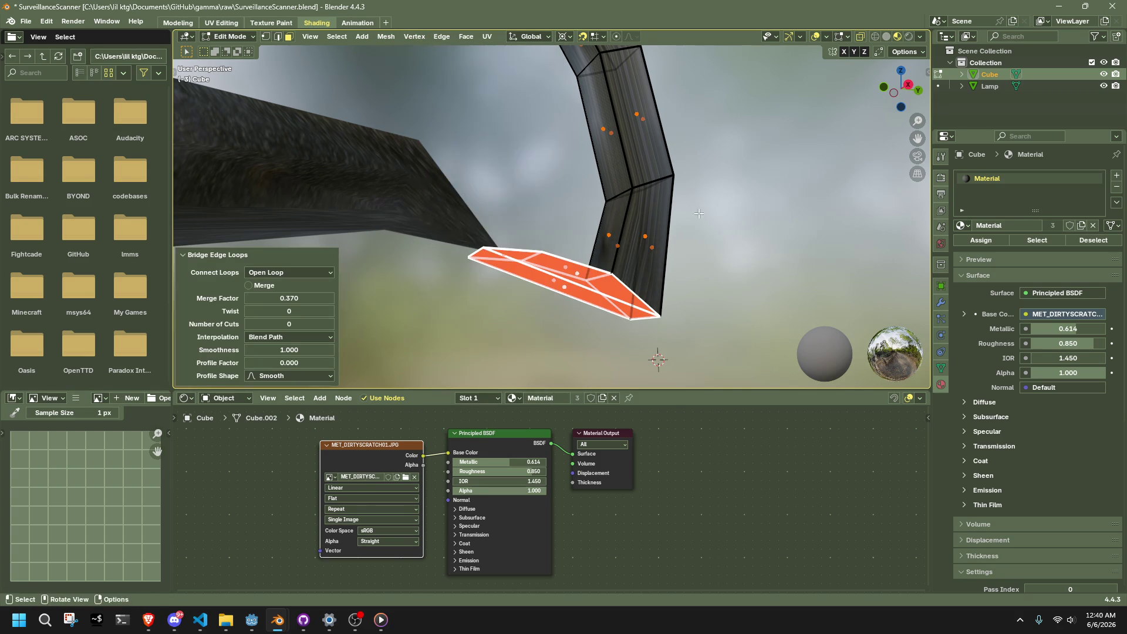
left_click(331, 324)
left_click(331, 324)
left_click(331, 324)
left_click(331, 324)
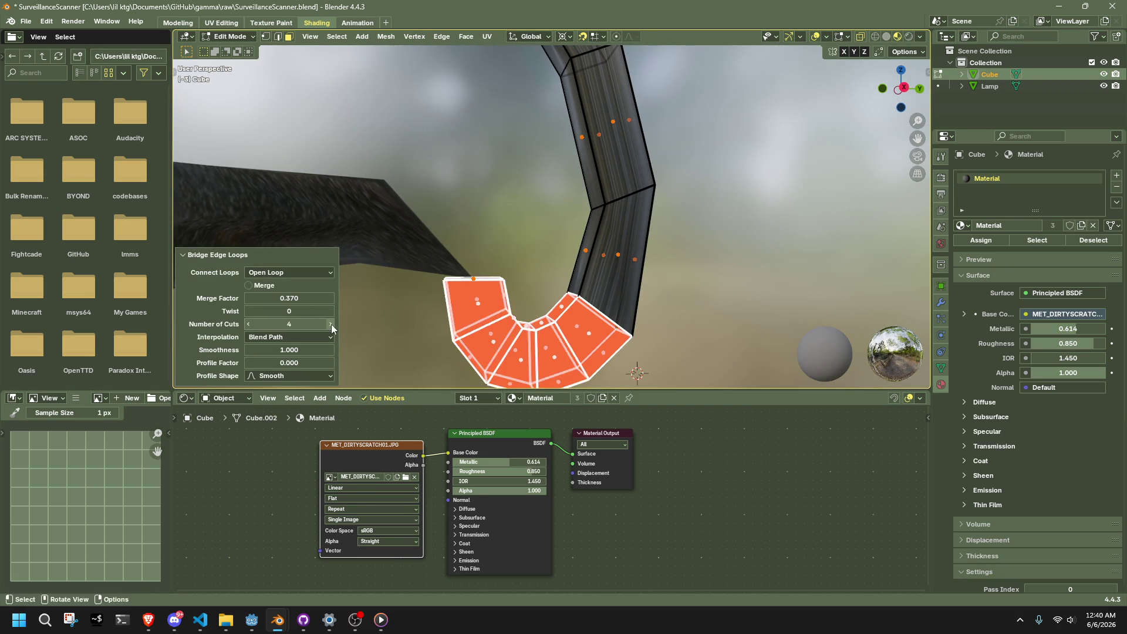
left_click(749, 267)
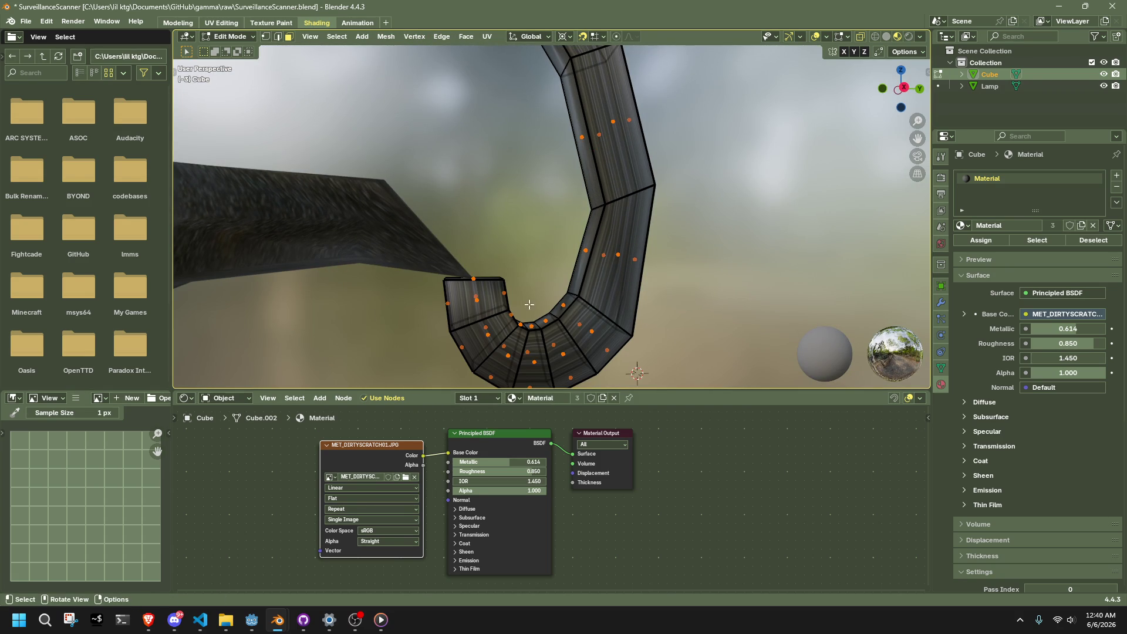
- Dissolve two edge loops in the new bend
mouse_move(529, 304)
middle_mouse_down()
mouse_move(574, 309)
mouse_move(558, 334)
middle_mouse_up()
left_click(480, 325, "alt")
left_click(562, 336, "alt+shift")
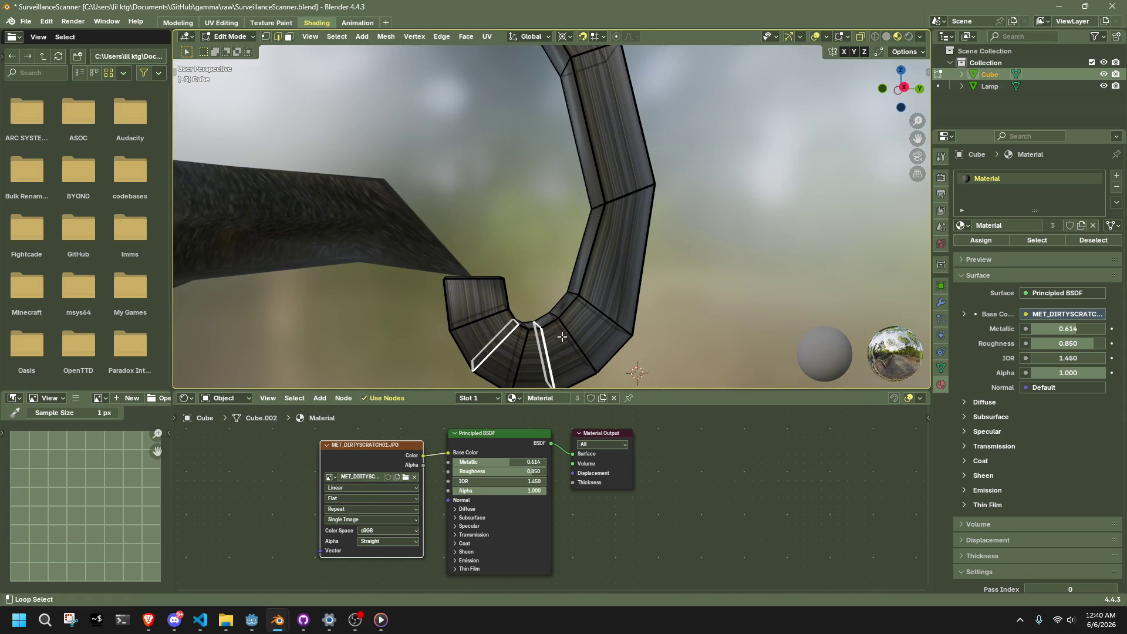
scroll(599, 311, "down", 2)
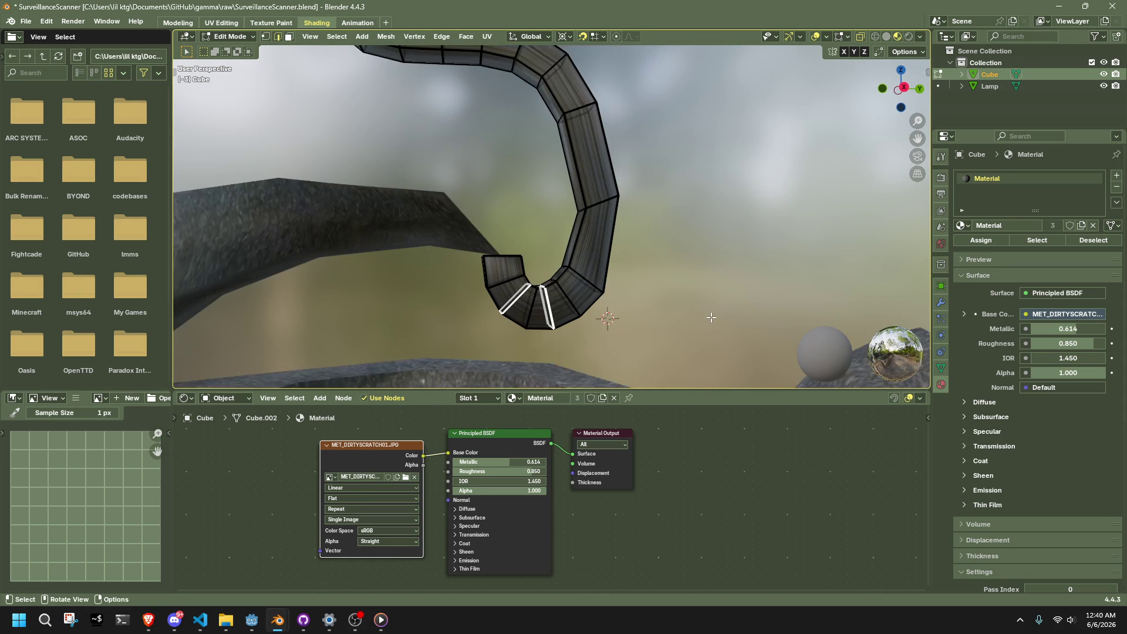
key("x")
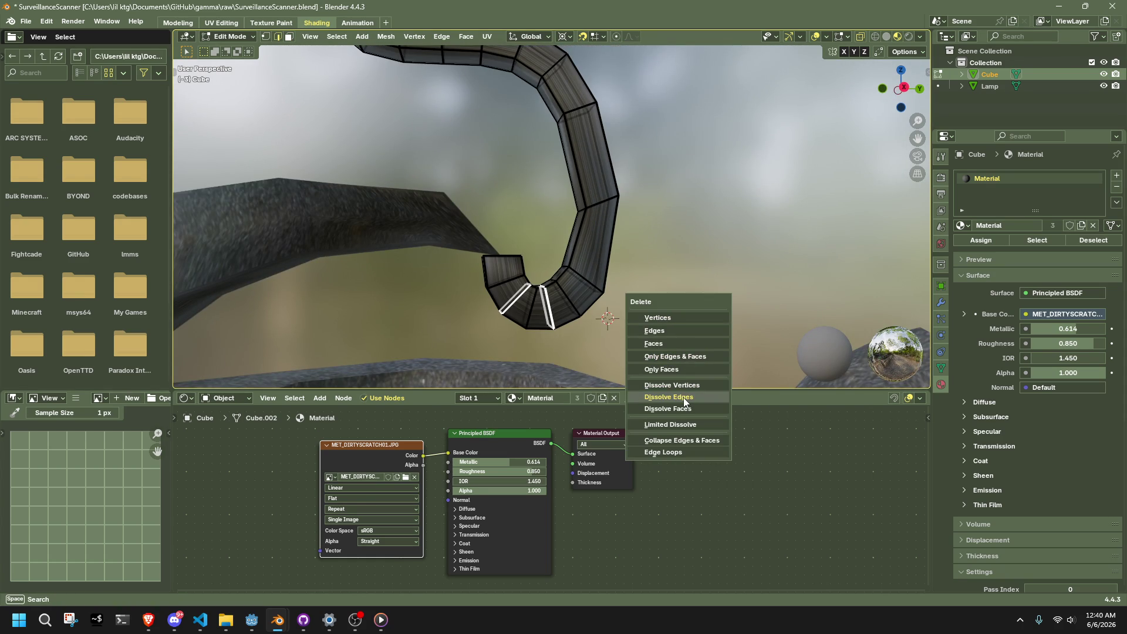
left_click(684, 397)
- Return to Object Mode and inspect the finished curved cable
scroll(646, 294, "down", 3)
mouse_move(646, 294)
middle_mouse_down()
mouse_move(580, 266)
mouse_move(395, 259)
mouse_move(631, 234)
mouse_move(811, 168)
middle_mouse_up()
key("Tab")
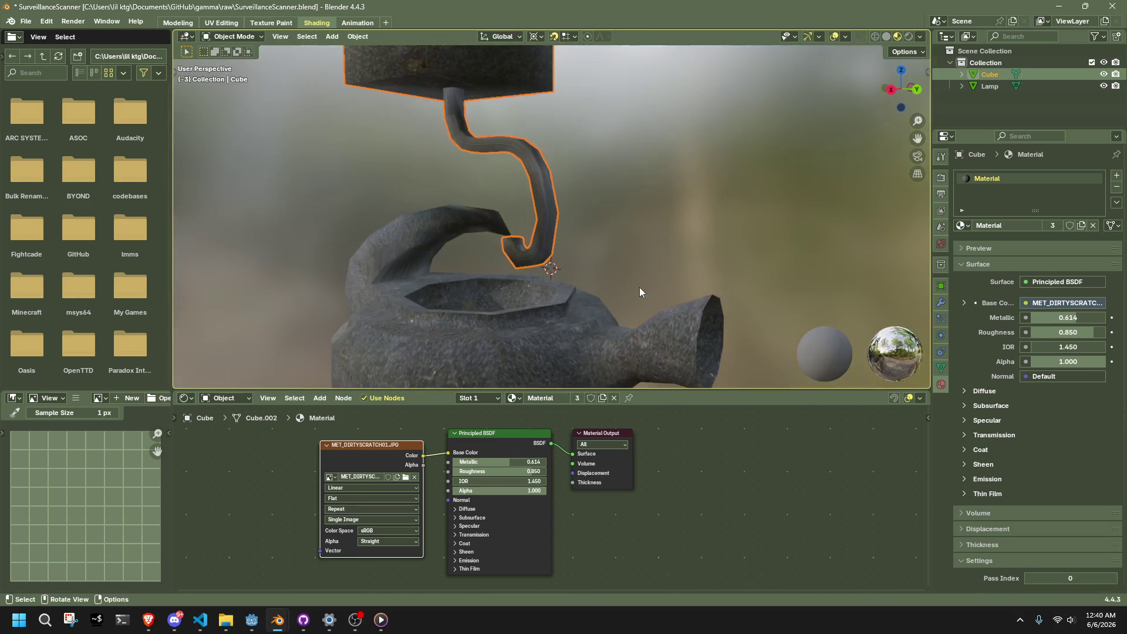
left_click(639, 287)
scroll(645, 266, "down", 4)
- Switch to the right view and make the lamp the active object
left_click(905, 85)
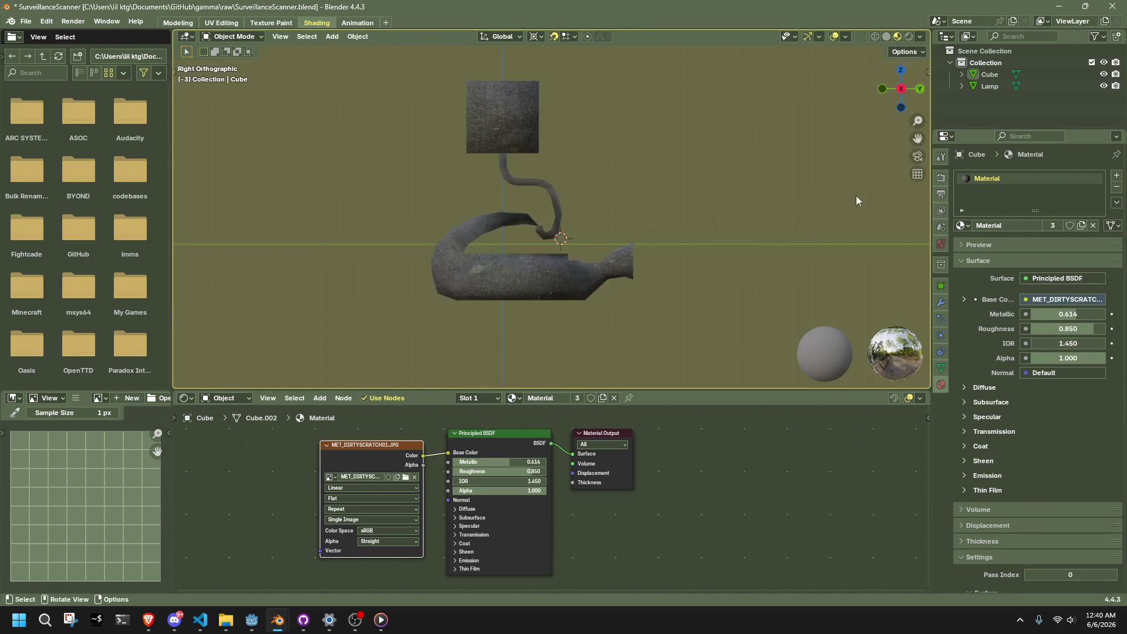
left_click_drag(640, 321, 509, 99)
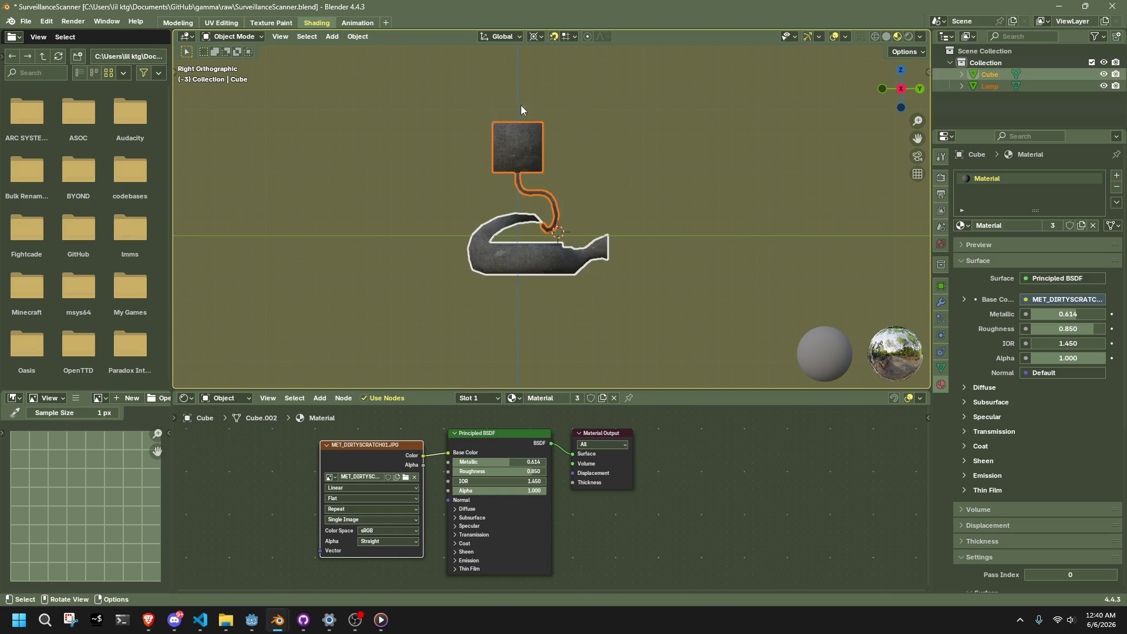
scroll(529, 205, "up", 3)
left_click(540, 300)
key("Tab")
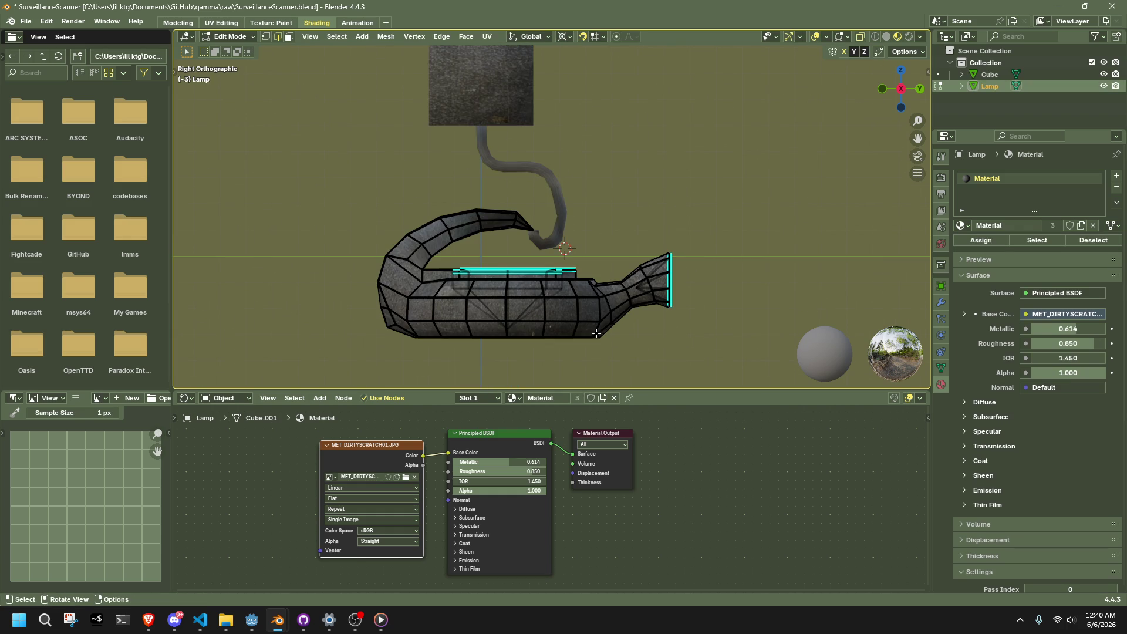
key("Tab")
- Snap the 3D cursor from the cube's Edit Mode, then return to Object Mode
left_click(535, 238)
key("Tab")
scroll(528, 236, "up", 3)
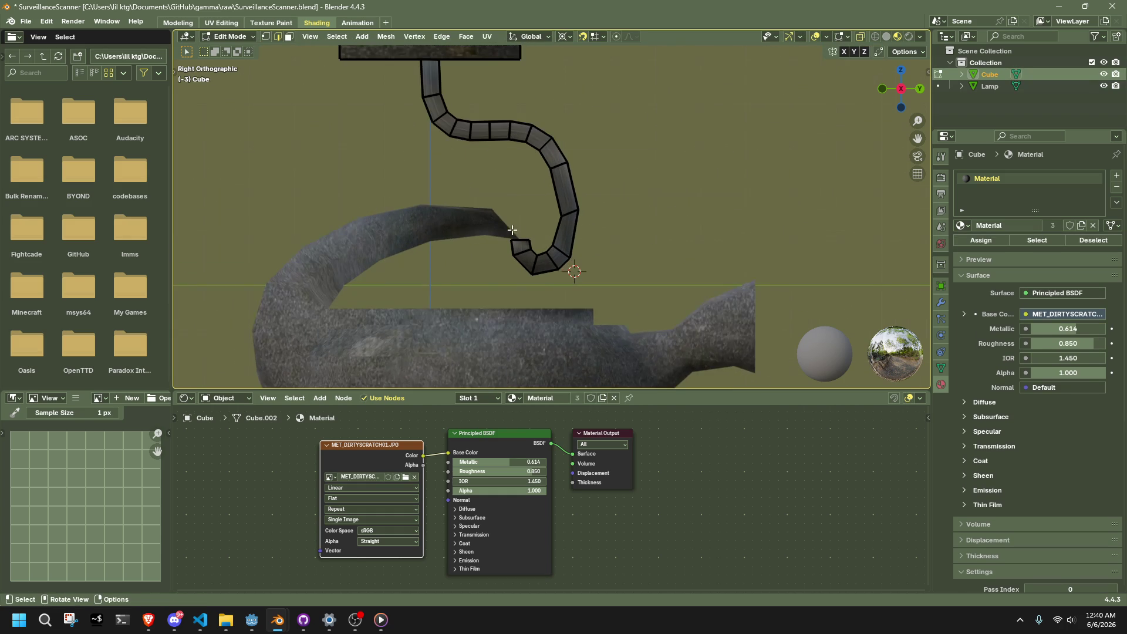
key("b")
key("Escape")
key("shift+s")
left_click(518, 311)
scroll(529, 247, "down", 5)
key("Tab")
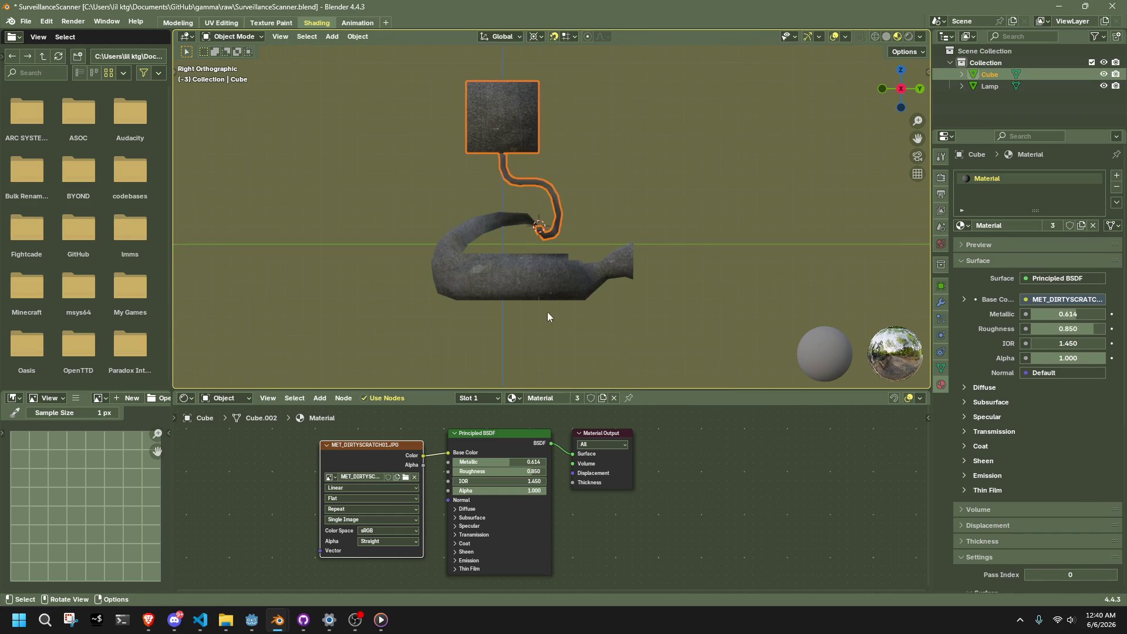
- Try scaling the whole lamp mesh along Y, then undo it
left_click(530, 296)
left_click(531, 297)
key("Tab")
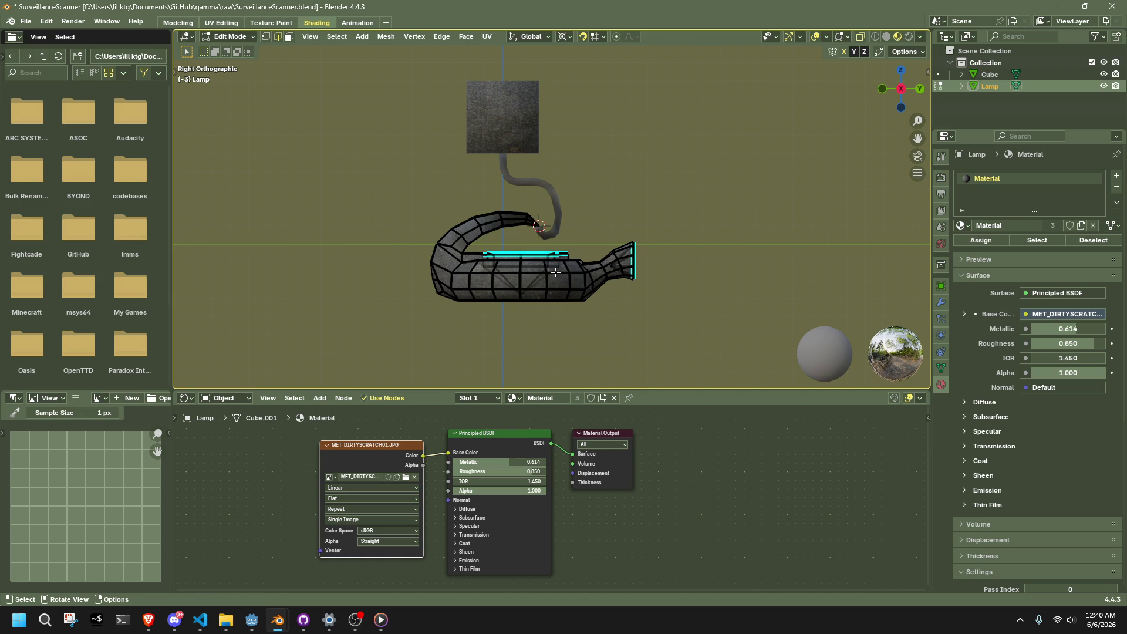
key("a")
key("s")
key("y")
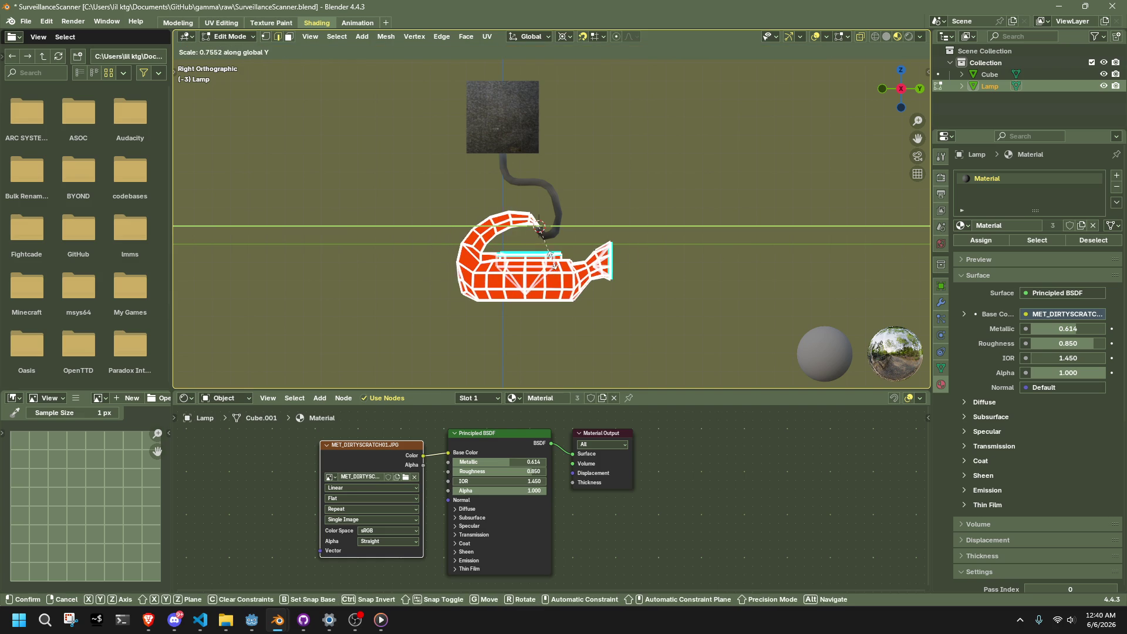
left_click(553, 266)
key("ctrl+z")
- Scale the lamp mesh to 0.786 along Y and leave Edit Mode
left_click_drag(692, 353, 597, 213)
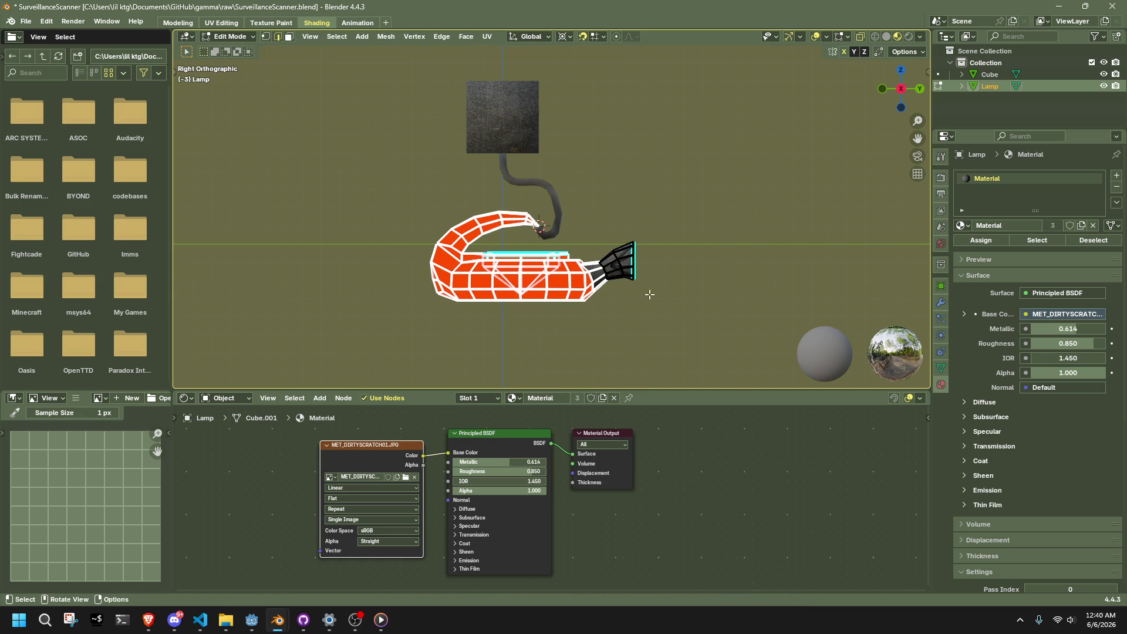
key("s")
key("y")
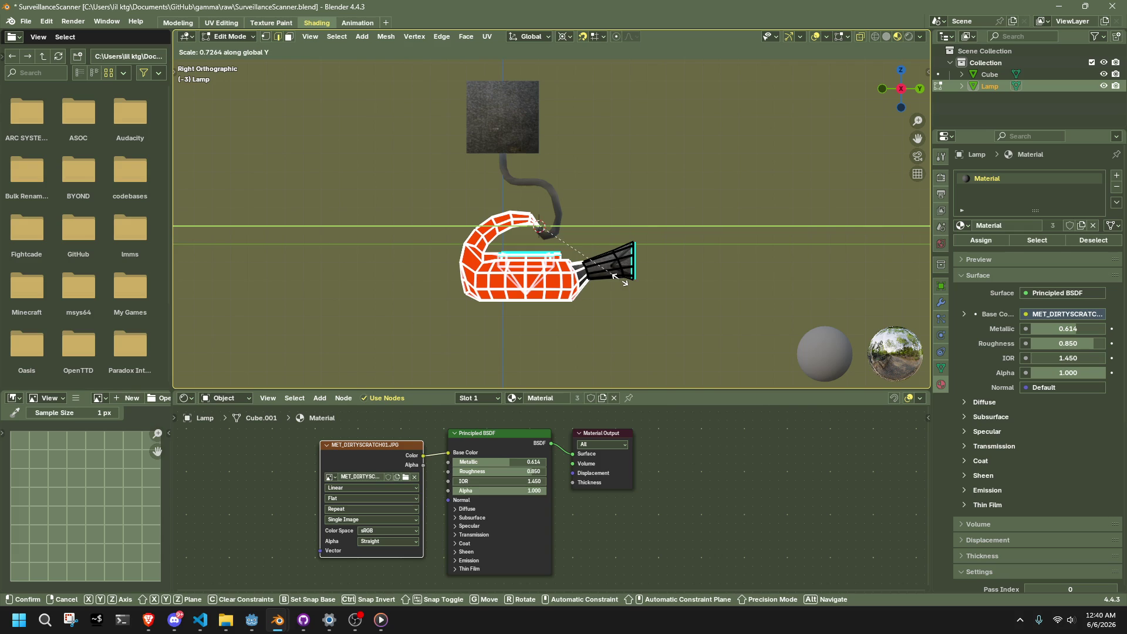
key("s")
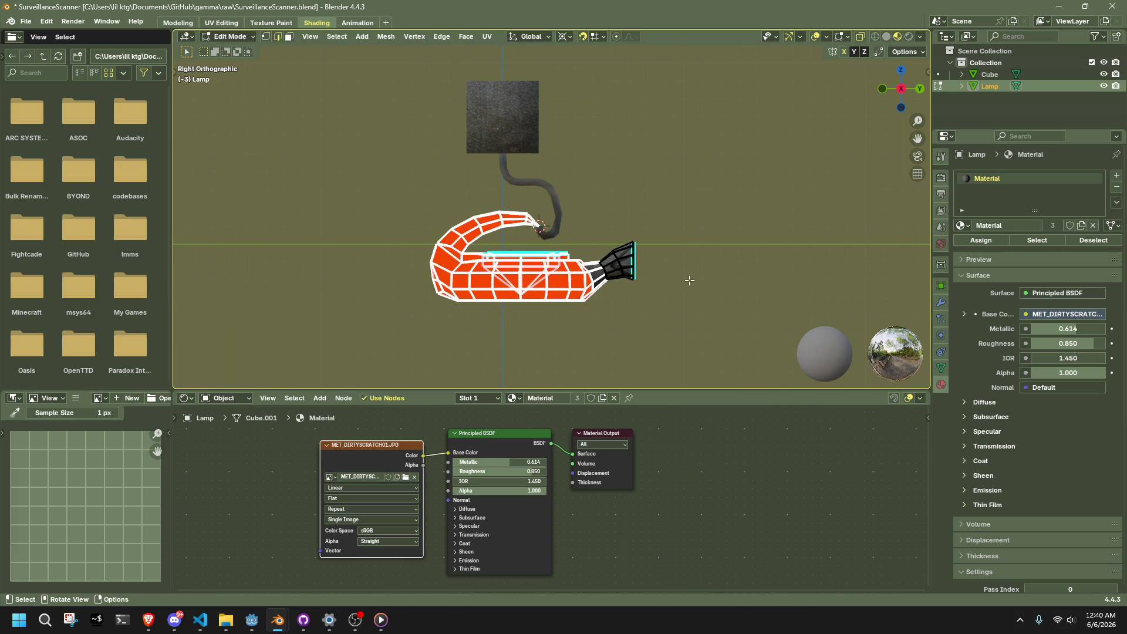
left_click(681, 284)
key("s")
key("y")
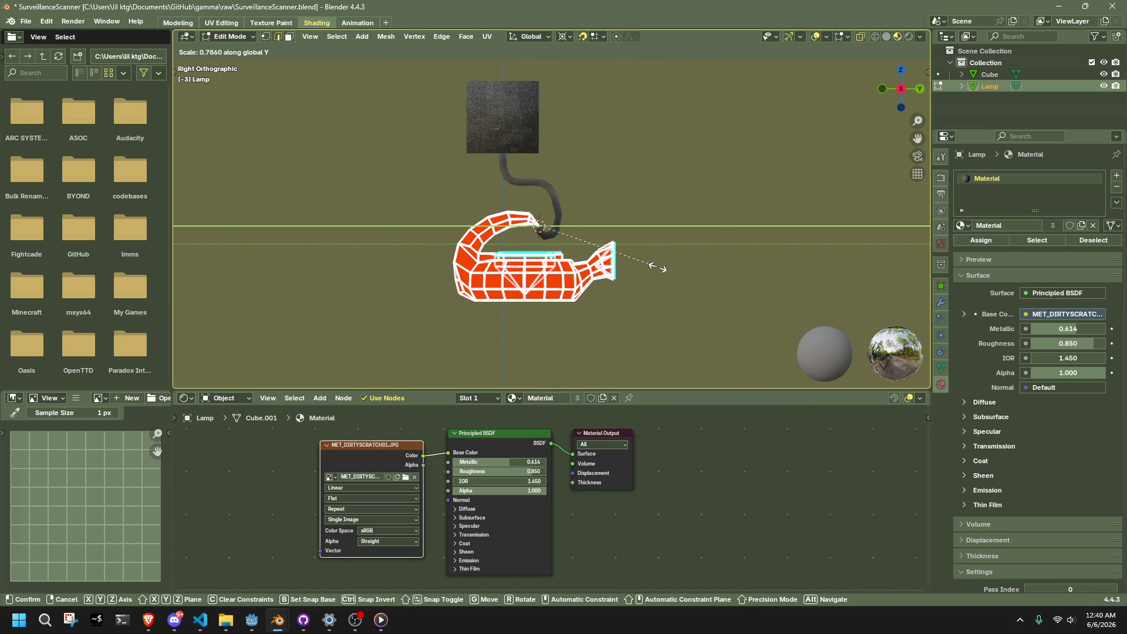
left_click(658, 268)
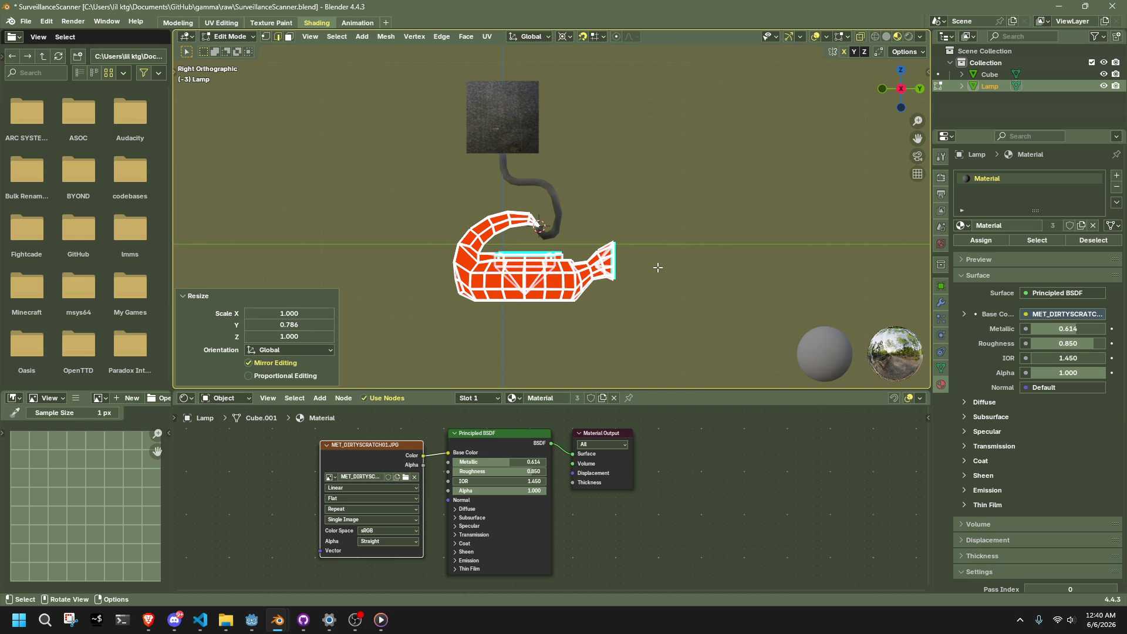
key("Tab")
scroll(646, 294, "up", 8)
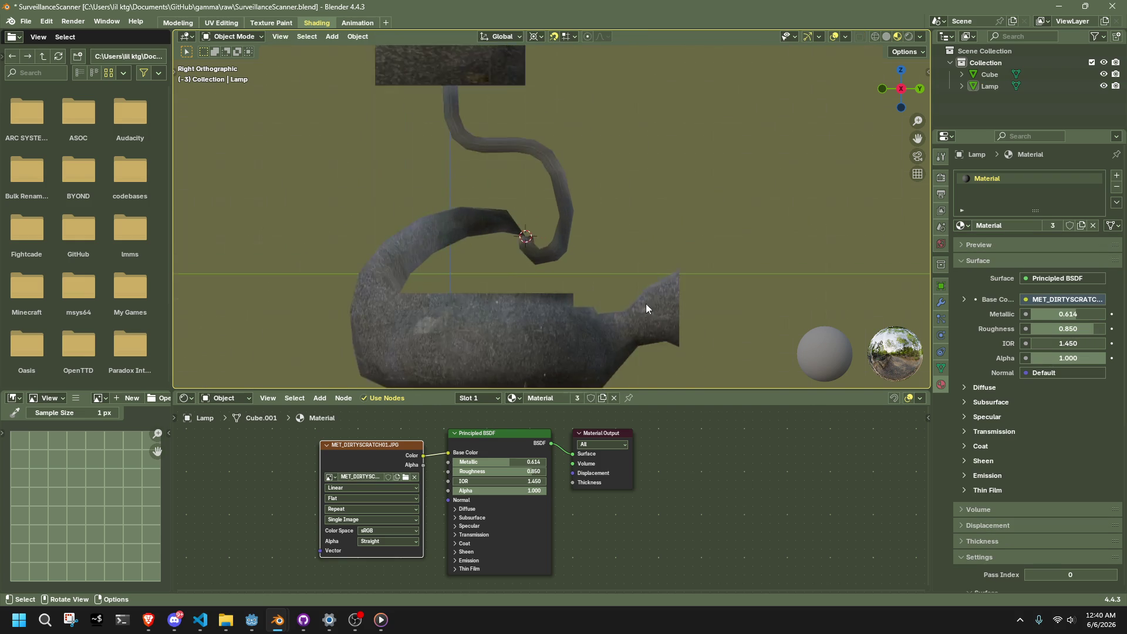
left_click(568, 234)
- Delete a middle face of the cable, splitting it into two parts
key("Tab")
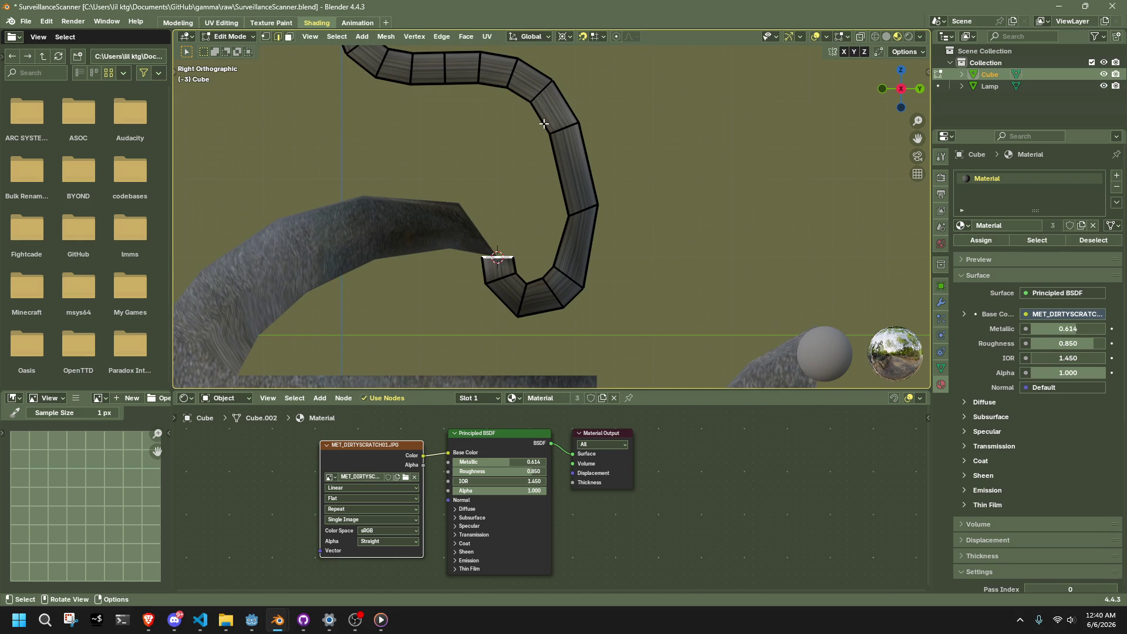
left_click_drag(654, 259, 584, 176)
right_click(785, 261)
left_click_drag(547, 109, 653, 235)
key("x")
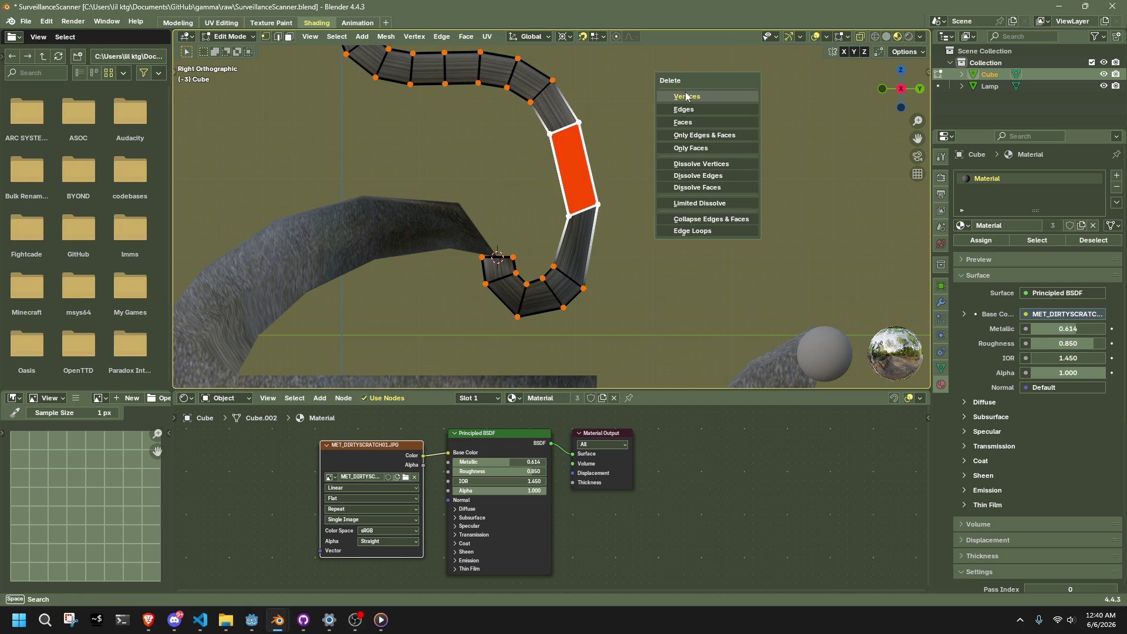
left_click(686, 95)
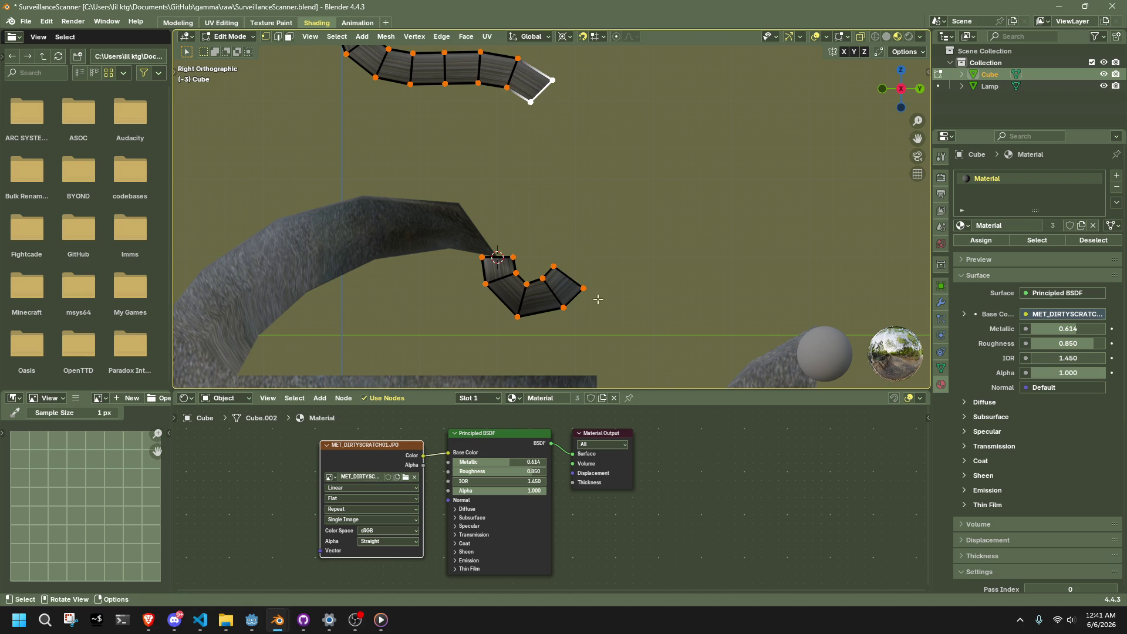
- Deselect everything and orbit close to the two open cable ends
middle_click_drag(597, 299, 597, 232)
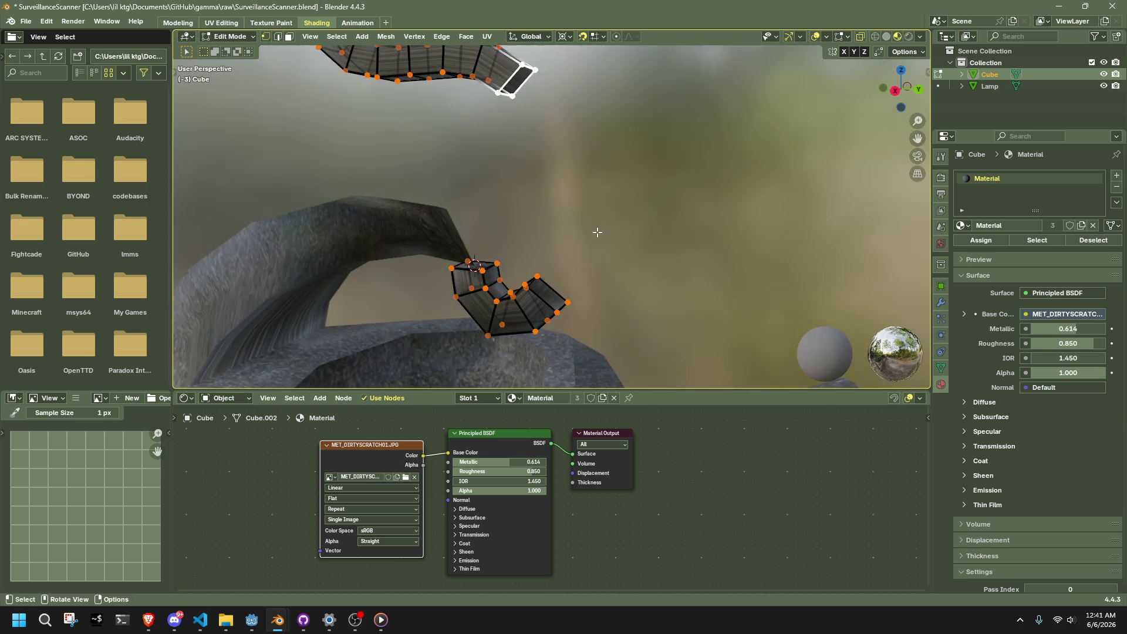
key("alt+a")
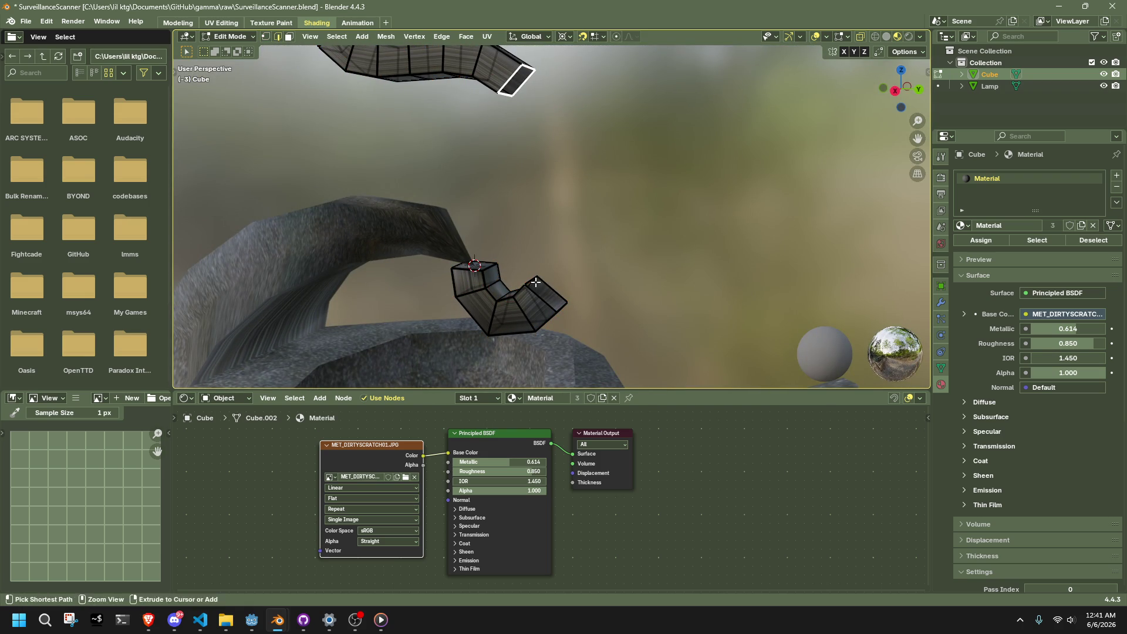
mouse_move(567, 277)
middle_mouse_down()
mouse_move(587, 246)
mouse_move(501, 118)
mouse_move(606, 192)
mouse_move(708, 306)
mouse_move(587, 246)
mouse_move(470, 117)
middle_mouse_up()
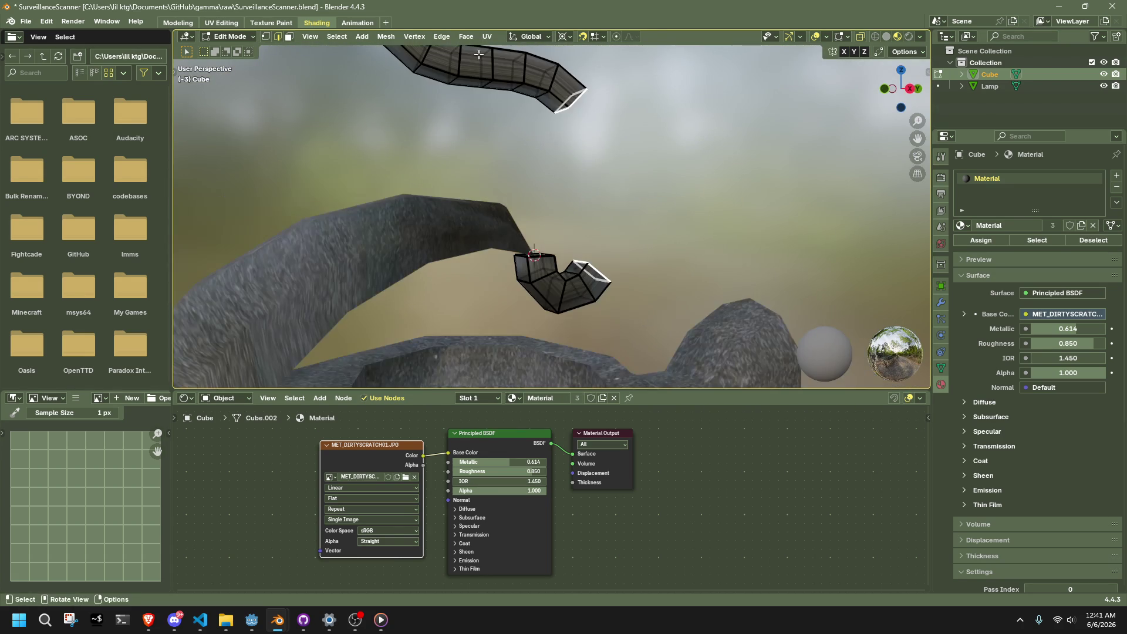
left_click(441, 36)
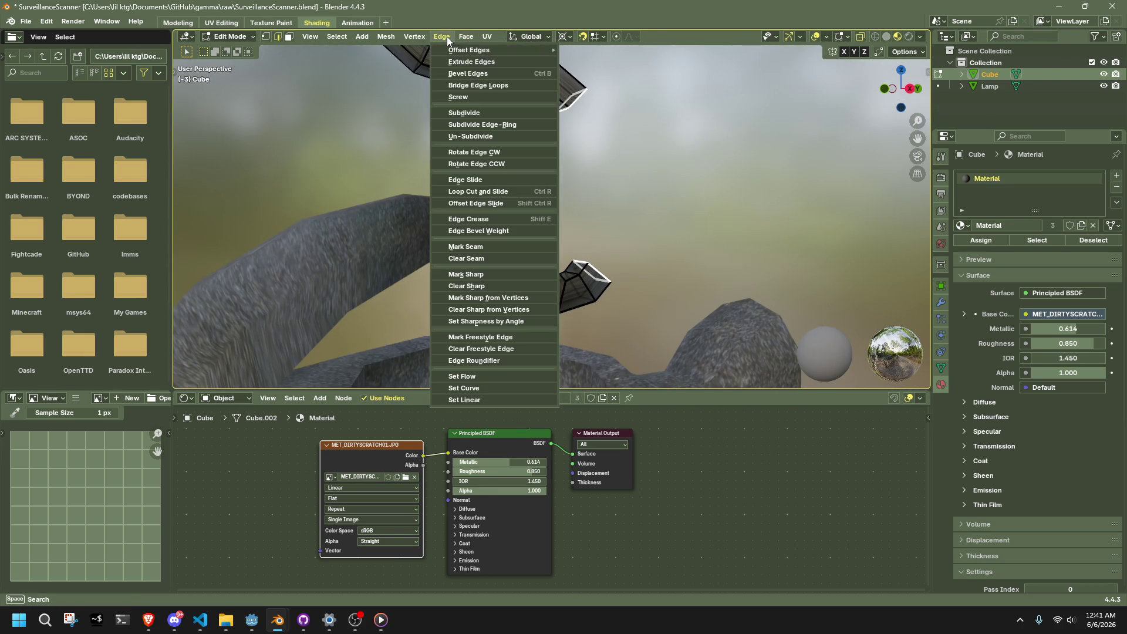
- Bridge the two open cable ends with 5 cuts, then view from the right
left_click(478, 86)
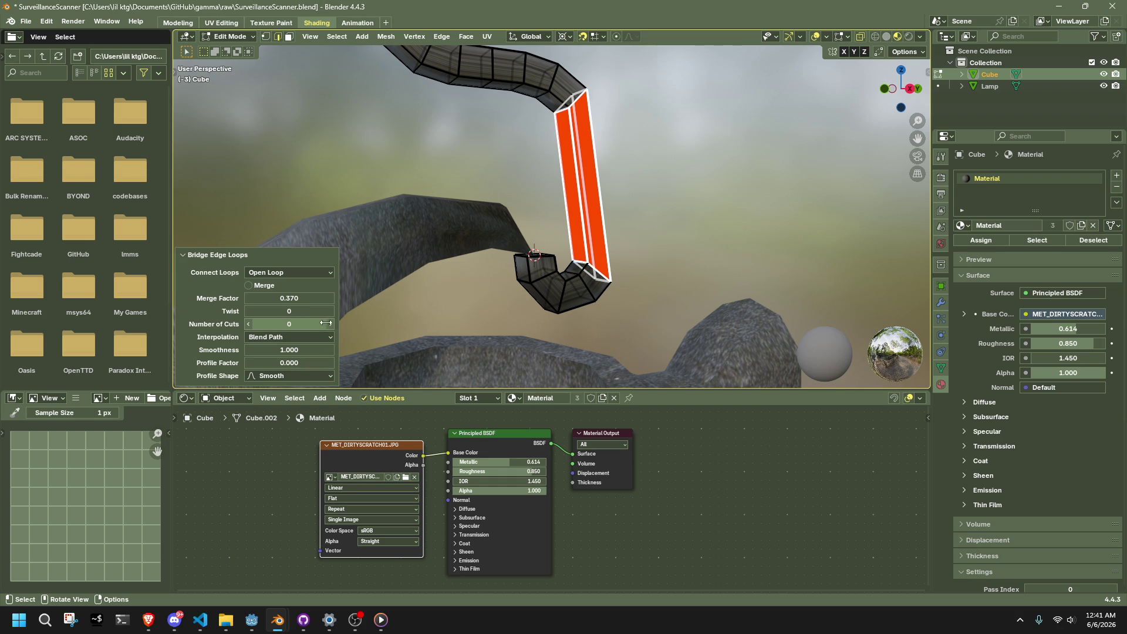
left_click_drag(288, 324, 334, 324)
scroll(587, 264, "down", 5)
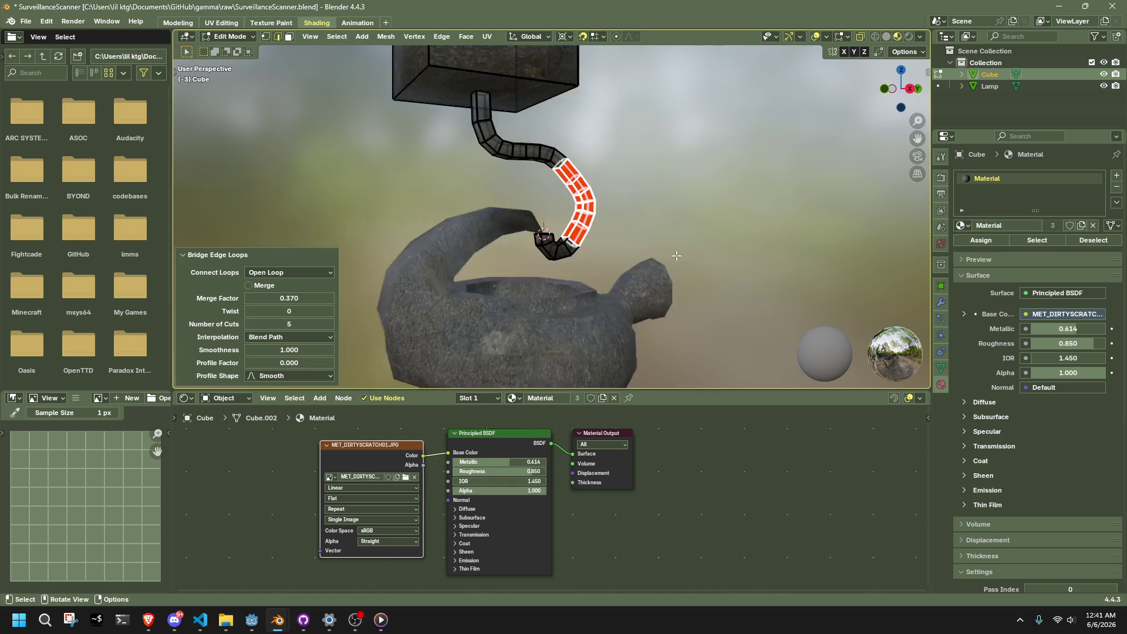
middle_click_drag(587, 265, 622, 273)
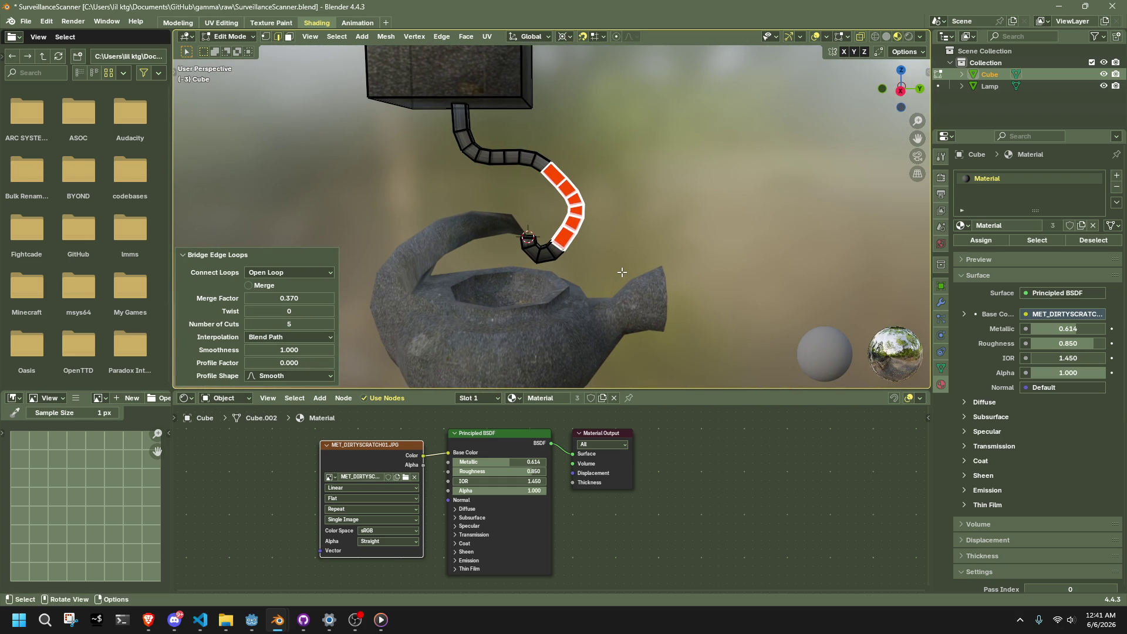
left_click(622, 265)
mouse_move(594, 252)
middle_mouse_down()
mouse_move(287, 242)
mouse_move(328, 269)
mouse_move(642, 245)
mouse_move(622, 243)
middle_mouse_up()
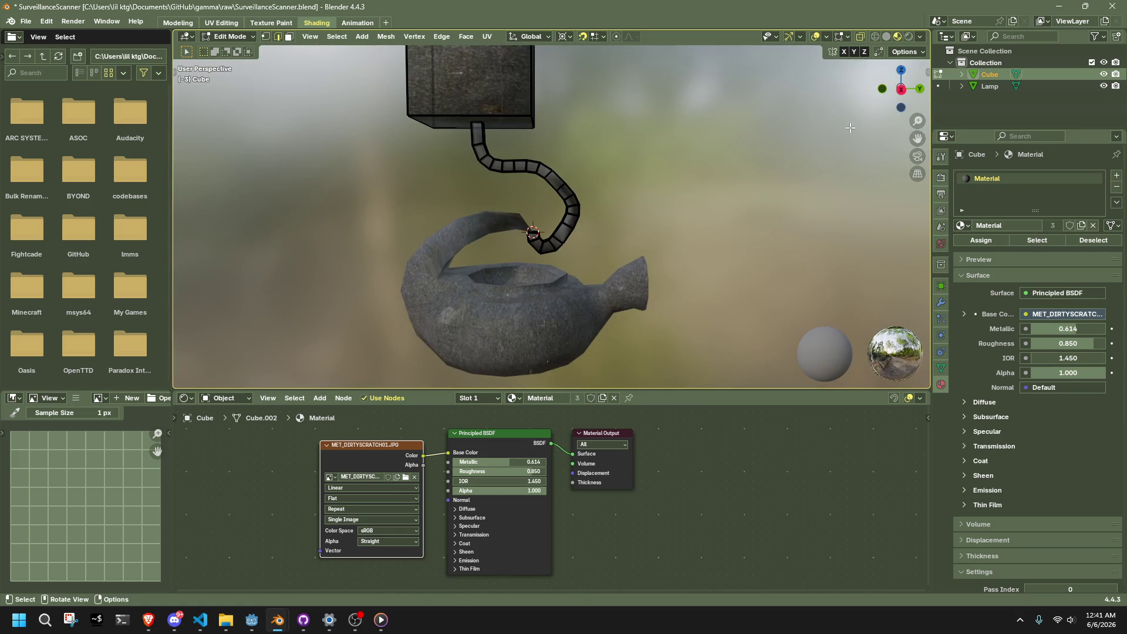
left_click(901, 92)
- Delete the whole connected cable mesh from the cube and return to Object Mode
key("l")
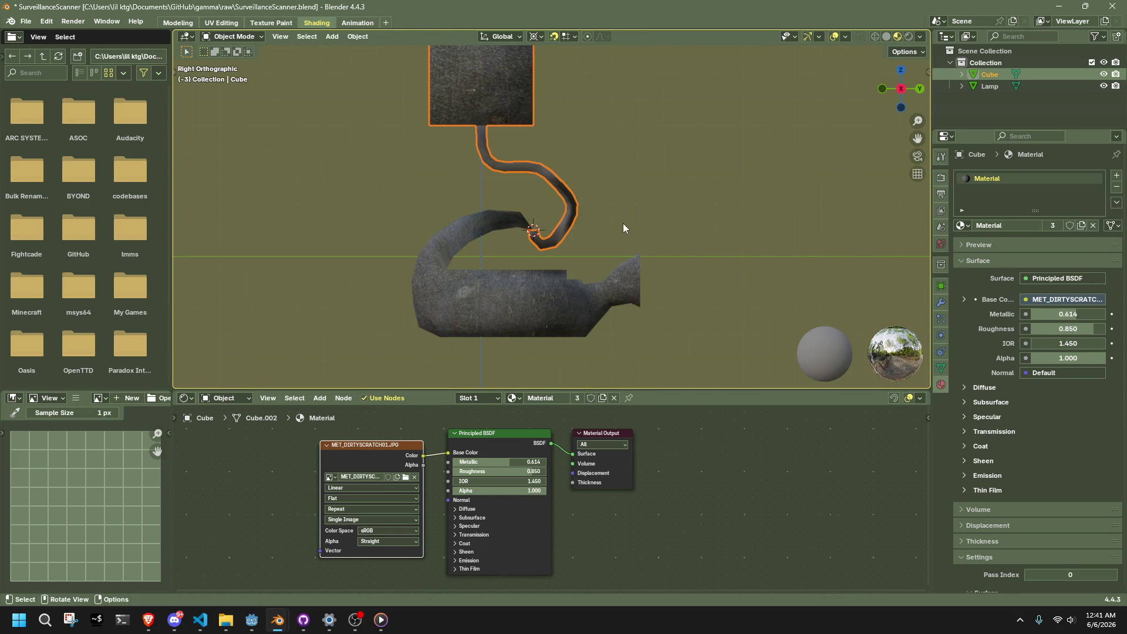
key("alt+a")
key("l")
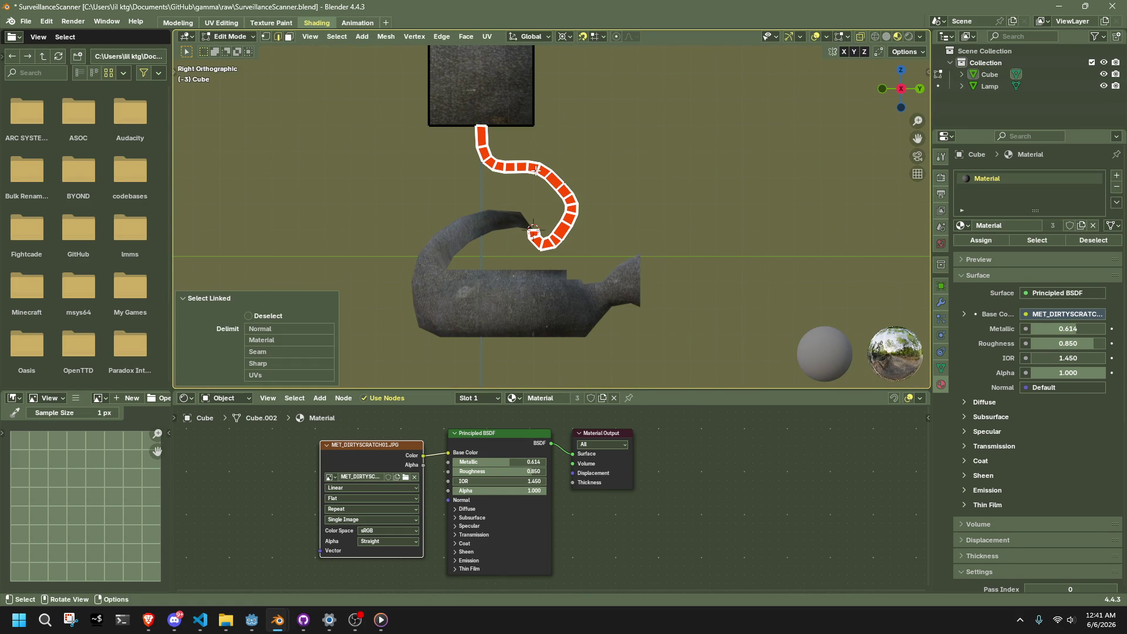
key("x")
left_click(539, 171)
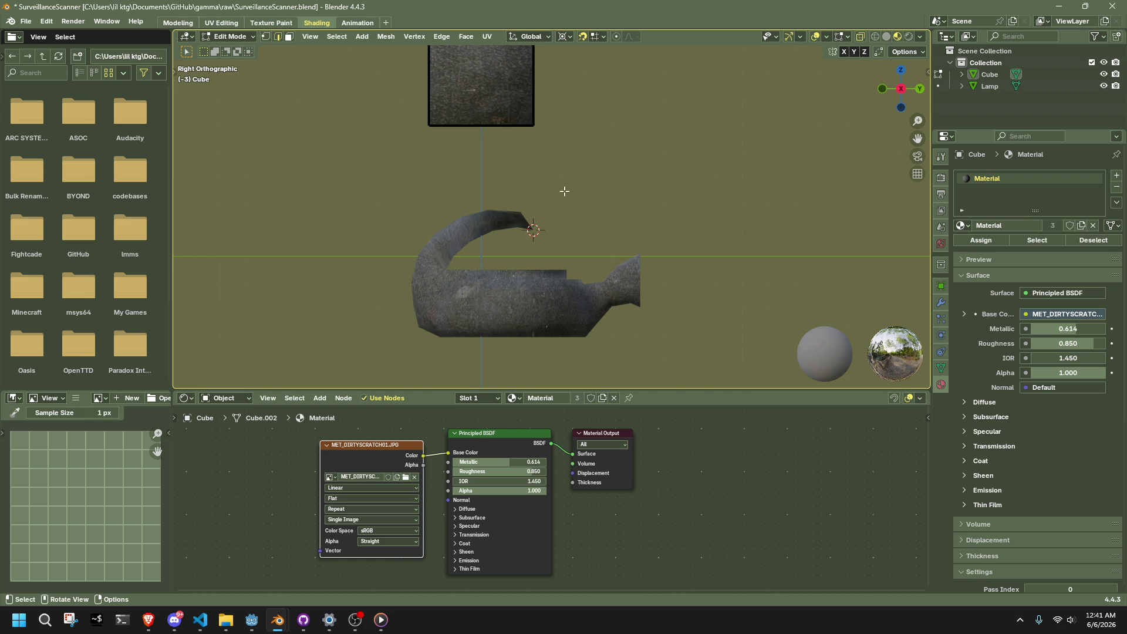
key("Tab")
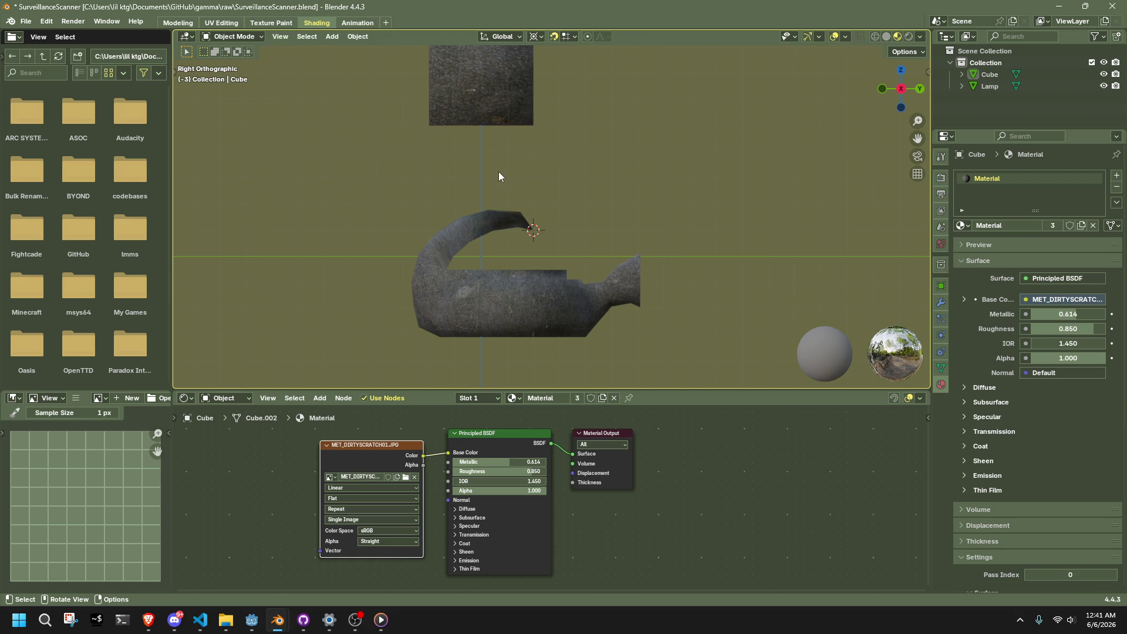
- Add a Bézier curve to the scene
left_click(332, 36)
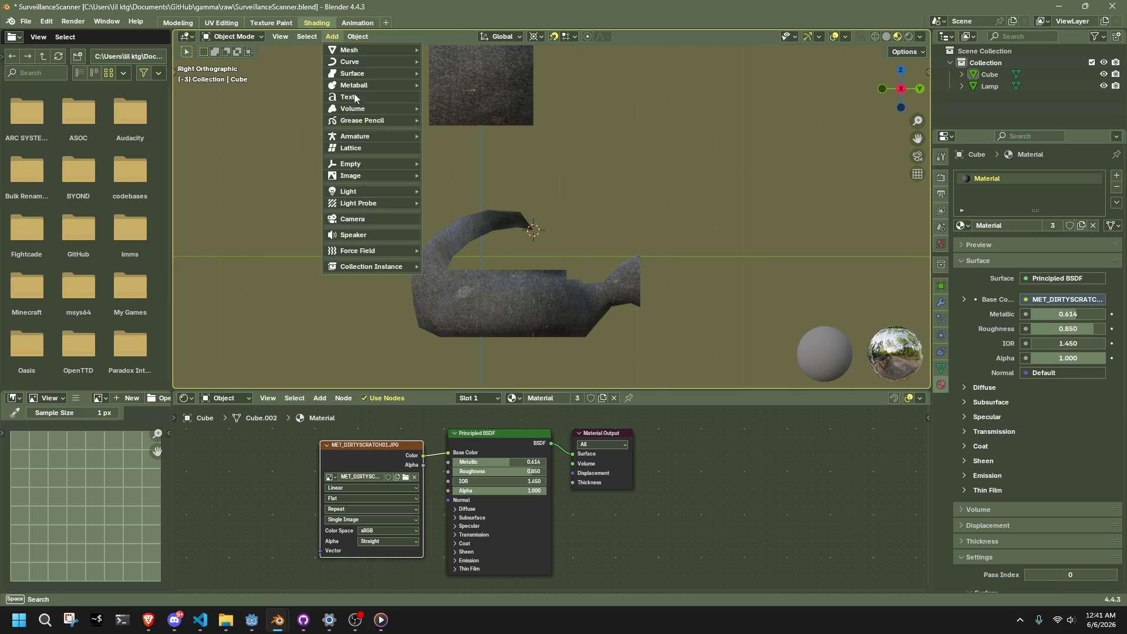
mouse_move(372, 164)
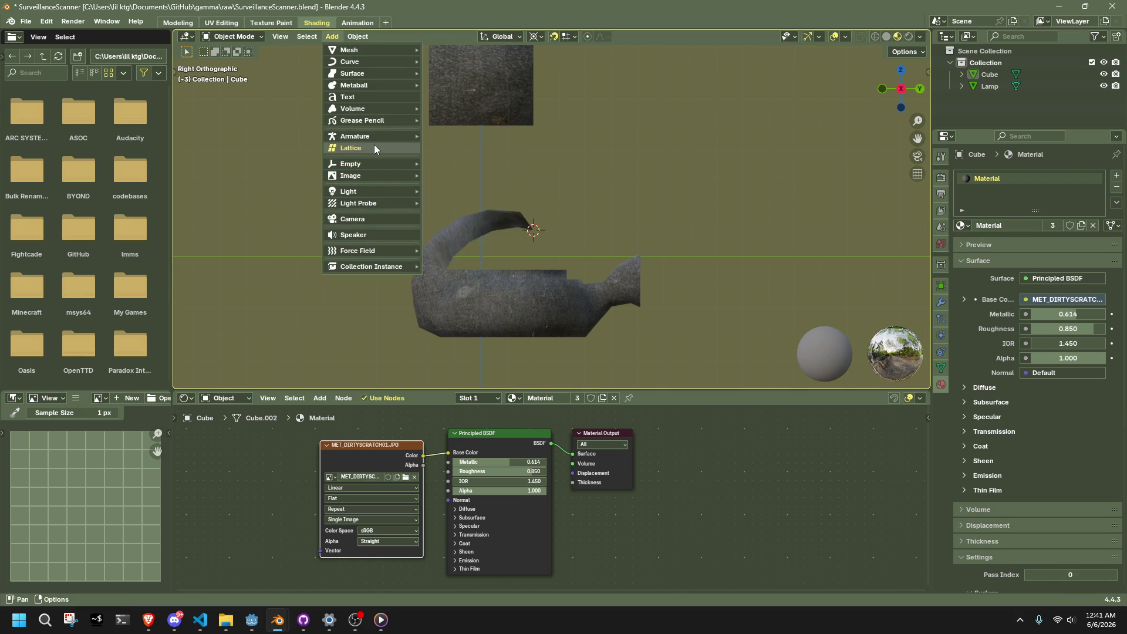
mouse_move(362, 63)
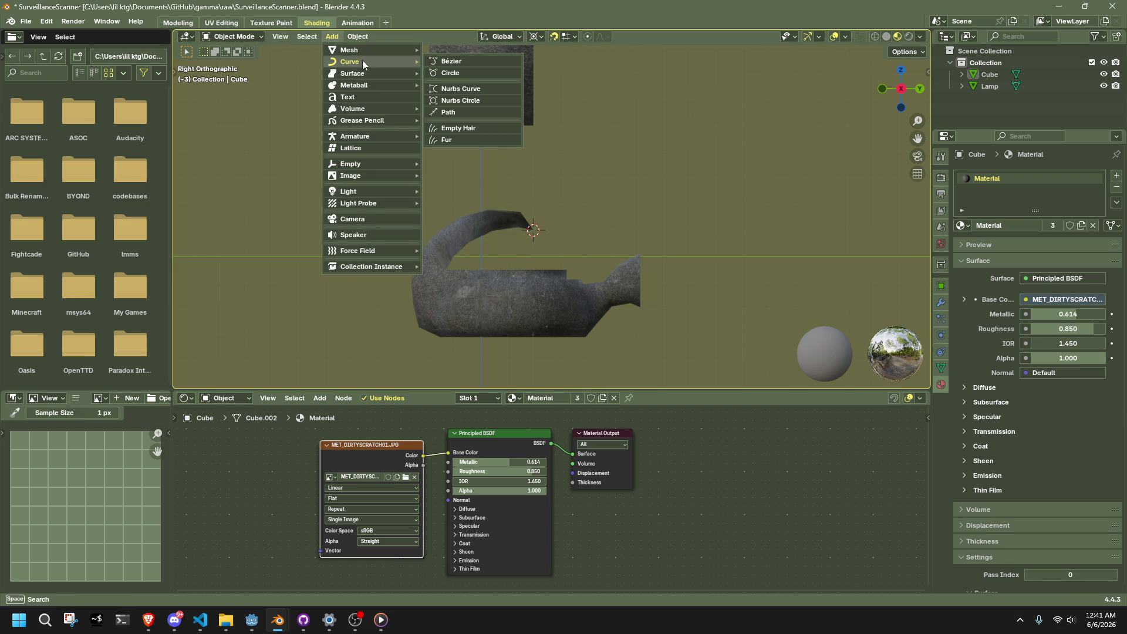
left_click(446, 61)
scroll(580, 252, "up", 5)
- Move the Bézier curve onto the lamp's tip and tilt its right handle
left_click(583, 273)
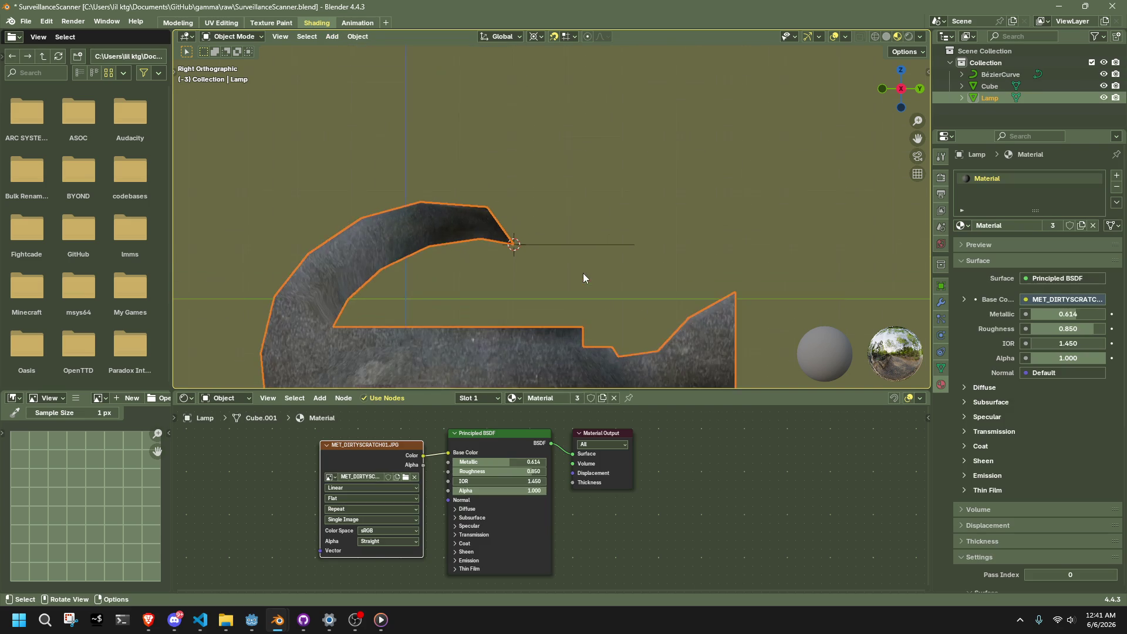
left_click(567, 252)
key("Tab")
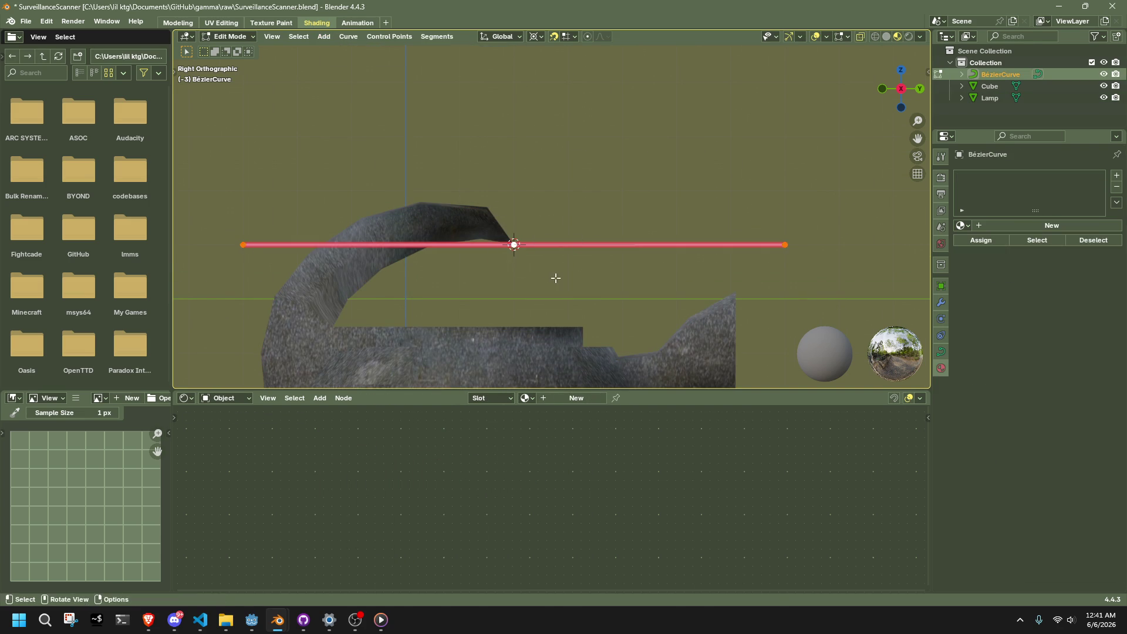
key("g")
left_click(522, 244)
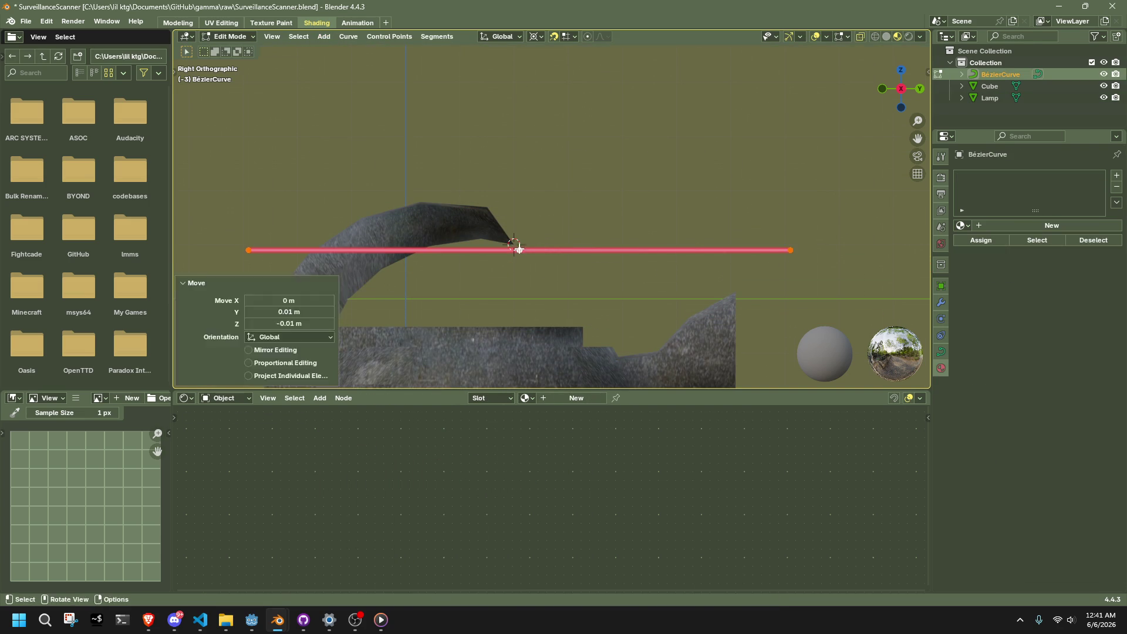
left_click_drag(749, 210, 804, 254)
key("g")
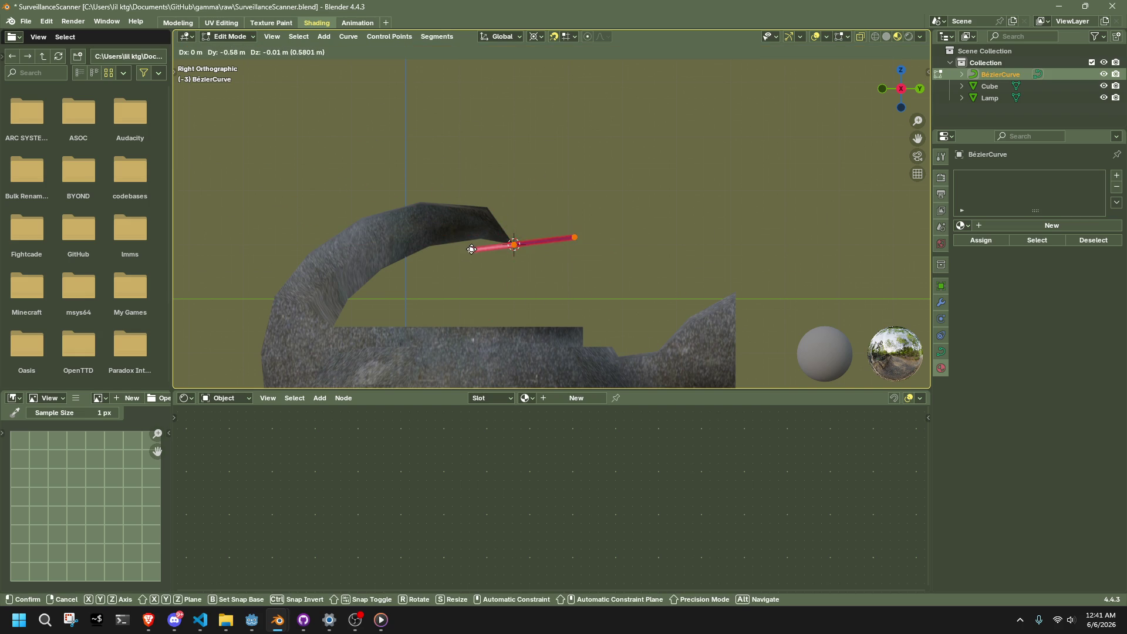
left_click(570, 239)
- Extrude a new curve point up to the underside of the ceiling cube
key("e")
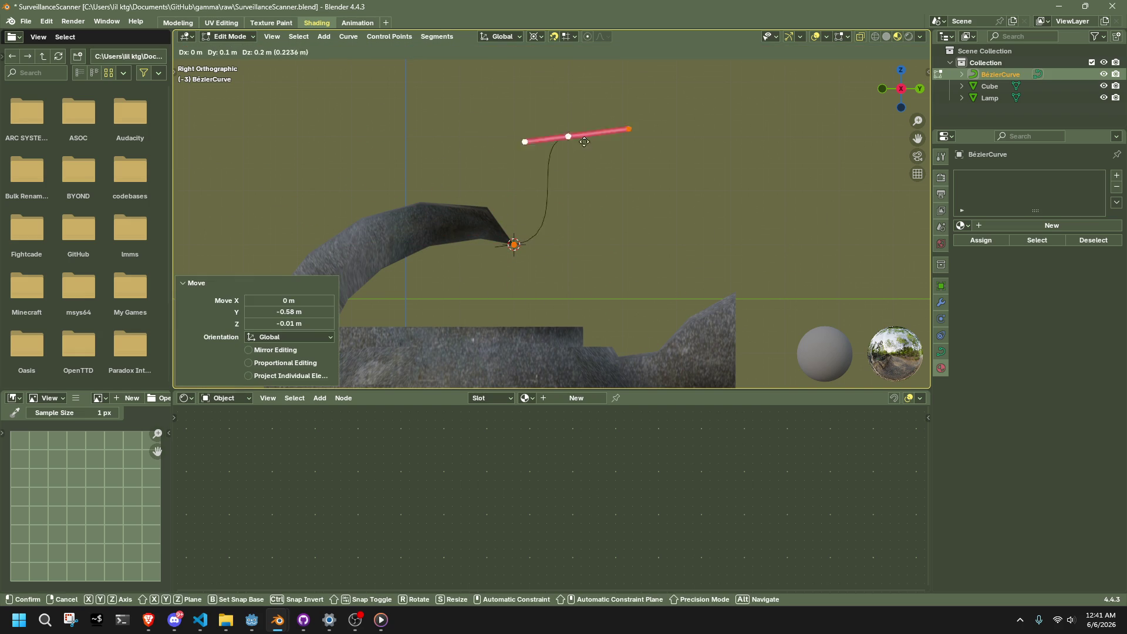
key("Escape")
key("ctrl+z")
key("ctrl+z")
key("ctrl+z")
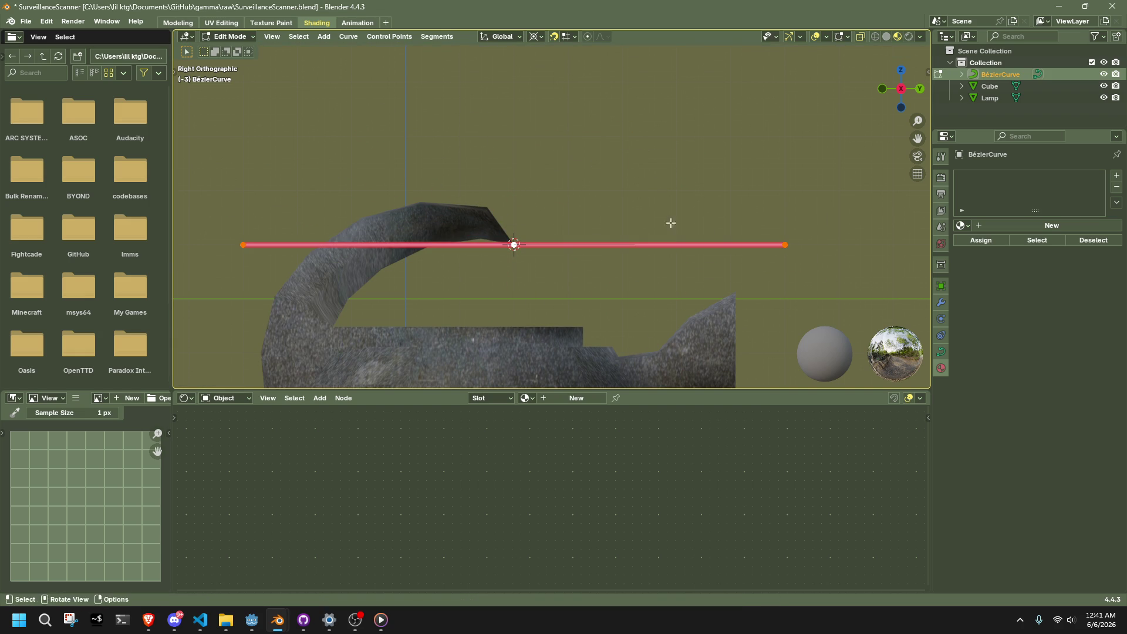
left_click_drag(483, 204, 557, 297)
scroll(560, 282, "down", 3)
key("e")
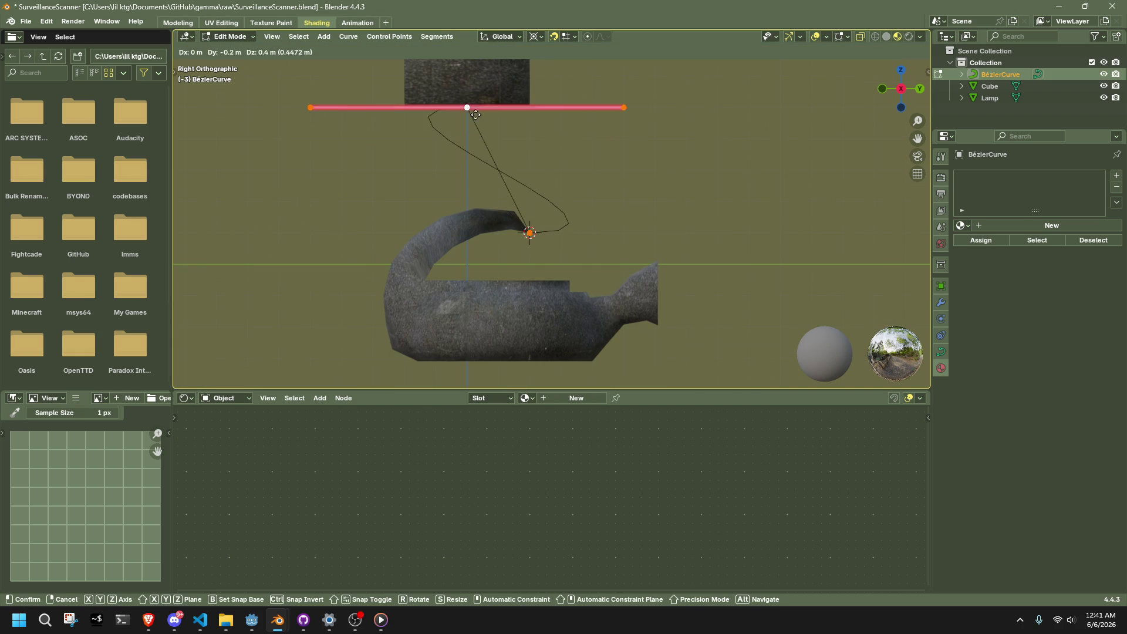
left_click(470, 111)
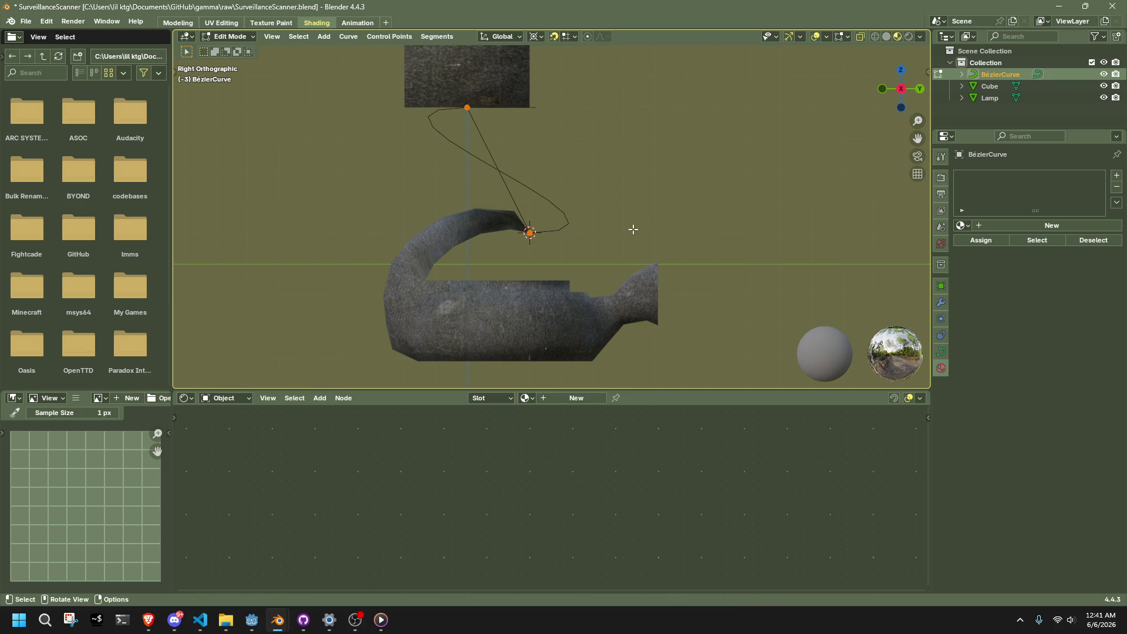
- Return to Object Mode and select the lamp to check its material
mouse_move(632, 229)
middle_mouse_down()
mouse_move(551, 234)
mouse_move(587, 220)
mouse_move(594, 232)
mouse_move(702, 241)
middle_mouse_up()
key("Tab")
left_click(594, 232)
key("ctrl+z")
key("ctrl+shift+z")
- Delete the Bézier curve and add a new Bézier curve to the scene
key("ctrl+z")
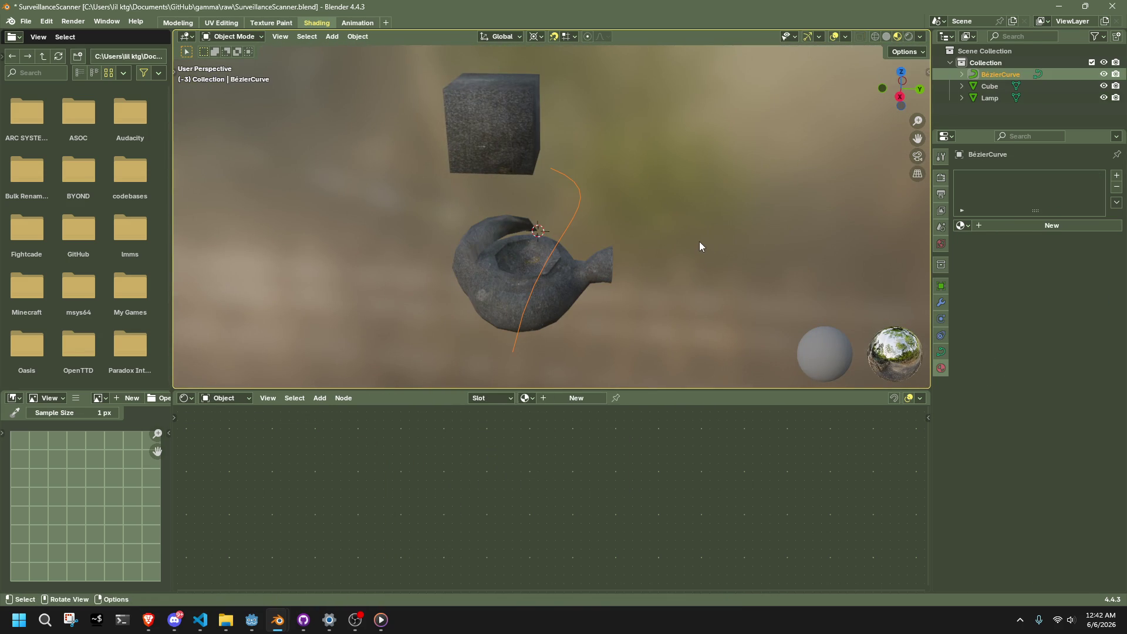
key("Delete")
left_click(332, 36)
mouse_move(345, 50)
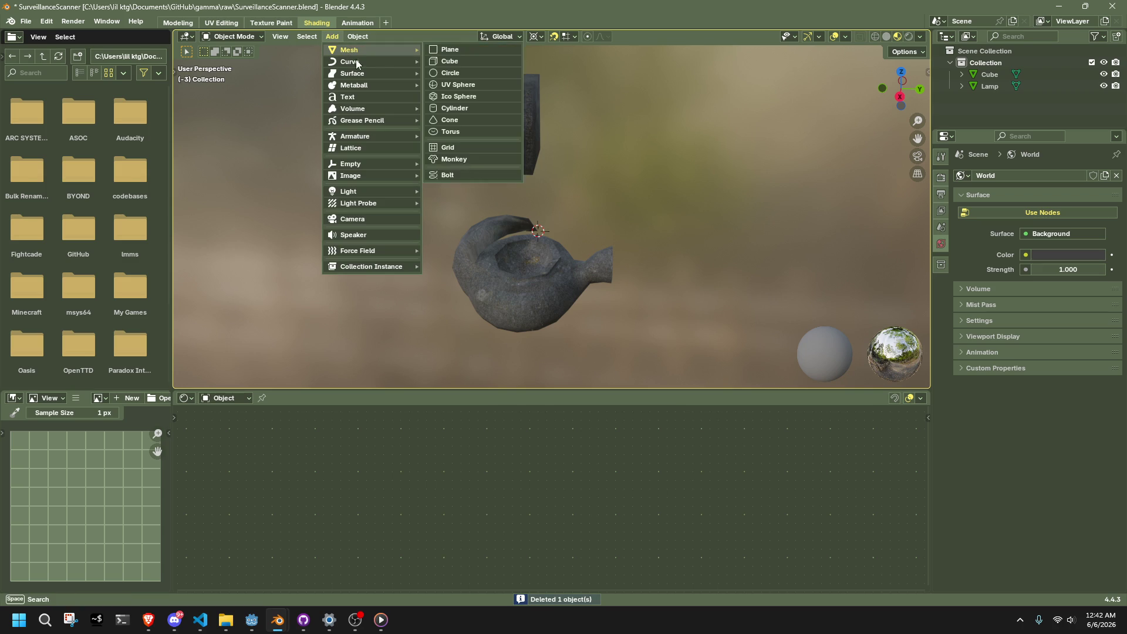
left_click(461, 62)
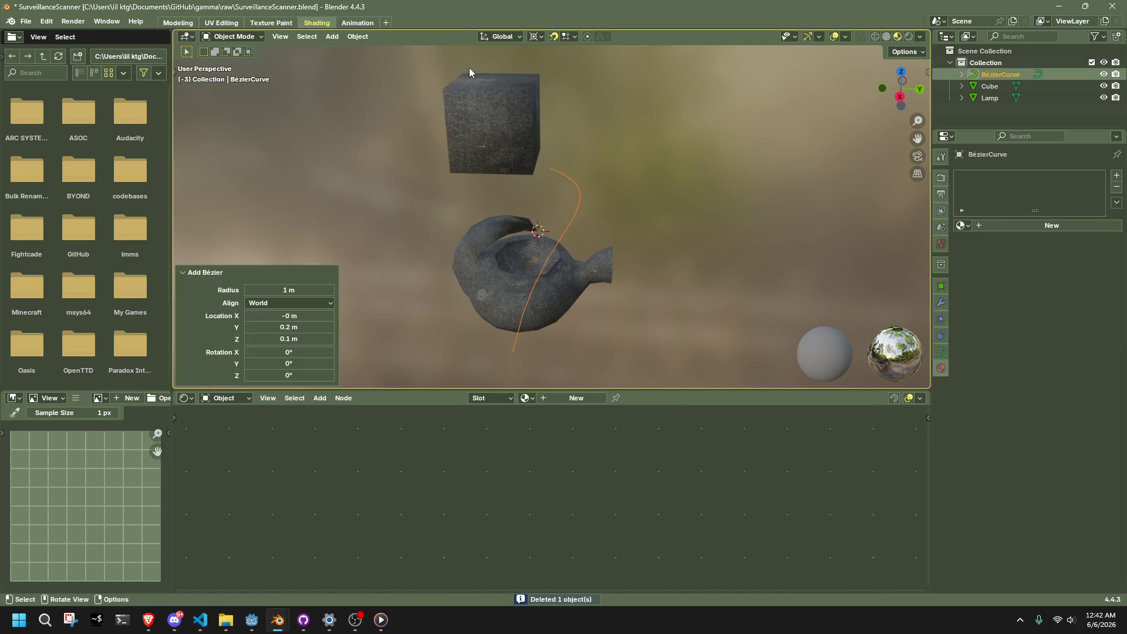
- Snap the new curve to the 3D cursor, then undo until the curve is gone
mouse_move(692, 209)
middle_mouse_down()
mouse_move(703, 155)
mouse_move(587, 198)
mouse_move(727, 243)
mouse_move(716, 227)
middle_mouse_up()
key("shift+s")
key("7")
key("Tab")
key("ctrl+z")
key("ctrl+z")
key("ctrl+z")
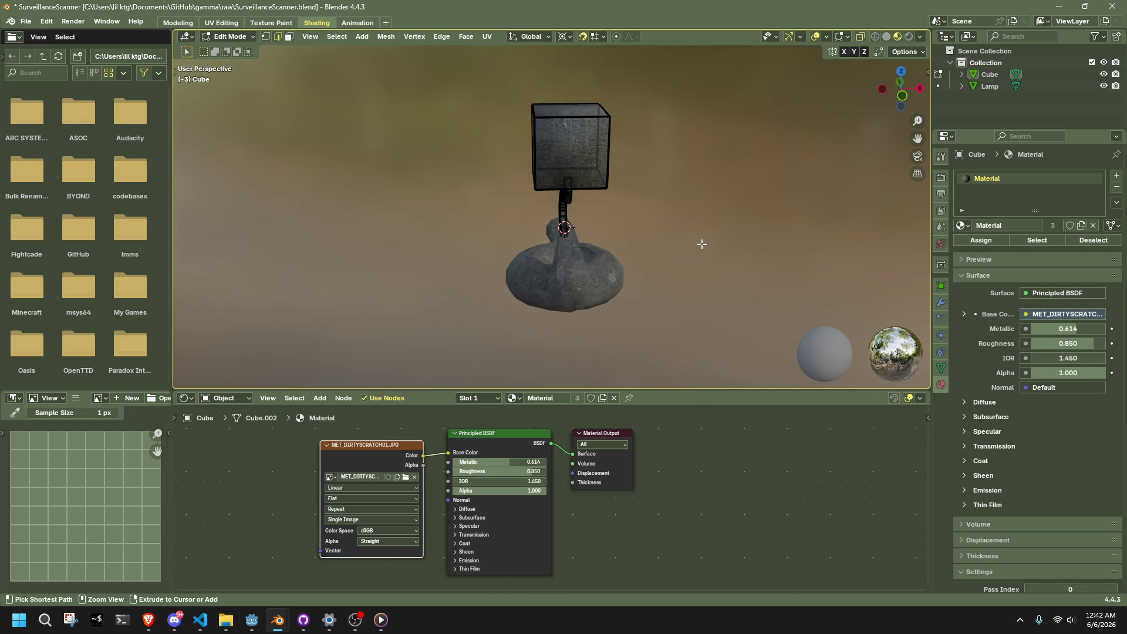
key("ctrl+z")
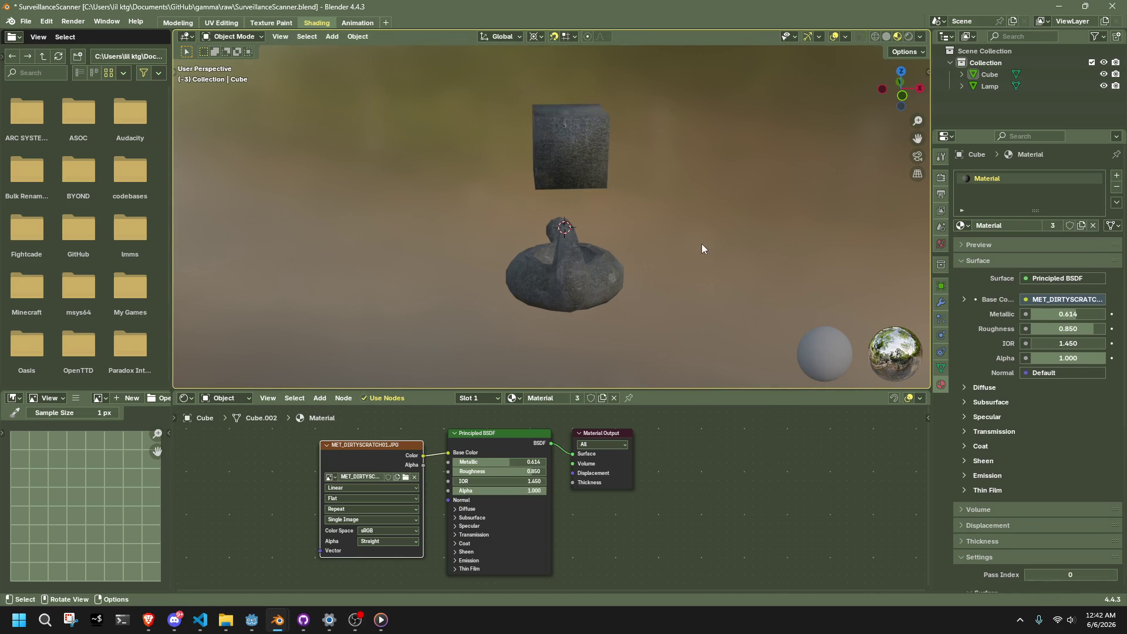
middle_click_drag(702, 244, 634, 222)
- Save SurveillanceScanner.blend and add a fresh Bézier curve
key("ctrl+s")
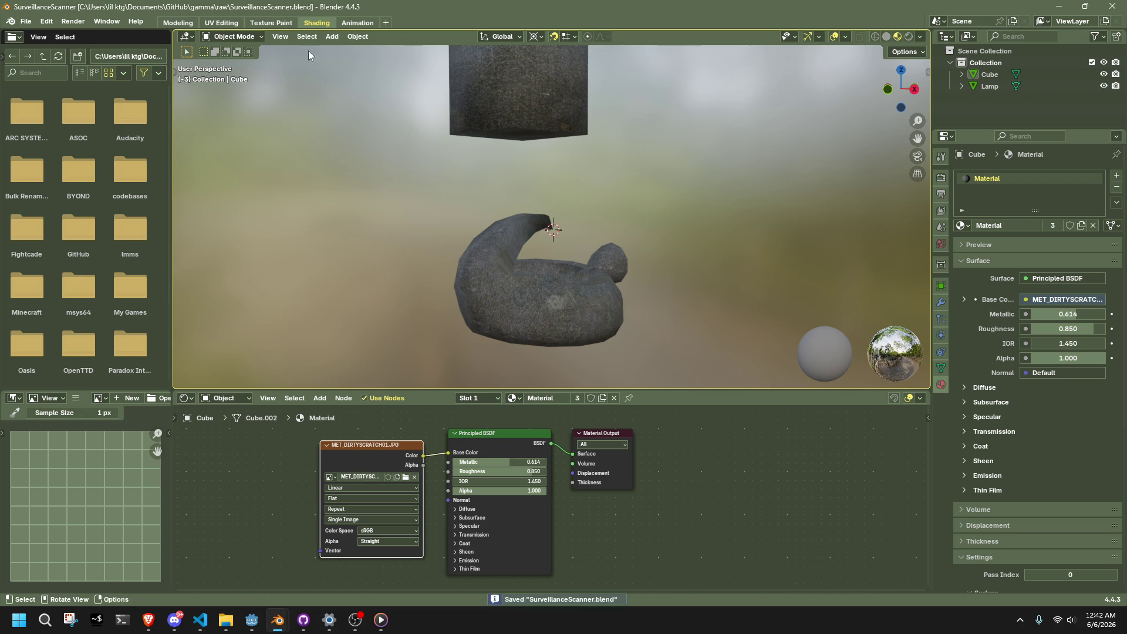
left_click(332, 36)
mouse_move(354, 59)
left_click(502, 61)
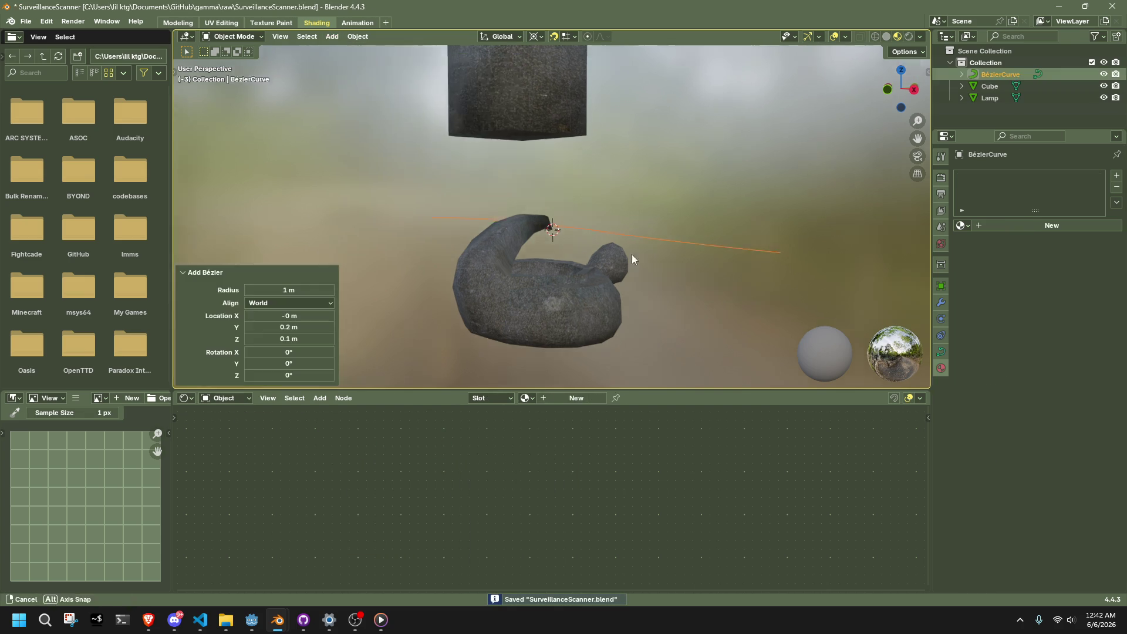
middle_click_drag(631, 255, 428, 315)
- In Edit Mode, snap one curve point to the 3D cursor at the lamp tip
key("Tab")
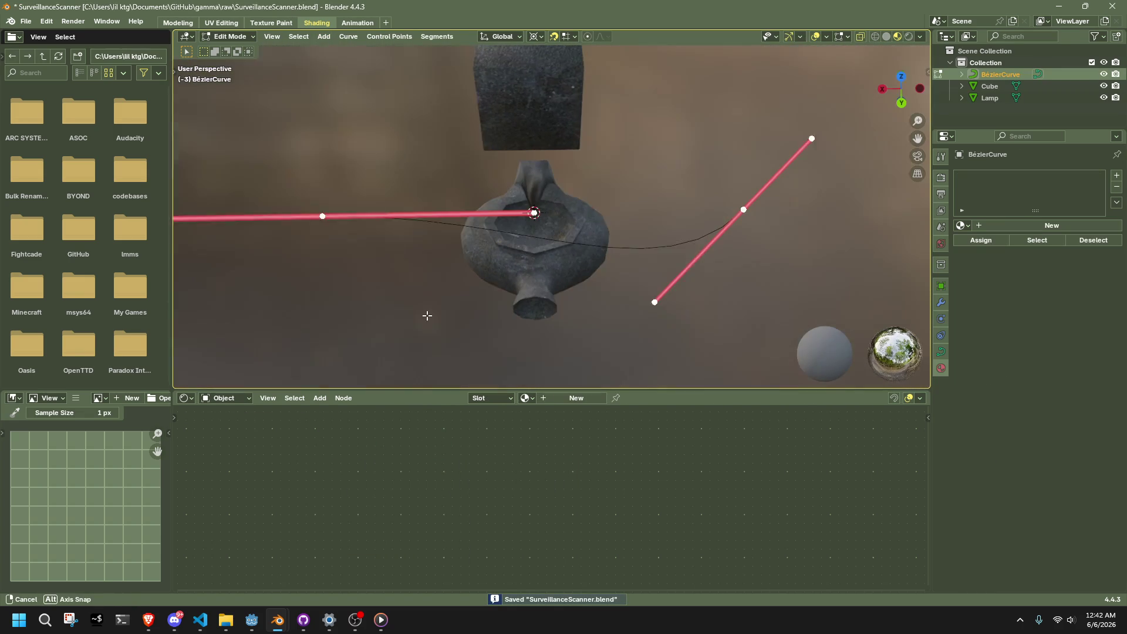
key("b")
left_click_drag(323, 211, 340, 237)
key("shift+s")
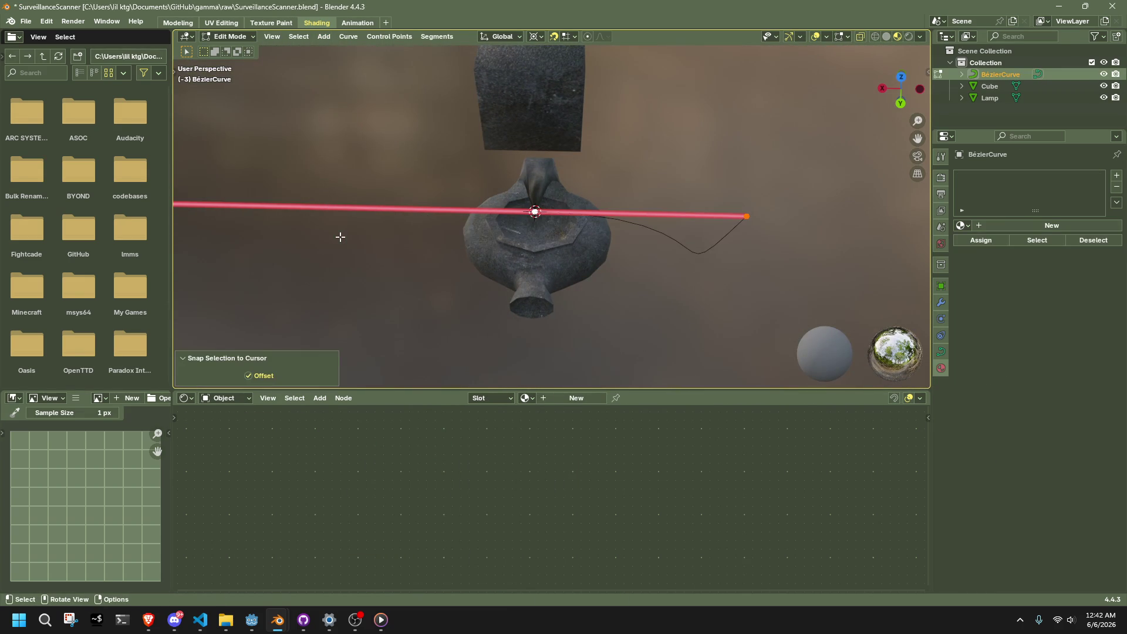
mouse_move(340, 237)
middle_mouse_down()
mouse_move(466, 243)
mouse_move(670, 159)
mouse_move(763, 209)
middle_mouse_up()
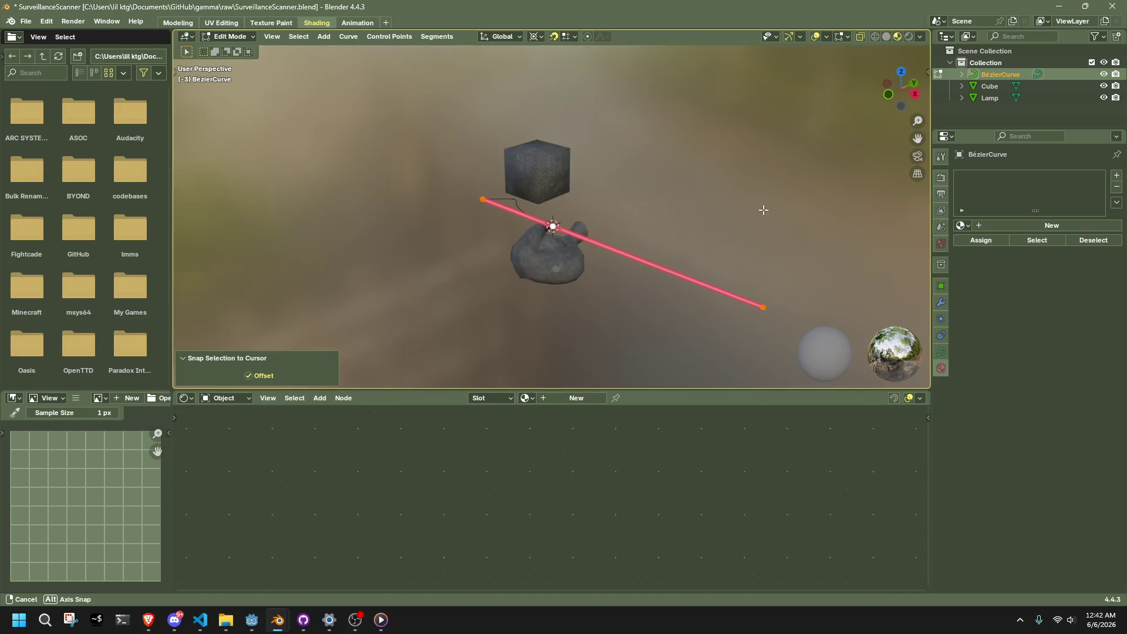
- Select the curve's data in the outliner and show its shape settings
left_click(962, 74)
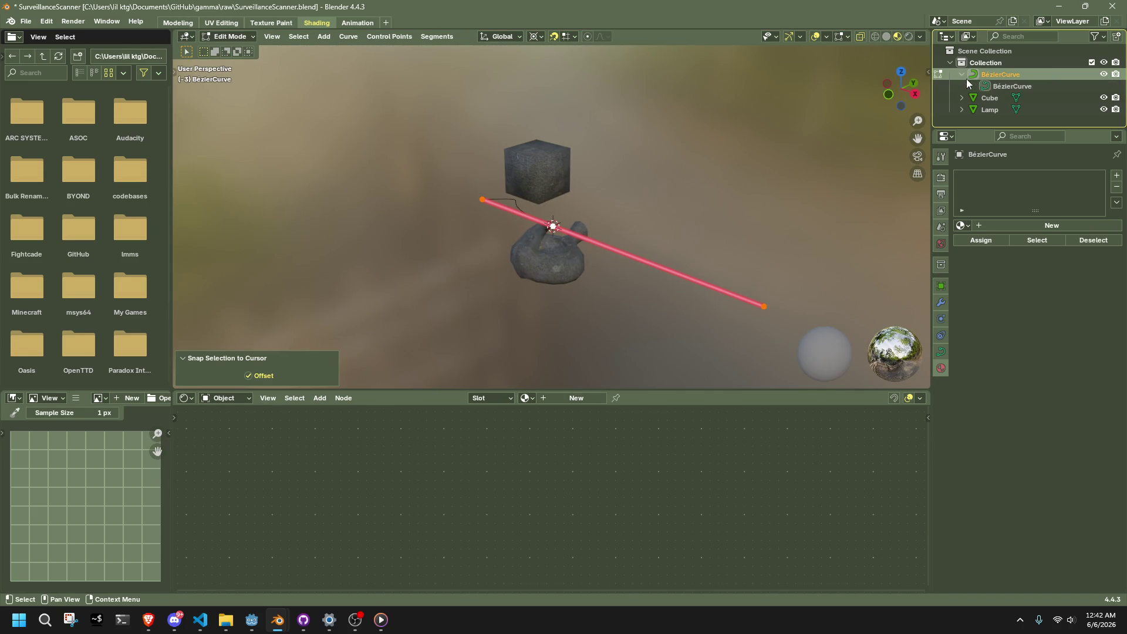
left_click(999, 85)
left_click(942, 352)
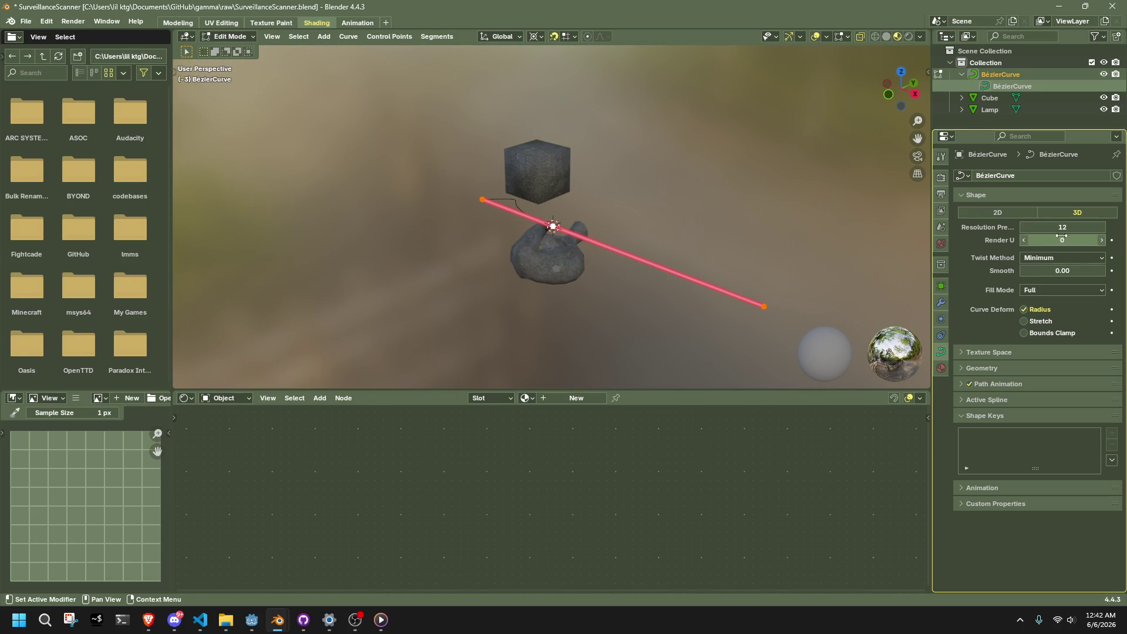
scroll(586, 289, "up", 5)
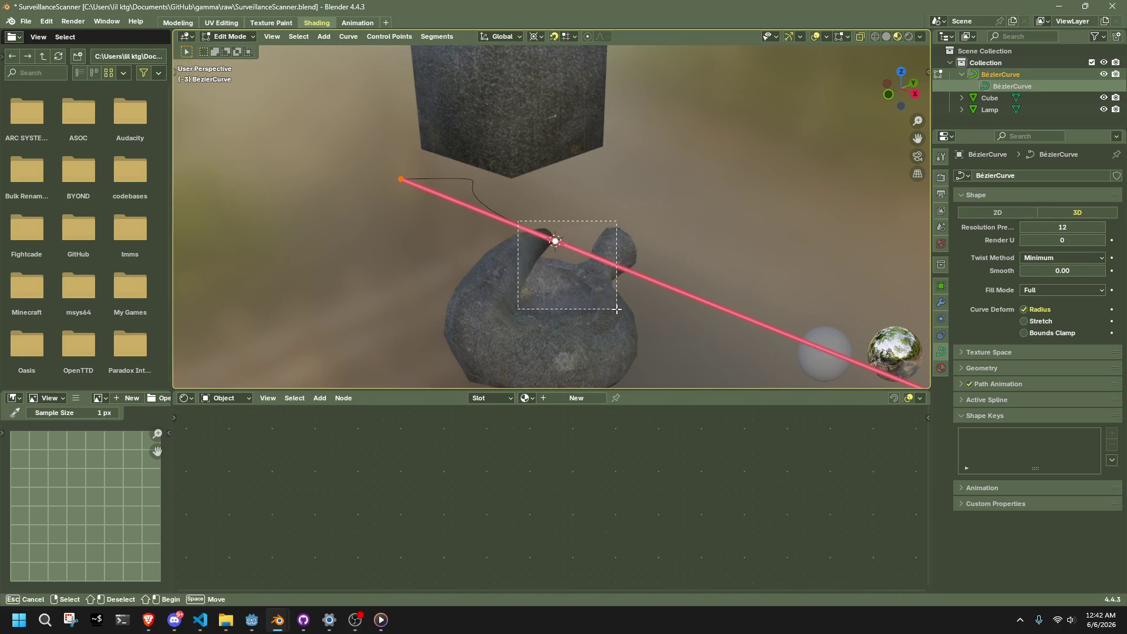
- Move the curve's end point about 1 m X and 0.9 m Z toward the cube
left_click_drag(376, 163, 428, 192)
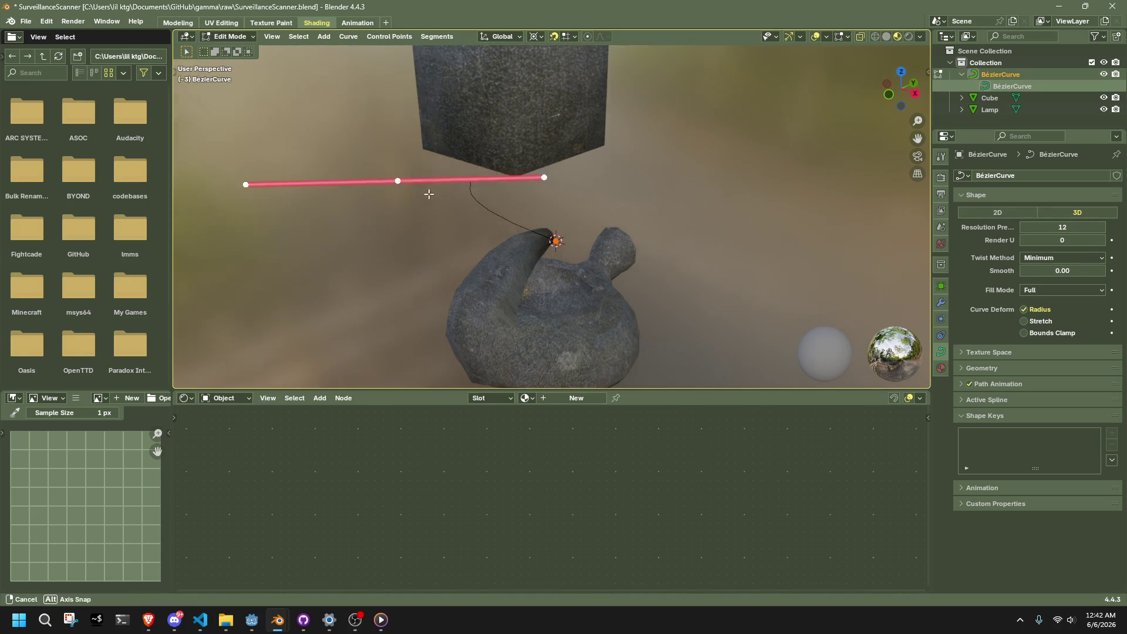
middle_click_drag(428, 192, 528, 176)
key("g")
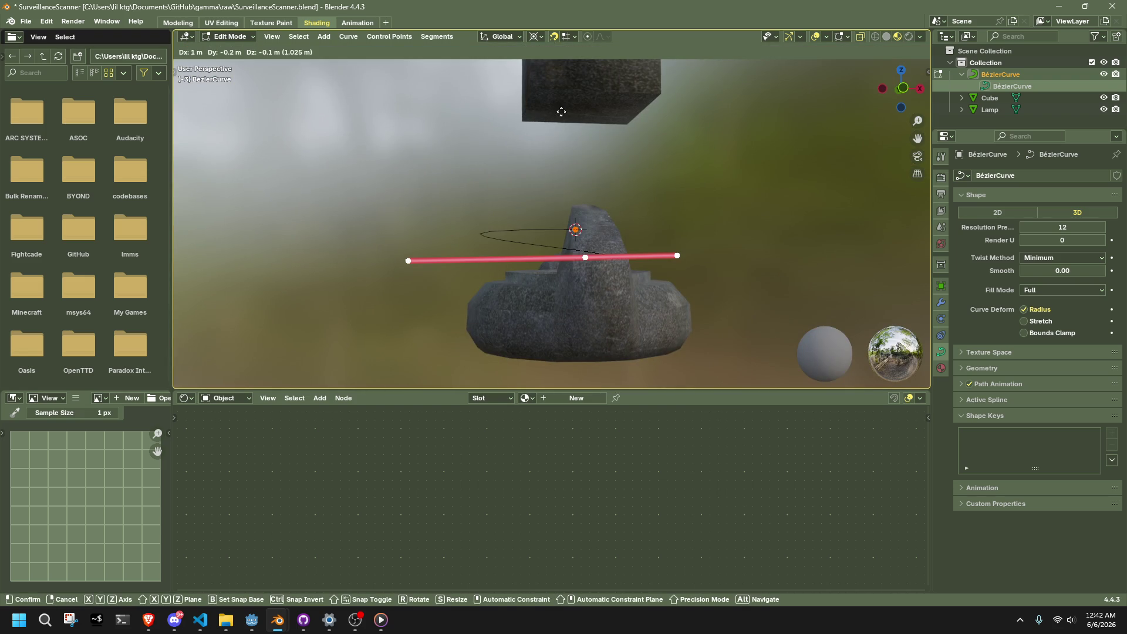
left_click(550, 120)
mouse_move(549, 120)
middle_mouse_down()
mouse_move(630, 168)
mouse_move(639, 134)
middle_mouse_up()
- Place the 3D cursor on a ceiling cube vertex, then return to editing the curve
key("Tab")
left_click(639, 132)
key("Tab")
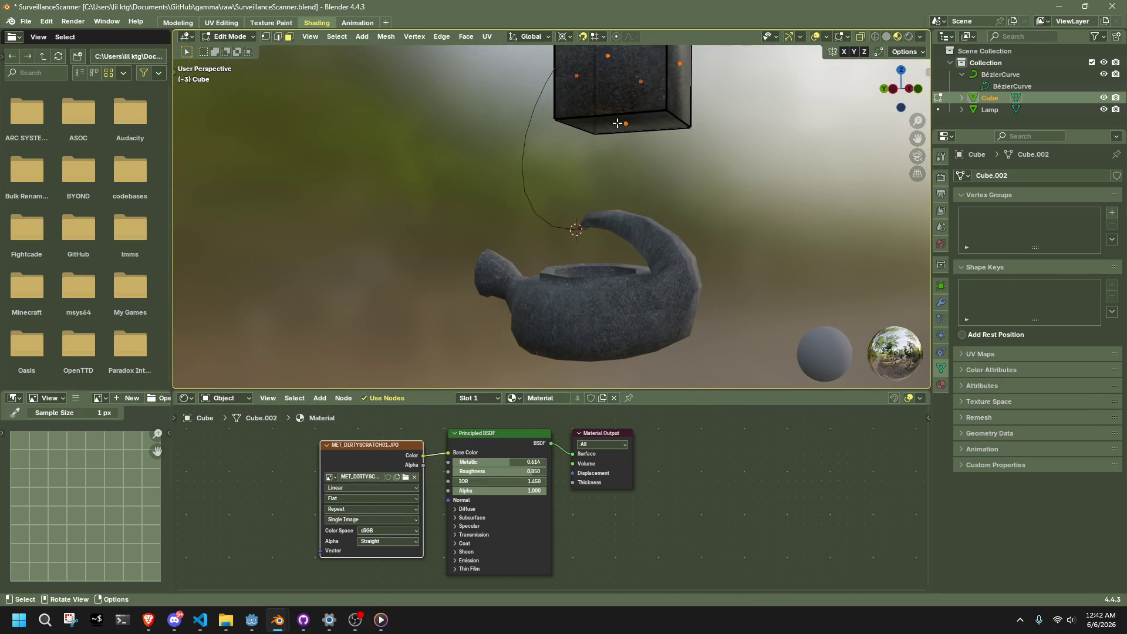
key("shift+s")
left_click(704, 163)
key("Tab")
left_click(531, 140)
key("Tab")
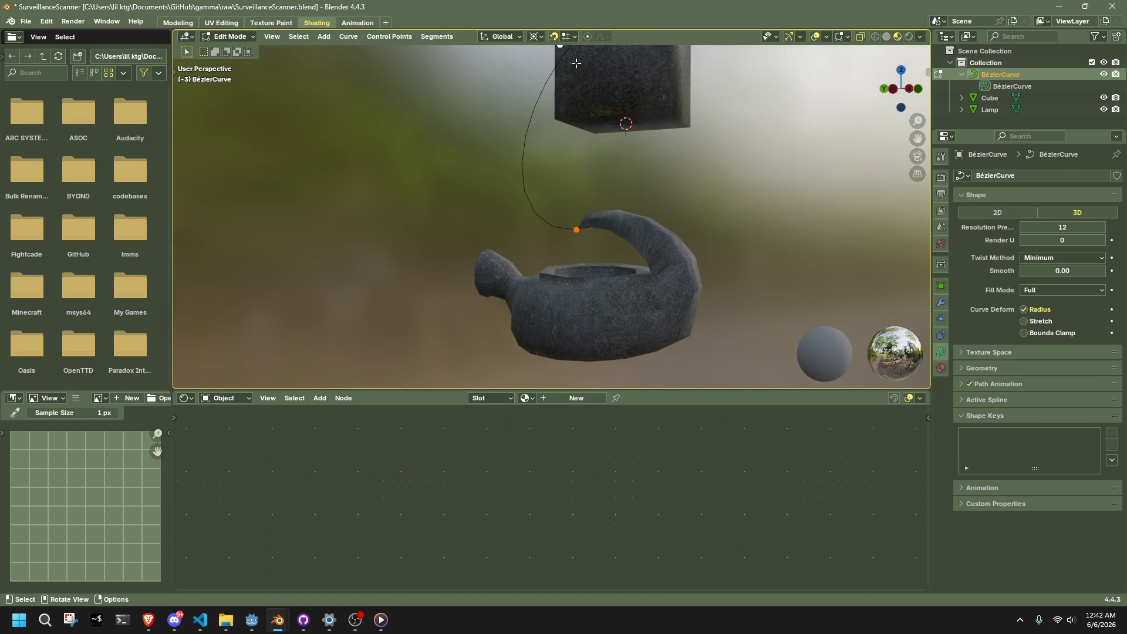
scroll(582, 88, "down", 4)
- Snap the curve's top point to the 3D cursor at the cube vertex
key("shift+s")
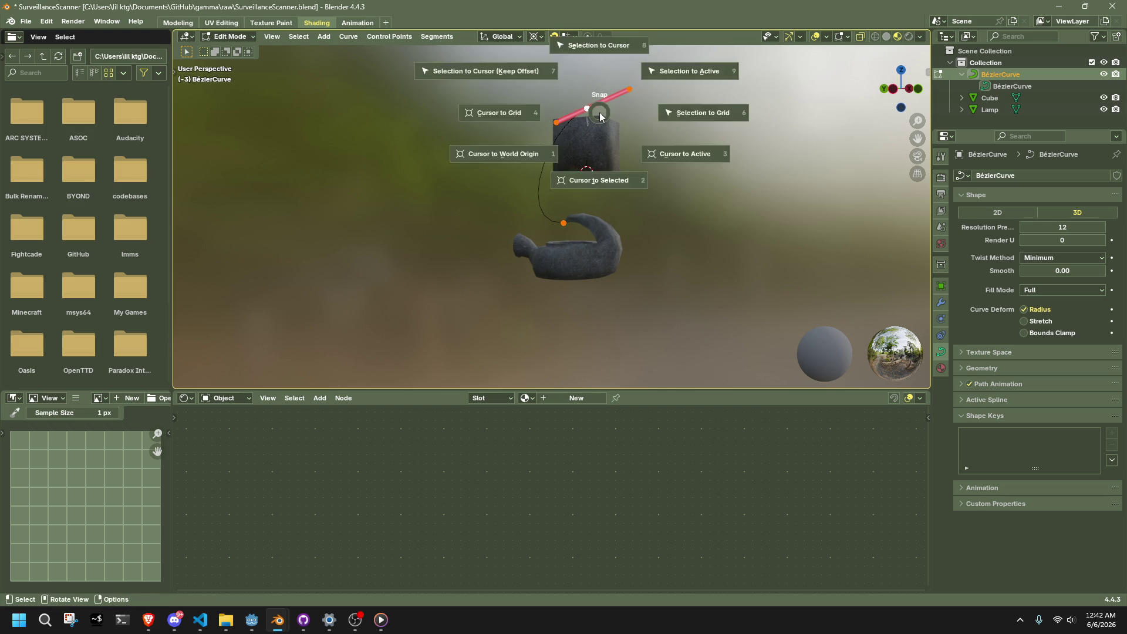
left_click(487, 71)
scroll(599, 113, "up", 3)
mouse_move(645, 197)
middle_mouse_down()
mouse_move(718, 215)
mouse_move(780, 201)
middle_mouse_up()
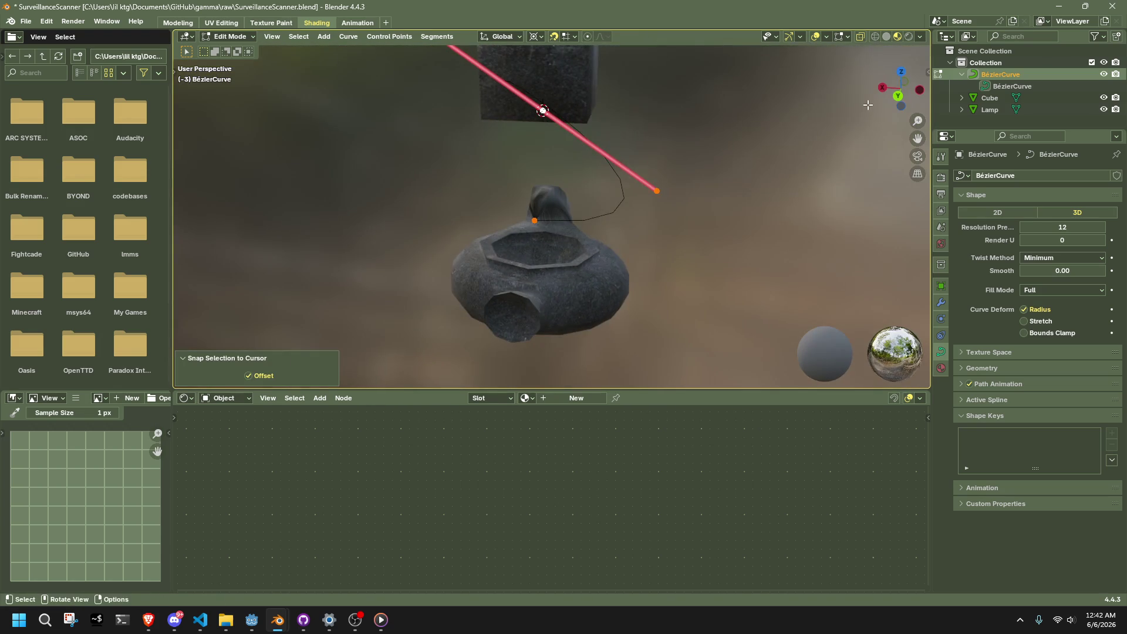
left_click(893, 95)
- In back view, stand the top handle vertical and flatten it to zero along X
key("r")
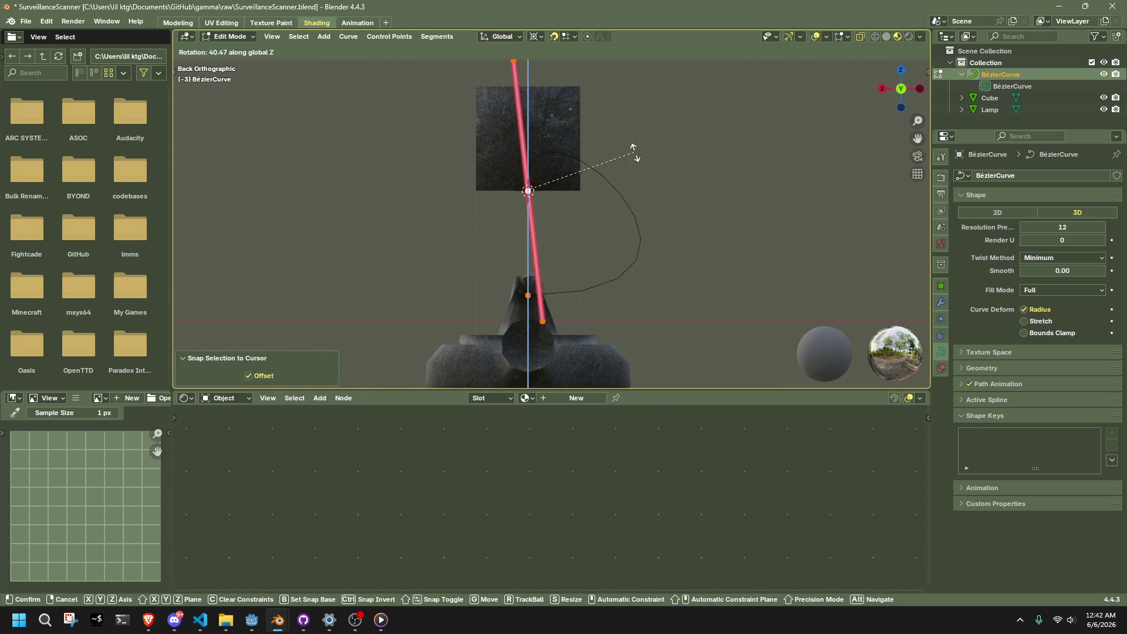
left_click(631, 145)
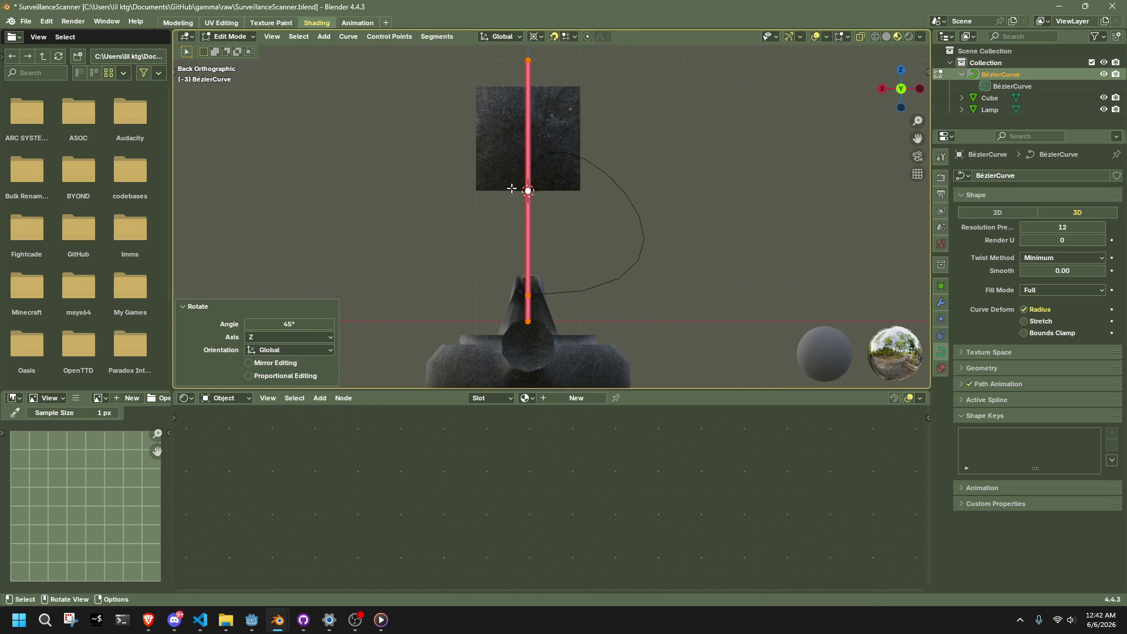
scroll(514, 186, "down", 2)
key("s")
key("x")
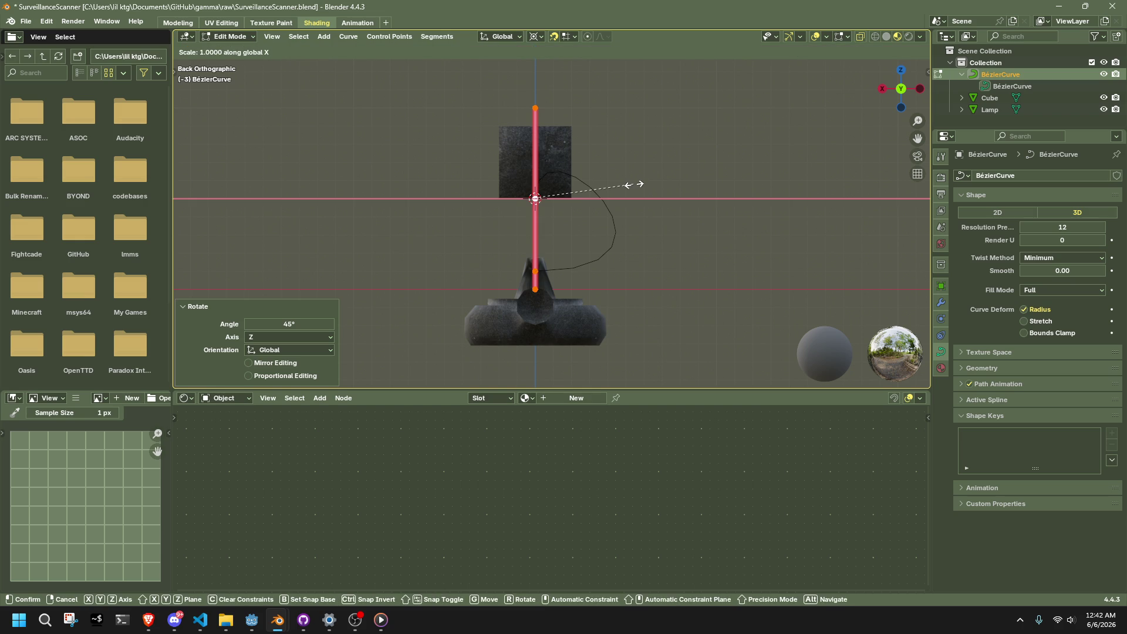
type("0")
left_click(631, 185)
mouse_move(634, 184)
middle_mouse_down()
mouse_move(674, 217)
mouse_move(733, 195)
middle_mouse_up()
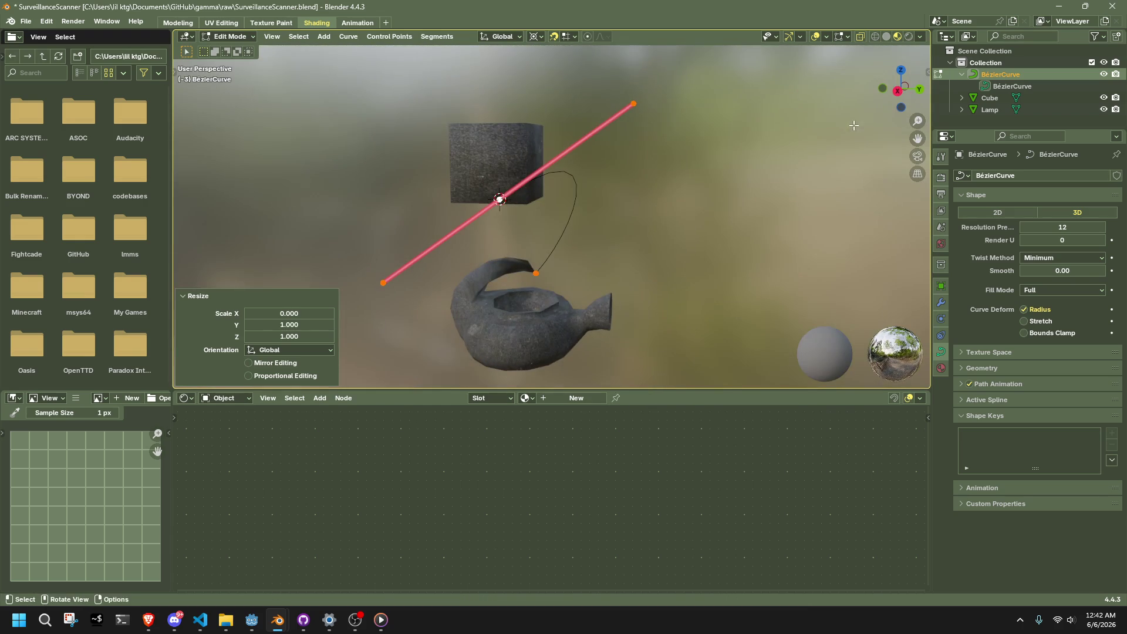
left_click(897, 91)
- In side view, rotate the top handle by exactly 33°
key("r")
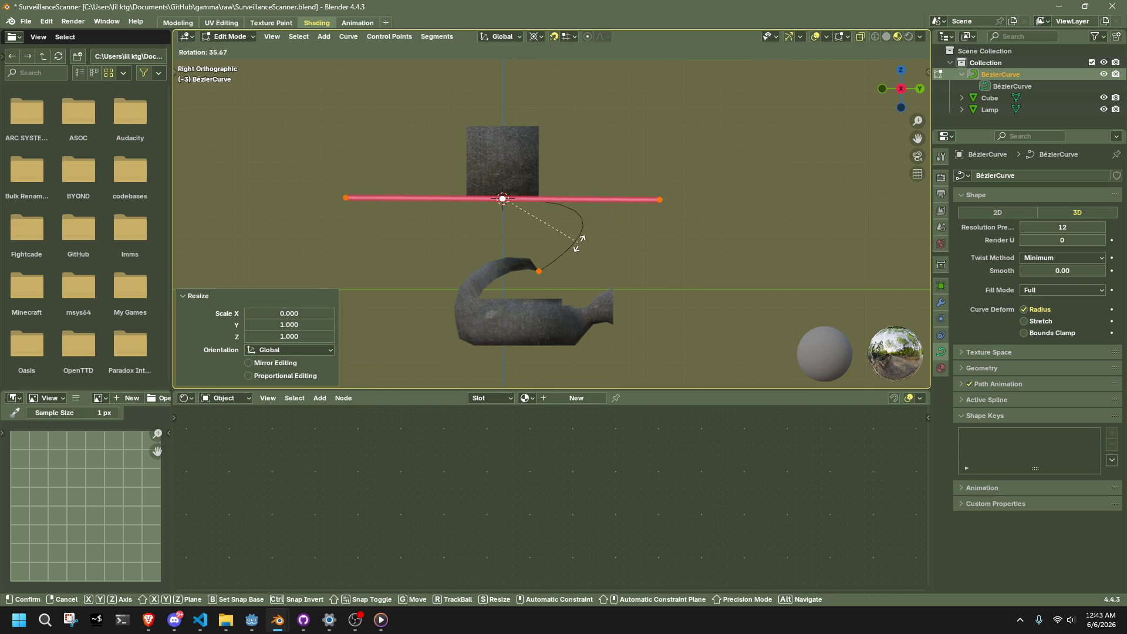
left_click(579, 241)
left_click(308, 326)
type("33")
key("Return")
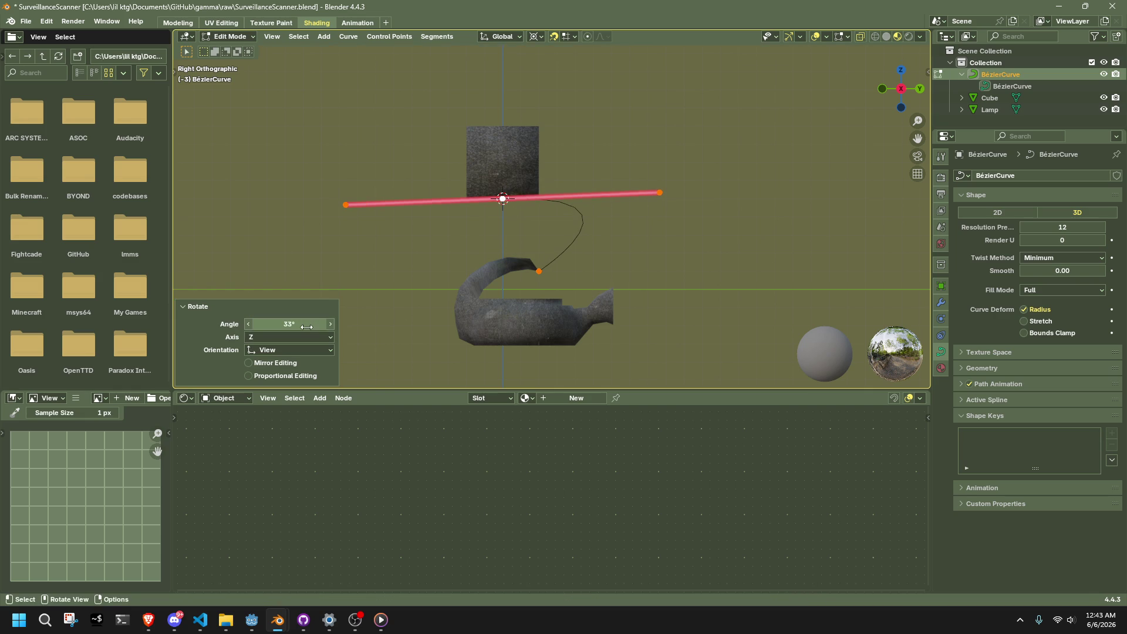
left_click(306, 327)
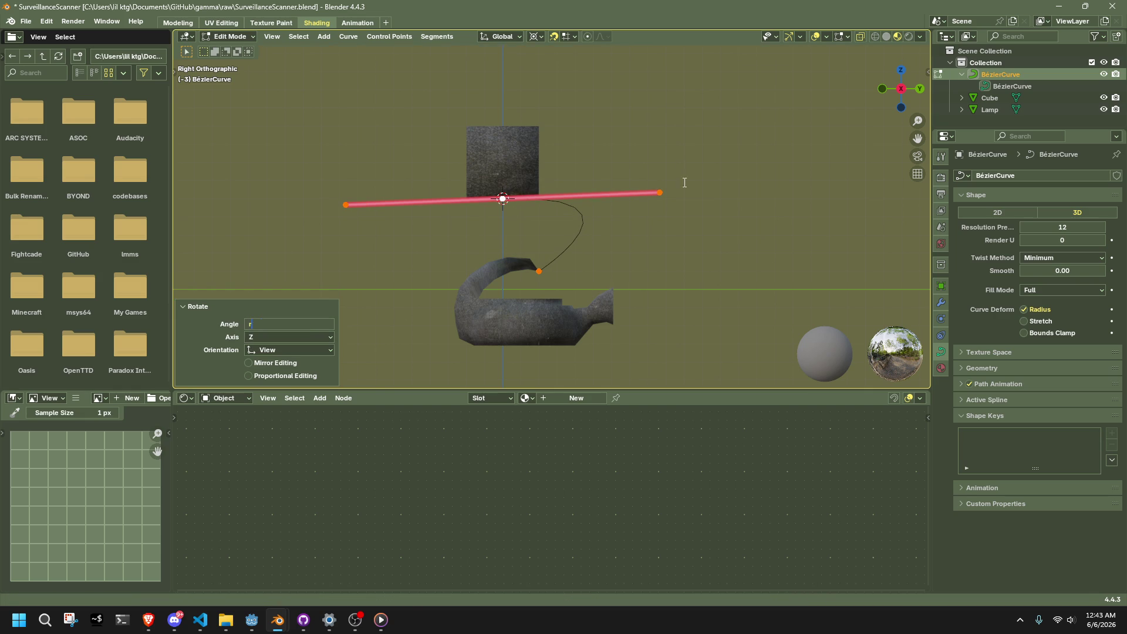
key("Return")
- Try a free handle rotation, undo it, then rotate the handle about the Z axis
key("r")
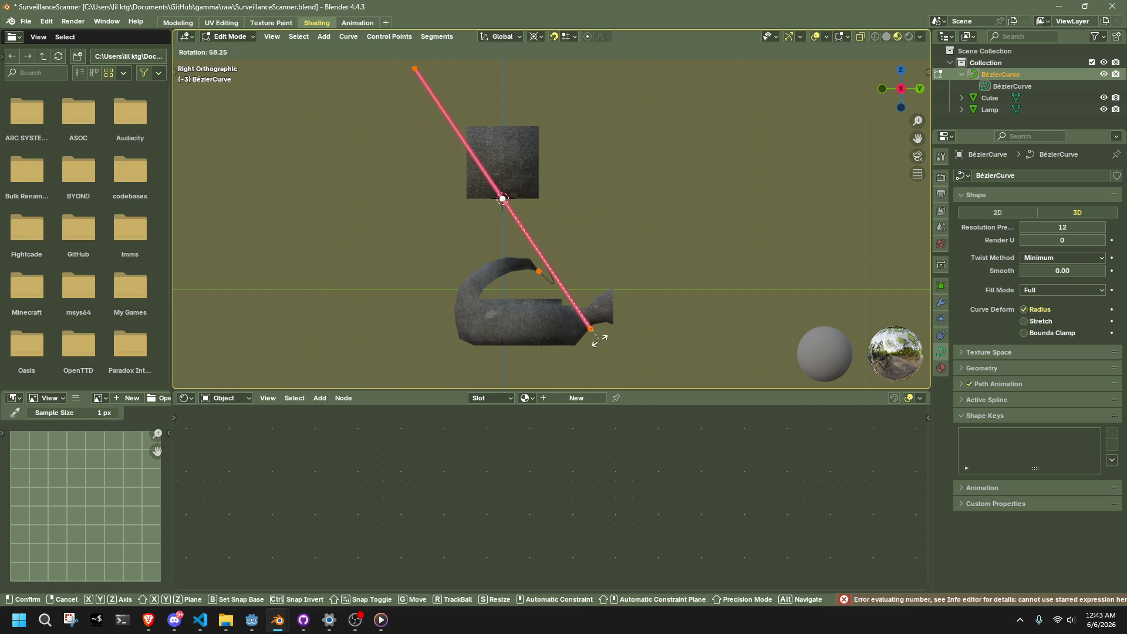
left_click(644, 293)
key("ctrl+z")
mouse_move(645, 293)
middle_mouse_down()
mouse_move(463, 332)
mouse_move(613, 258)
middle_mouse_up()
middle_click_drag(708, 265, 681, 323)
key("r")
key("z")
left_click(609, 347)
- Rotate the handle -92.8° about Z instead and reposition its left end
key("ctrl+z")
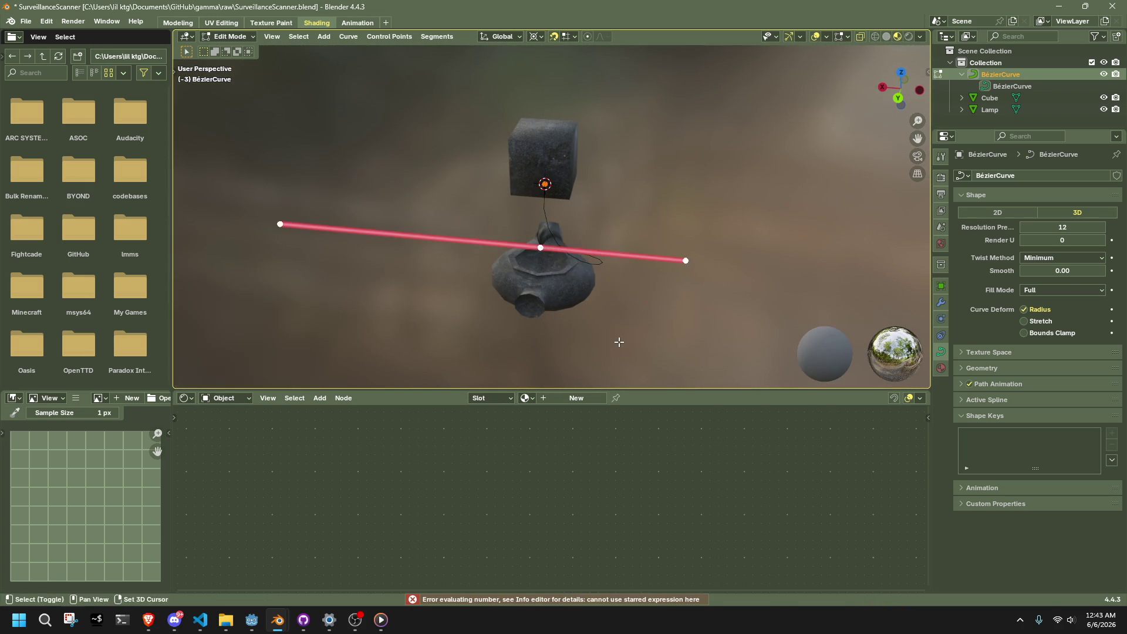
key("r")
key("z")
left_click(531, 320)
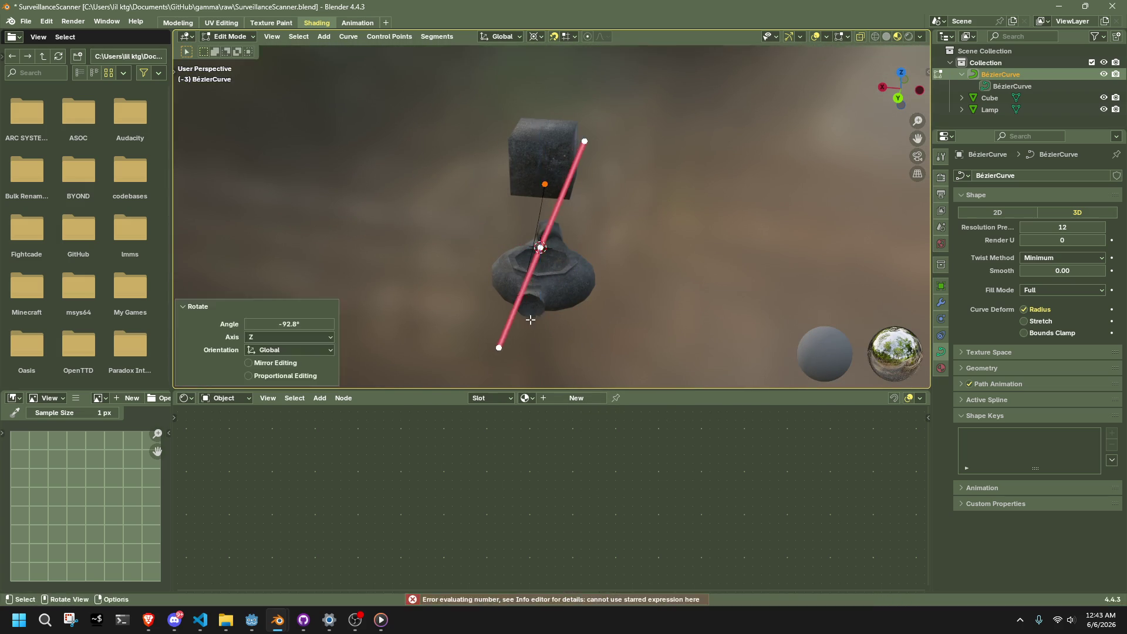
mouse_move(531, 320)
middle_mouse_down()
mouse_move(443, 284)
mouse_move(430, 262)
mouse_move(433, 315)
middle_mouse_up()
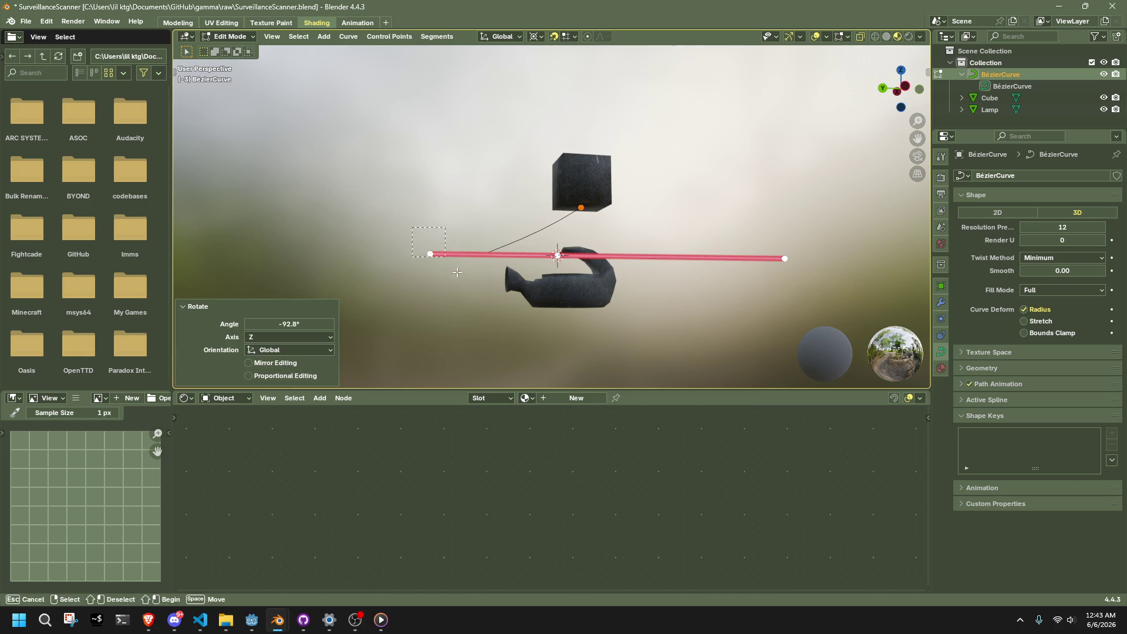
left_click_drag(457, 273, 458, 273)
key("g")
left_click(526, 215)
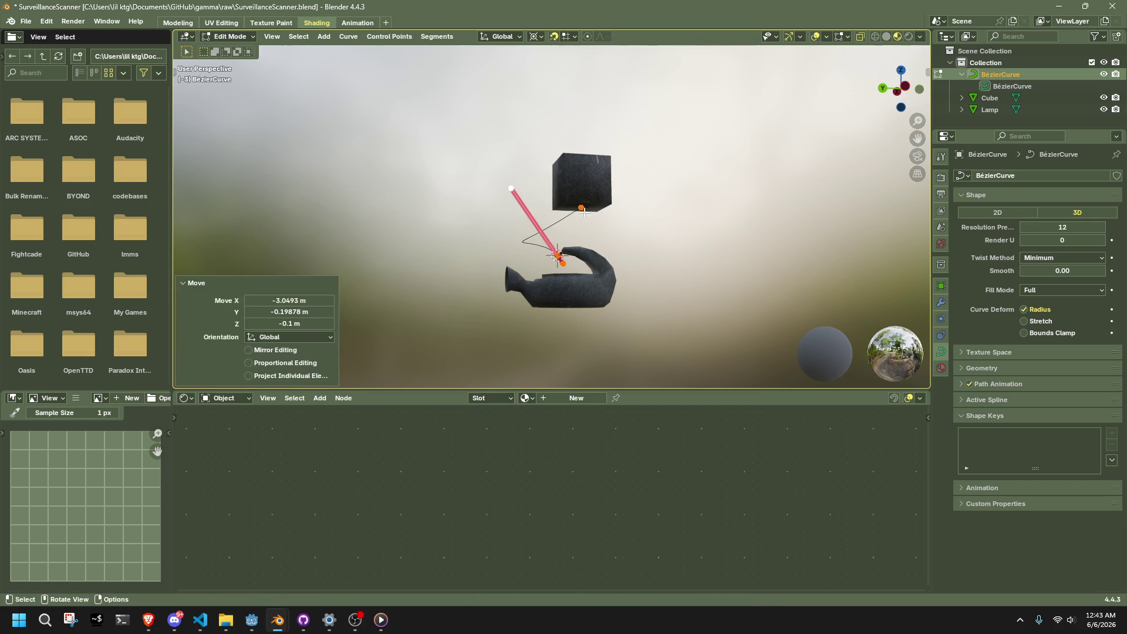
- Flatten the handles to zero along X with sx0
left_click(908, 84)
scroll(587, 246, "up", 4)
mouse_move(587, 247)
middle_mouse_down()
mouse_move(648, 307)
mouse_move(741, 316)
mouse_move(736, 301)
mouse_move(621, 254)
mouse_move(679, 285)
mouse_move(778, 274)
mouse_move(687, 231)
mouse_move(560, 219)
mouse_move(687, 168)
middle_mouse_up()
type("sx")
type("0")
key("Return")
left_click(777, 274)
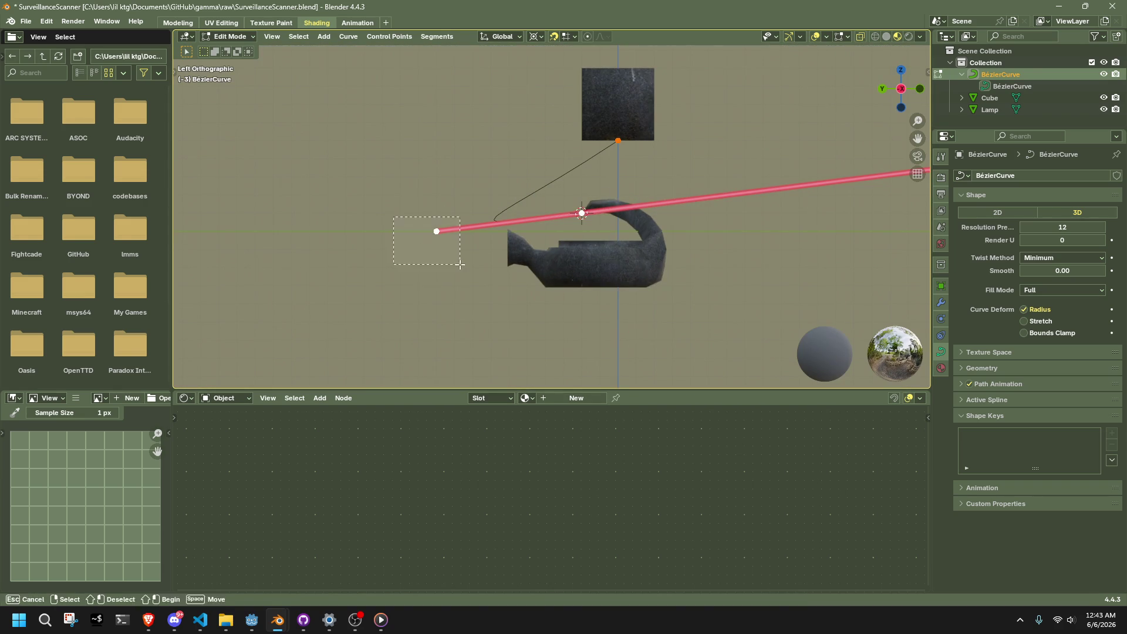
- Move the left handle point up and right and drop the lower handle end near the lamp
left_click_drag(459, 264, 459, 264)
key("g")
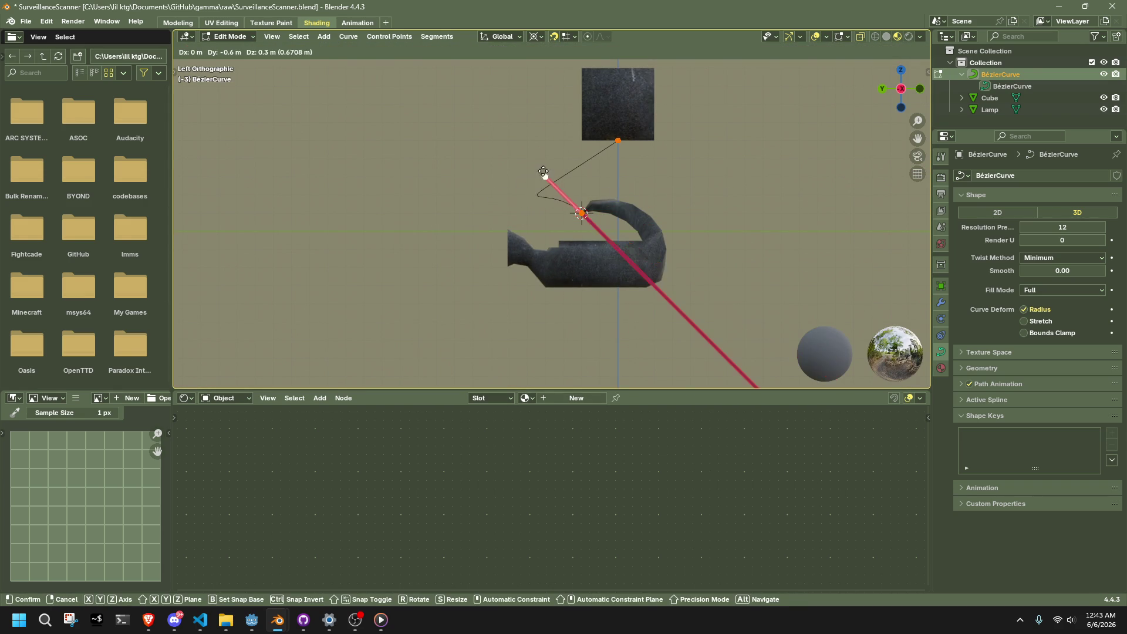
left_click(545, 178)
scroll(571, 219, "down", 4)
left_click_drag(721, 346, 720, 344)
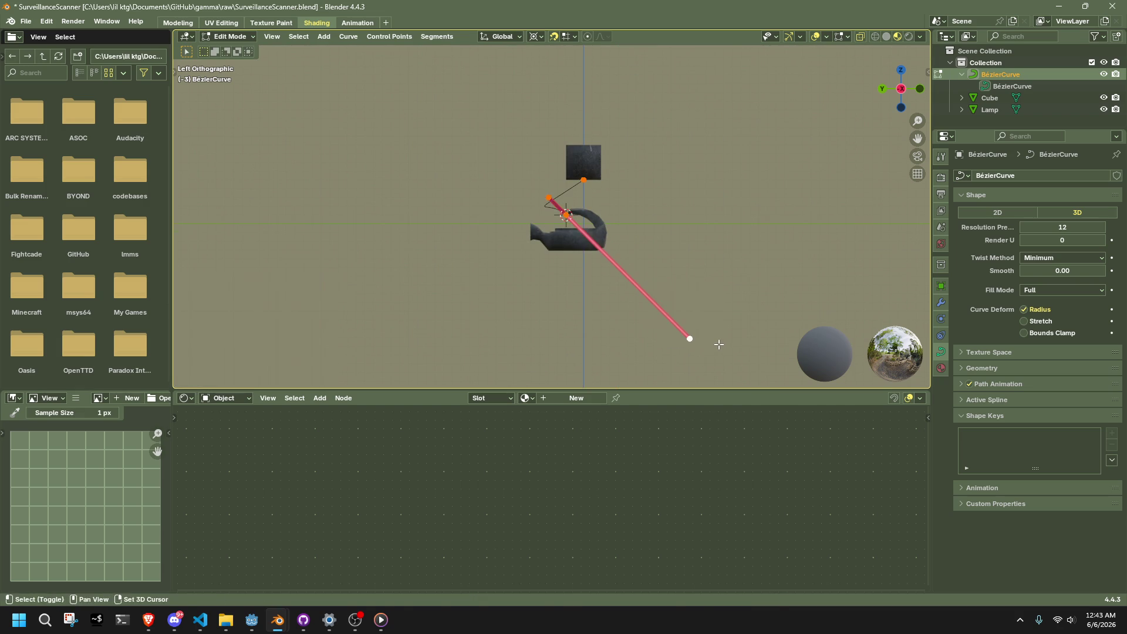
key("g")
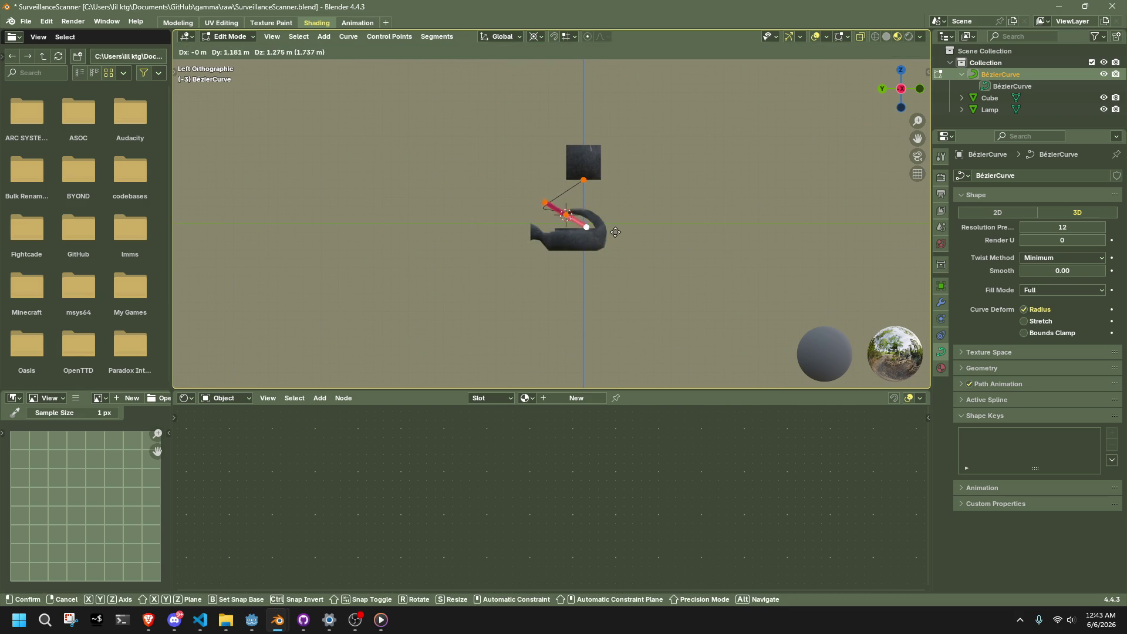
left_click(615, 232)
- Move the left handle point down and add the top handle point to the selection
scroll(581, 234, "up", 6)
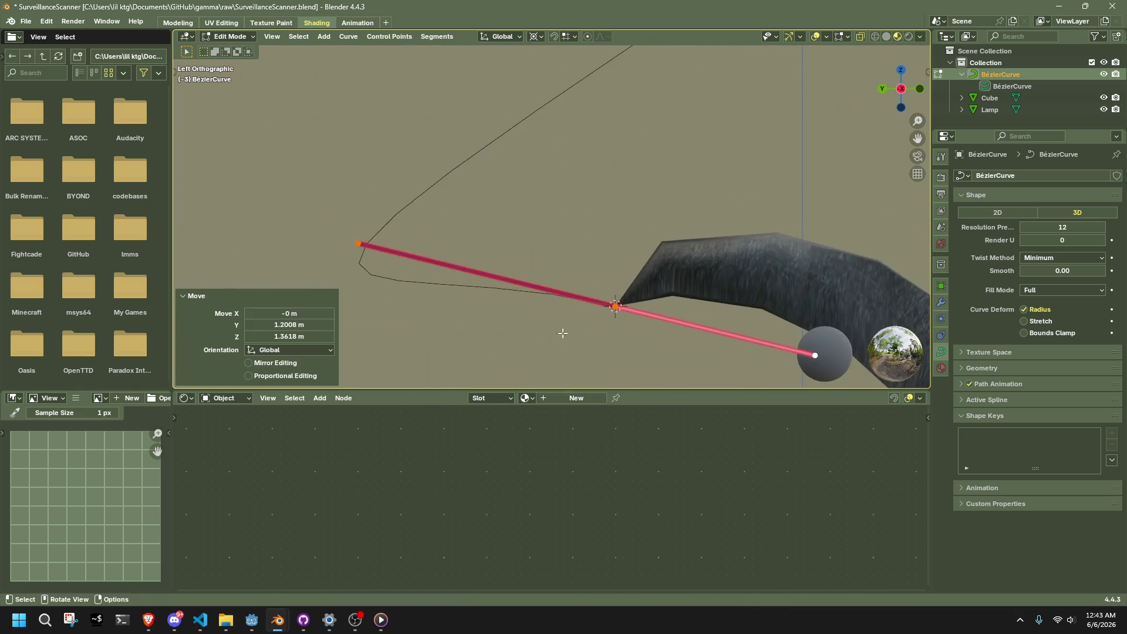
scroll(528, 223, "down", 4)
left_click_drag(438, 211, 498, 264)
key("g")
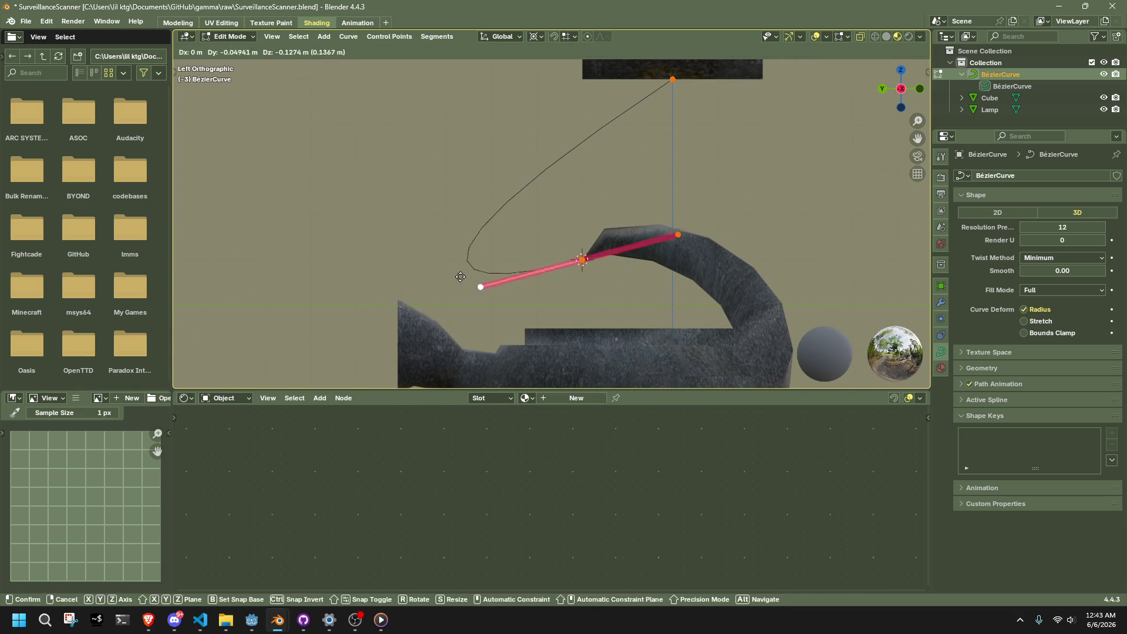
left_click(559, 323)
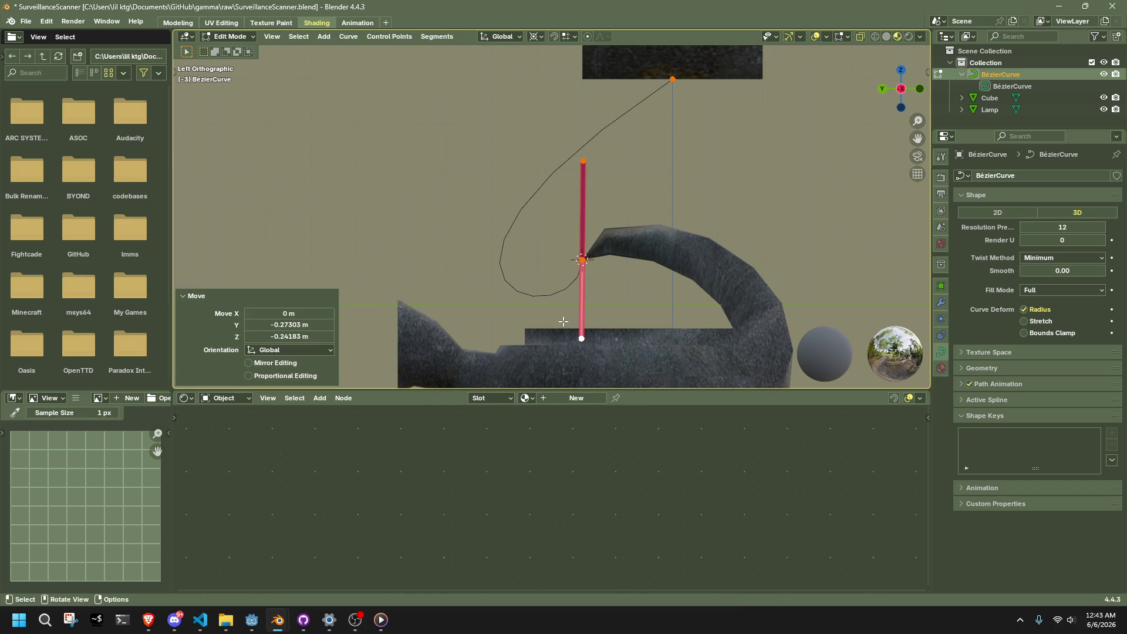
left_click(583, 160, "shift")
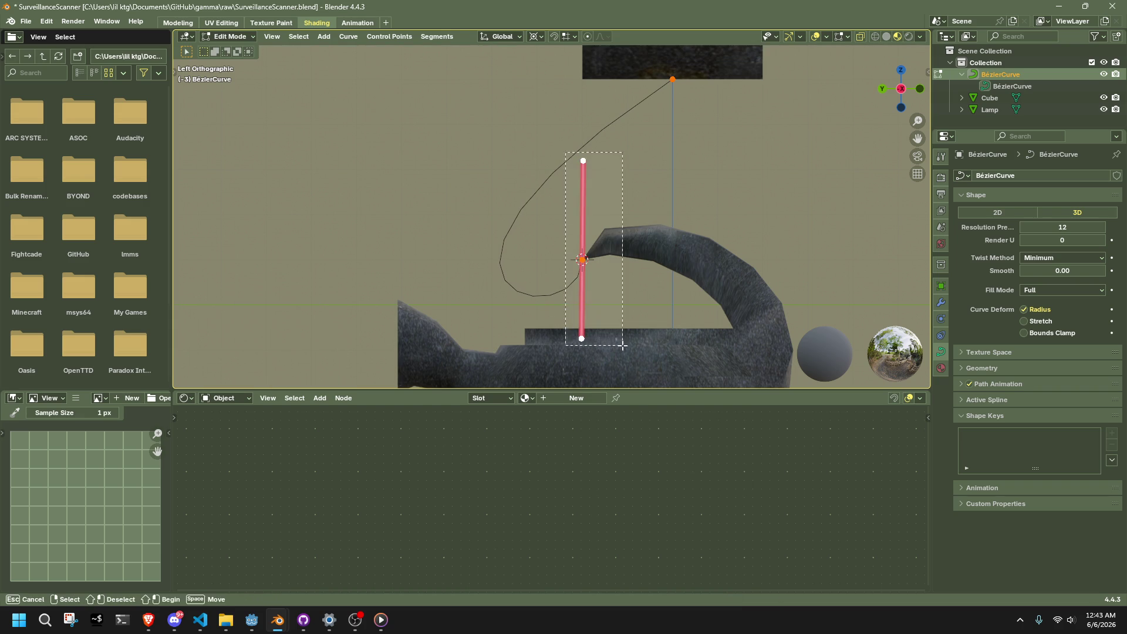
- Collapse the lower handle to vertical by scaling Y to 0, then X and Y to 0
key("s")
key("y")
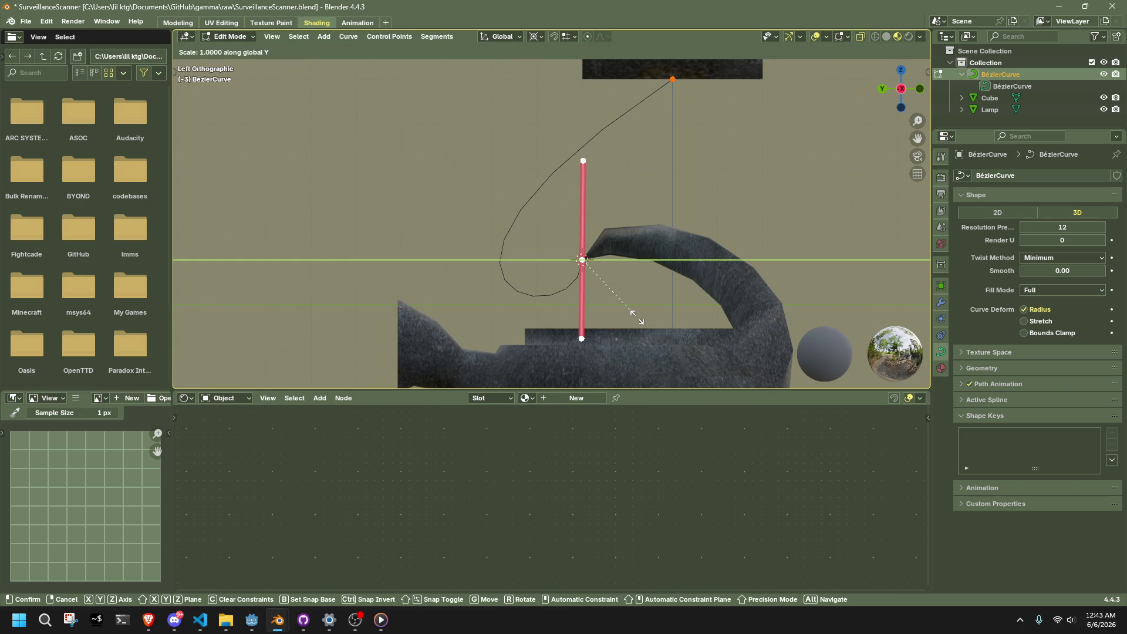
key("0")
key("Return")
mouse_move(637, 319)
middle_mouse_down()
mouse_move(690, 349)
mouse_move(755, 362)
mouse_move(587, 258)
middle_mouse_up()
key("s")
key("shift+z")
key("Return")
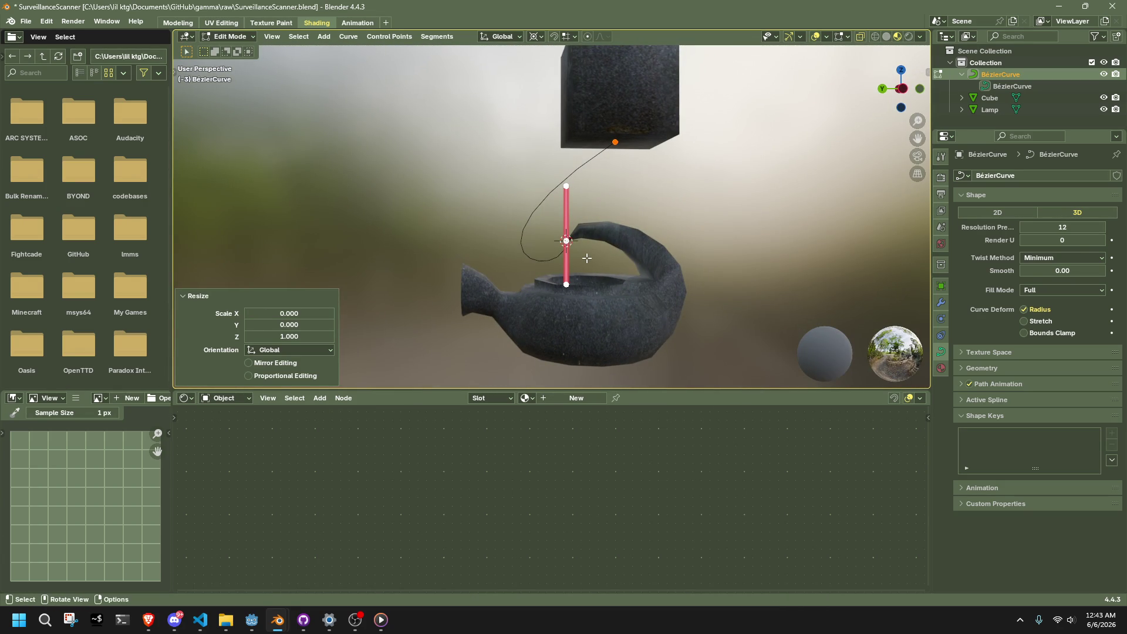
left_click(634, 144)
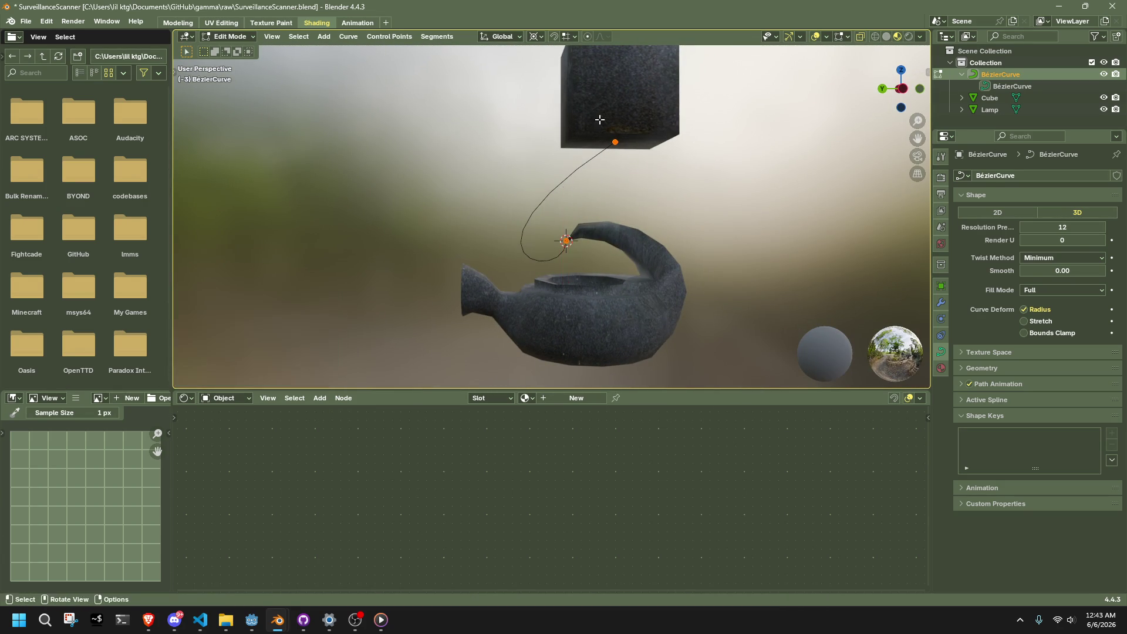
left_click(615, 142)
left_click(903, 89)
key("r")
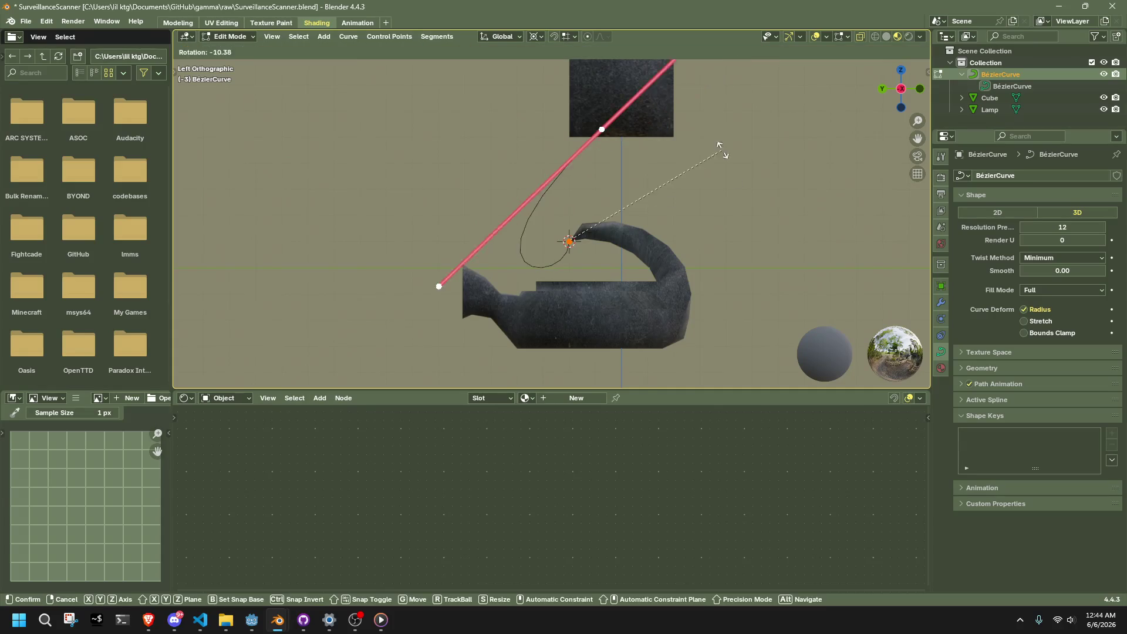
left_click(710, 123)
key("ctrl+z")
key("2")
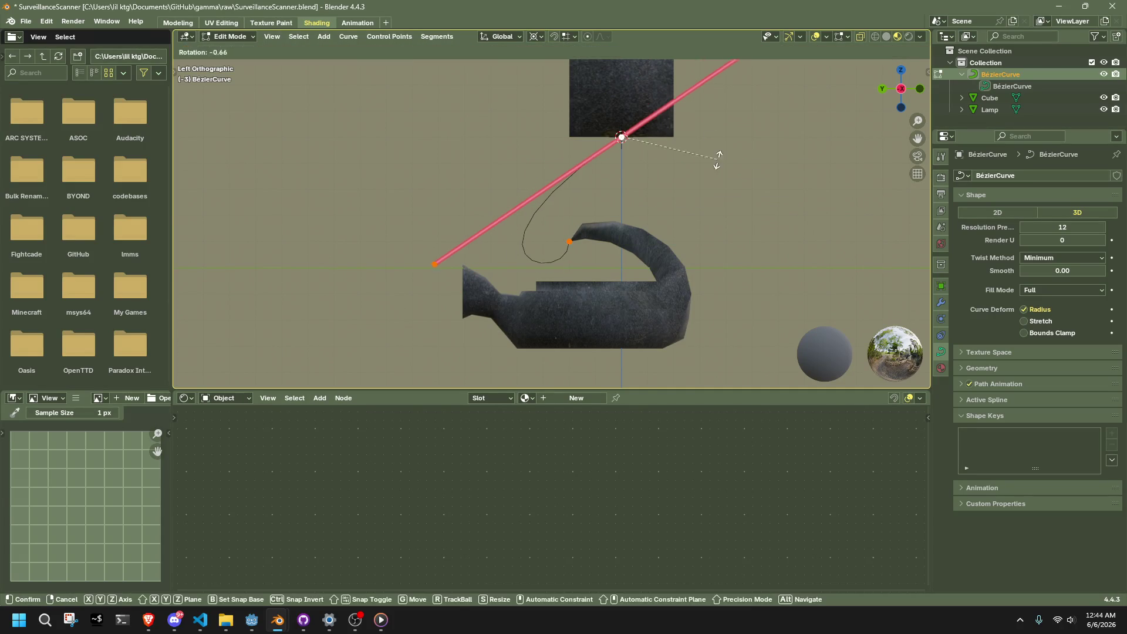
key("r")
key("Escape")
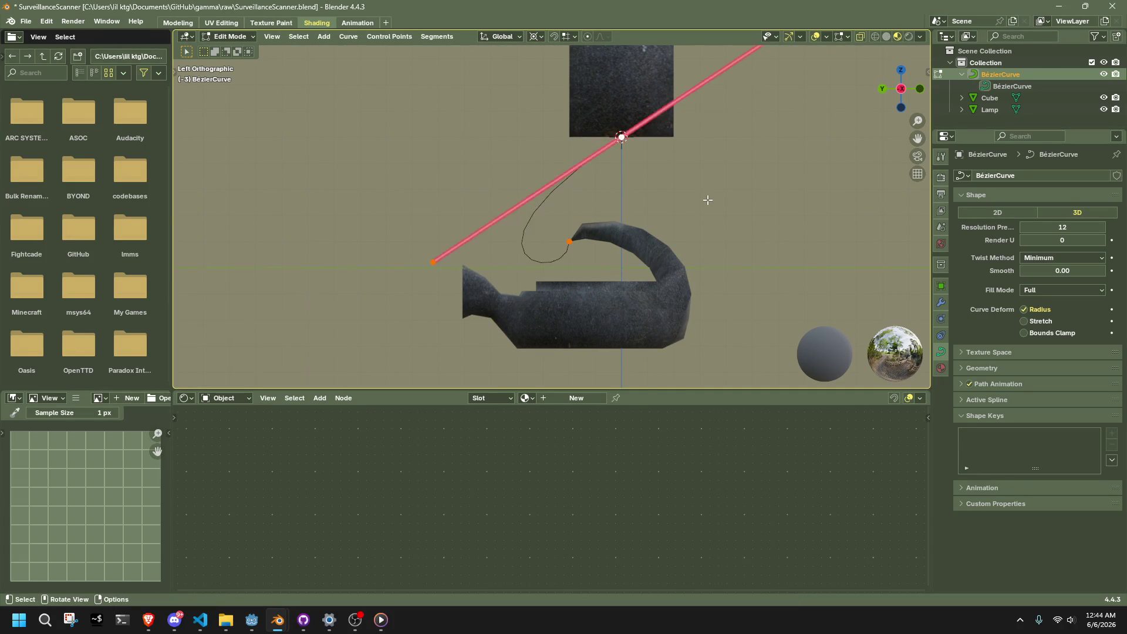
key("Tab")
scroll(707, 197, "up", 3)
key("Tab")
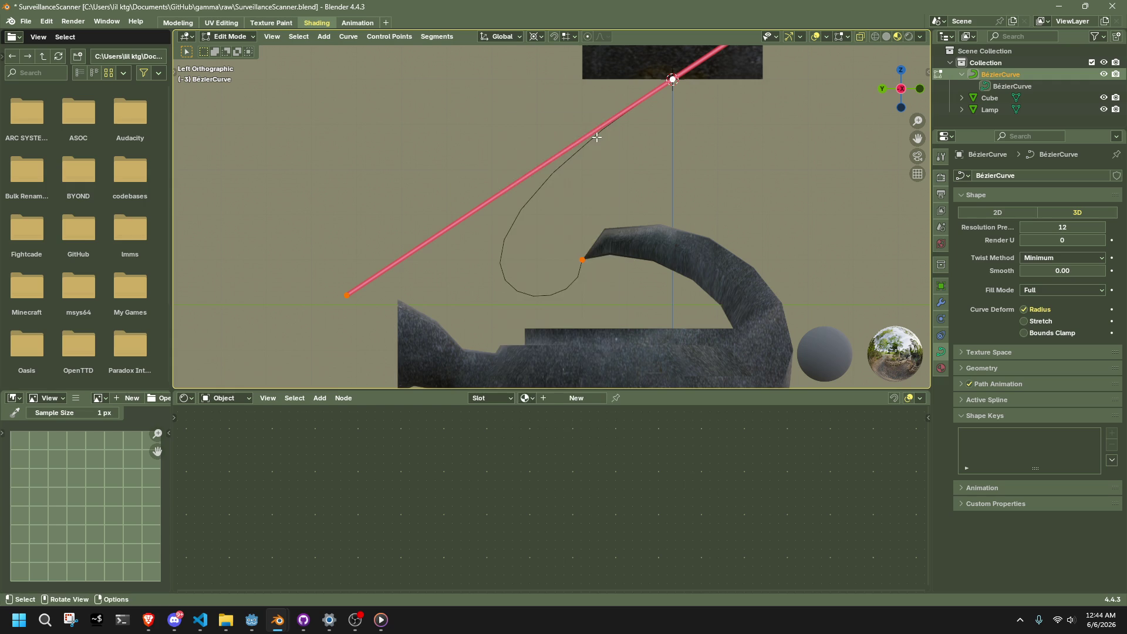
left_click_drag(548, 109, 646, 311)
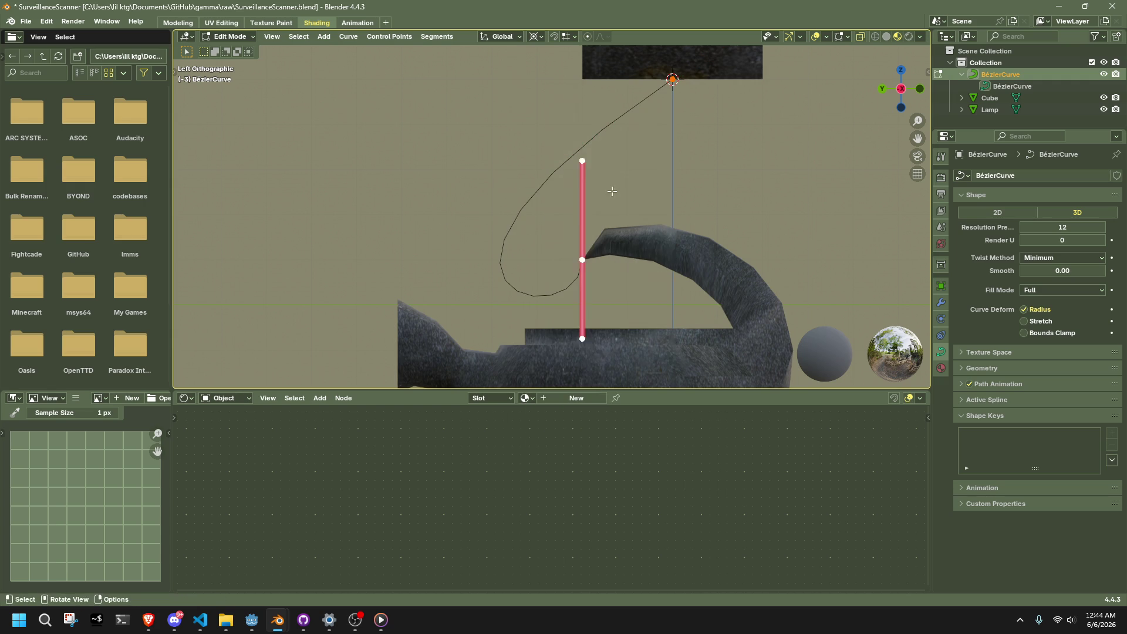
left_click_drag(757, 126, 756, 126)
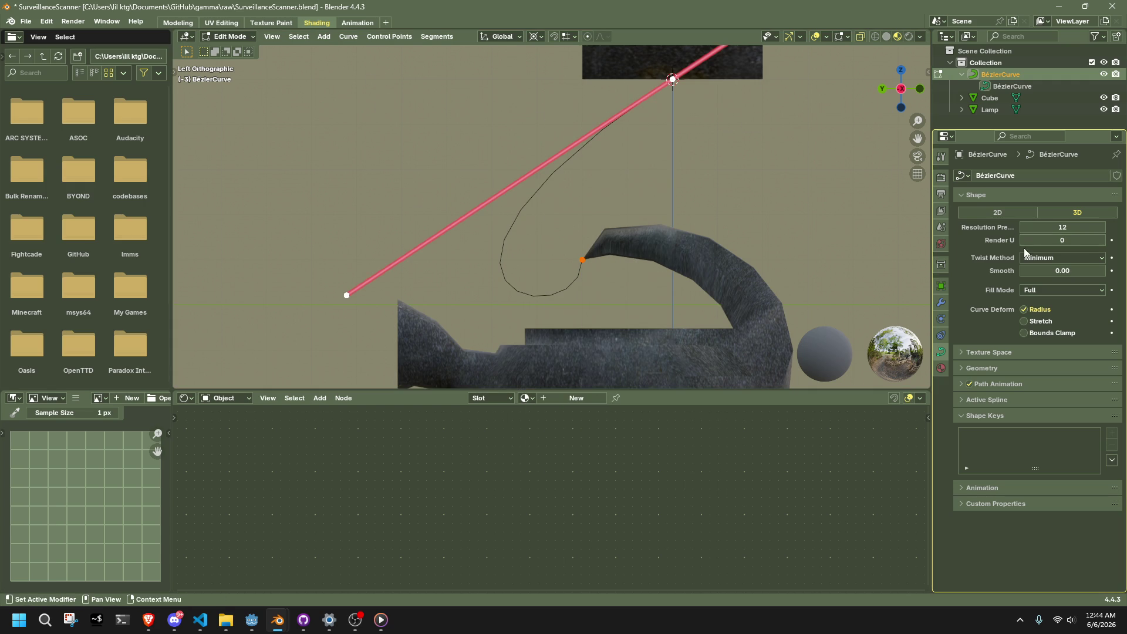
left_click(1041, 259)
left_click(1042, 263)
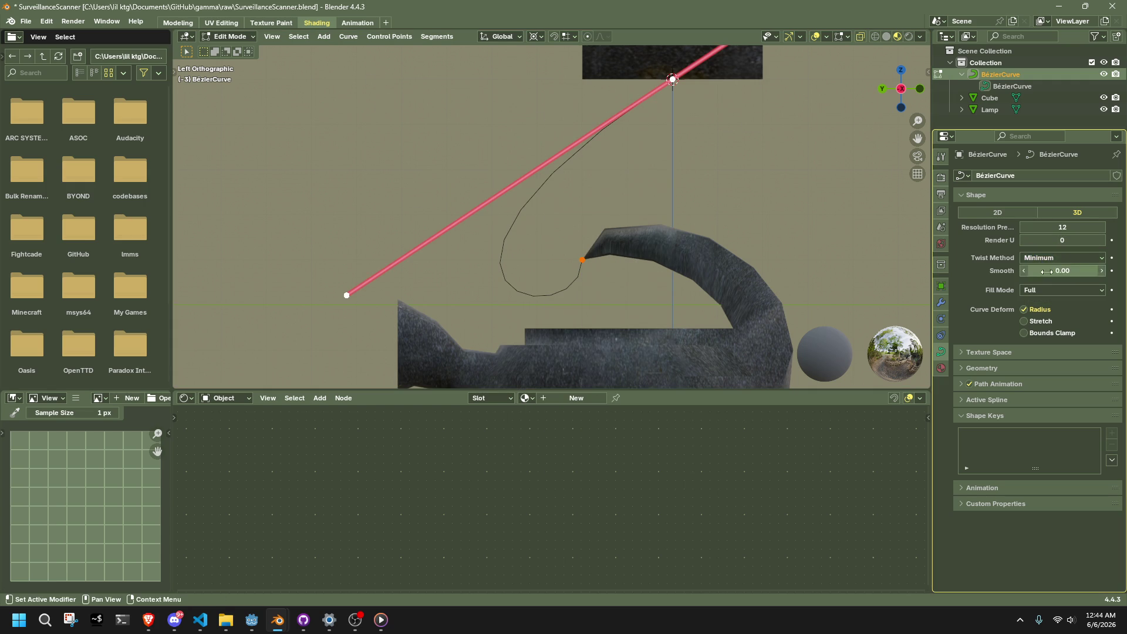
left_click_drag(1078, 271, 1085, 270)
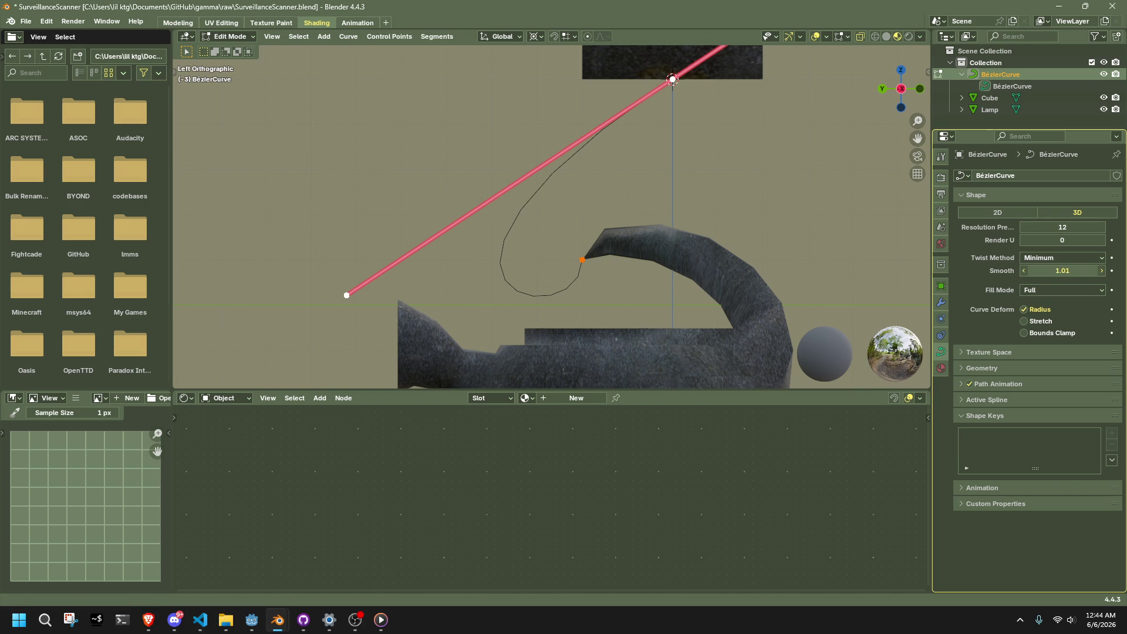
left_click(594, 88)
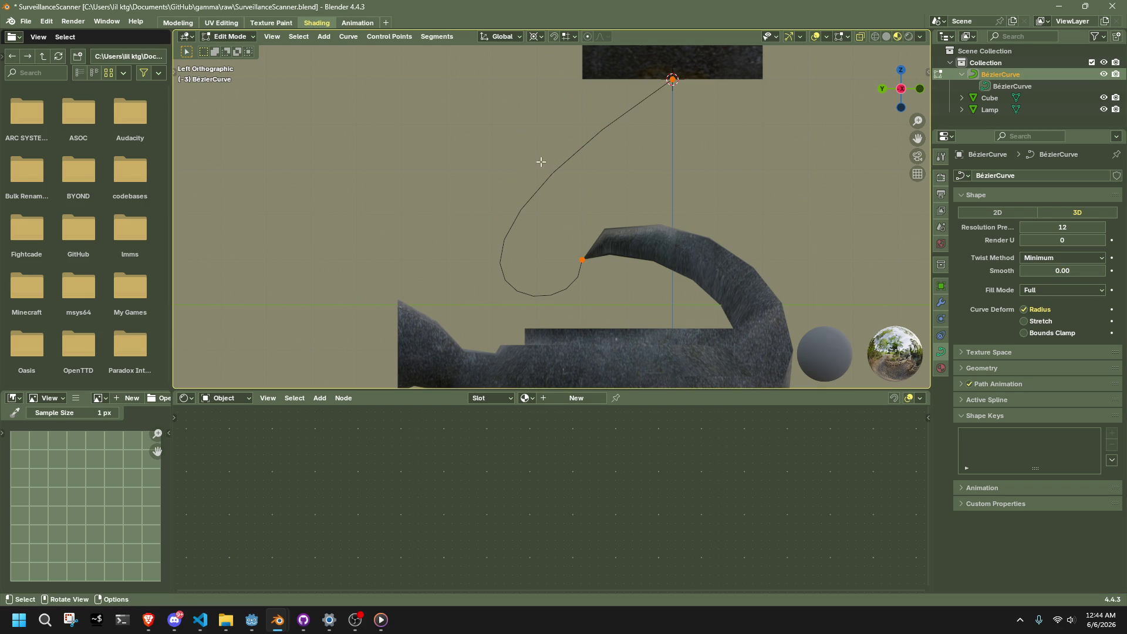
- Delete the Bézier cable and add a NURBS path in its place
key("Tab")
key("Delete")
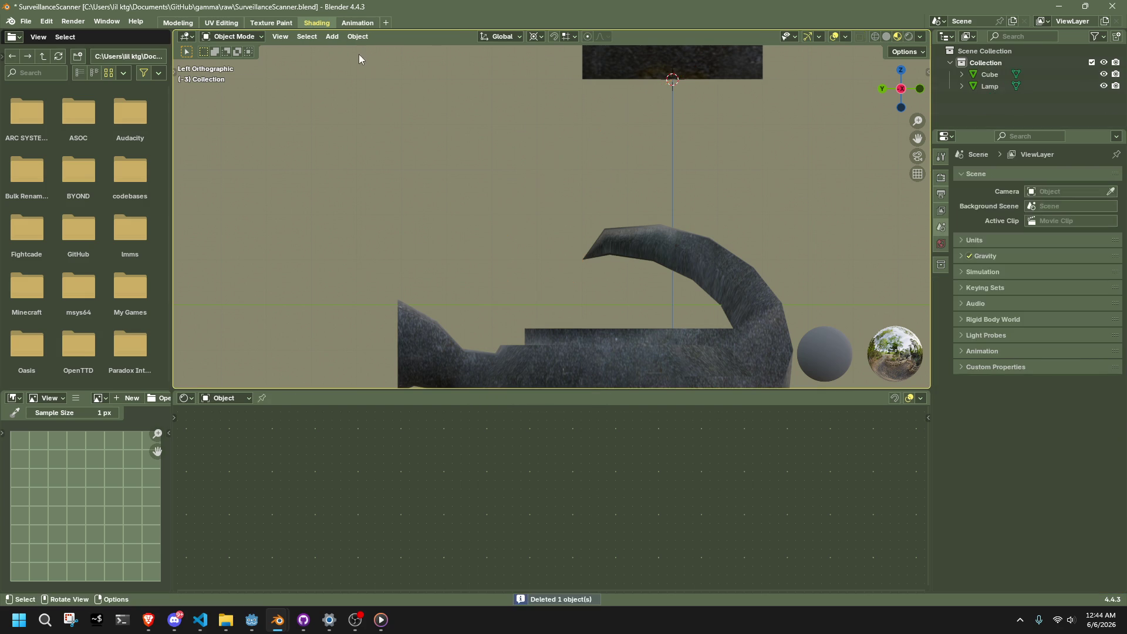
left_click(332, 36)
mouse_move(351, 52)
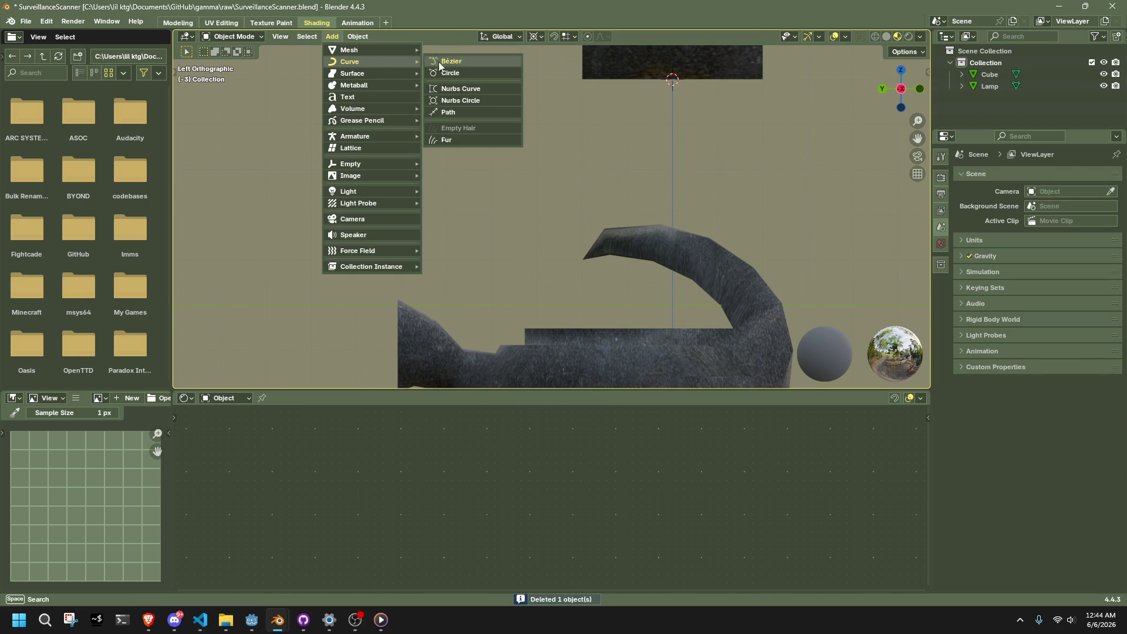
left_click(456, 111)
- Orbit into perspective and inspect the path's end point and the Lamp mesh
mouse_move(506, 176)
middle_mouse_down()
mouse_move(615, 238)
mouse_move(615, 203)
middle_mouse_up()
key("Tab")
left_click_drag(354, 142, 419, 199)
key("Tab")
left_click(558, 220)
key("Tab")
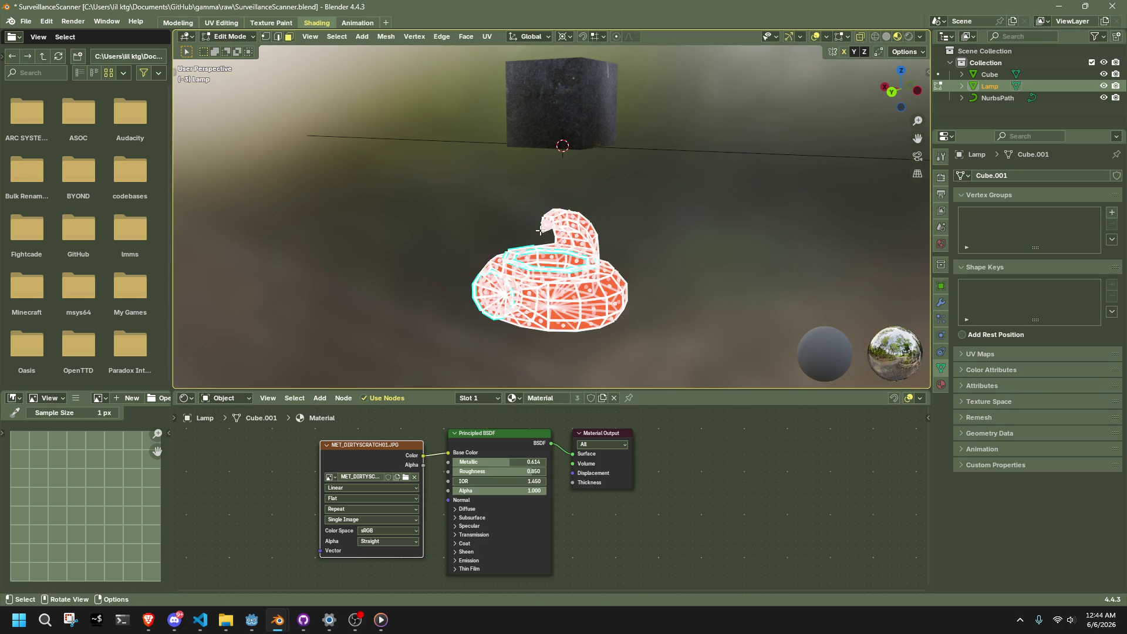
mouse_move(543, 231)
middle_mouse_down()
mouse_move(433, 214)
mouse_move(423, 146)
middle_mouse_up()
key("Tab")
- Snap the NURBS path's left end point to the cube's underside
left_click(423, 140)
key("Tab")
left_click_drag(214, 108, 300, 184)
key("shift+s")
key("7")
middle_click_drag(390, 192, 738, 164)
- Place the 3D cursor at the ceiling cube's base
left_click_drag(850, 159, 858, 160)
key("shift+s")
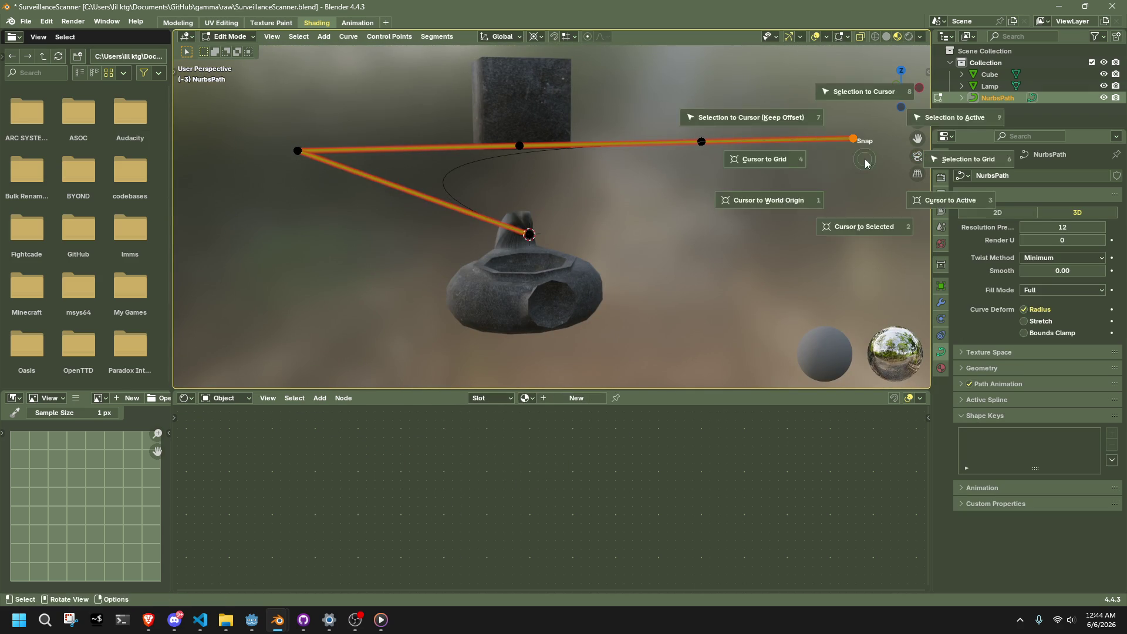
left_click(866, 223)
key("Tab")
left_click(534, 107)
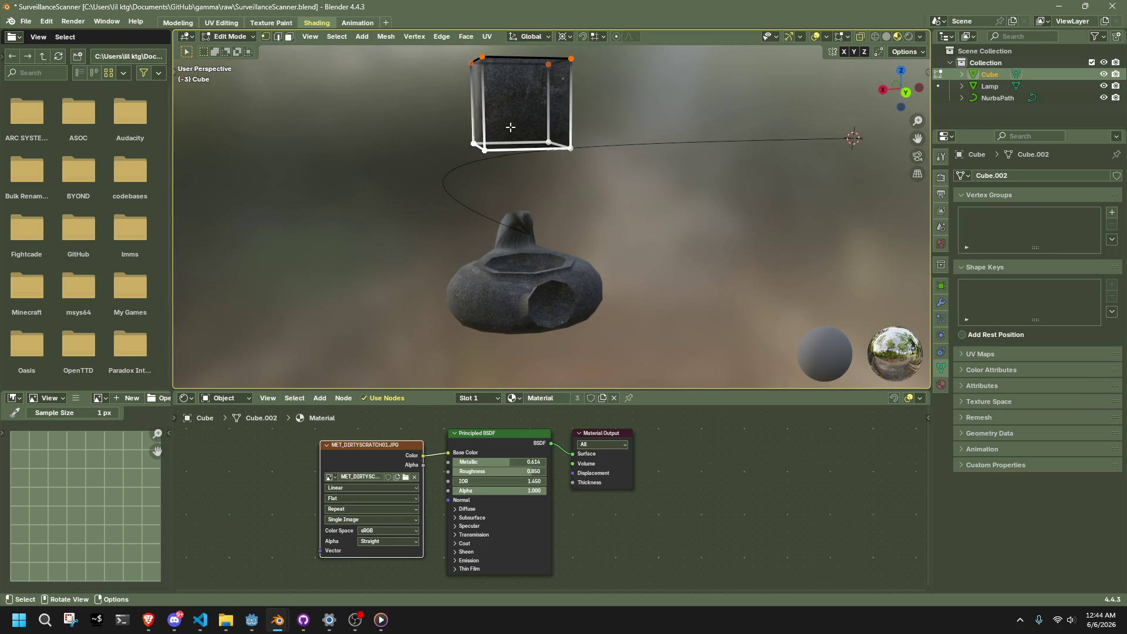
key("shift+s")
left_click(507, 182)
- Select the cable's right endpoint and try collapsing it to zero scale, then undo
left_click(798, 138)
key("Tab")
left_click_drag(842, 122, 857, 140)
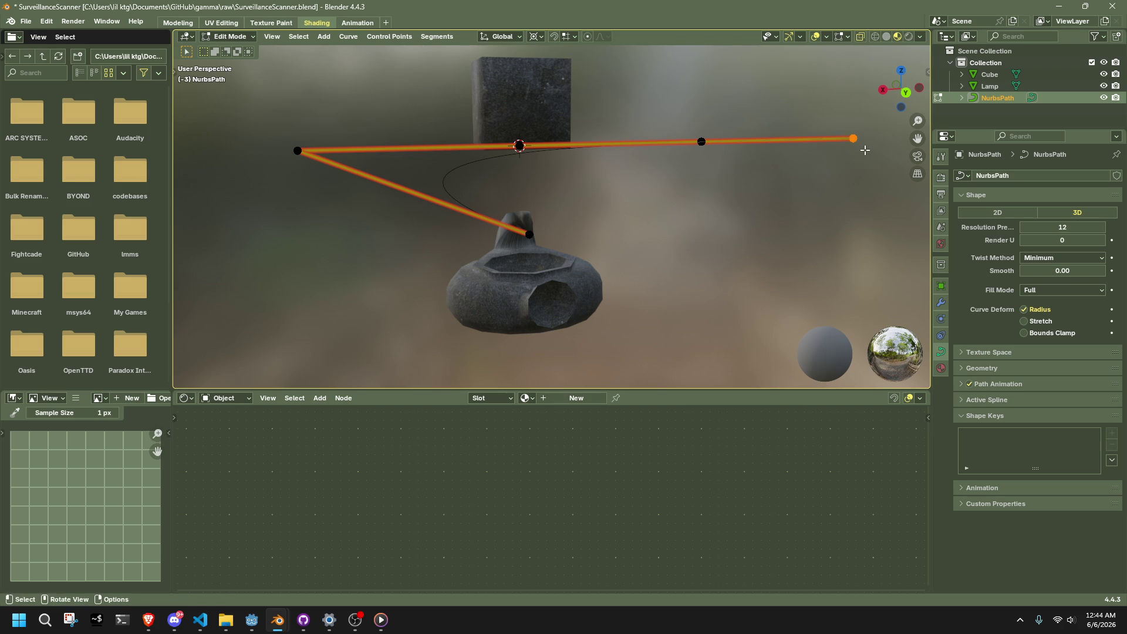
key("s")
key("Return")
mouse_move(788, 166)
middle_mouse_down()
mouse_move(511, 150)
mouse_move(573, 155)
middle_mouse_up()
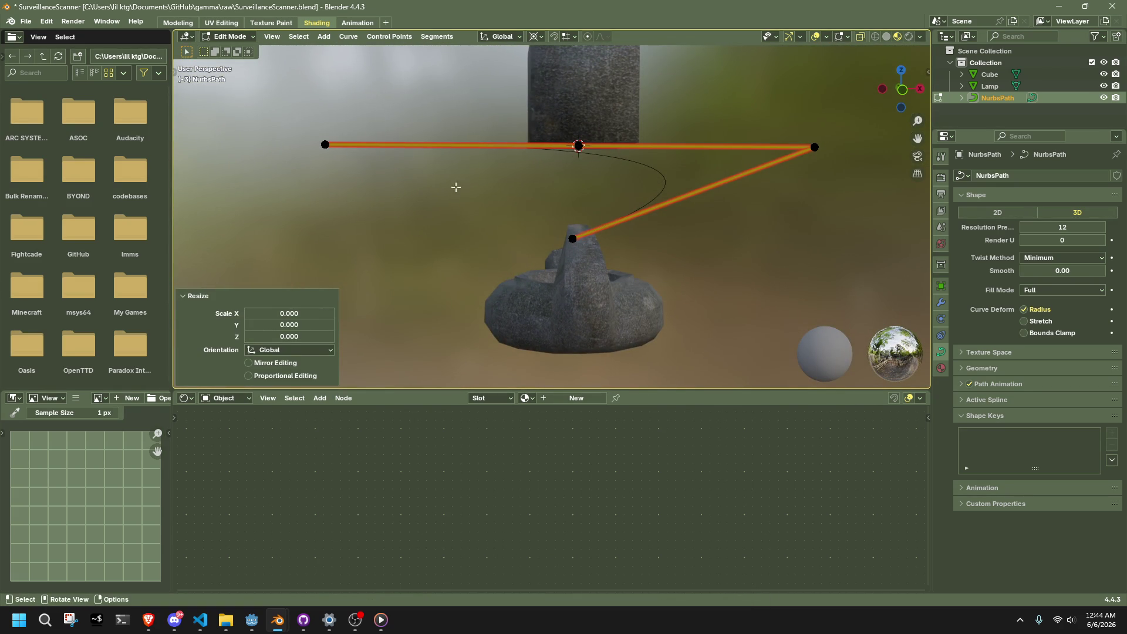
key("ctrl+z")
- Move the right cable point down and snap it to the cube's base
scroll(551, 191, "down", 4)
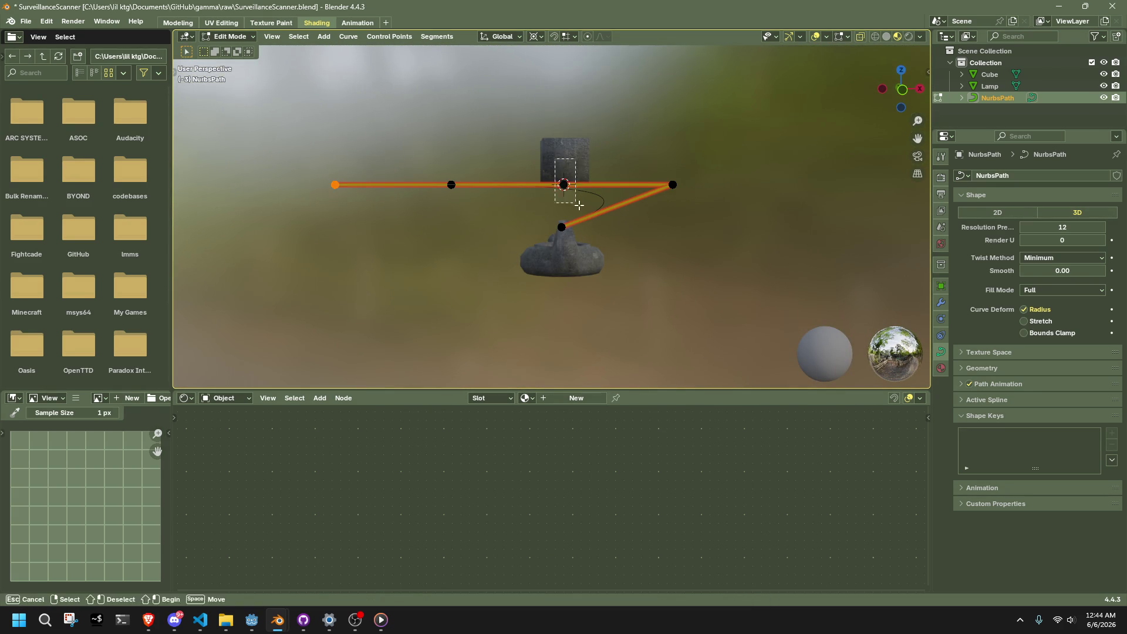
key("g")
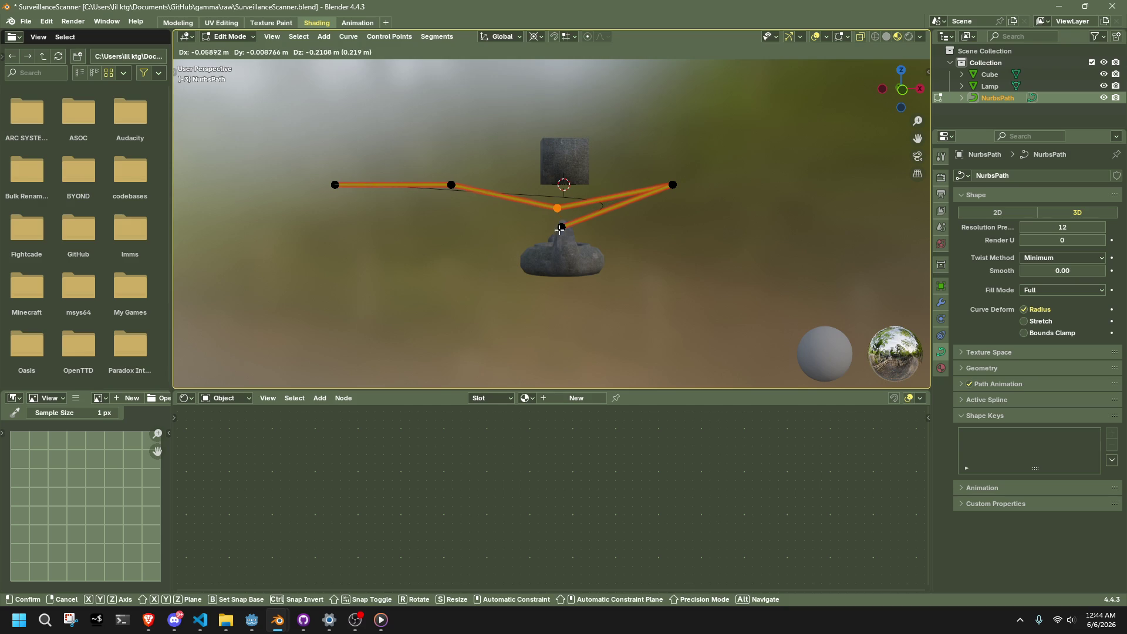
left_click(560, 228)
key("shift+s")
key("7")
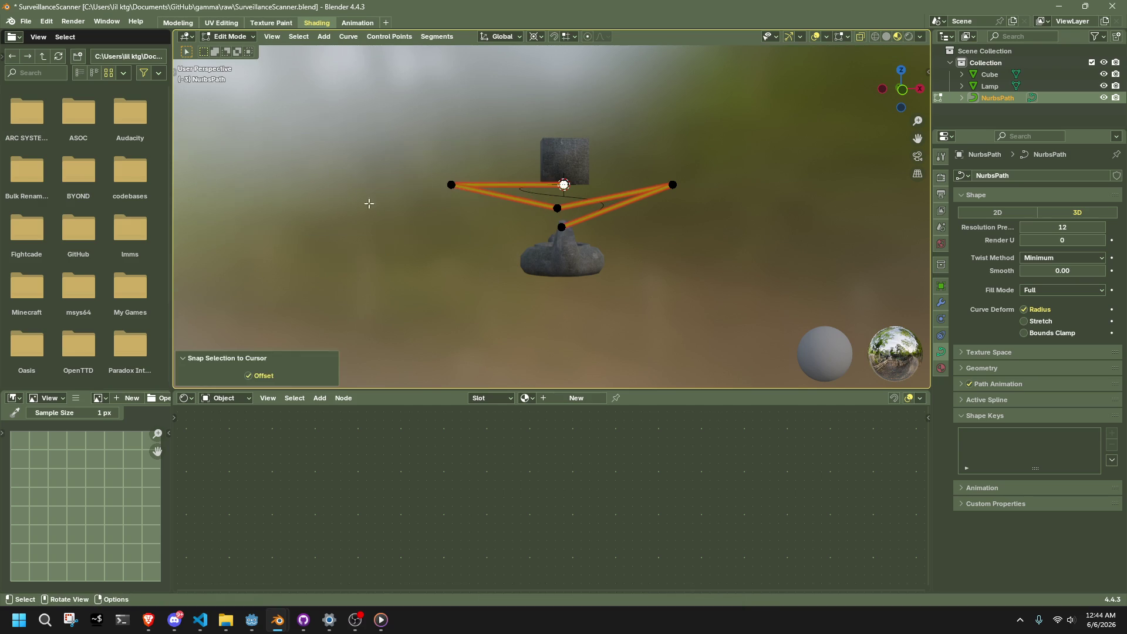
scroll(370, 176, "up", 4)
mouse_move(278, 134)
left_mouse_down()
mouse_move(370, 175)
mouse_move(567, 223)
left_mouse_up()
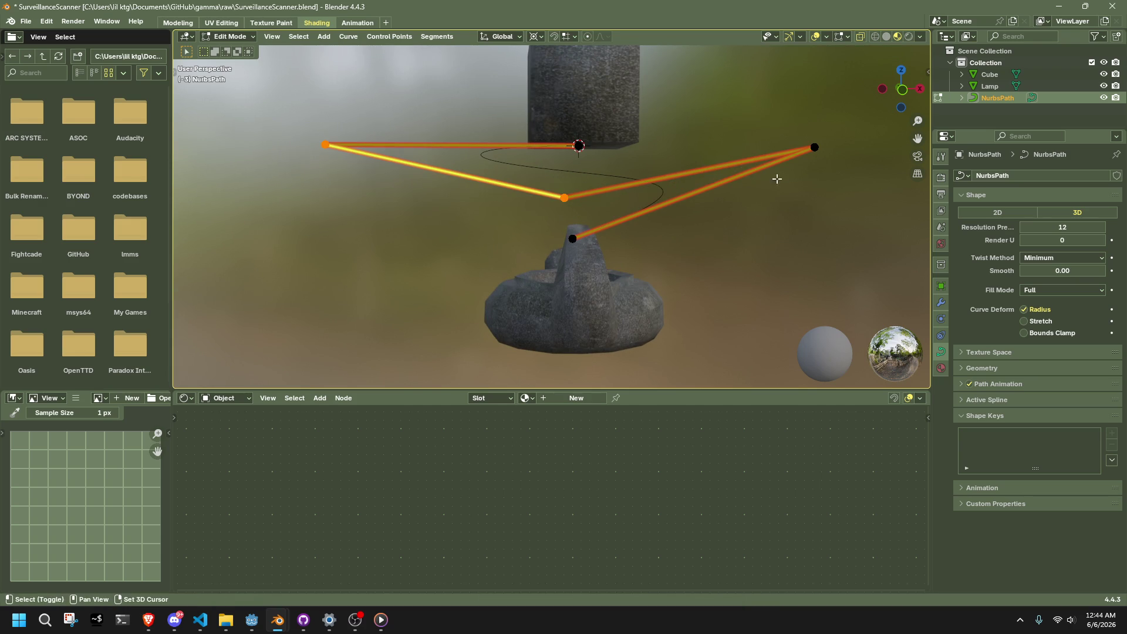
- In front view, flatten the selected cable points to one X position (scale X 0)
left_click(902, 89)
key("s")
key("x")
key("0")
key("Return")
mouse_move(714, 201)
middle_mouse_down()
mouse_move(666, 195)
mouse_move(696, 216)
mouse_move(685, 218)
middle_mouse_up()
- Move the selected points vertically, then raise the middle point about 0.11 m
left_click(911, 92)
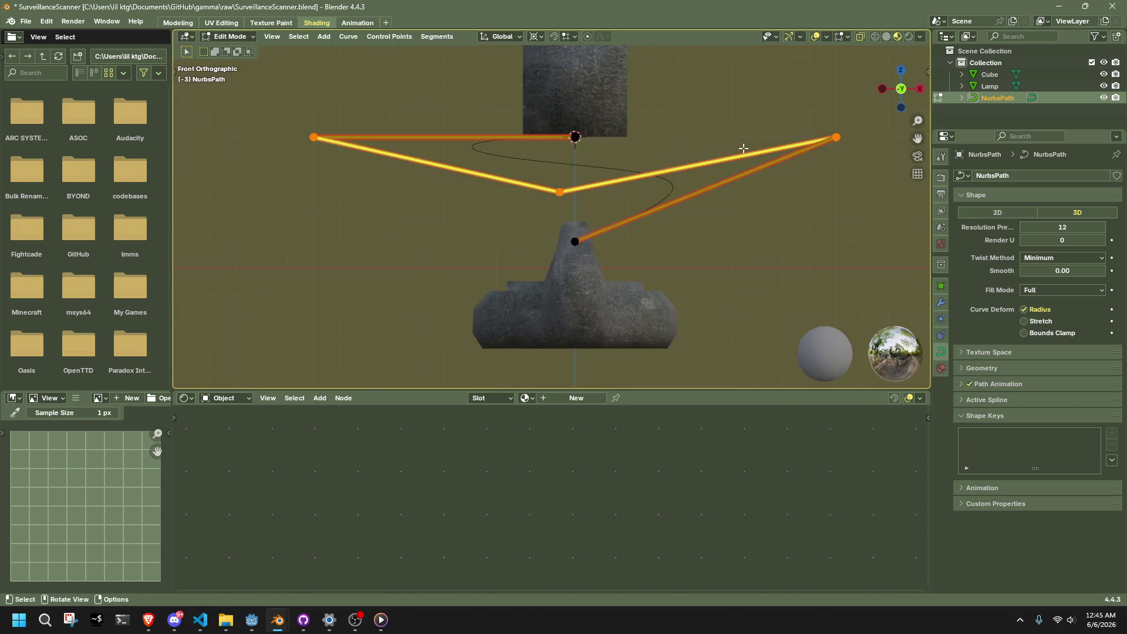
key("g")
key("z")
left_click(740, 179)
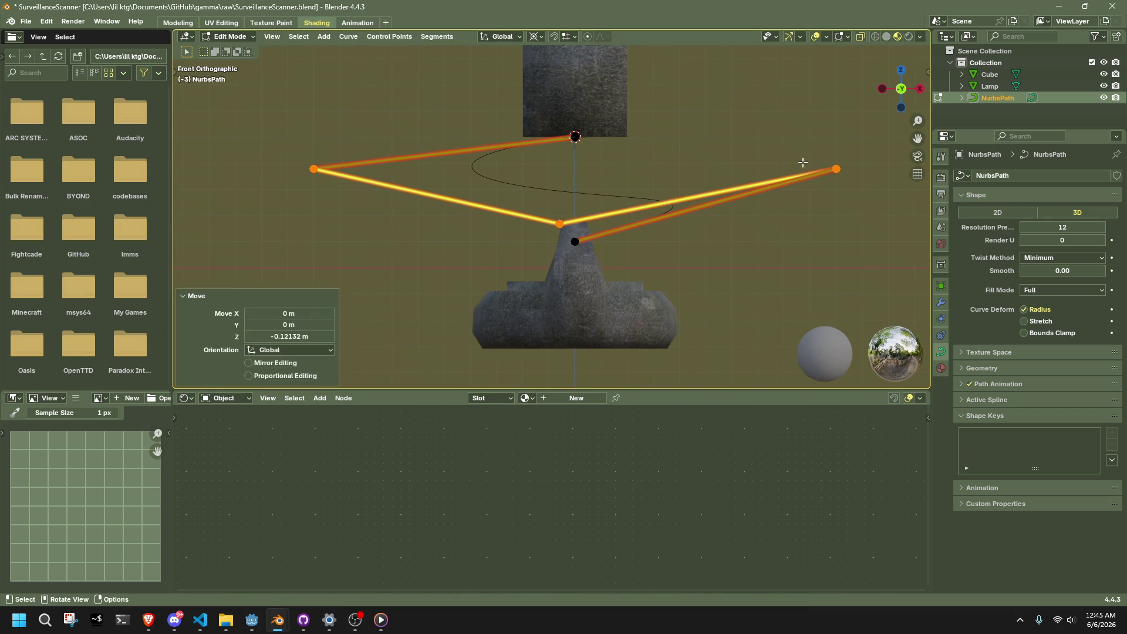
left_click(836, 169)
left_click_drag(569, 227, 571, 227)
key("g")
key("z")
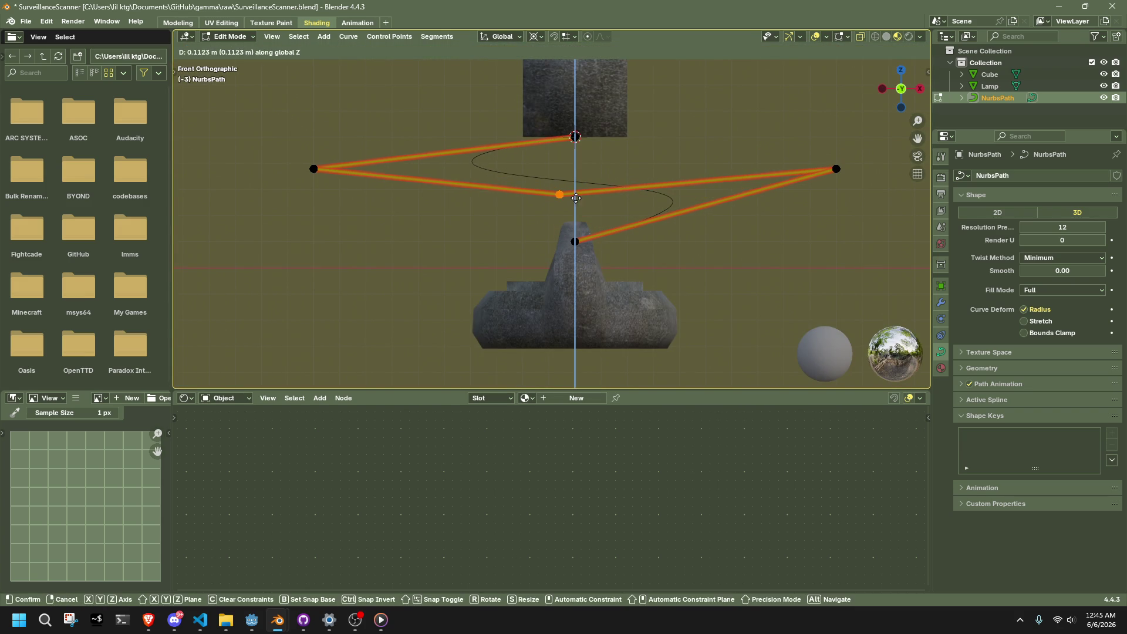
left_click(812, 162)
- Lower the right control point and readjust the middle point's height along Z
key("g")
key("z")
left_click_drag(879, 212, 276, 157)
left_click(837, 205)
left_click(559, 193)
key("g")
key("z")
left_click(576, 202)
- Line the selected points up vertically with scale X 0 and check the hanging cable
key("s")
key("x")
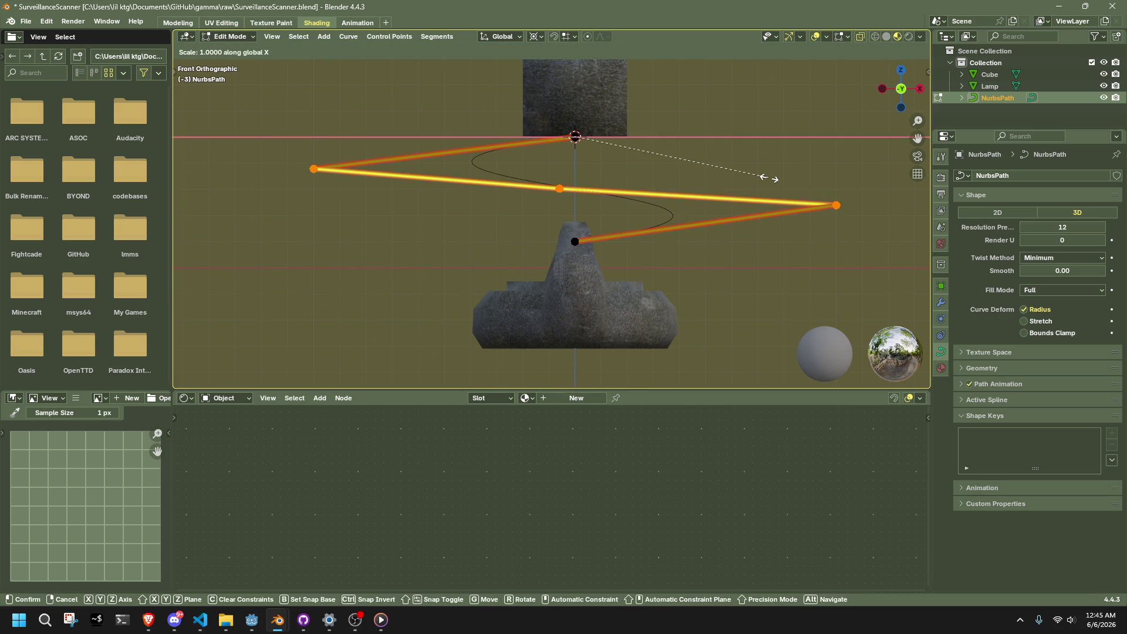
key("0")
key("Return")
mouse_move(773, 176)
middle_mouse_down()
mouse_move(638, 219)
mouse_move(765, 229)
middle_mouse_up()
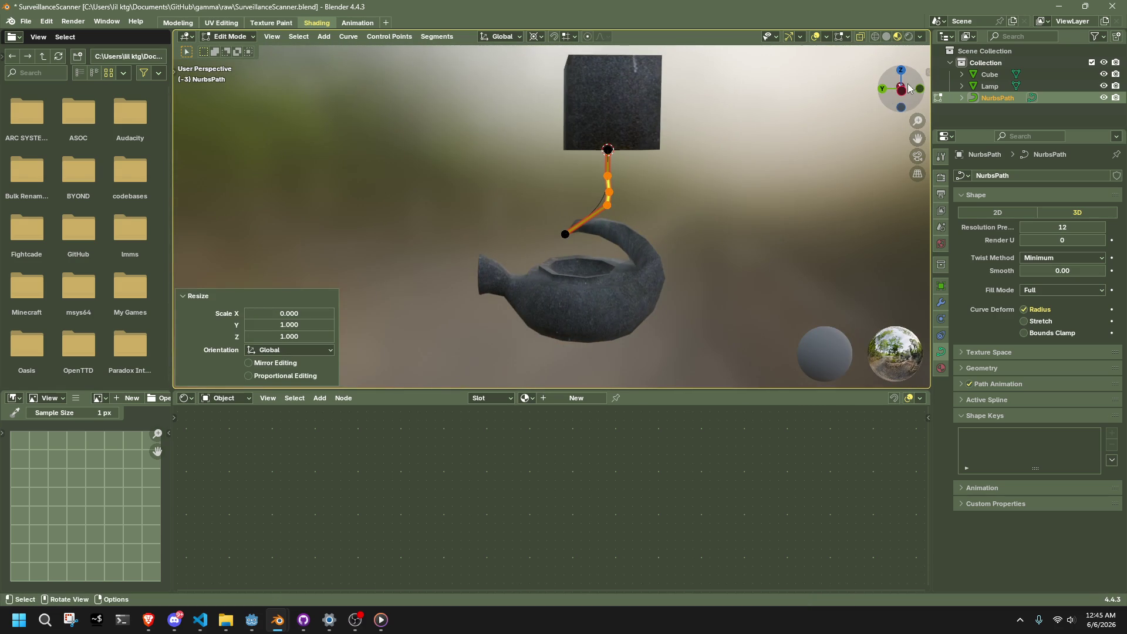
- In side view, move the three selected points and shift the bottom point further right
left_click(905, 93)
key("g")
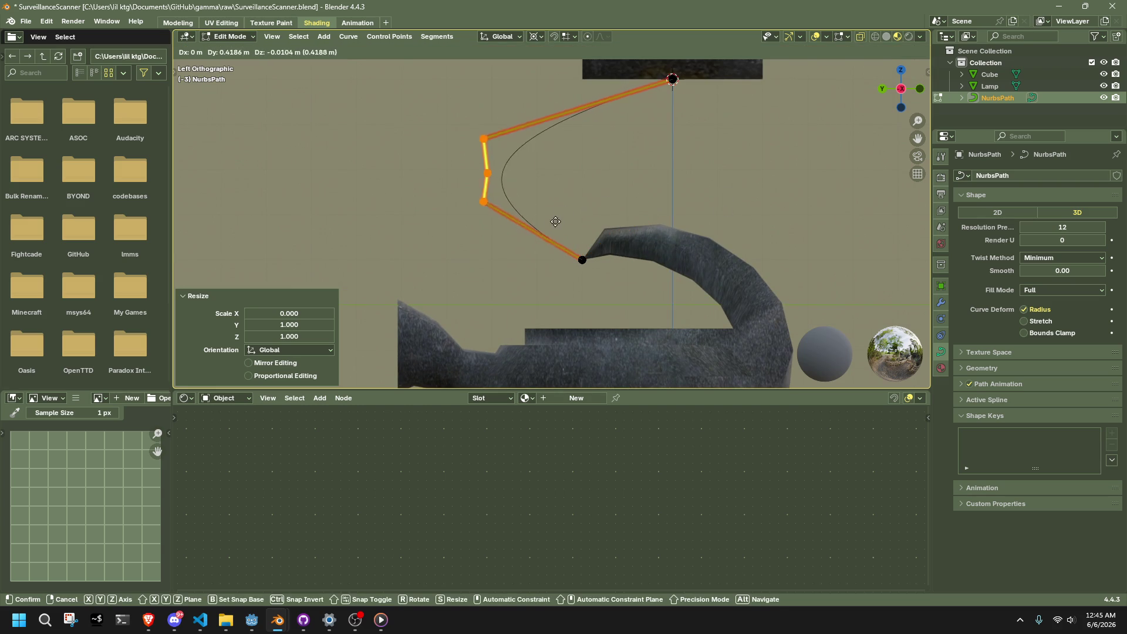
left_click(521, 239)
left_click(448, 222)
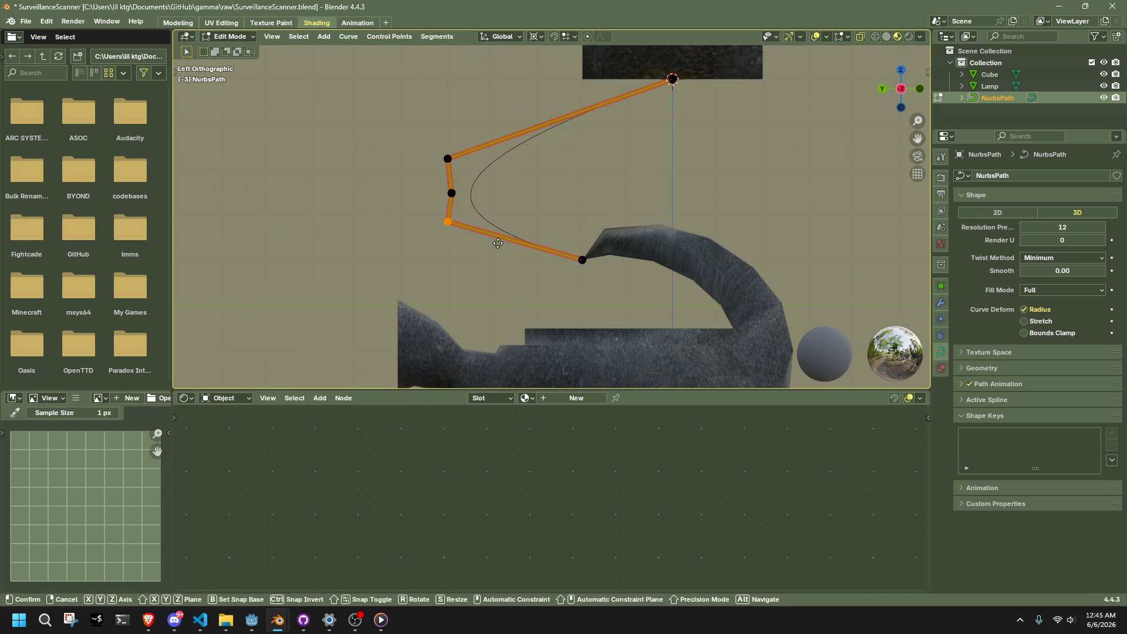
key("g")
left_click(597, 316)
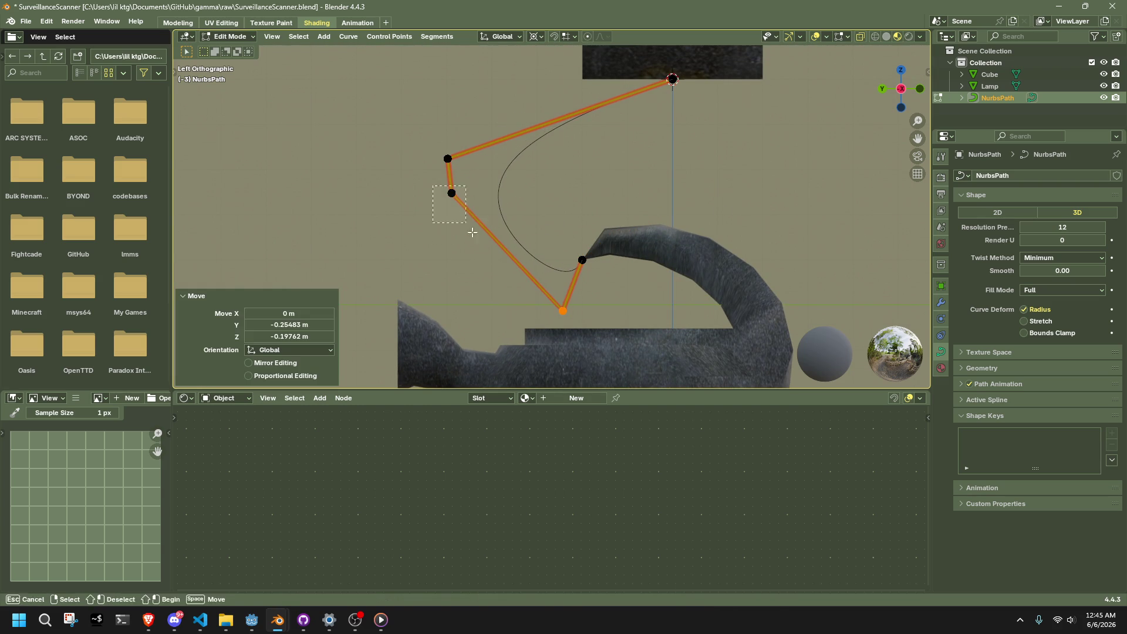
- Reposition the upper points: one lower, one just below the cube, the left one up and outward
left_click_drag(473, 233, 472, 232)
key("g")
left_click(478, 270)
left_click_drag(504, 183, 504, 183)
key("g")
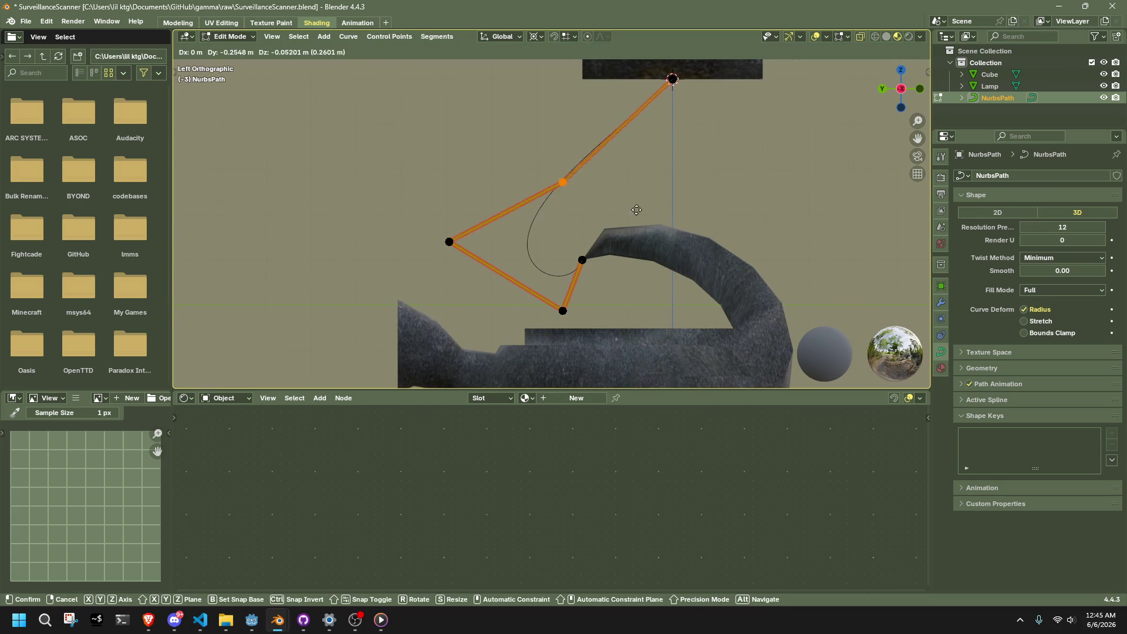
left_click(698, 205)
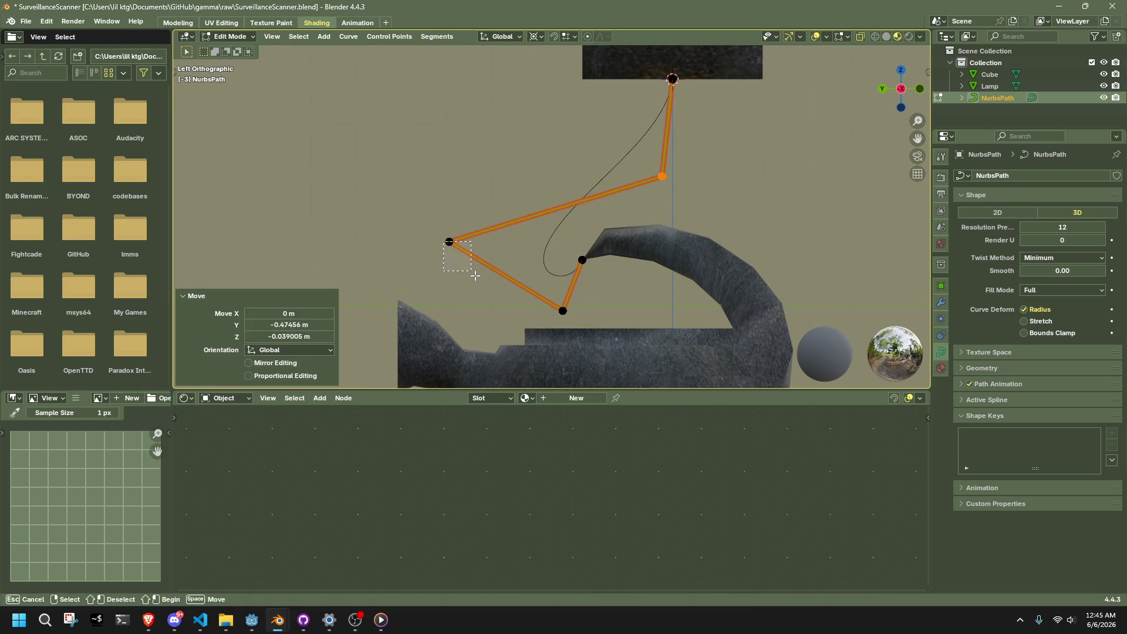
left_click_drag(475, 275, 499, 284)
key("g")
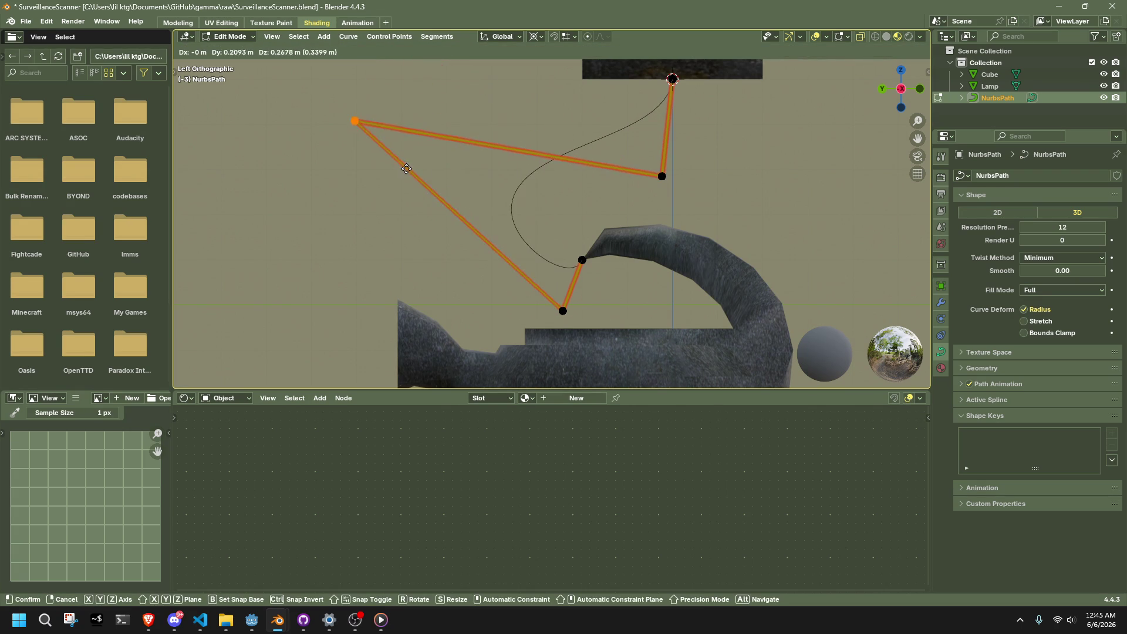
left_click(401, 178)
- Set the lower point's height and align it vertically with the lamp-top point using scale Y 0
left_click(560, 309)
key("g")
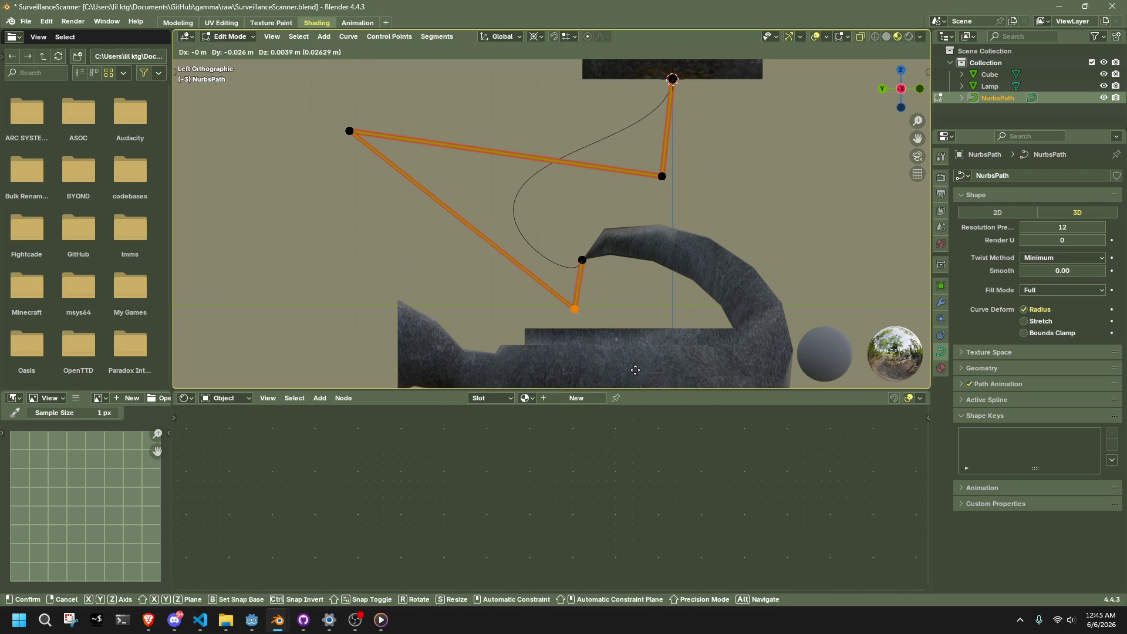
key("z")
left_click(641, 369)
left_click(582, 259)
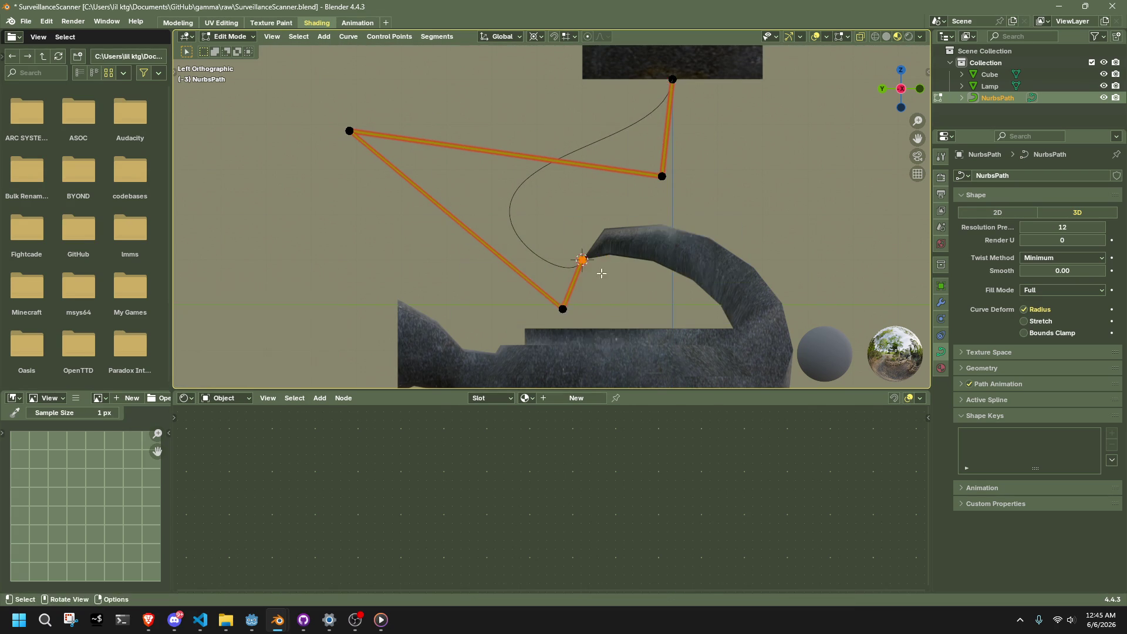
left_click_drag(513, 296, 514, 297)
key("s")
key("y")
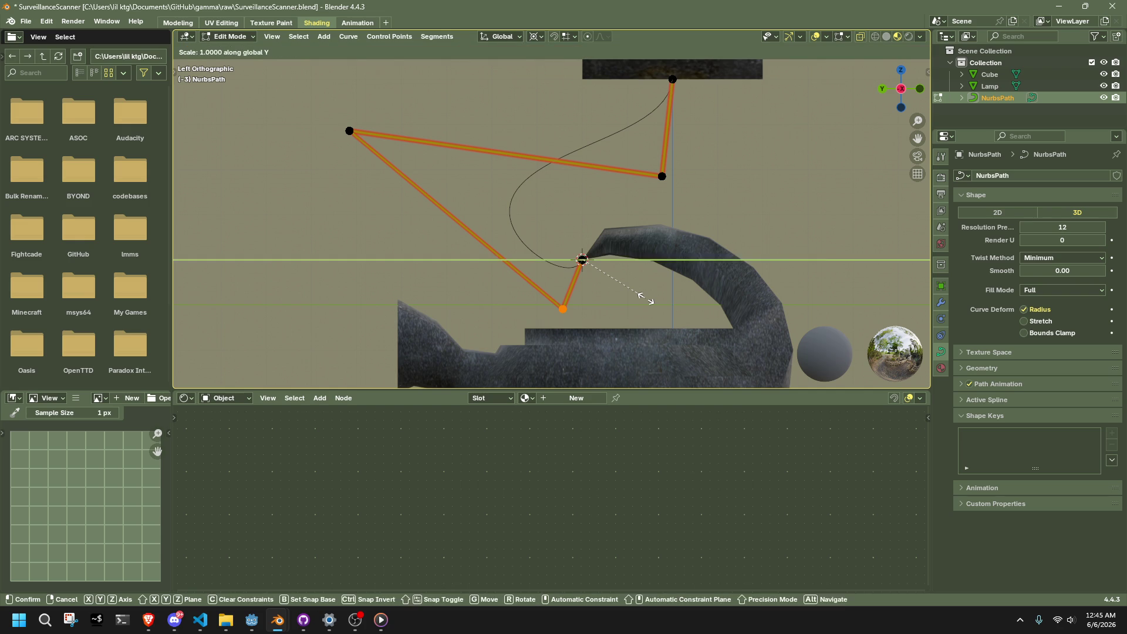
key("0")
left_click(646, 298)
- Lower the far-left control point and put the 3D cursor on the top control point
left_click(349, 130)
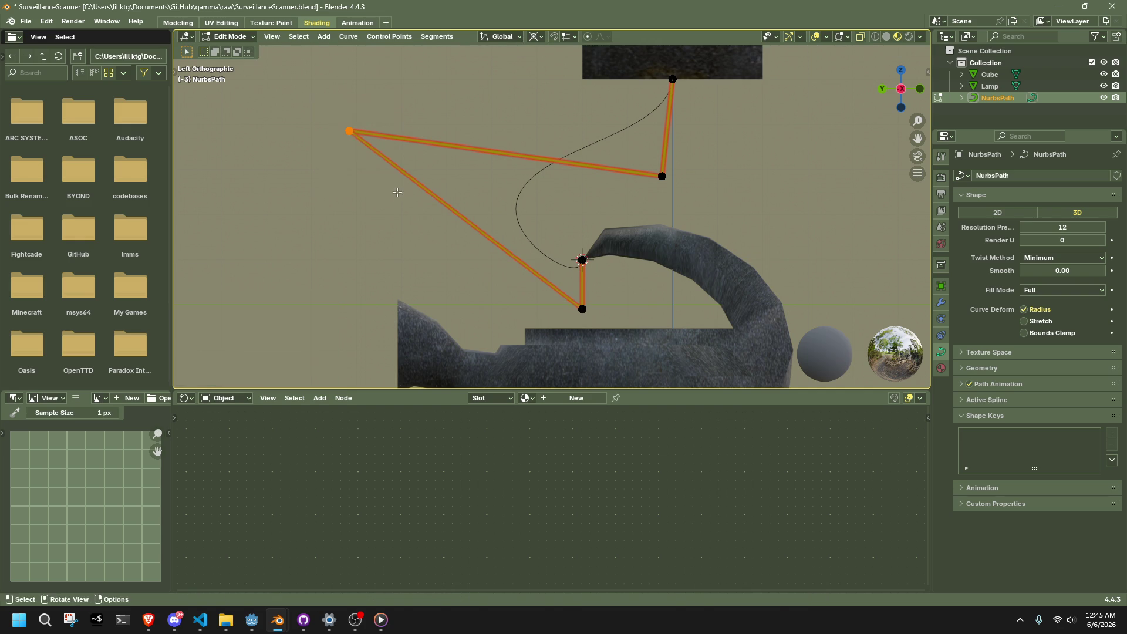
key("g")
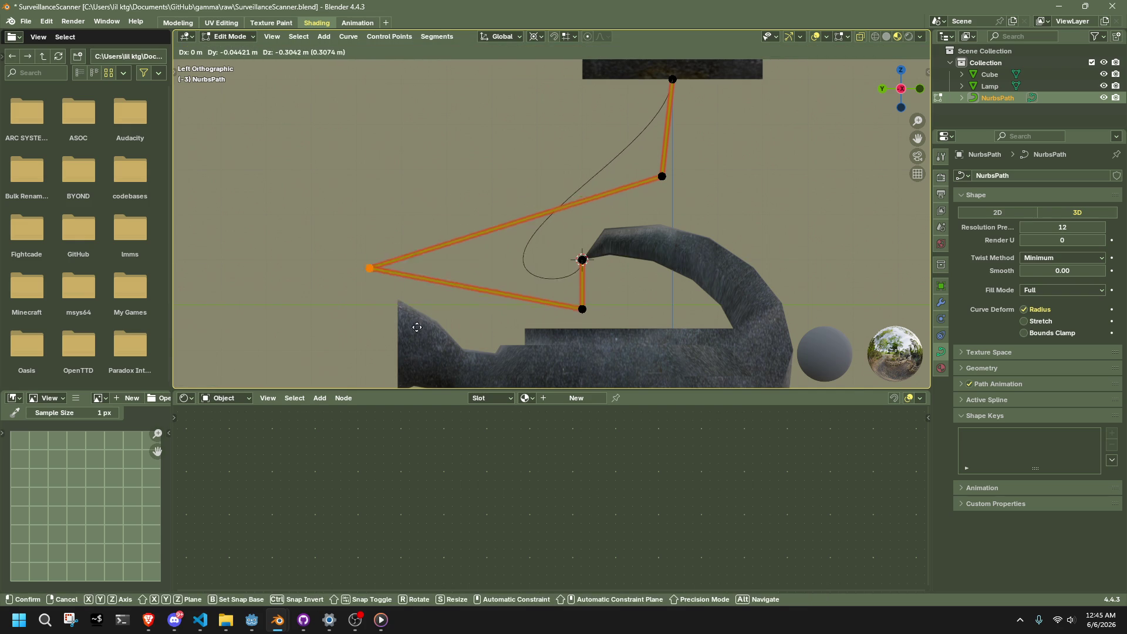
left_click(430, 283)
left_click(672, 79)
key("shift+s")
left_click(696, 177)
- Scale the point below the top one to Y 0 around the cursor, aligning it beneath the cube attachment
key("b")
left_click_drag(714, 210, 637, 143)
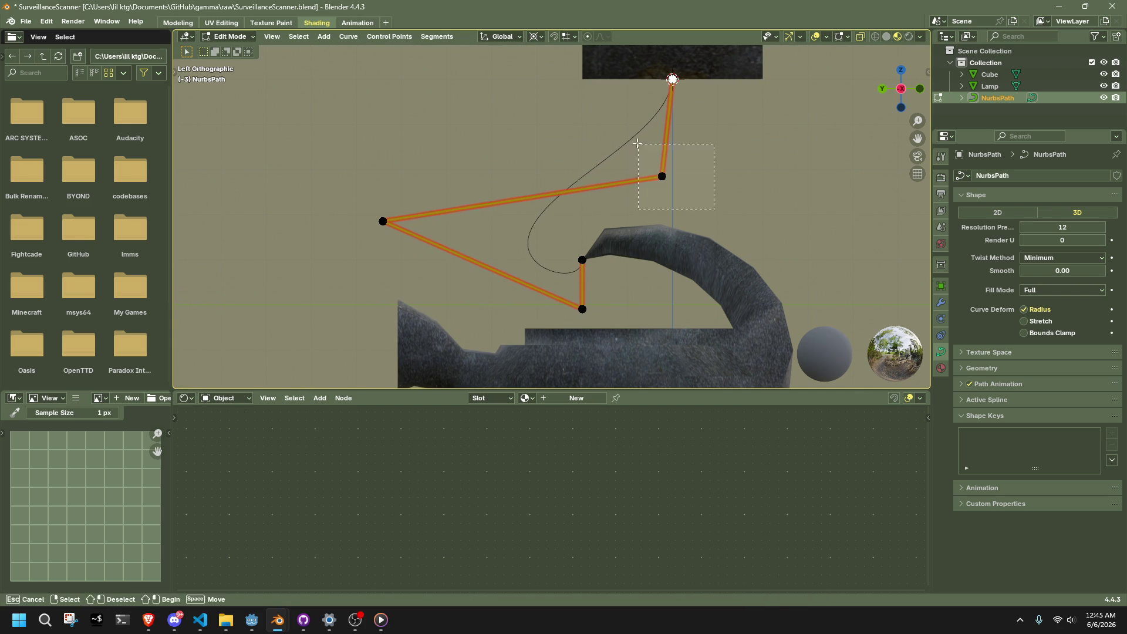
key("s")
key("y")
key("0")
key("Return")
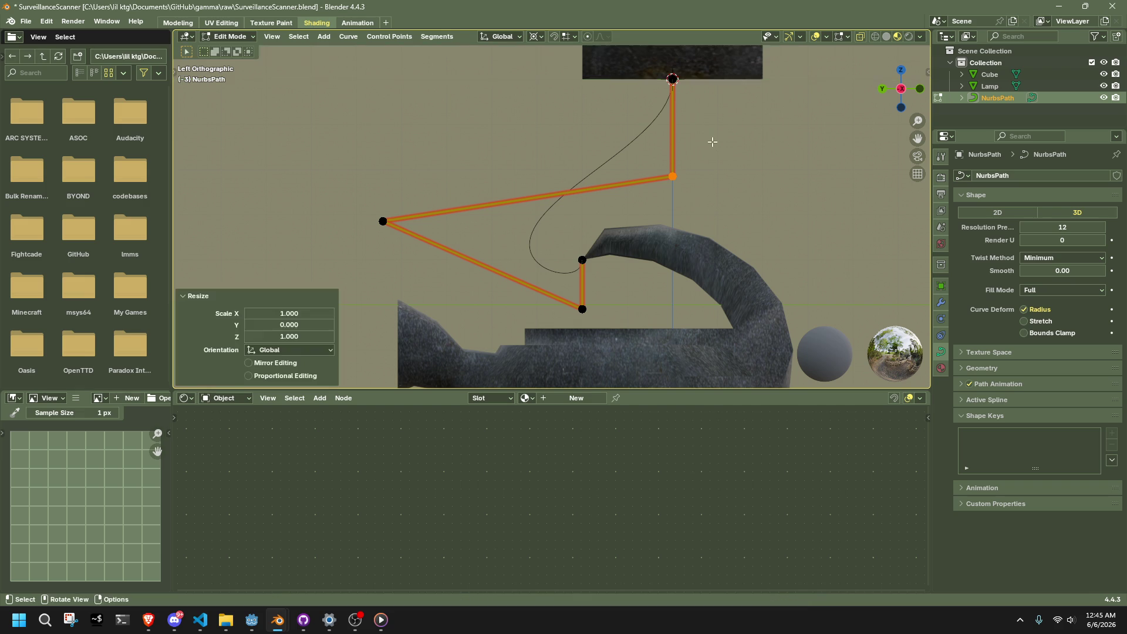
left_click(675, 120)
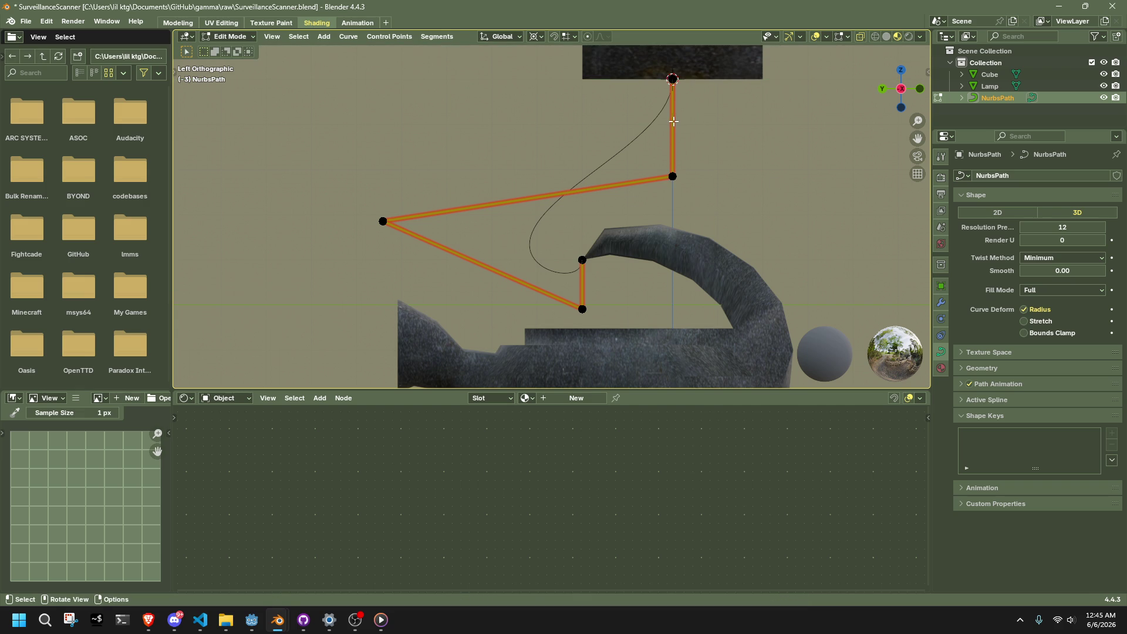
- Rotate the cable's control point under the cube, then view the whole cable from the side
left_click(350, 39)
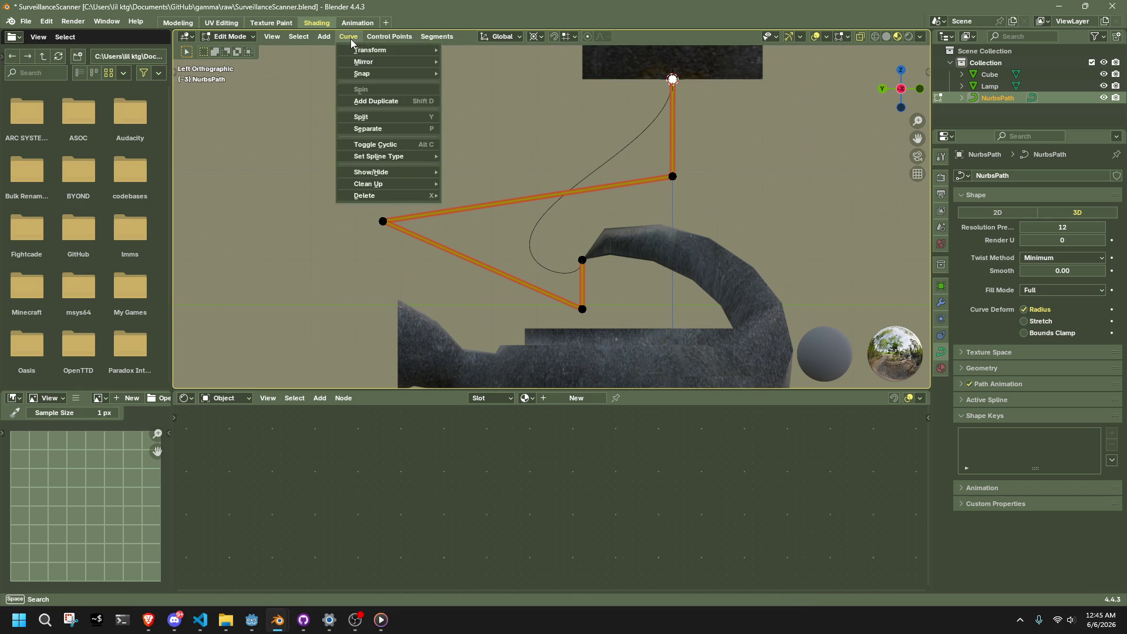
mouse_move(321, 38)
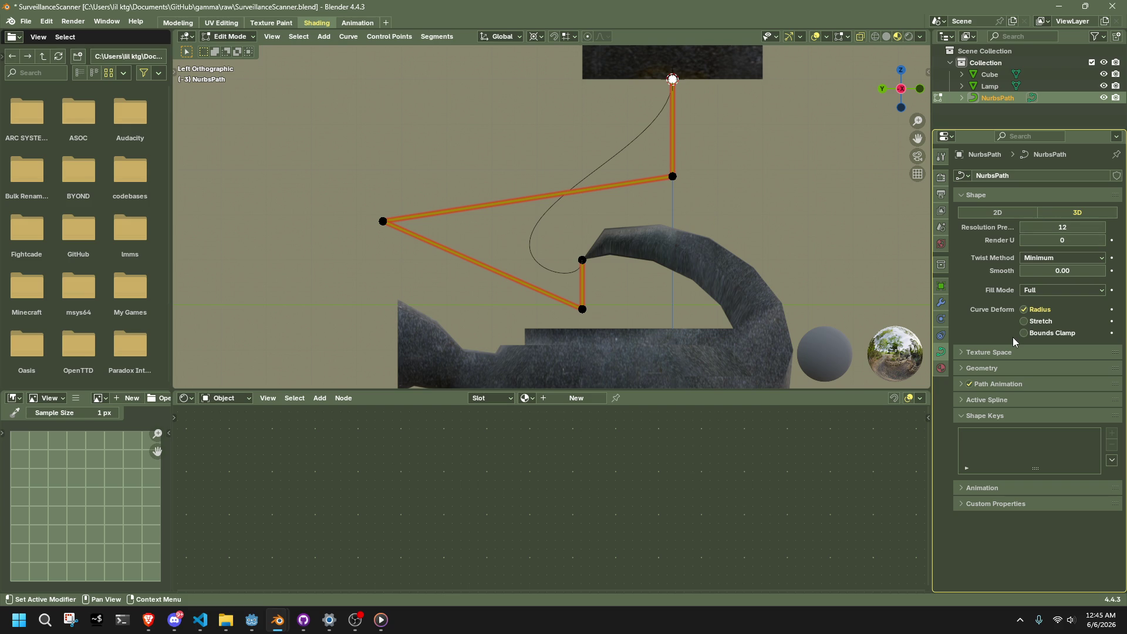
scroll(760, 253, "down", 3)
key("Tab")
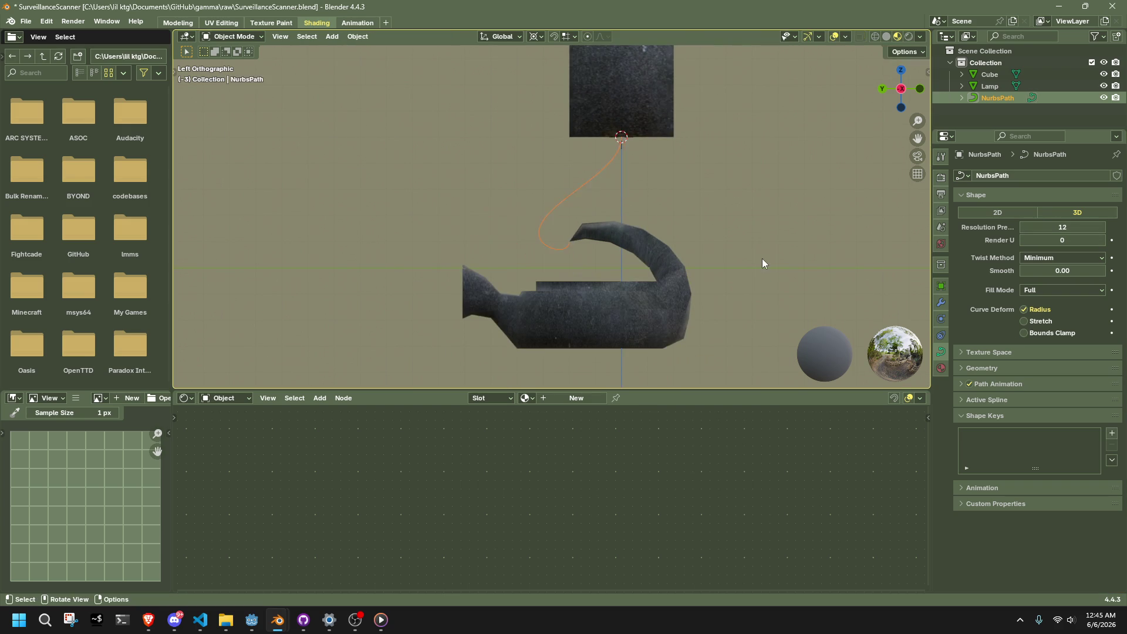
mouse_move(733, 263)
middle_mouse_down()
mouse_move(629, 290)
mouse_move(505, 269)
mouse_move(467, 170)
mouse_move(500, 205)
mouse_move(524, 270)
mouse_move(557, 276)
mouse_move(458, 216)
mouse_move(466, 188)
middle_mouse_up()
key("Tab")
left_click_drag(483, 153, 532, 200)
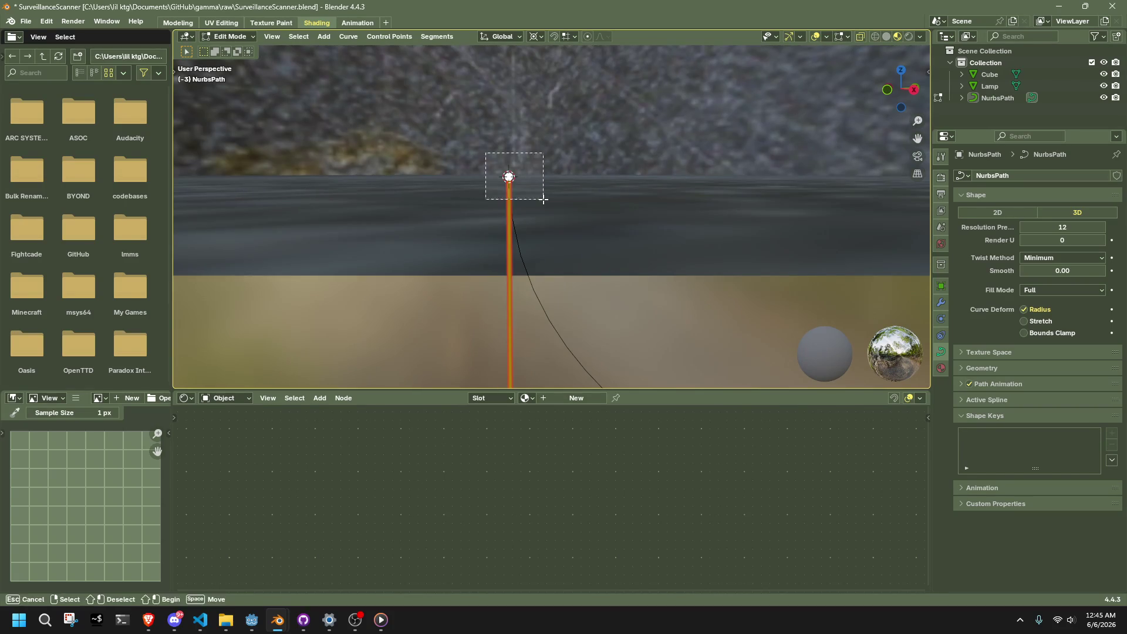
middle_click_drag(531, 199, 581, 231)
key("r")
left_click(240, 268)
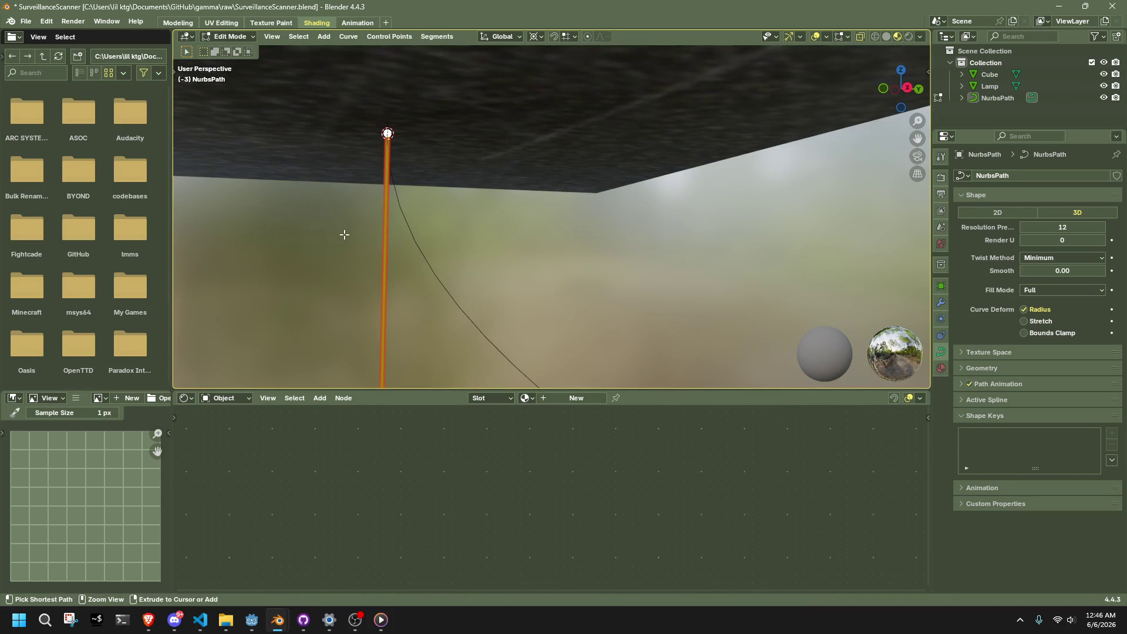
middle_click_drag(342, 243, 842, 176)
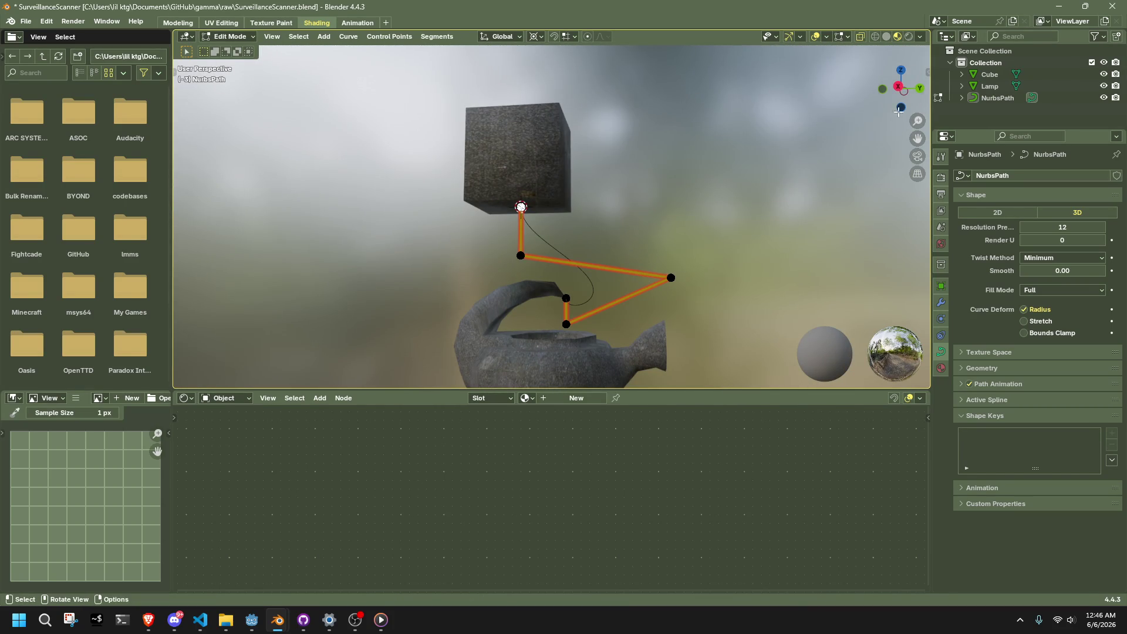
left_click(898, 87)
- Try subdividing every cable segment at once, then undo the subdivision
key("a")
right_click(550, 242)
left_click(548, 242)
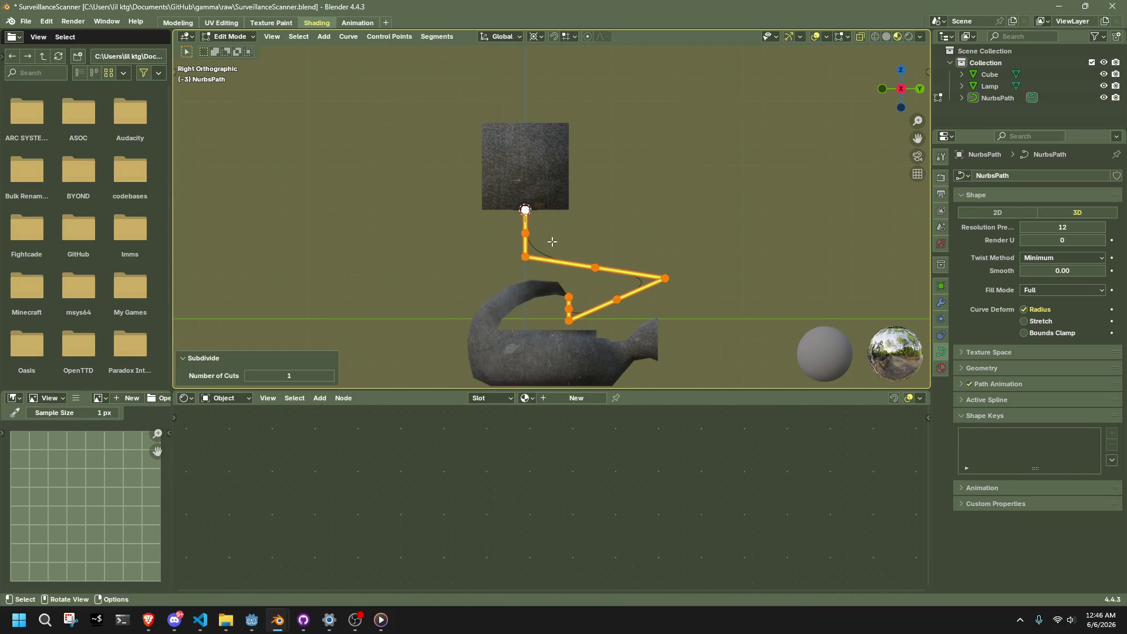
key("ctrl+z")
scroll(564, 250, "up", 4)
right_click(571, 262)
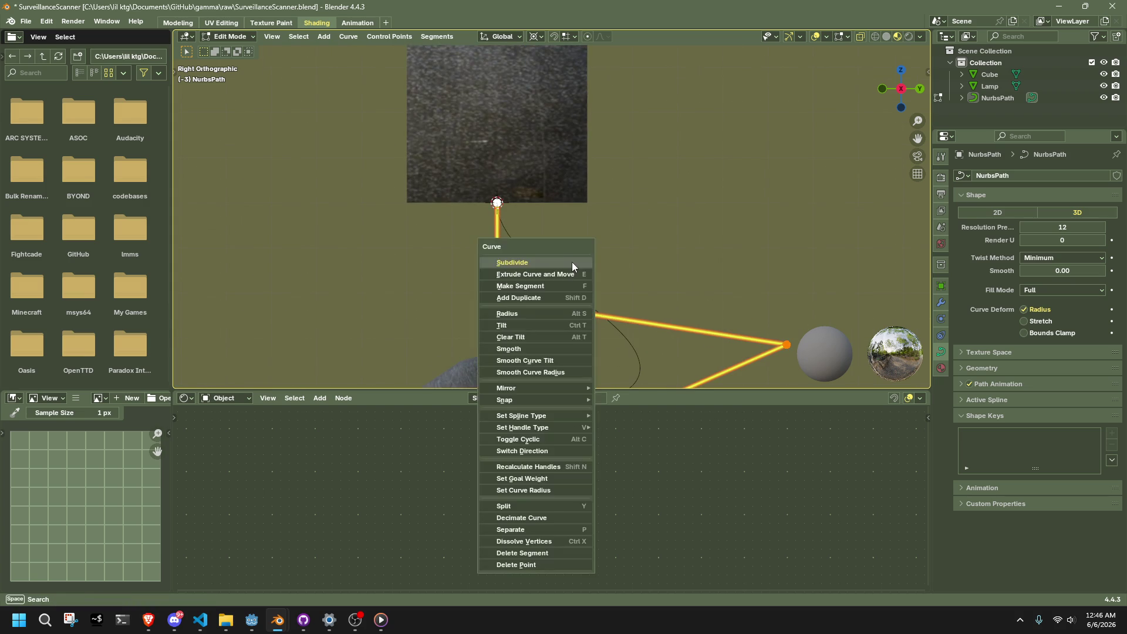
left_click(572, 262)
scroll(613, 270, "down", 2)
left_click(742, 270)
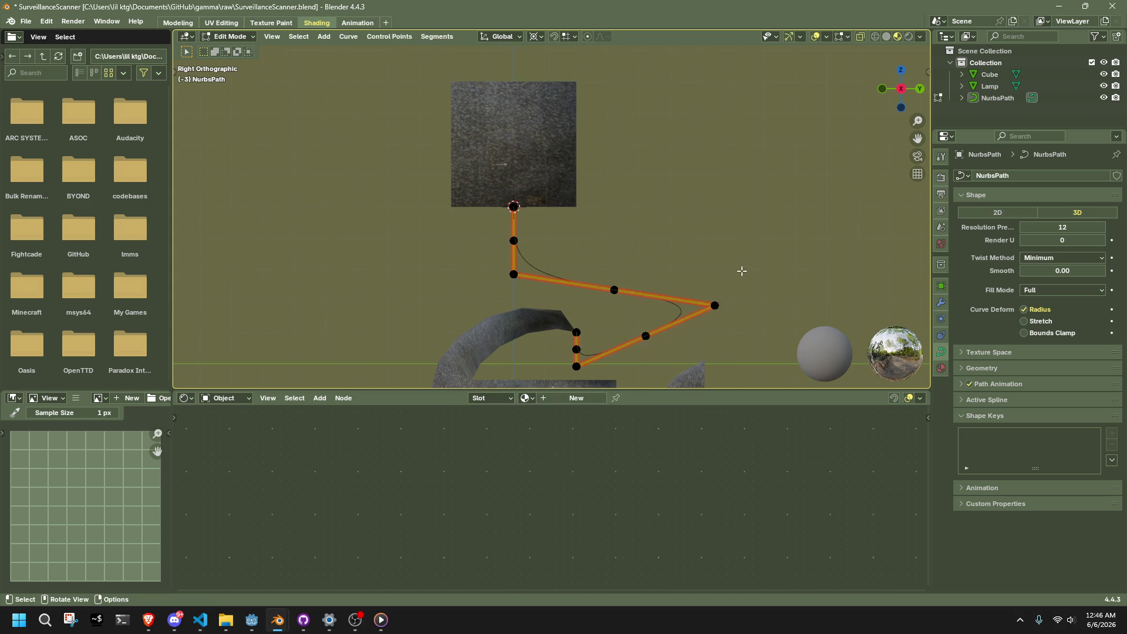
key("ctrl+z")
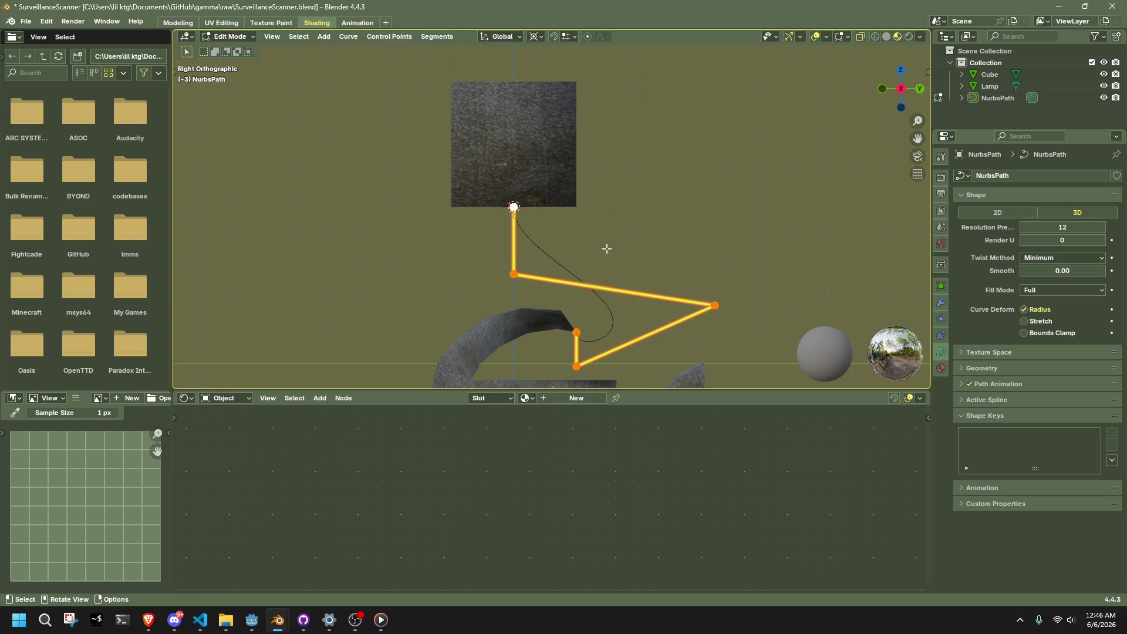
- Subdivide the top and bottom cable segments and move the top midpoint further left
left_click_drag(462, 176, 531, 279)
right_click(531, 243)
left_click(531, 243)
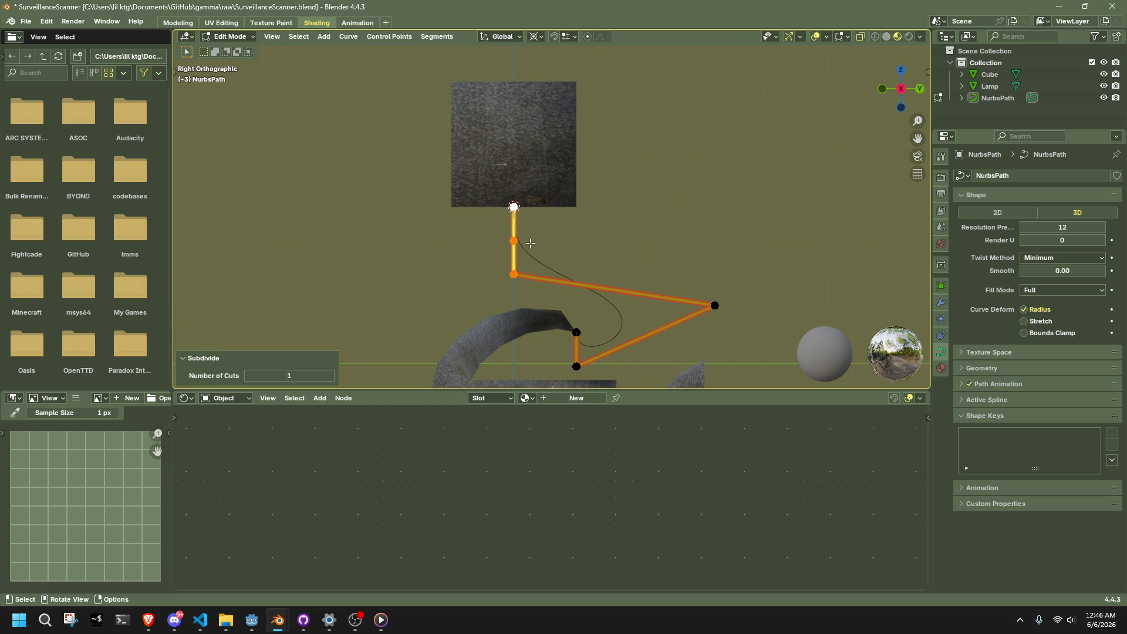
left_click_drag(554, 324, 590, 376)
right_click(562, 294)
left_click(556, 291)
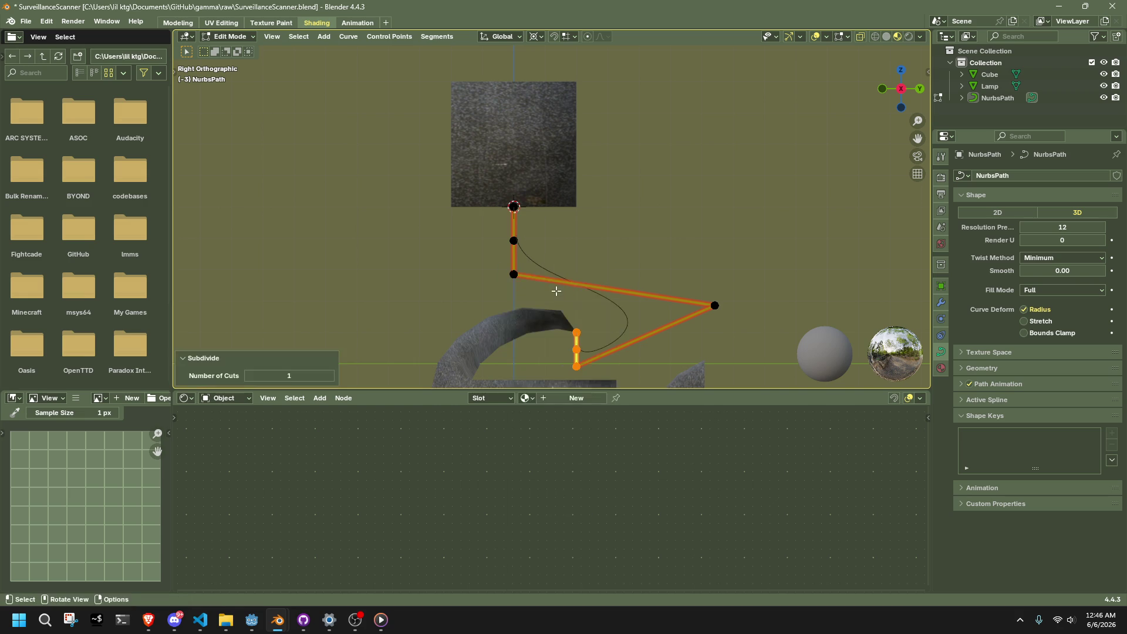
left_click(755, 320)
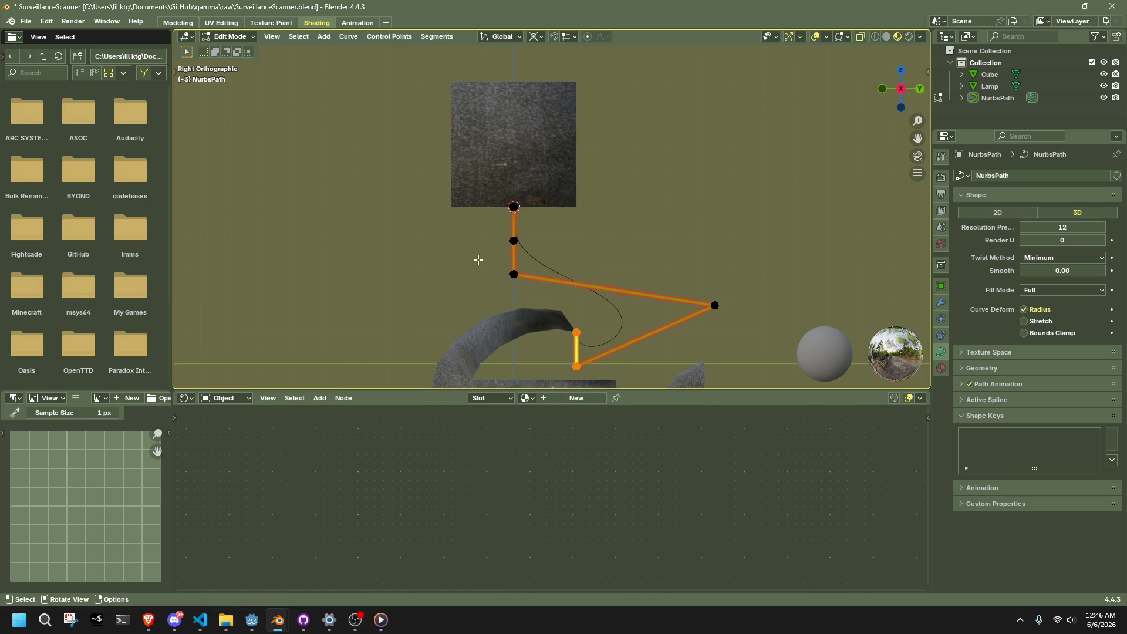
left_click_drag(526, 248, 526, 249)
key("g")
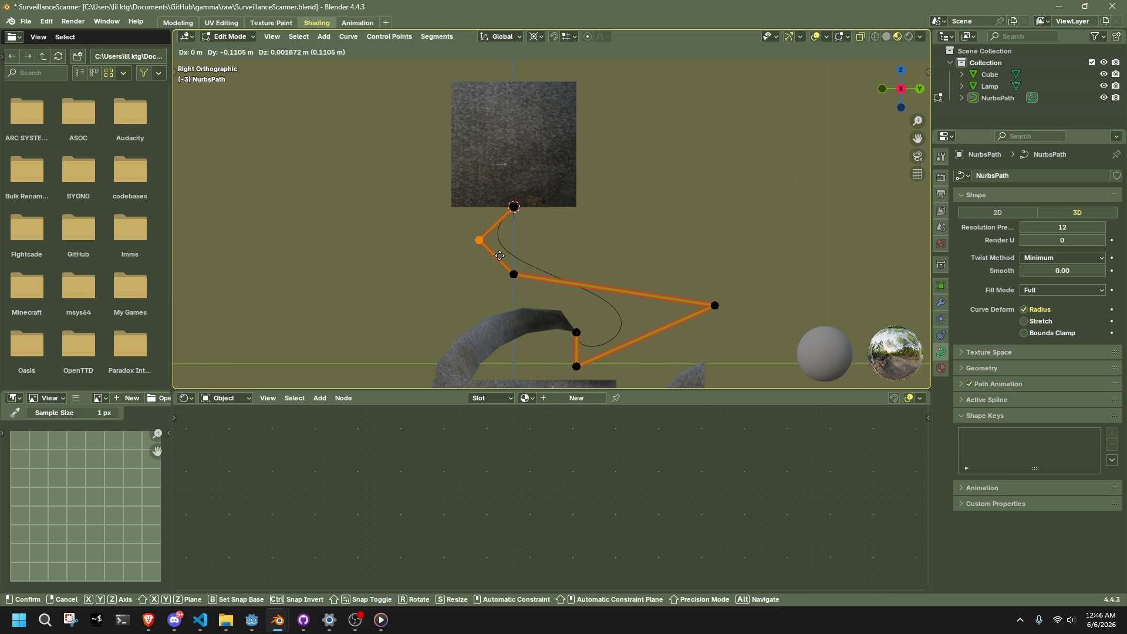
left_click(499, 255)
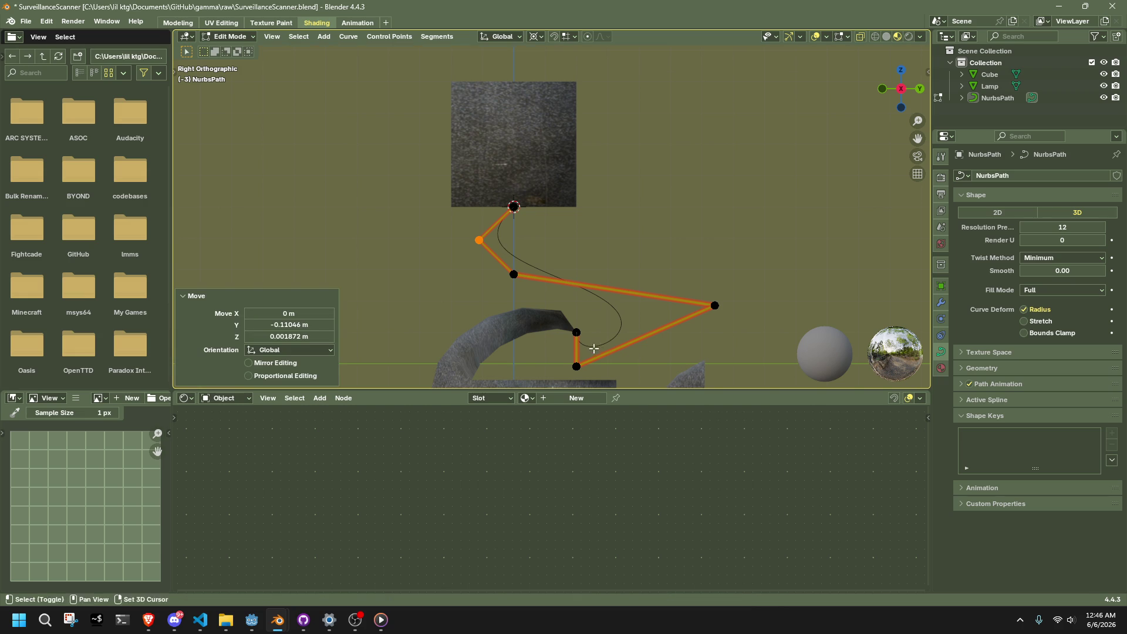
- Subdivide the lower-right segment and drag its new midpoint down and to the right
middle_click_drag(594, 348, 565, 295, "shift")
left_click_drag(531, 296, 592, 347)
left_click_drag(649, 241, 718, 292, "shift")
right_click(718, 292)
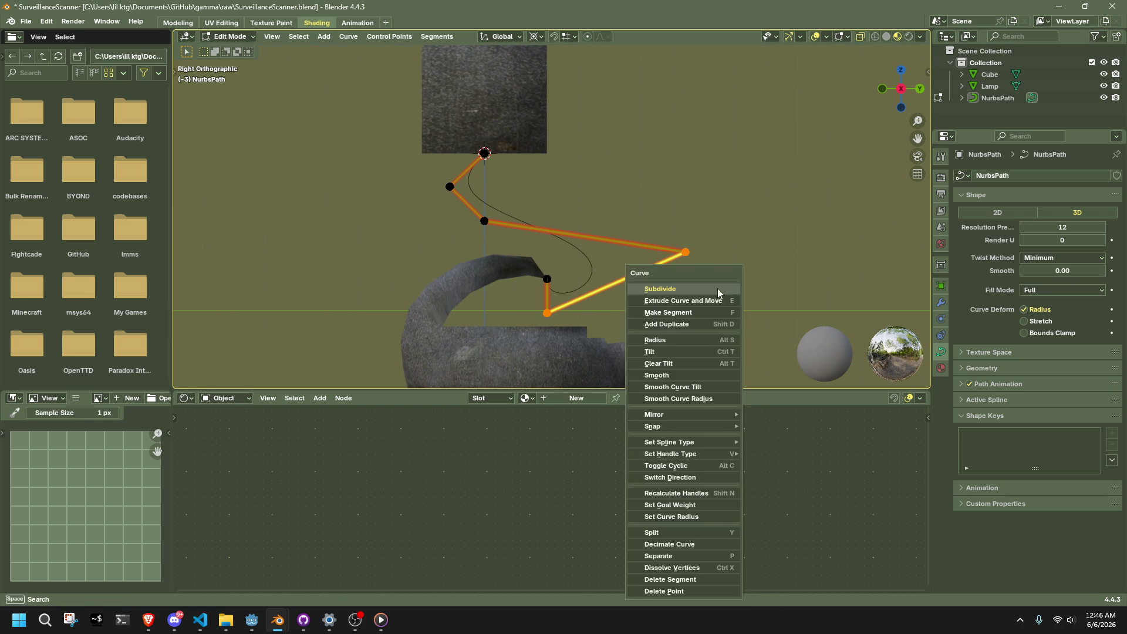
left_click(660, 289)
left_click(631, 293)
key("g")
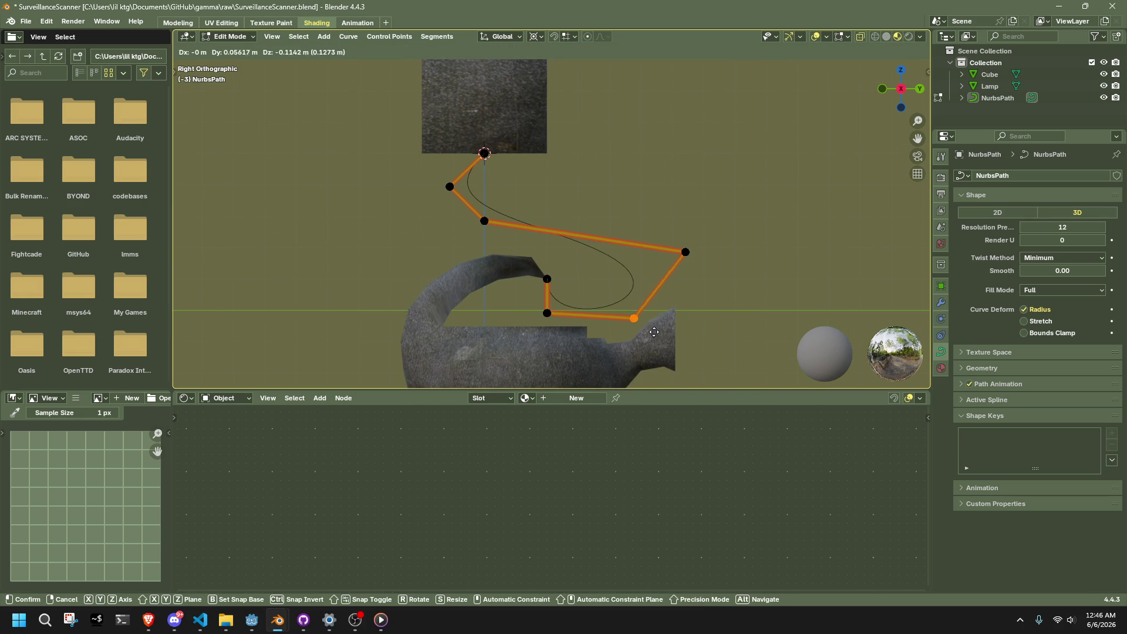
left_click(656, 339)
- Subdivide the middle cable segment and raise its new midpoint
left_click_drag(463, 202, 775, 293)
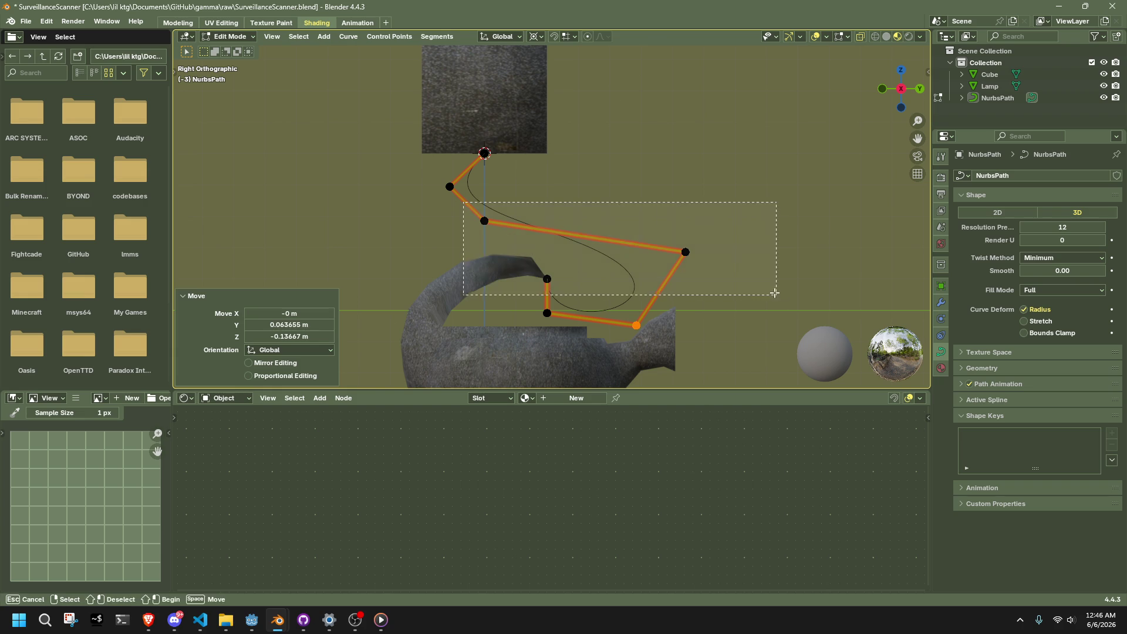
left_click_drag(744, 259, 745, 258)
right_click(744, 259)
left_click(744, 259)
left_click(585, 236)
key("g")
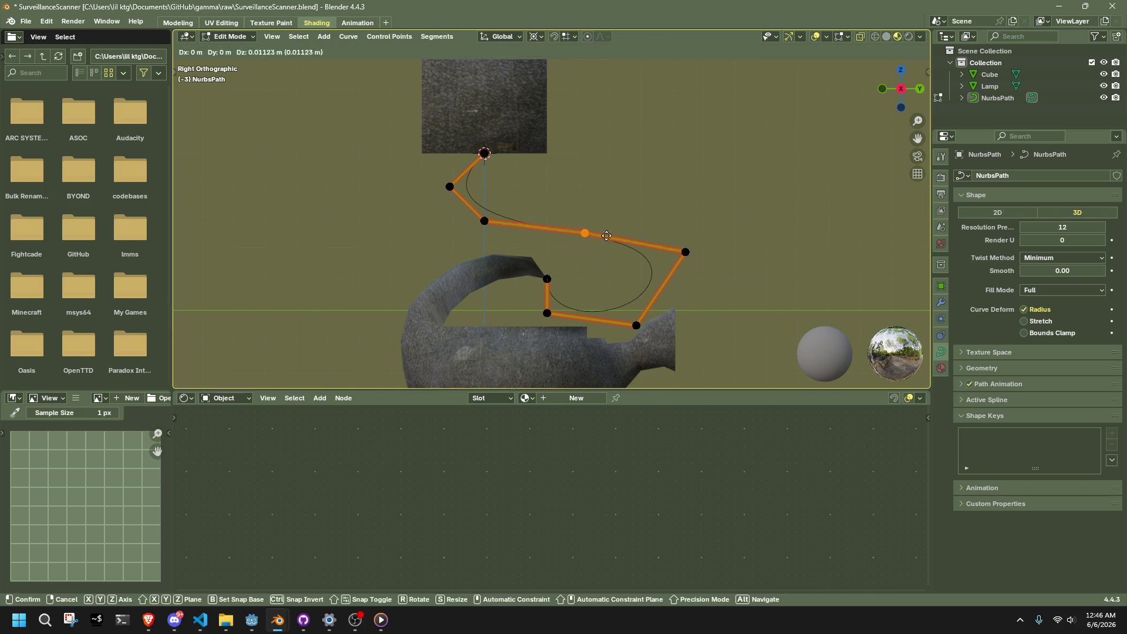
left_click(612, 199)
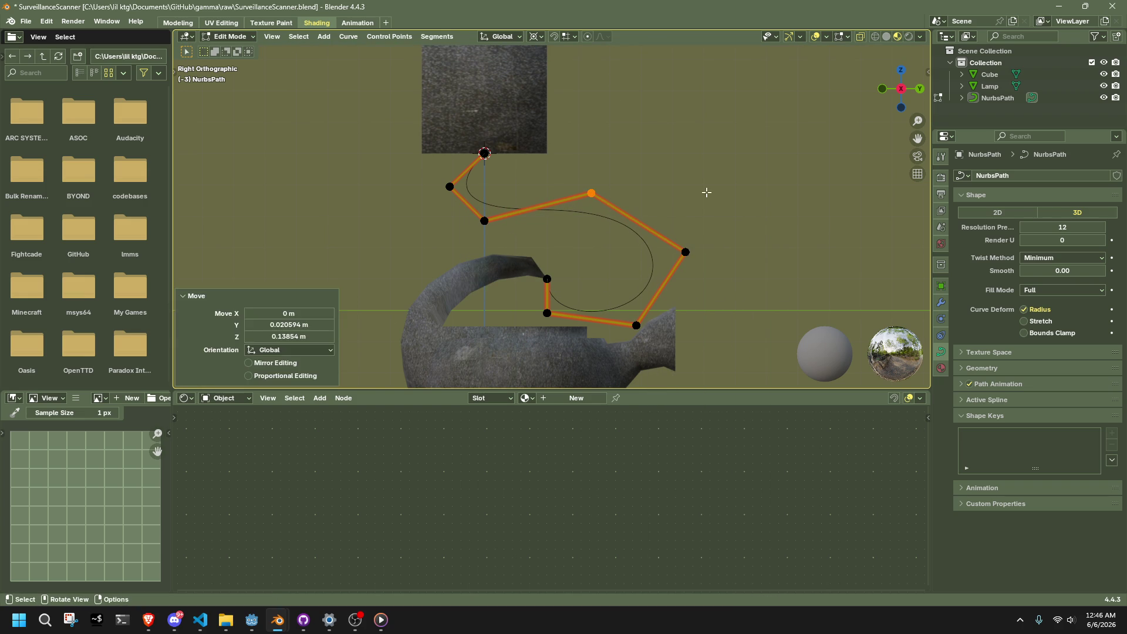
- Snap the 3D cursor to the cable's top control point
key("Tab")
mouse_move(759, 232)
middle_mouse_down()
mouse_move(775, 298)
mouse_move(502, 294)
mouse_move(632, 306)
mouse_move(762, 299)
mouse_move(656, 247)
middle_mouse_up()
key("Tab")
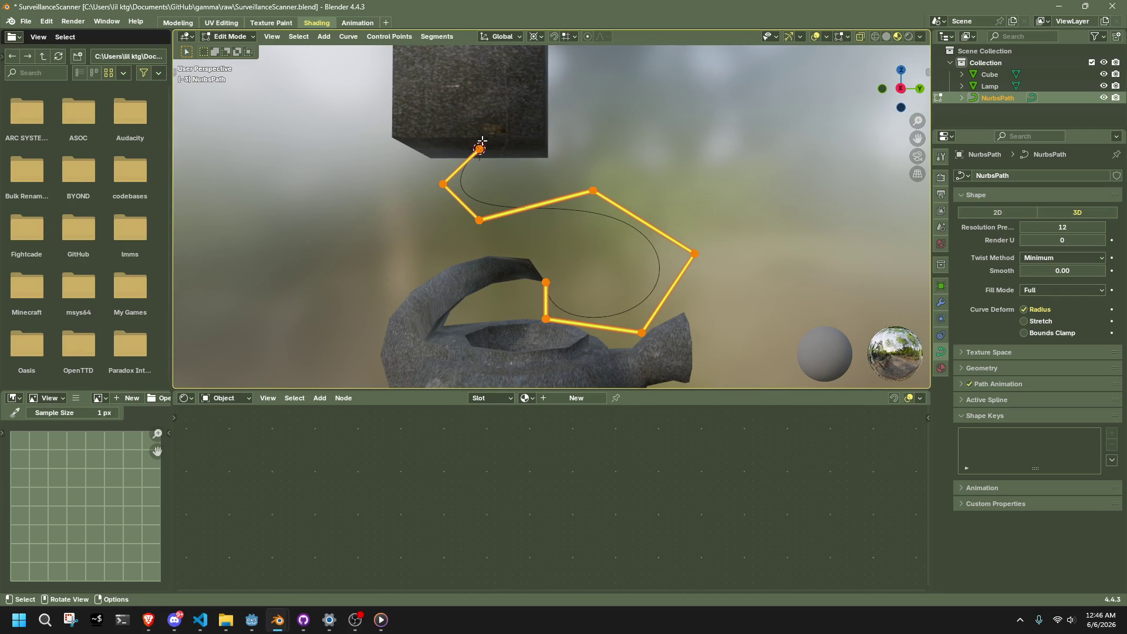
left_click(480, 146)
key("shift+s")
key("2")
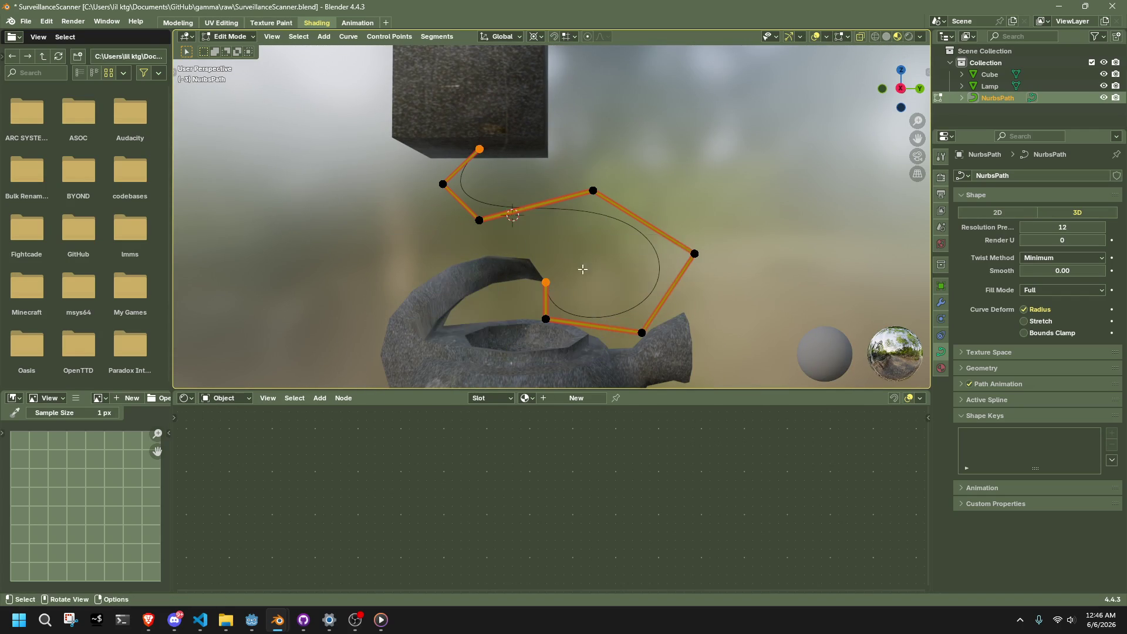
- Scale the upper cable points in along Y to 0.642, then scale them along Z
left_click(898, 90)
left_click_drag(402, 162, 552, 230)
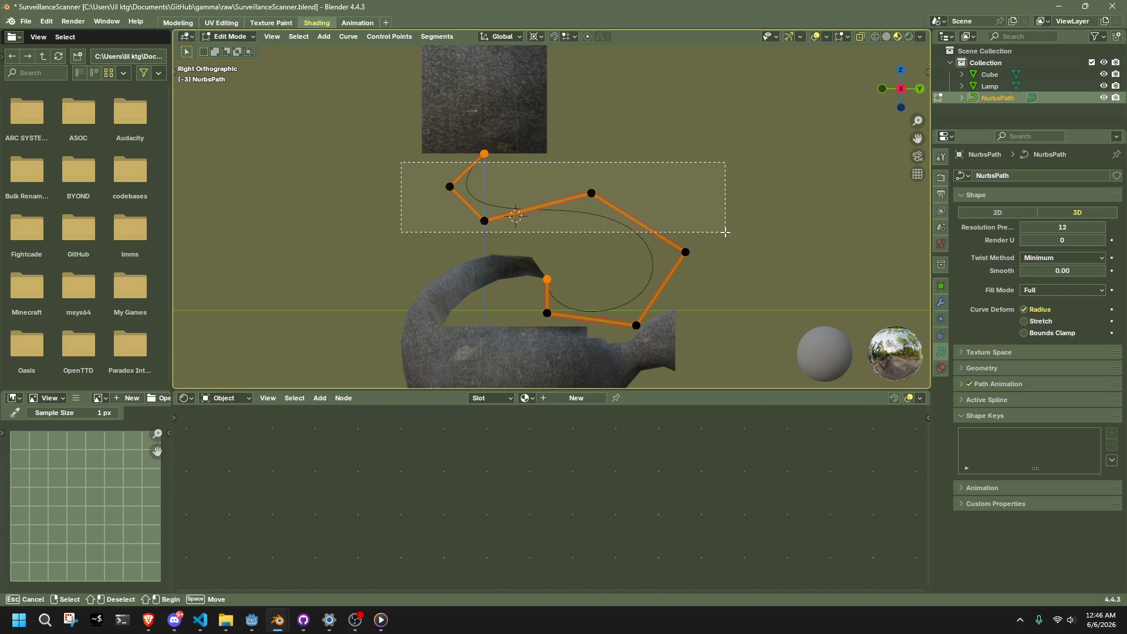
left_click_drag(726, 232, 726, 232)
left_click_drag(712, 382, 613, 187, "shift")
key("s")
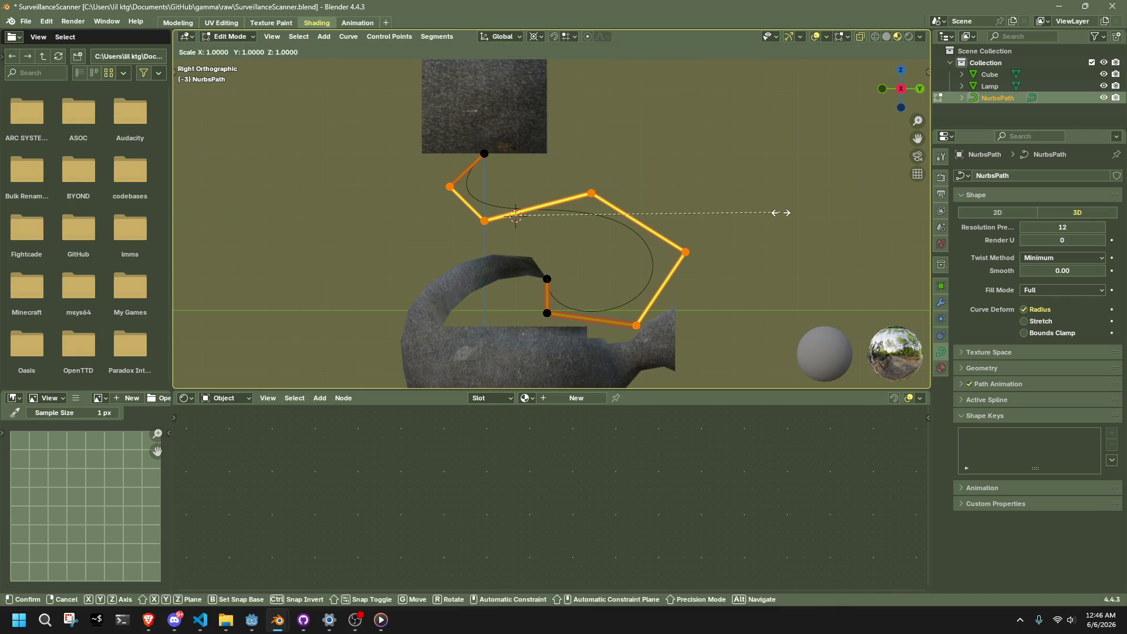
key("y")
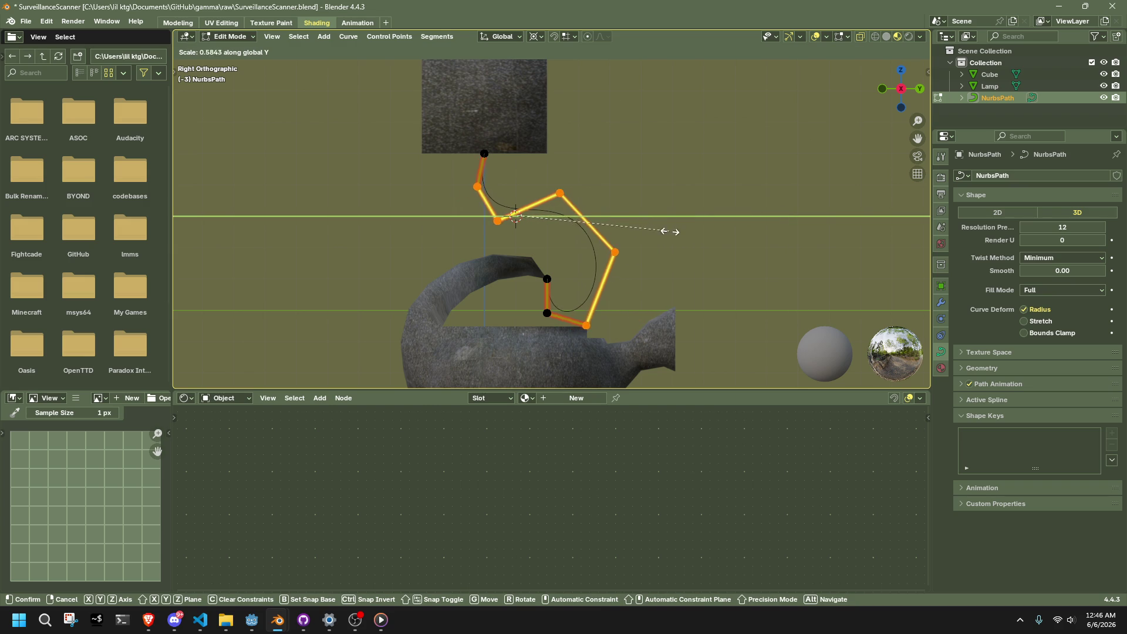
left_click(674, 232)
key("g")
key("z")
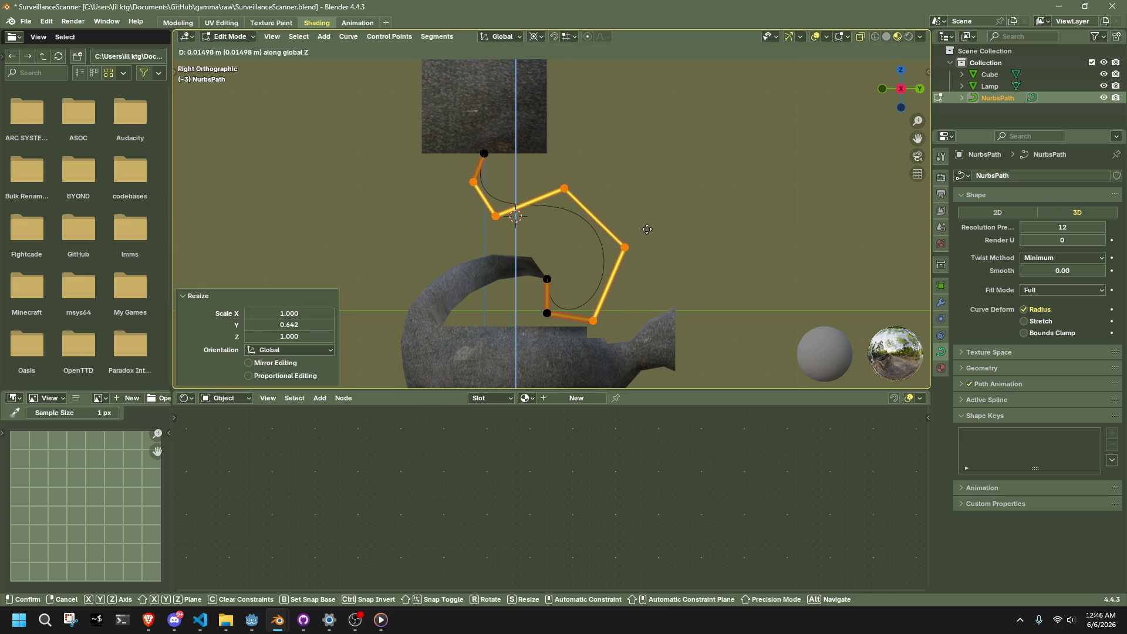
key("s")
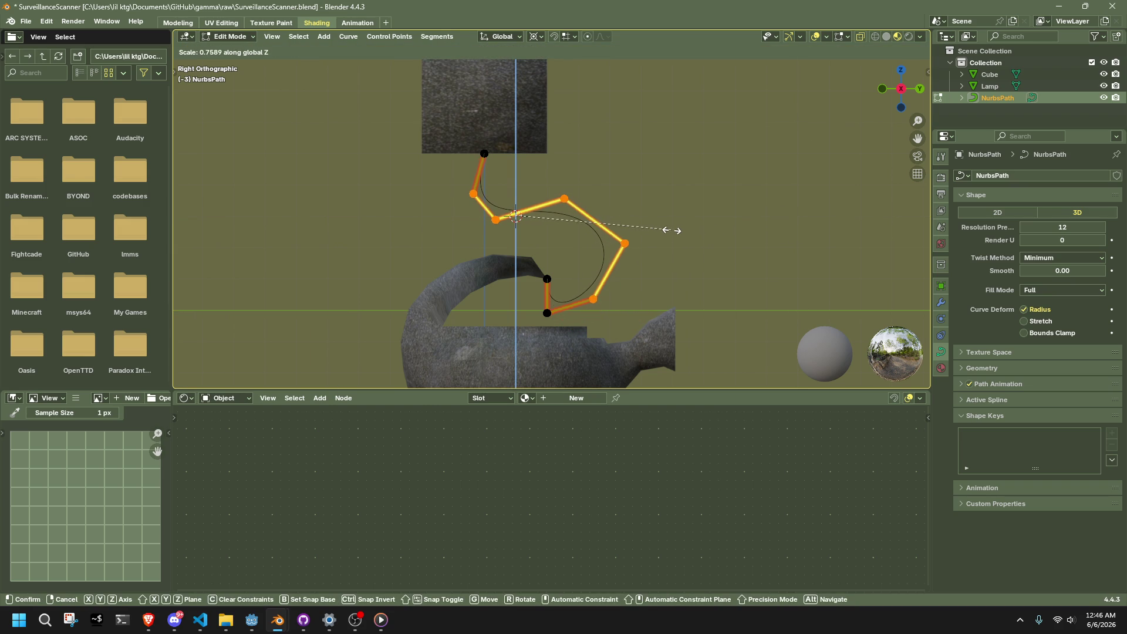
left_click(689, 231)
- Convert the NurbsPath cable to a mesh, check its vertex chain, and show its modifiers
key("Tab")
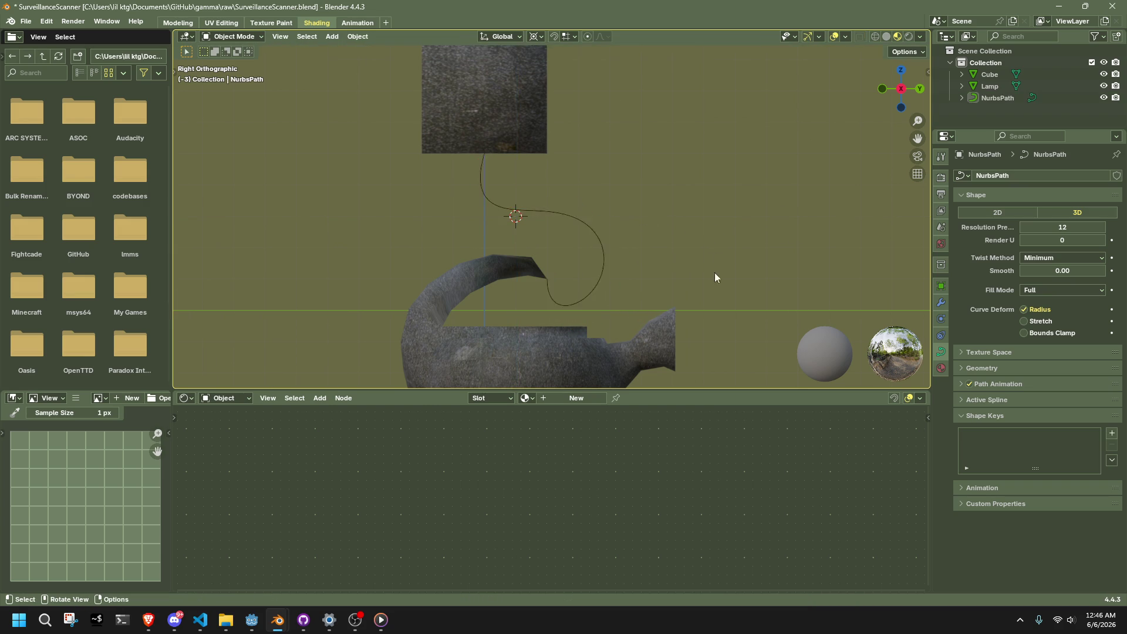
mouse_move(717, 276)
middle_mouse_down()
mouse_move(697, 299)
mouse_move(511, 291)
mouse_move(459, 255)
middle_mouse_up()
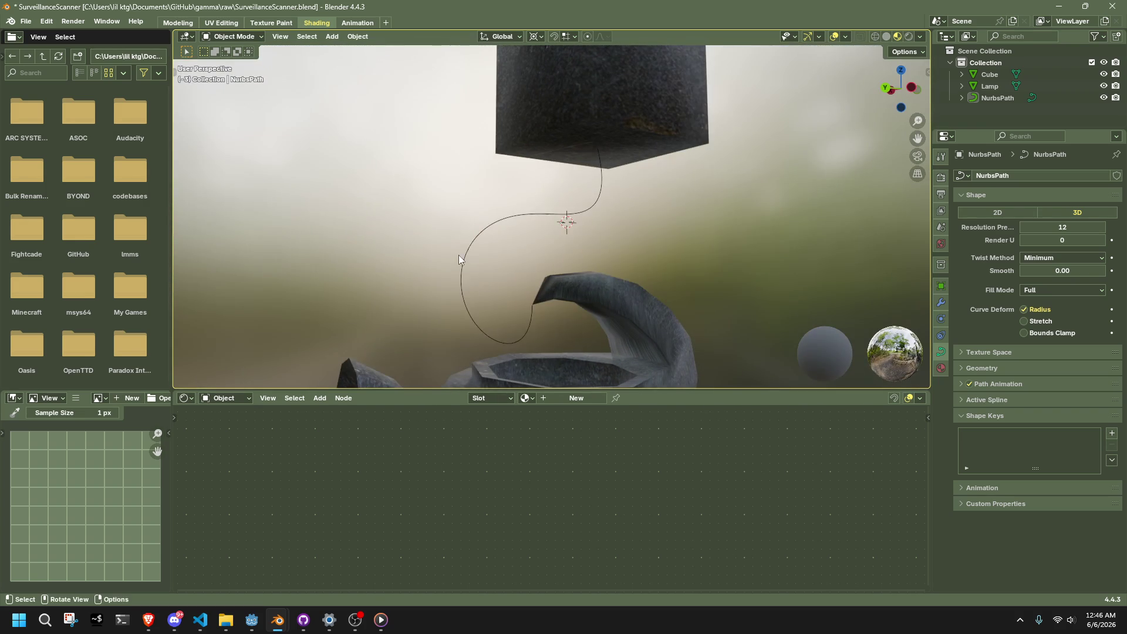
left_click(459, 254)
right_click(465, 232)
mouse_move(431, 259)
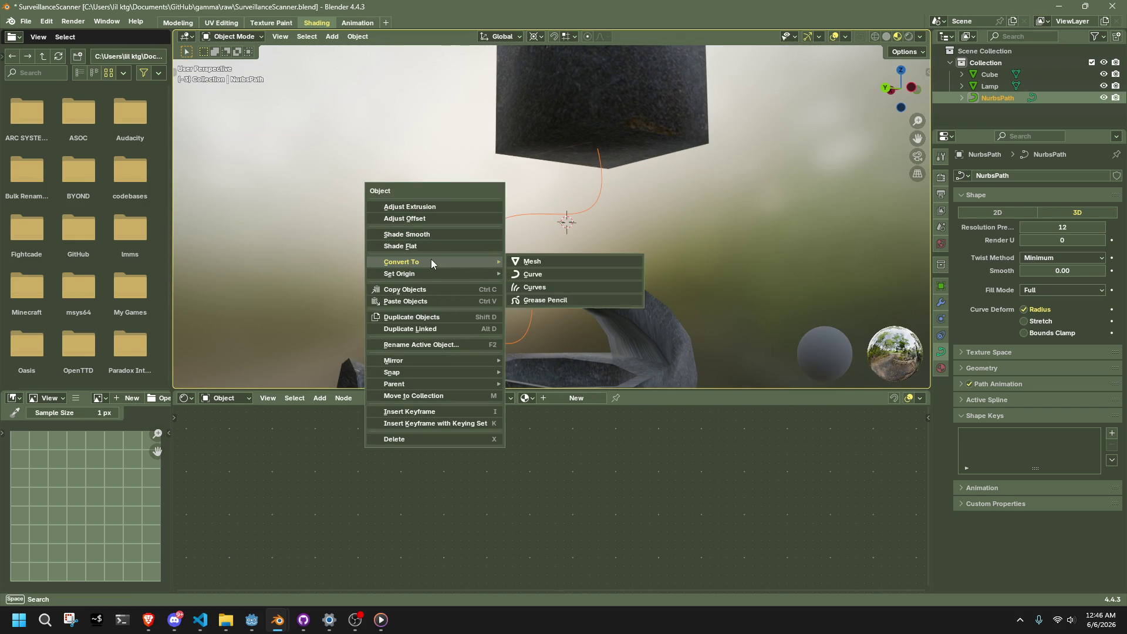
left_click(558, 268)
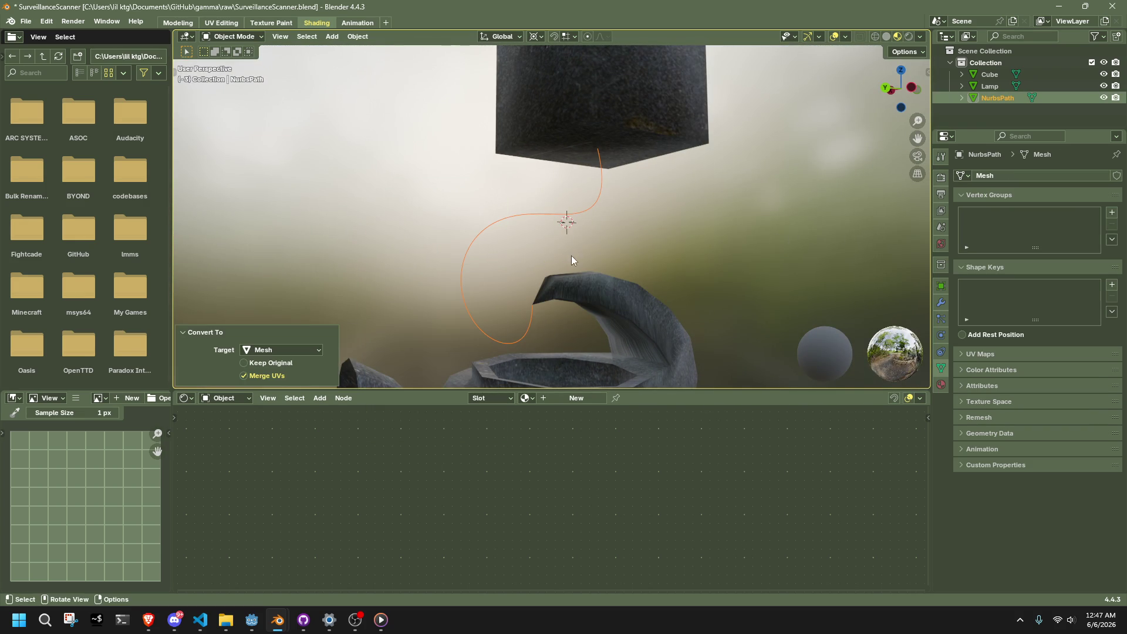
middle_click_drag(572, 259, 740, 227)
key("Tab")
middle_click_drag(653, 219, 702, 247)
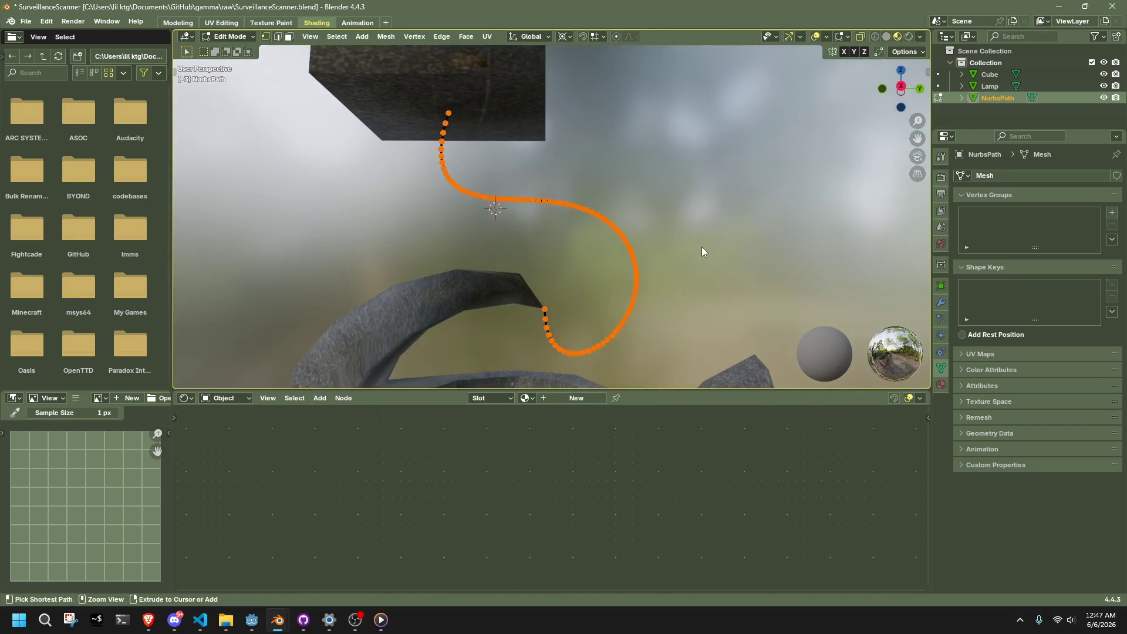
key("Tab")
left_click(727, 252)
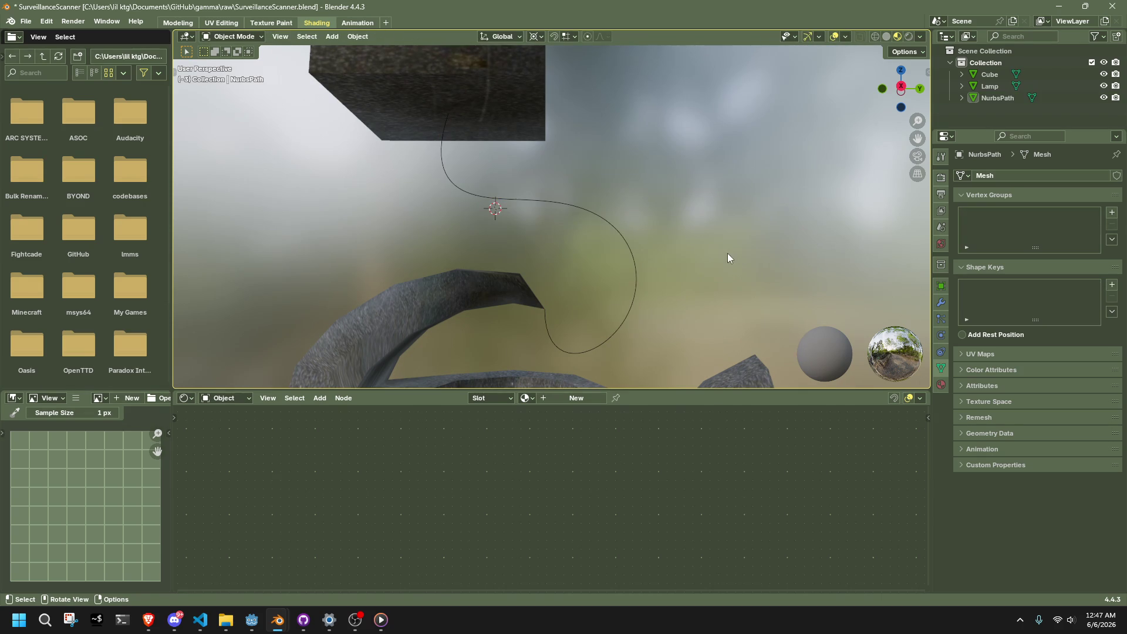
left_click(941, 302)
- Try a Solidify modifier on the cable, then undo it
left_click(969, 178)
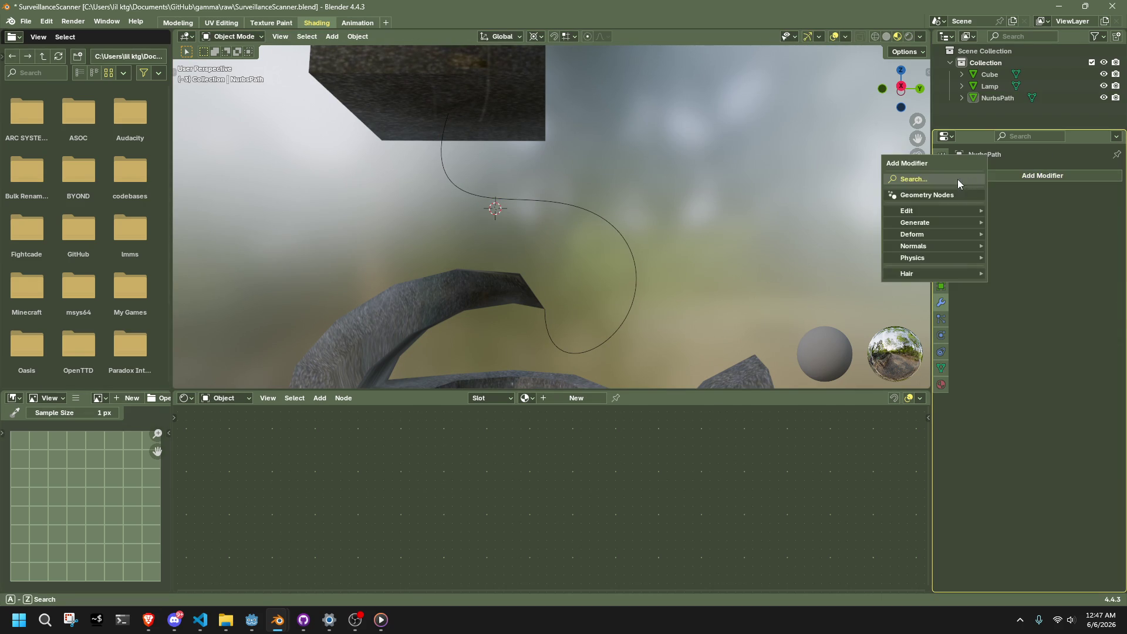
left_click(951, 180)
left_click(927, 202)
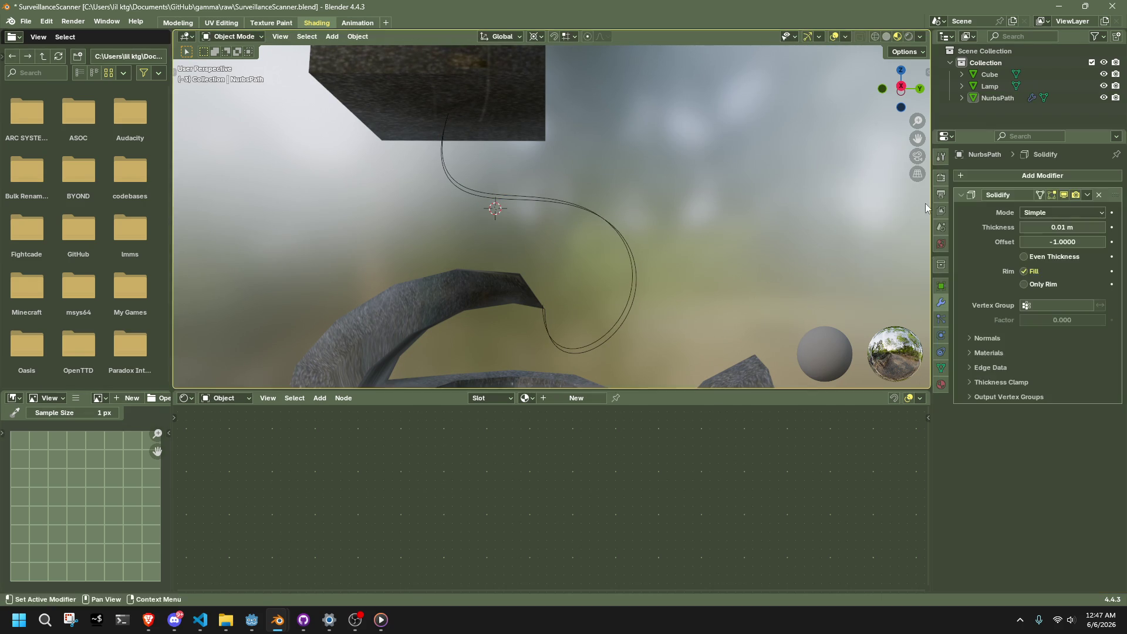
mouse_move(925, 203)
middle_mouse_down()
mouse_move(682, 288)
mouse_move(781, 318)
middle_mouse_up()
key("ctrl+z")
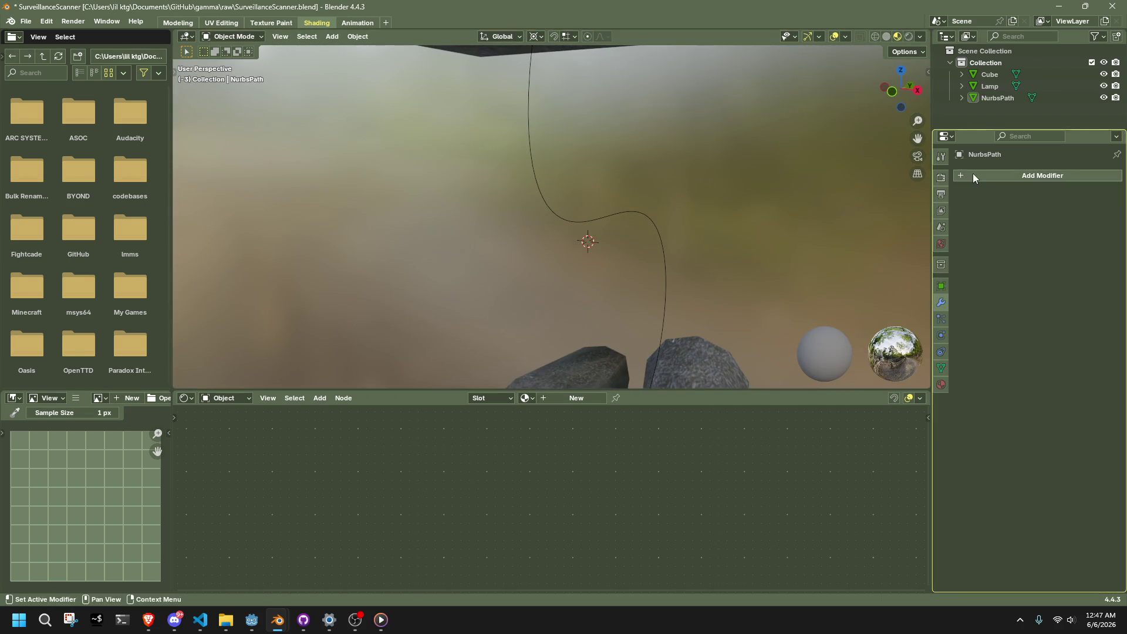
left_click(973, 174)
left_click(933, 178)
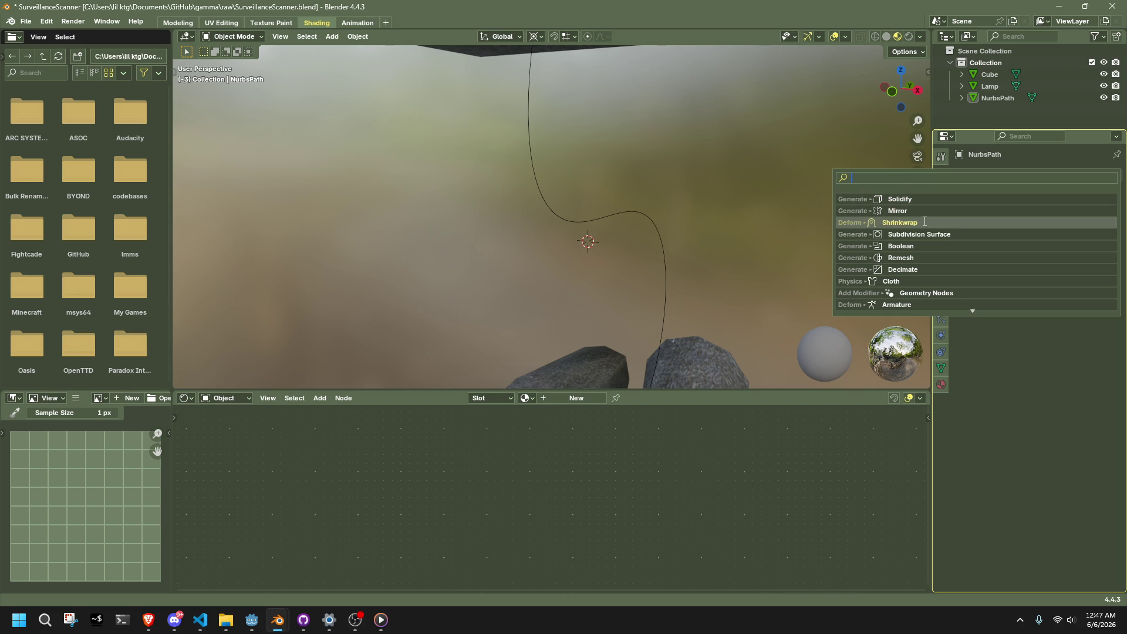
key("Escape")
- Add a Skin modifier to the cable and test its branch smoothing and symmetry settings
left_click(1005, 176)
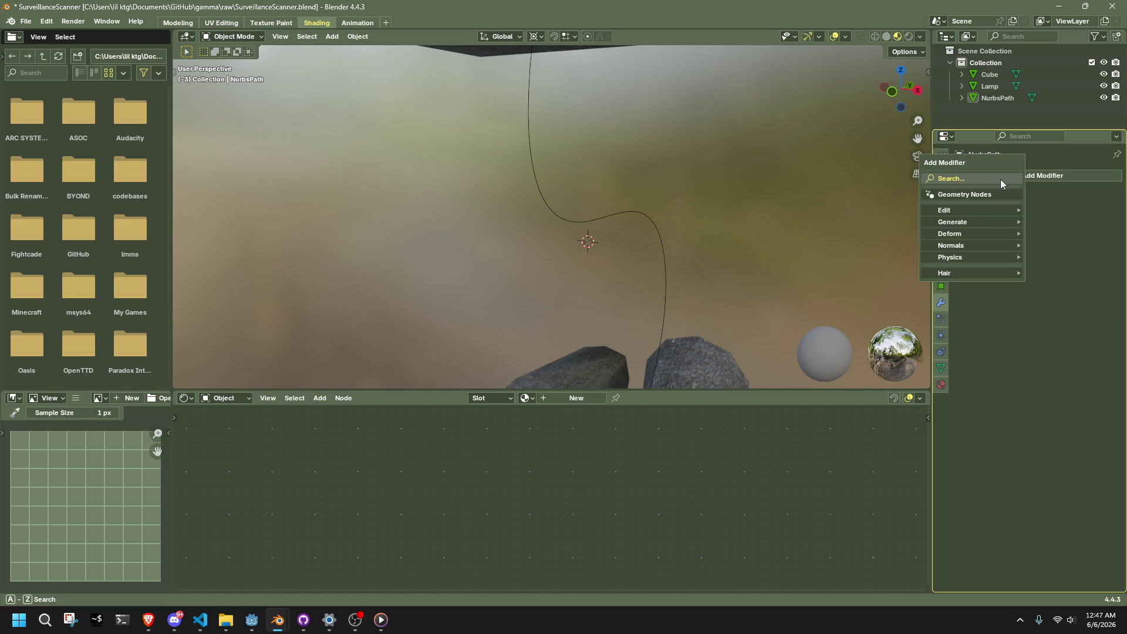
mouse_move(984, 209)
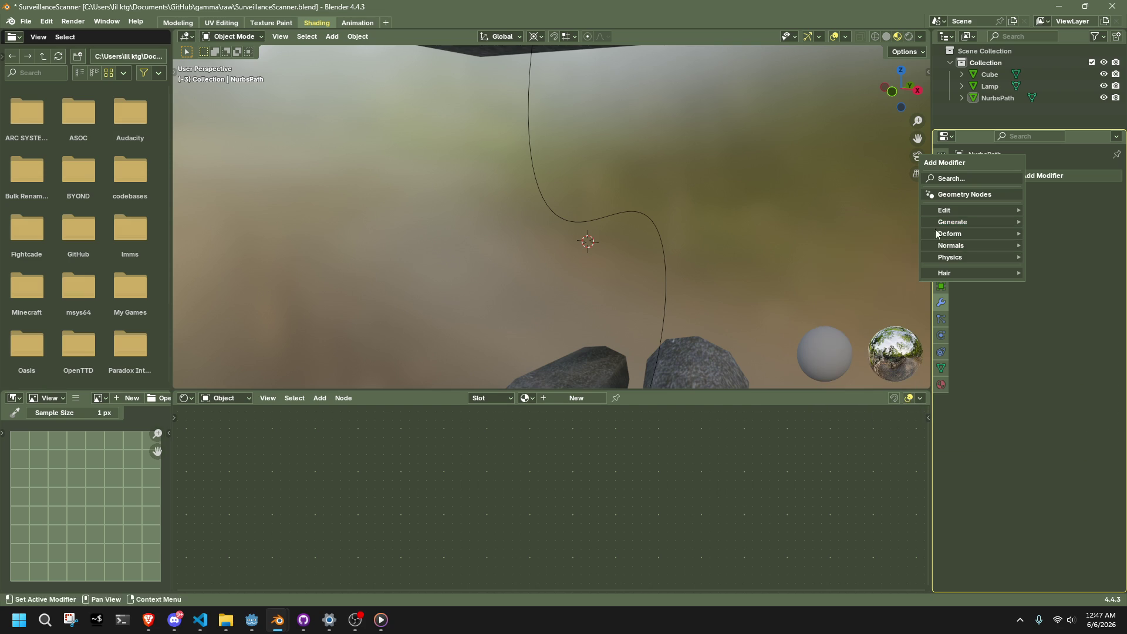
mouse_move(932, 212)
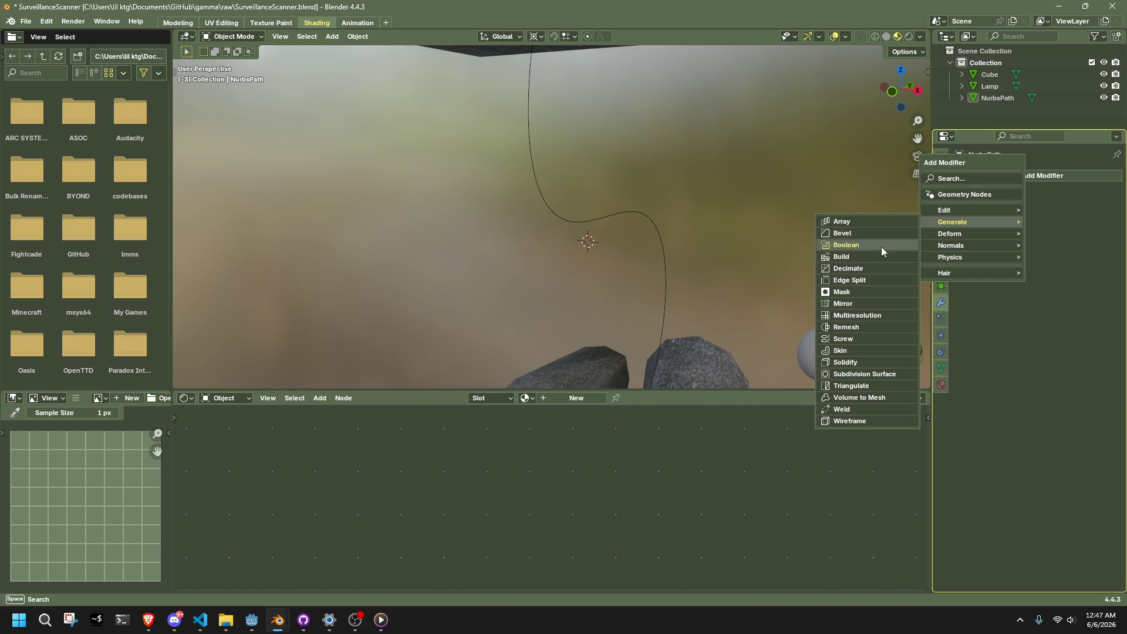
left_click(861, 350)
middle_click_drag(771, 255, 730, 243)
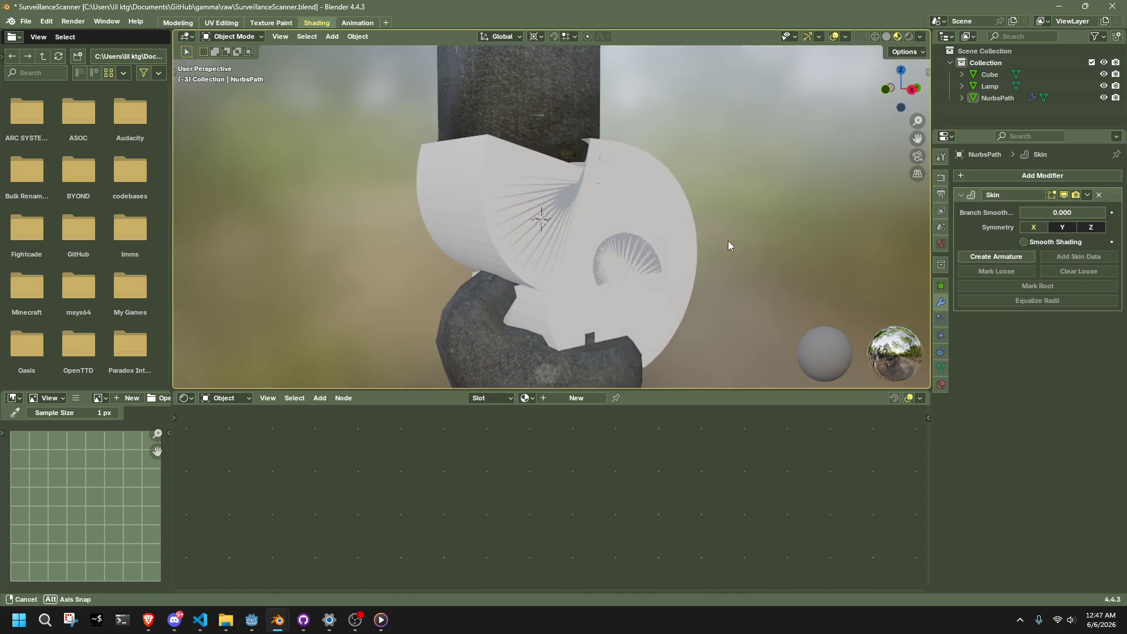
left_click_drag(1062, 216, 1051, 217)
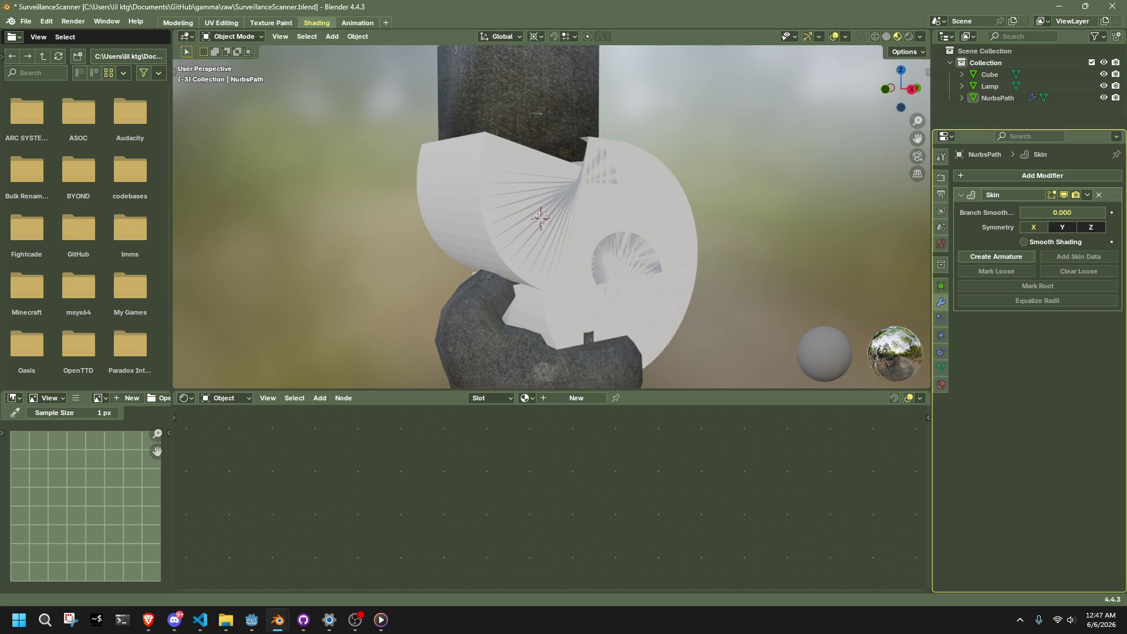
key("Return")
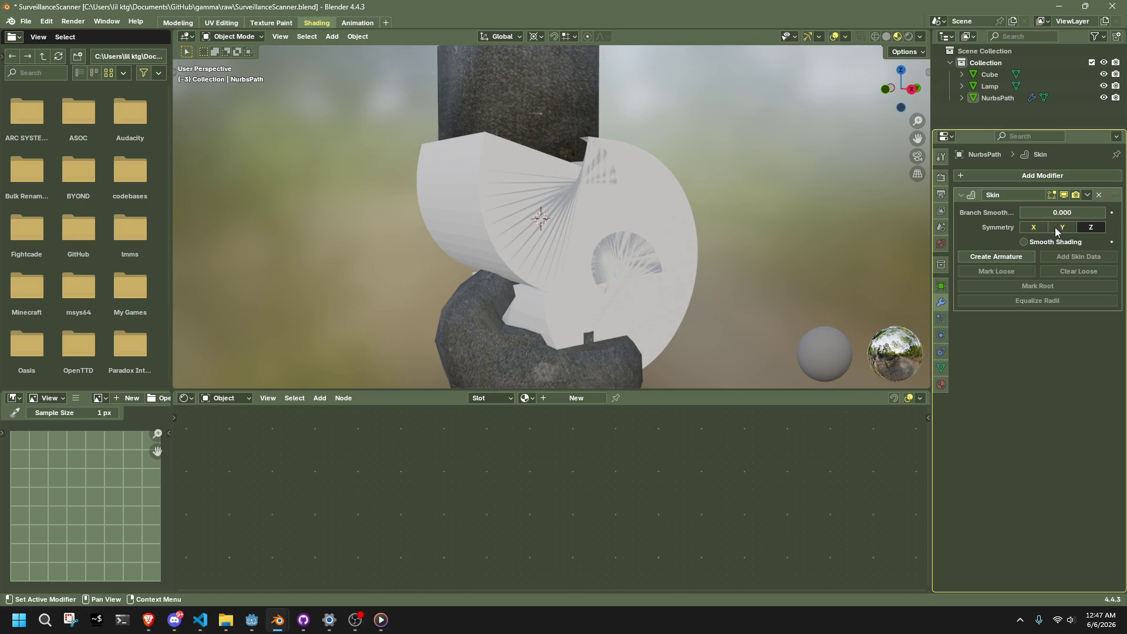
left_click(1042, 243)
left_click(1040, 243)
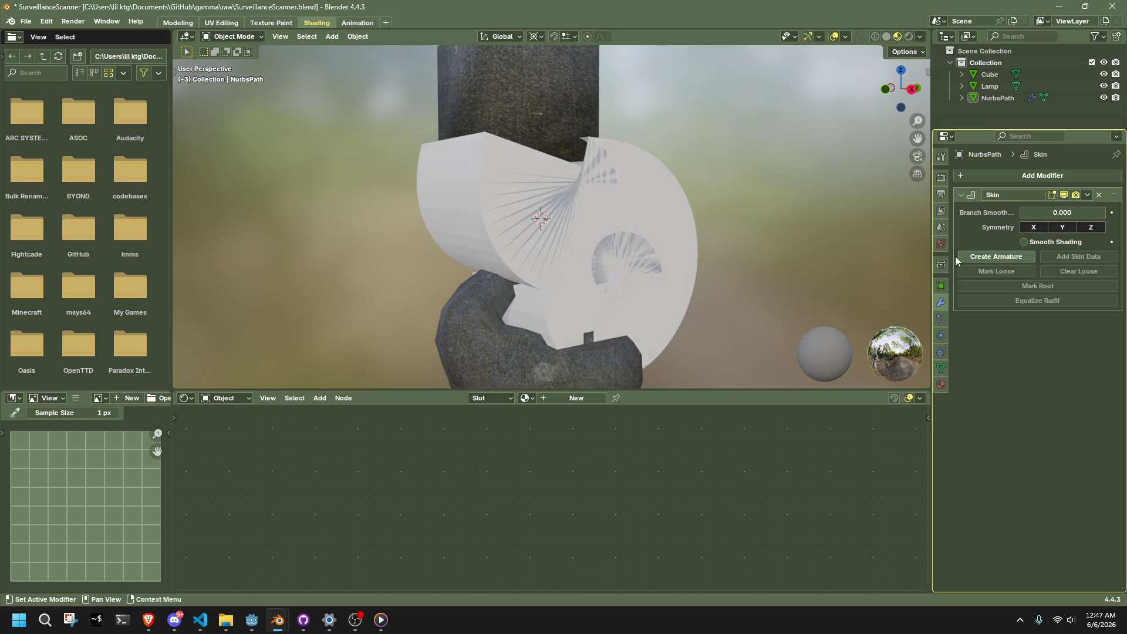
middle_click_drag(704, 249, 629, 253)
- Enter Edit Mode on the skinned cable and deselect all its vertices
left_click(611, 244)
key("Tab")
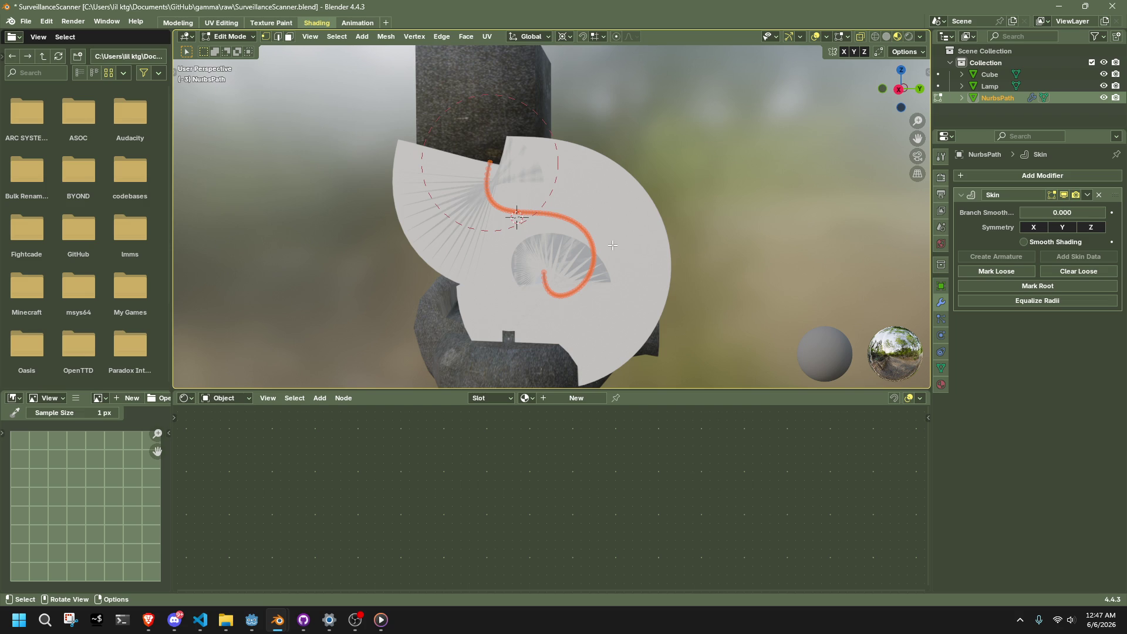
left_click(1089, 196)
left_click(1085, 196)
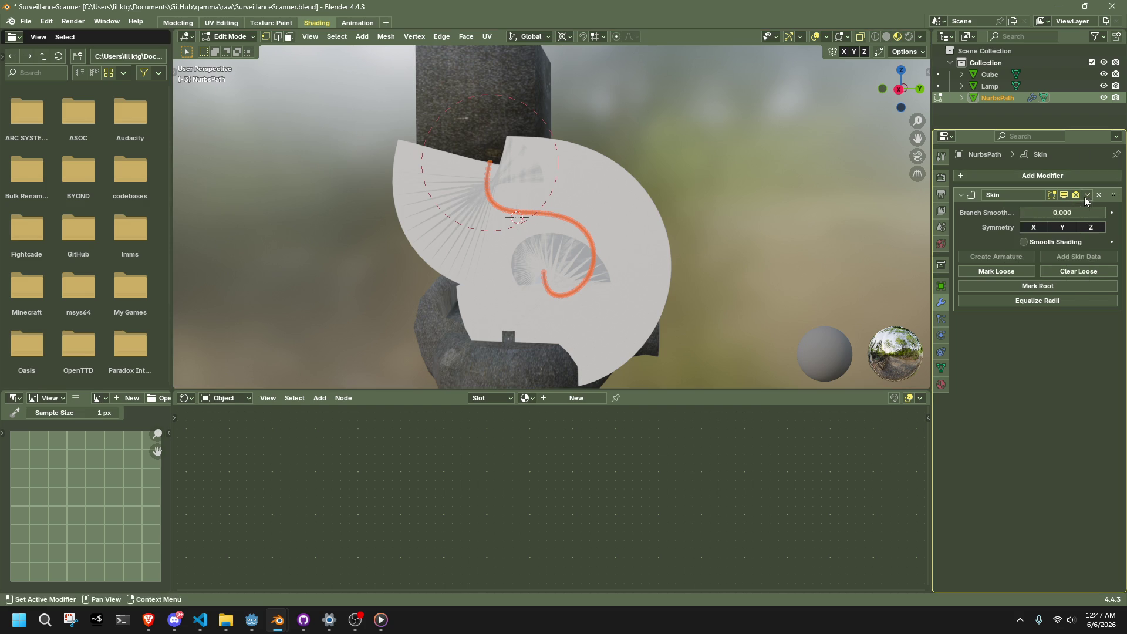
scroll(517, 217, "up", 6)
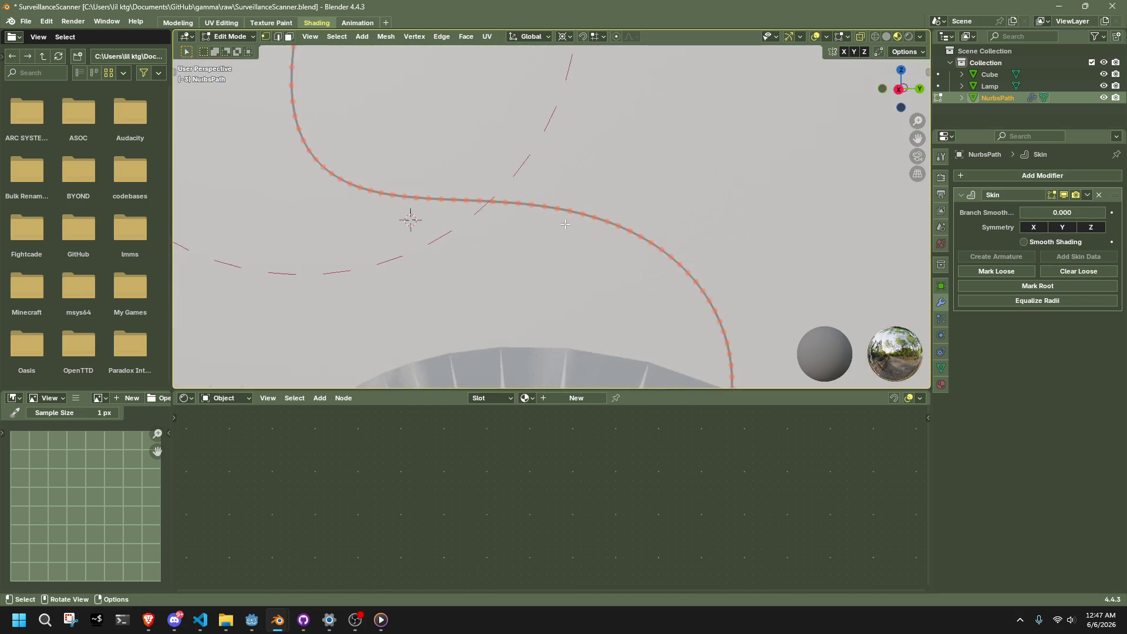
scroll(566, 224, "down", 2)
left_click(337, 37)
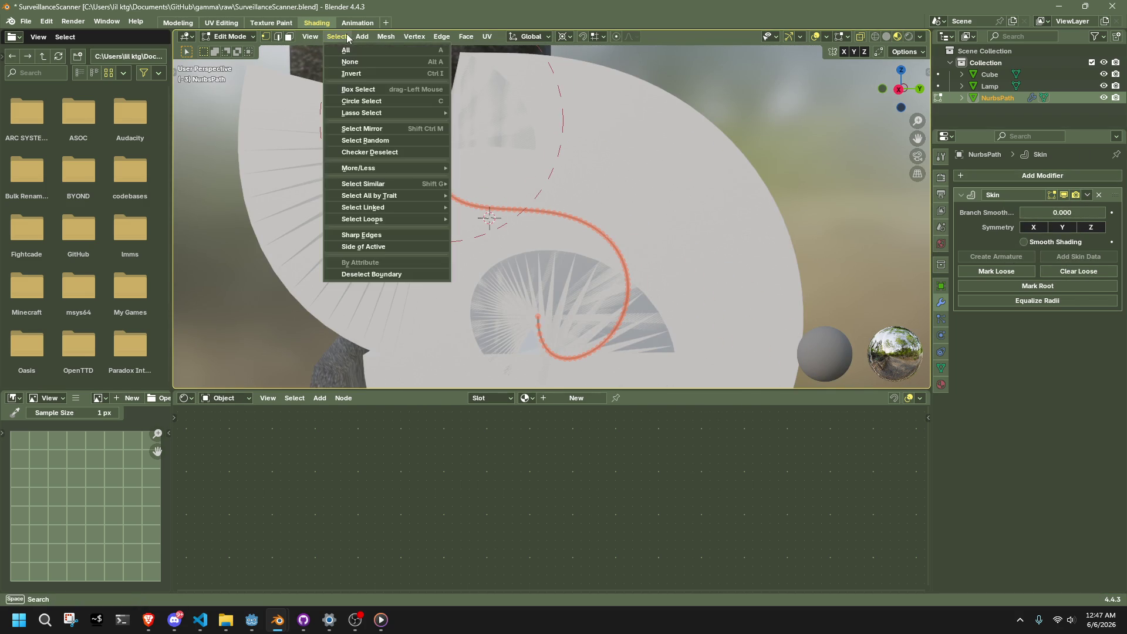
left_click(589, 164)
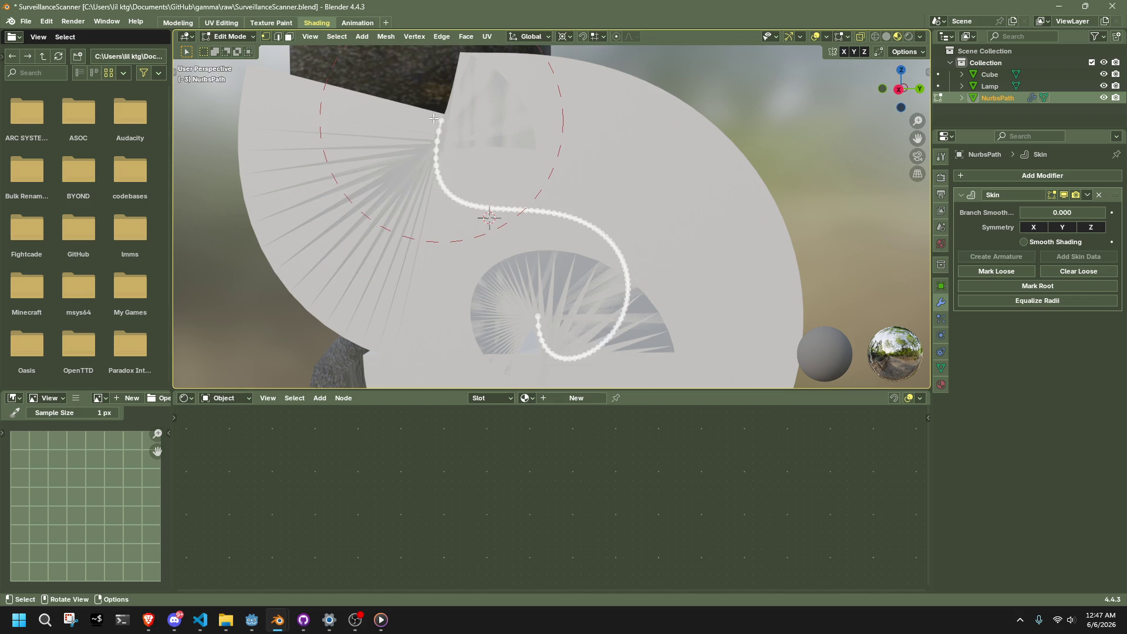
- Apply Checker Deselect and raise the deselected count from 2 to 5
left_click(337, 36)
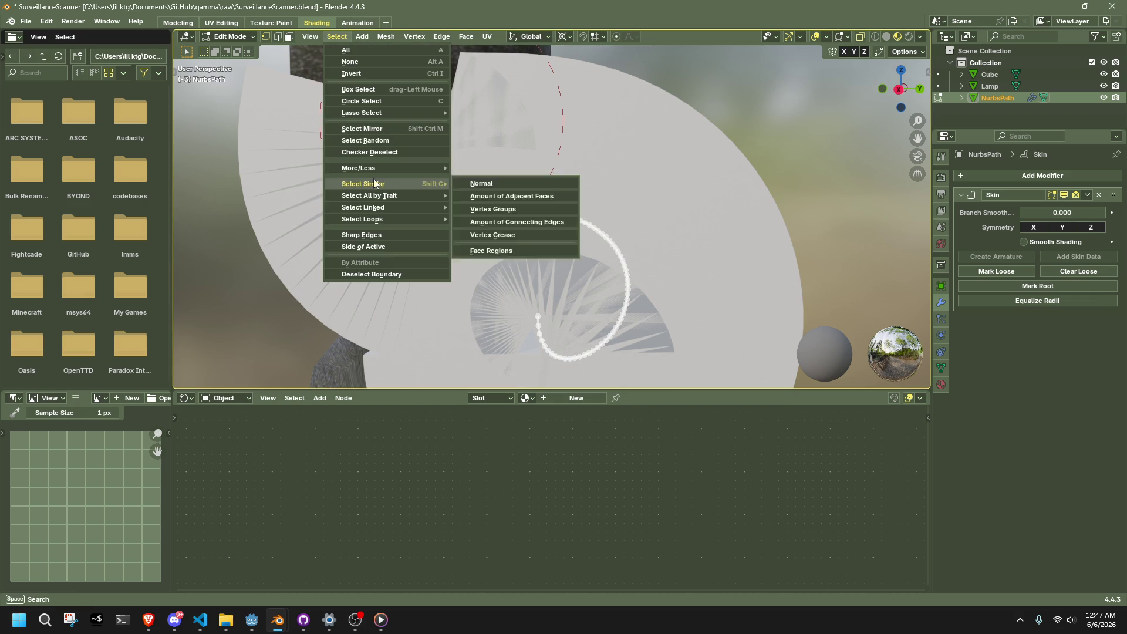
left_click(362, 155)
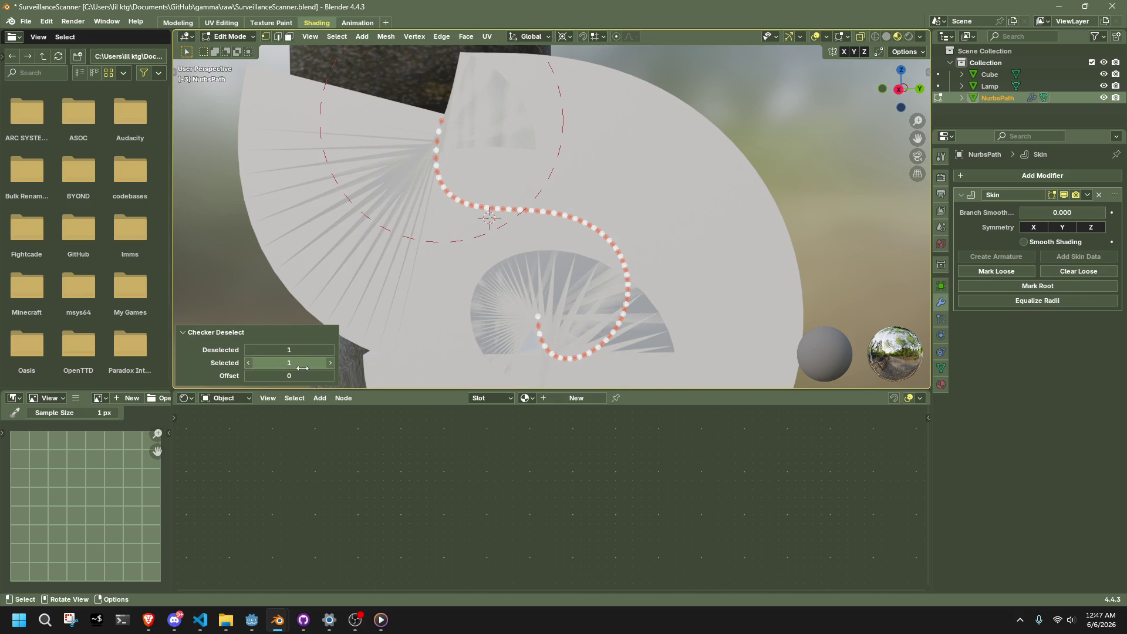
left_click(330, 350)
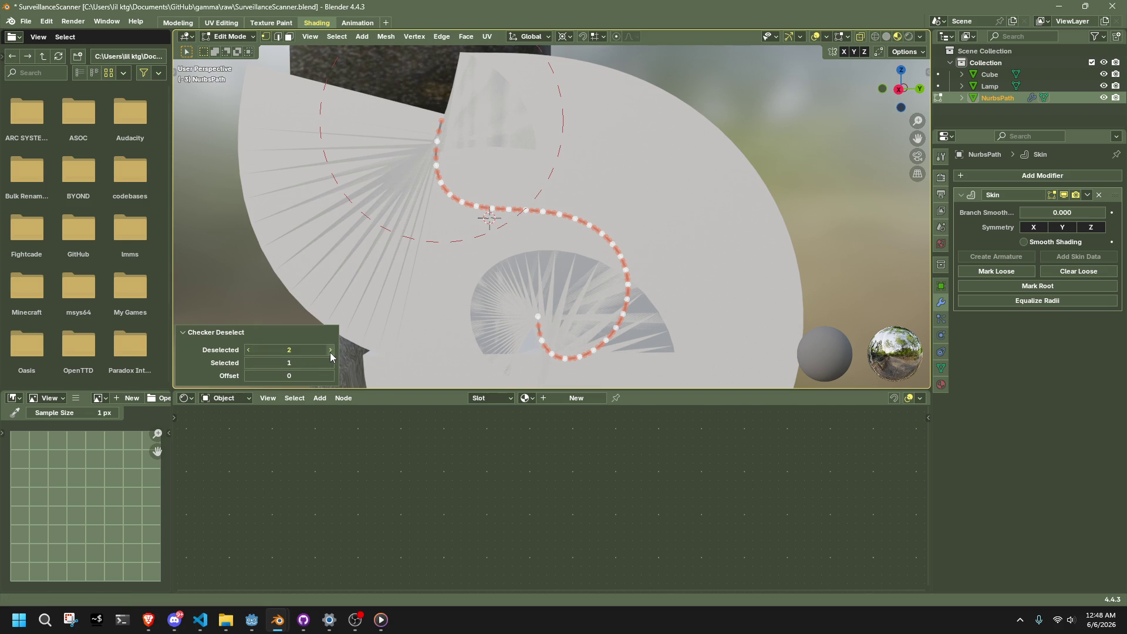
left_click(330, 351)
left_click(329, 353)
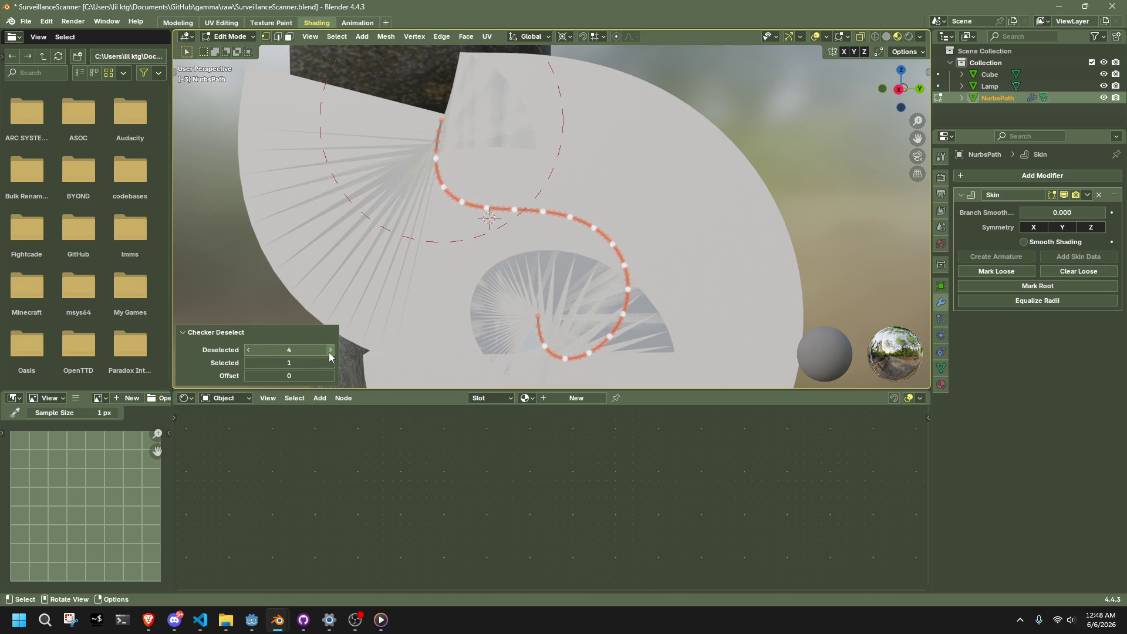
left_click(330, 351)
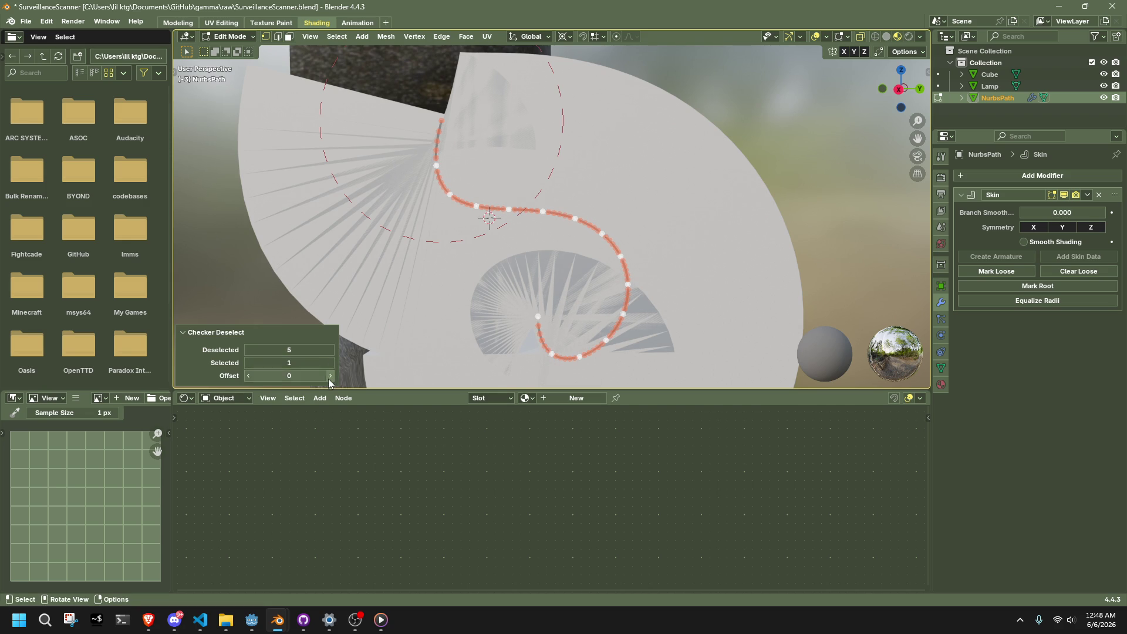
left_click(330, 376)
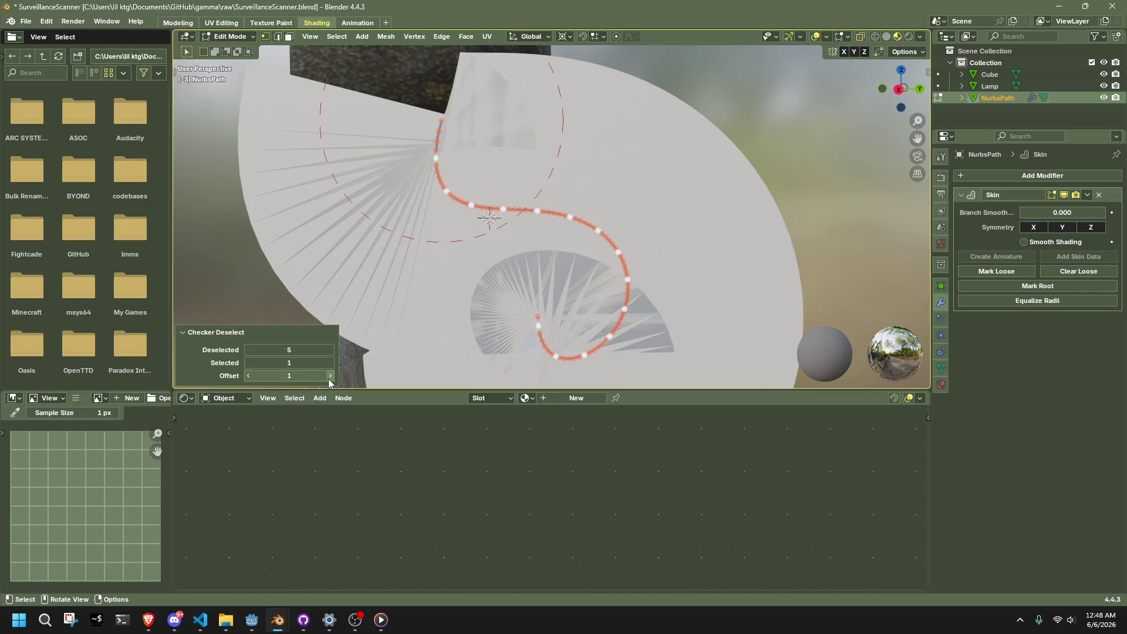
left_click(247, 377)
- Shift the checker pattern offset back to -12
left_click(247, 376)
left_click(247, 376)
left_click(247, 377)
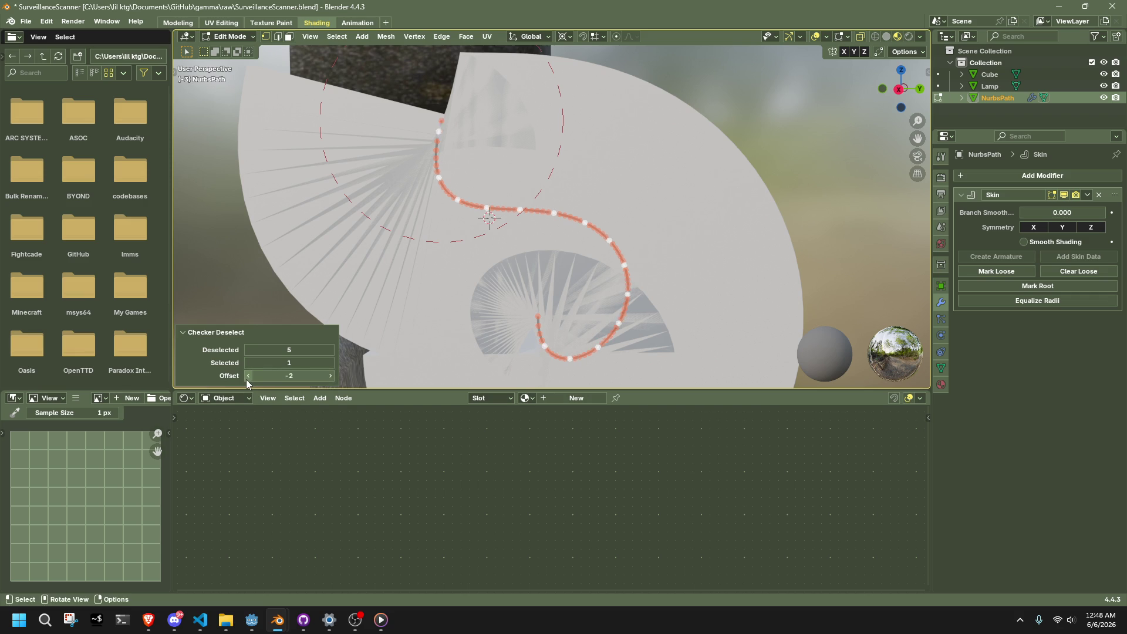
left_click(247, 377)
left_click(247, 377)
left_click(247, 376)
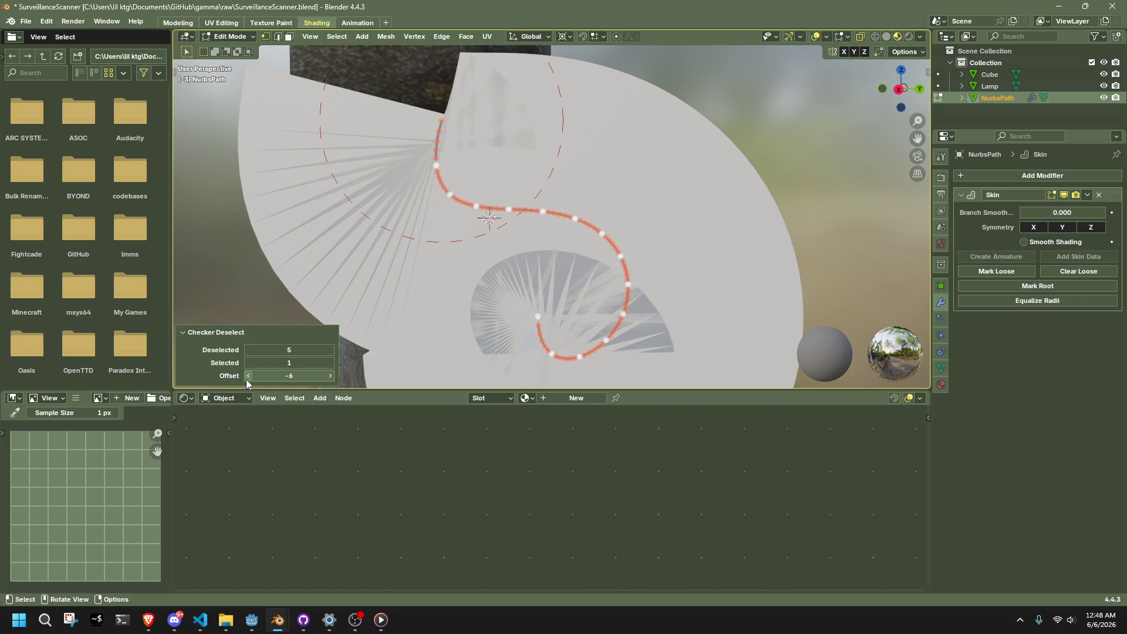
left_click(247, 377)
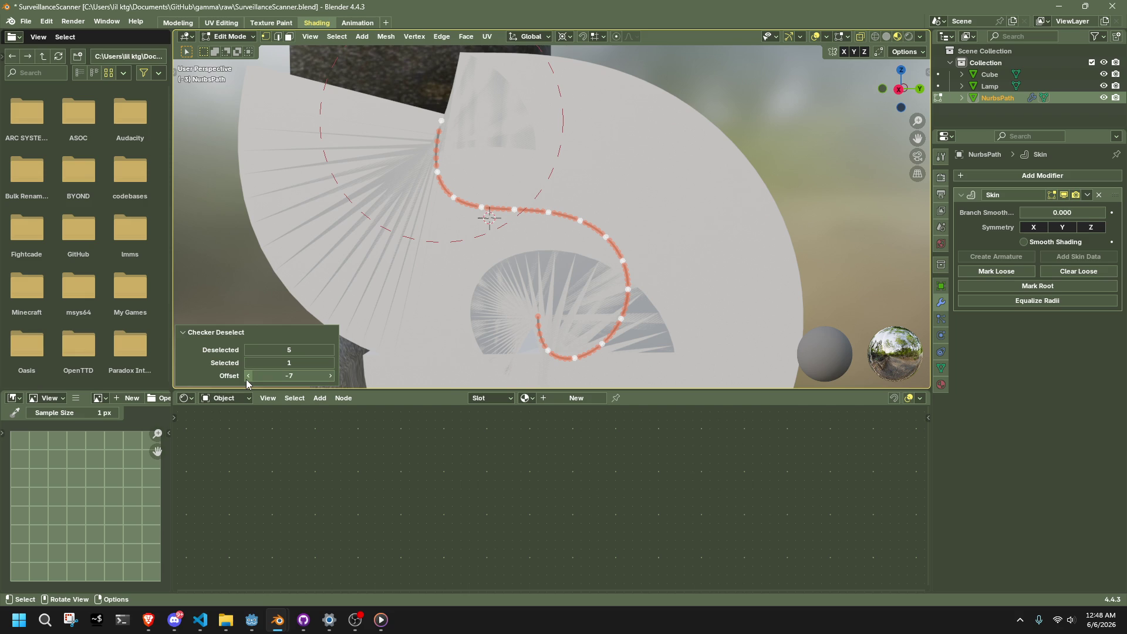
left_click(247, 377)
left_click(247, 376)
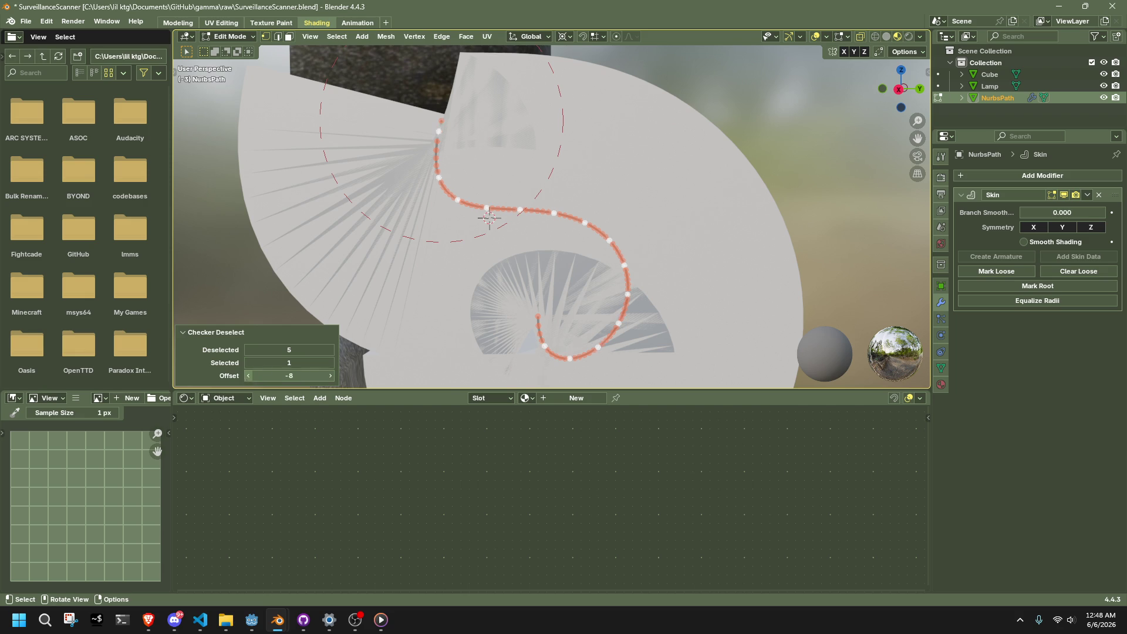
left_click(247, 376)
left_click(247, 376)
left_click(247, 376)
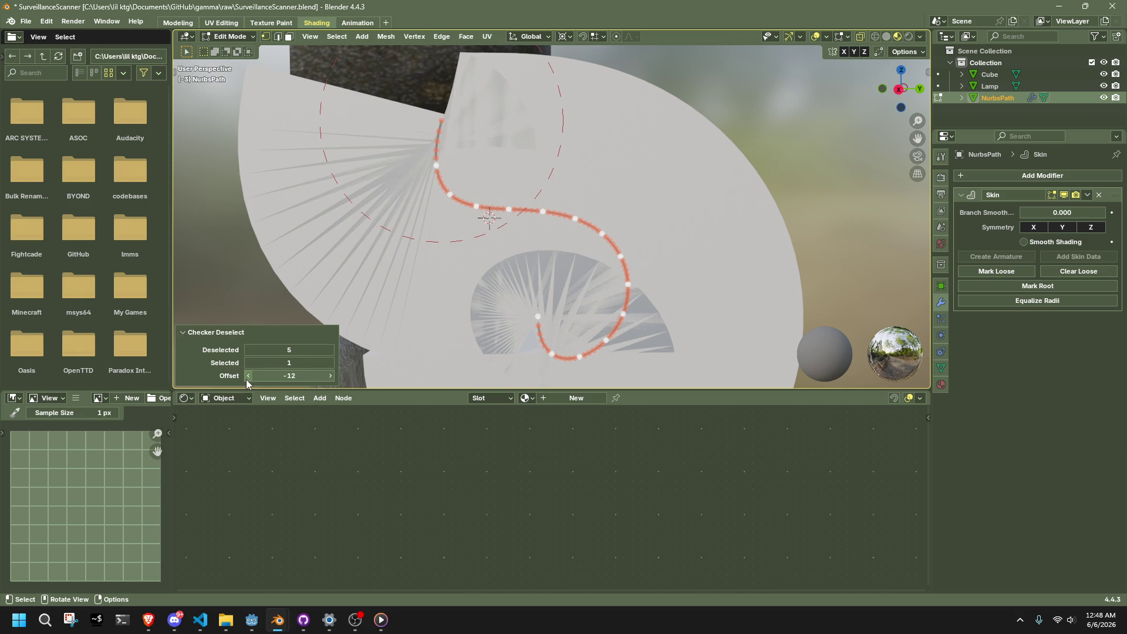
- Keep 1 selected per run and settle the deselected count at 3
left_click(331, 364)
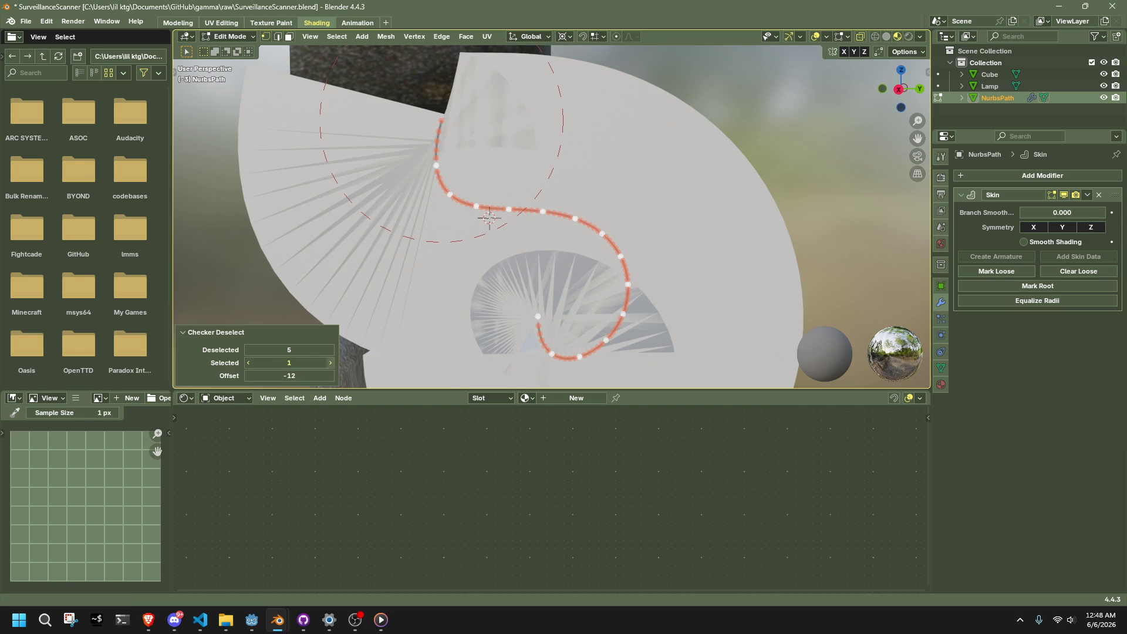
left_click(249, 362)
left_click(330, 350)
left_click(330, 350)
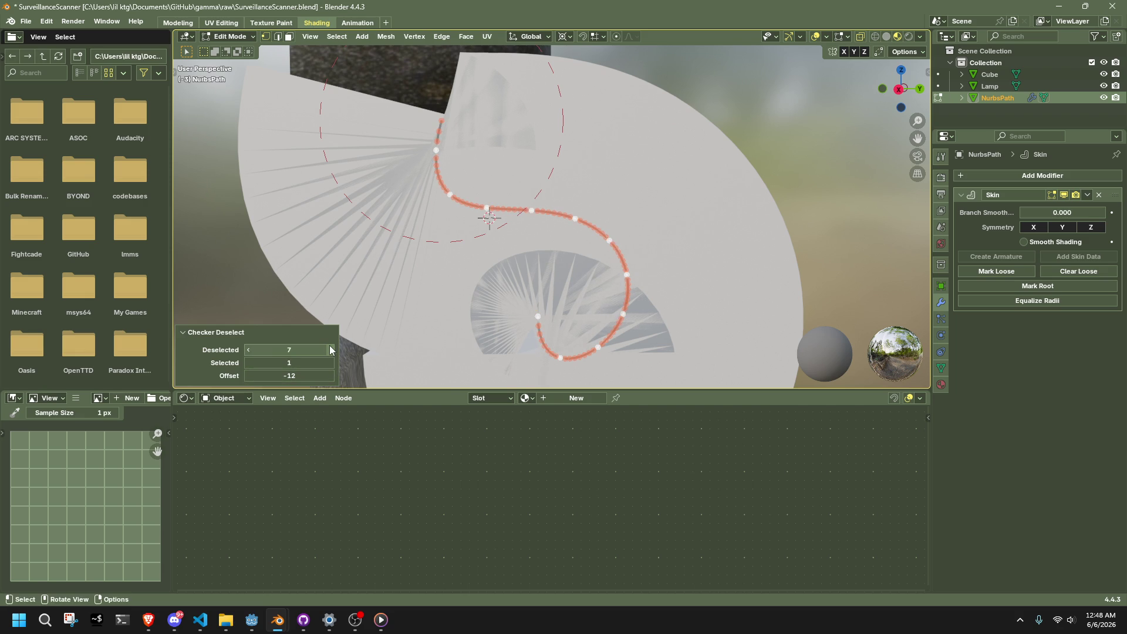
left_click(329, 350)
left_click(330, 349)
left_click(330, 350)
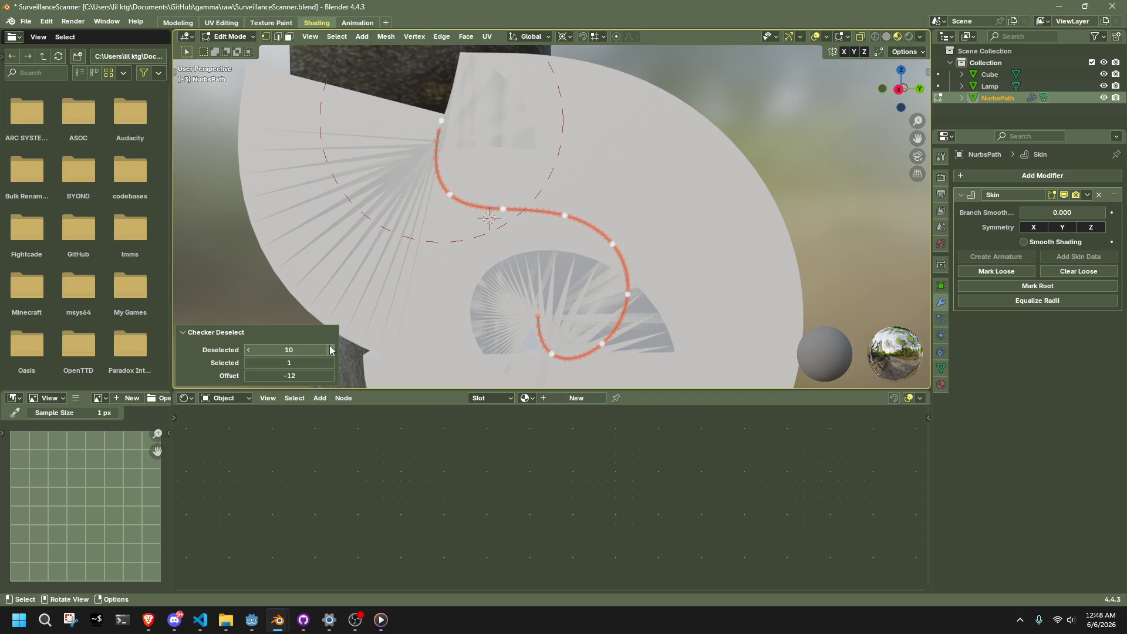
left_click(330, 349)
left_click(330, 350)
left_click(330, 350)
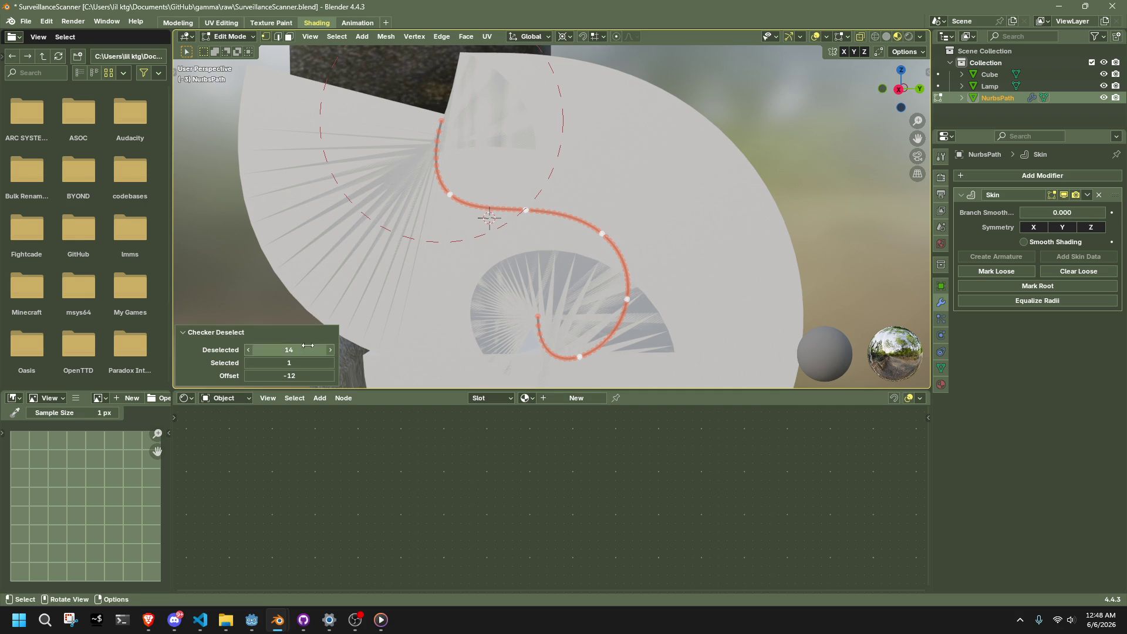
left_click(330, 350)
left_click_drag(289, 350, 252, 350)
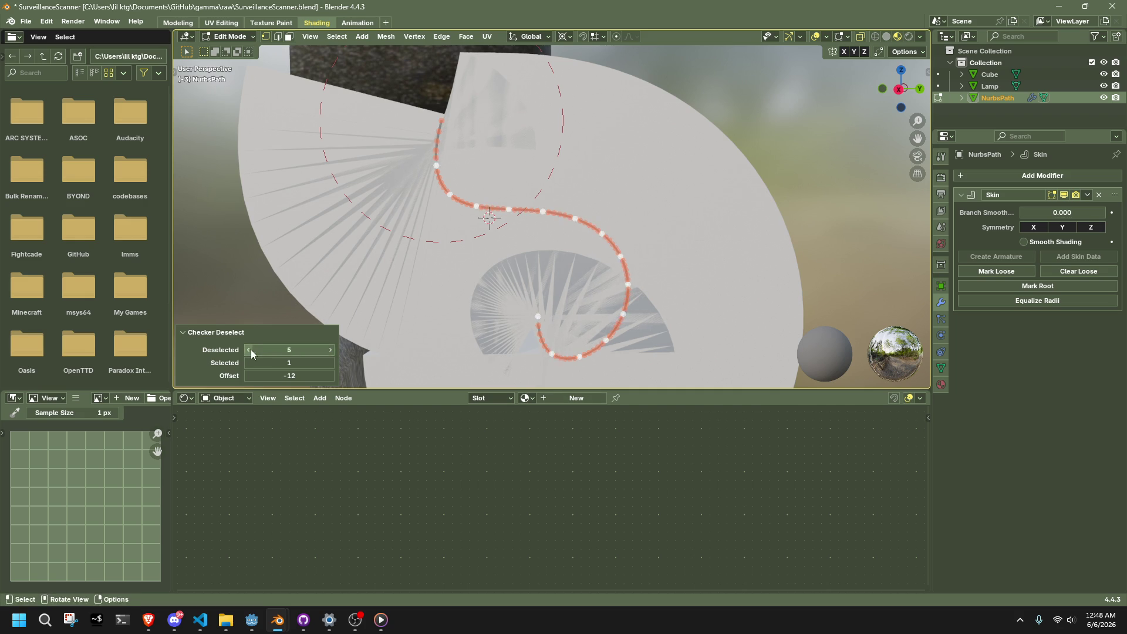
- Set the checker offset to -8, leaving one in every four vertices selected
left_click(331, 376)
left_click(331, 376)
left_click(331, 376)
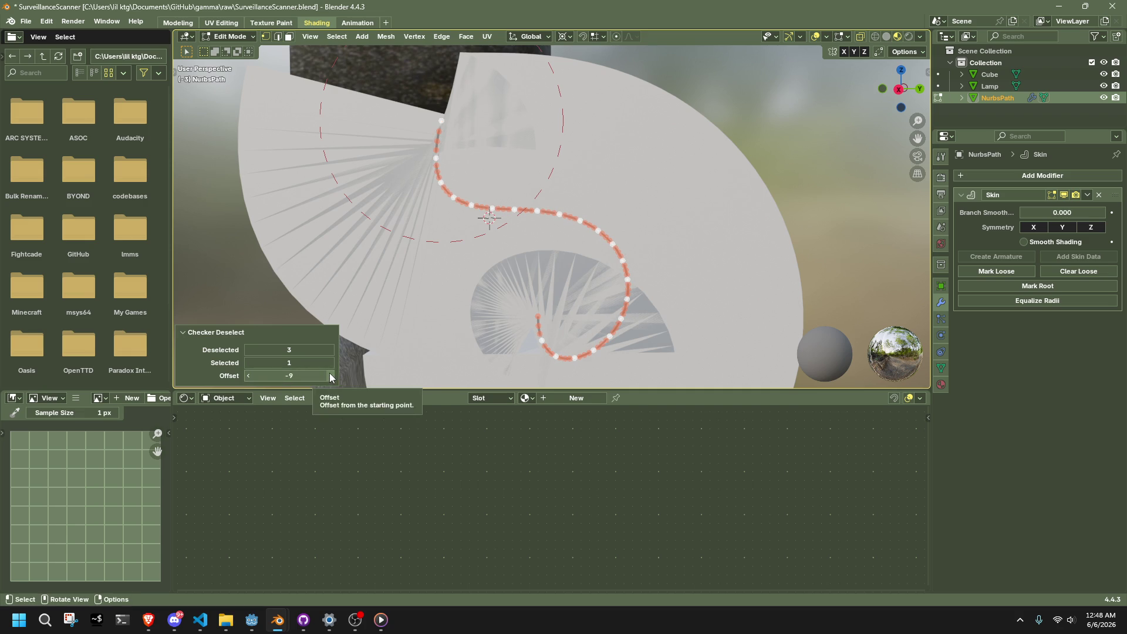
left_click(331, 375)
left_click(330, 376)
left_click(247, 378)
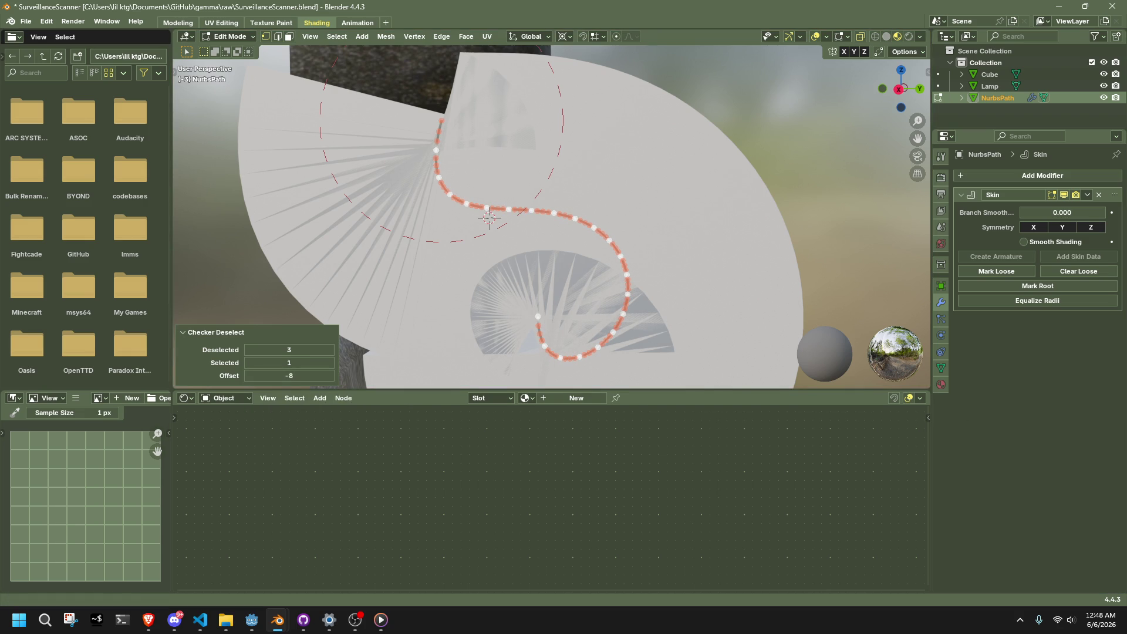
key("alt+Tab")
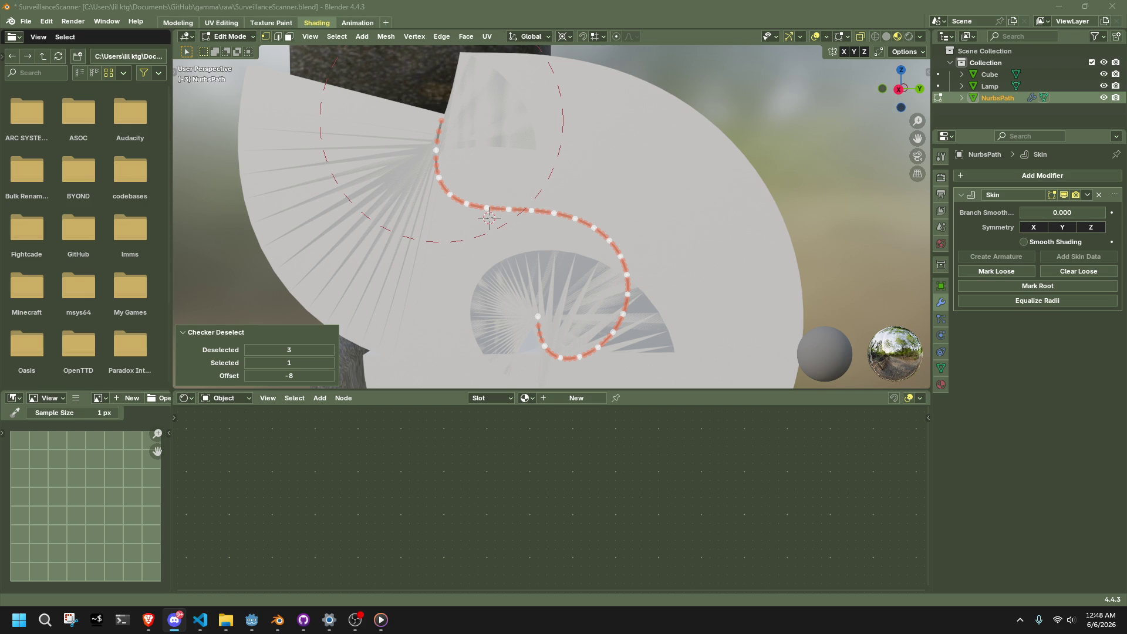
key("alt+Tab")
- Turn off the Skin modifier's Edit Mode display so the skin mesh is hidden
scroll(665, 210, "down", 3)
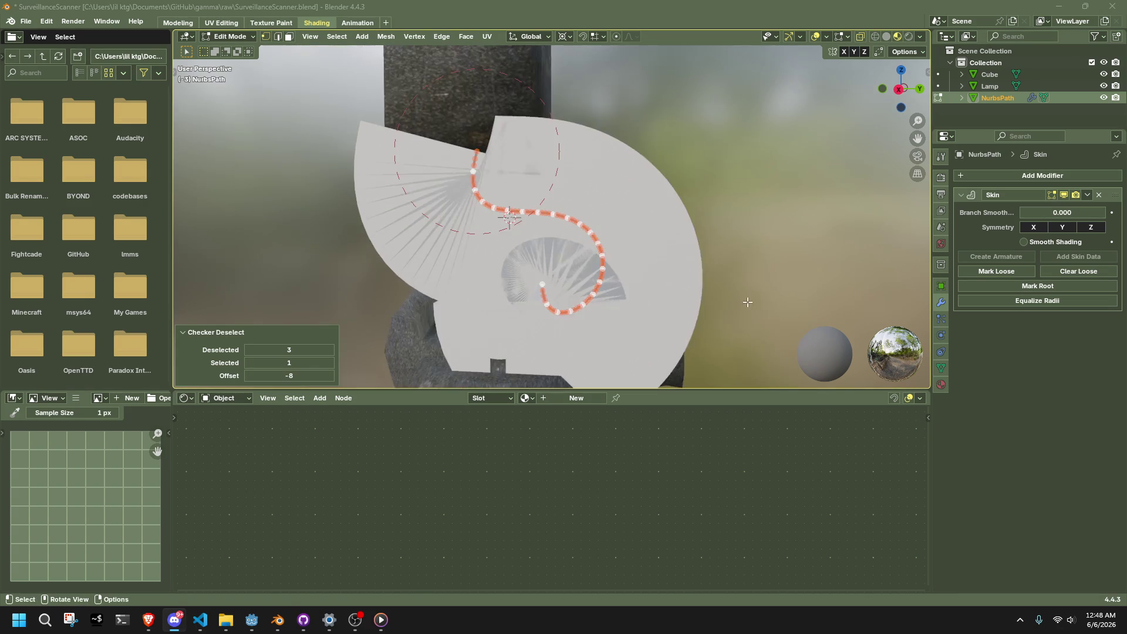
mouse_move(664, 210)
middle_mouse_down()
mouse_move(727, 251)
mouse_move(925, 231)
middle_mouse_up()
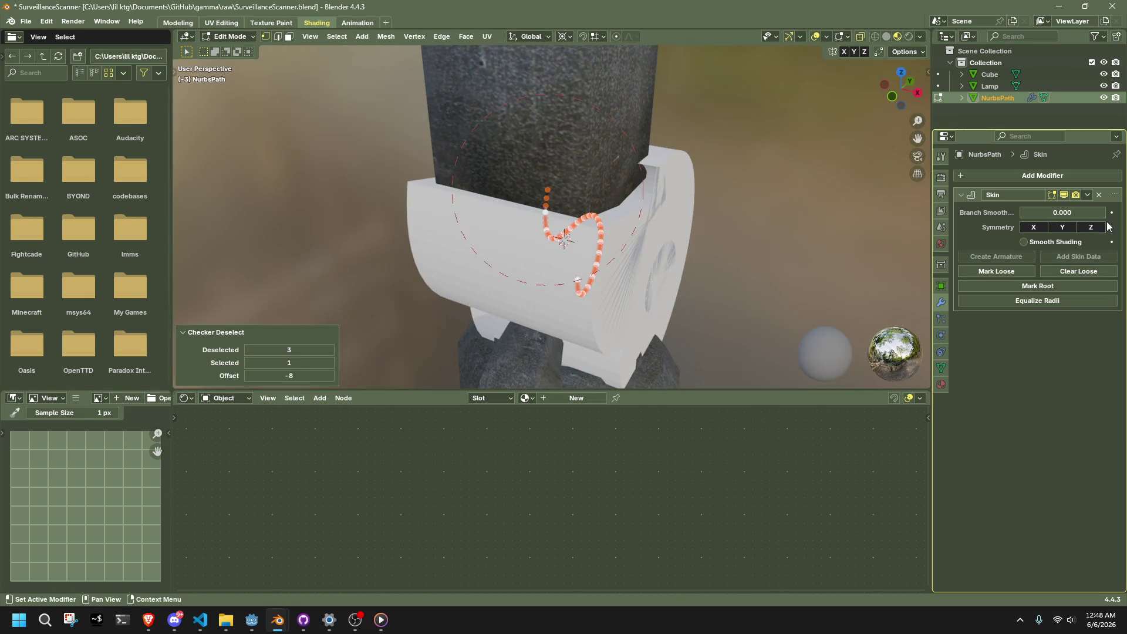
left_click(1062, 196)
- Raise Checker Deselect's Deselected value to 8, leaving sparse points along the cable
mouse_move(792, 229)
middle_mouse_down()
mouse_move(586, 225)
mouse_move(603, 233)
middle_mouse_up()
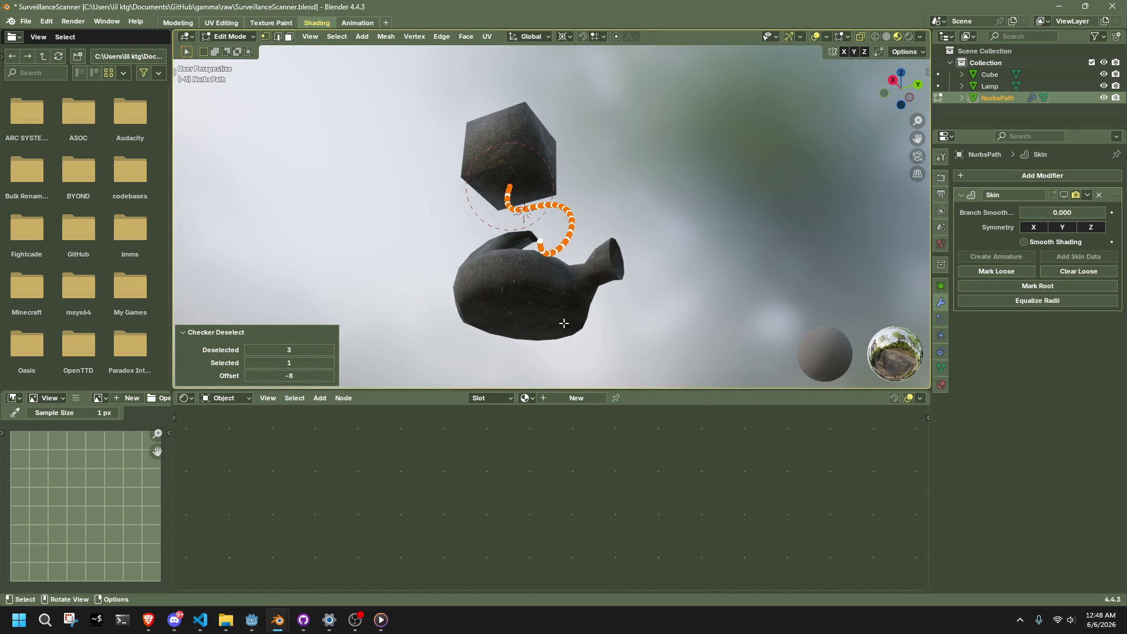
scroll(564, 323, "up", 8)
scroll(535, 208, "down", 4)
middle_click_drag(552, 218, 535, 209)
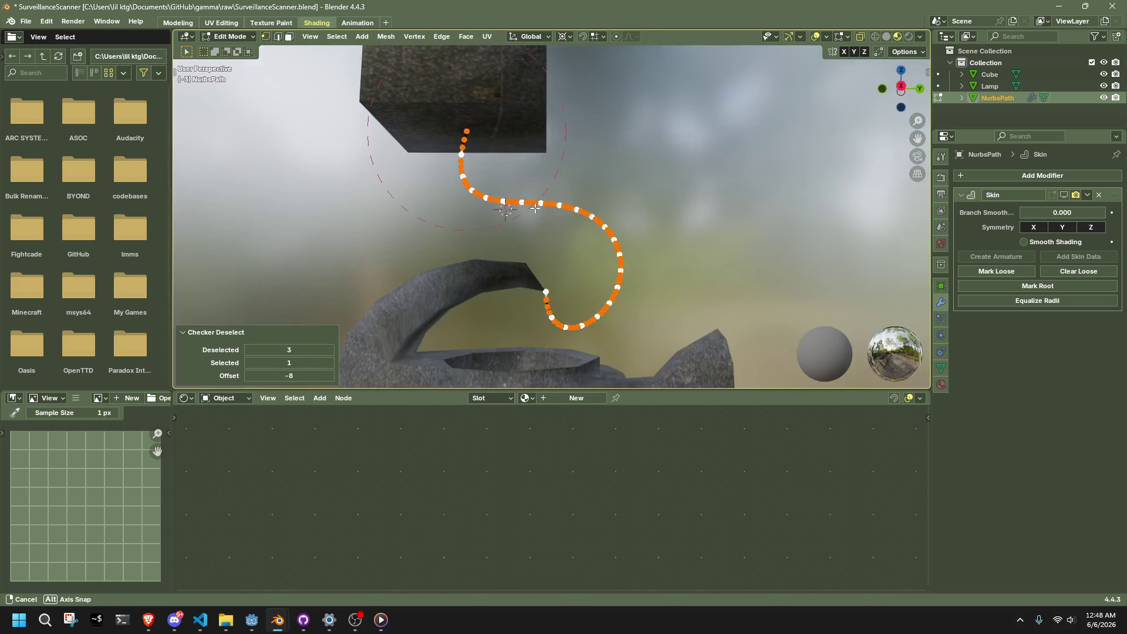
left_click(330, 350)
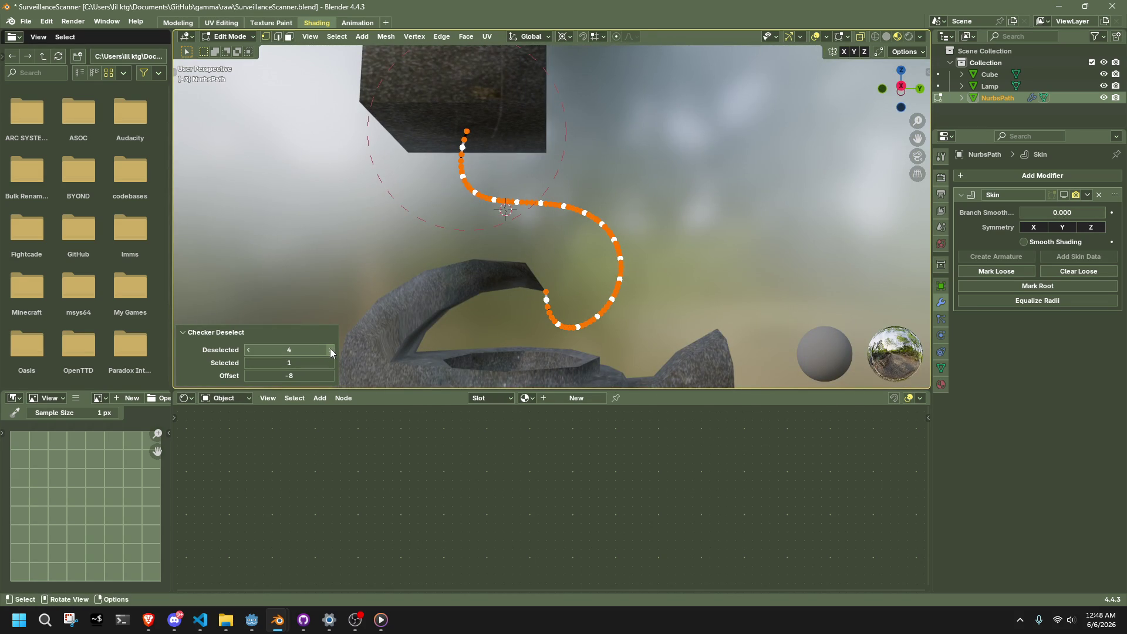
left_click(330, 350)
left_click(330, 350)
left_click(330, 350)
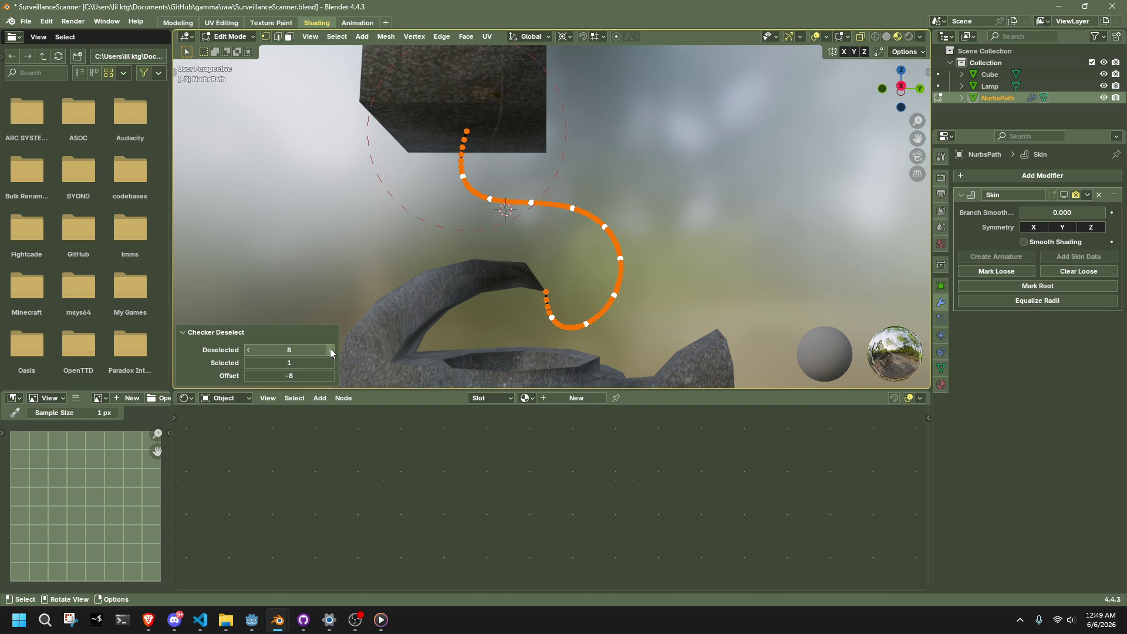
scroll(590, 206, "up", 3)
scroll(596, 256, "down", 2)
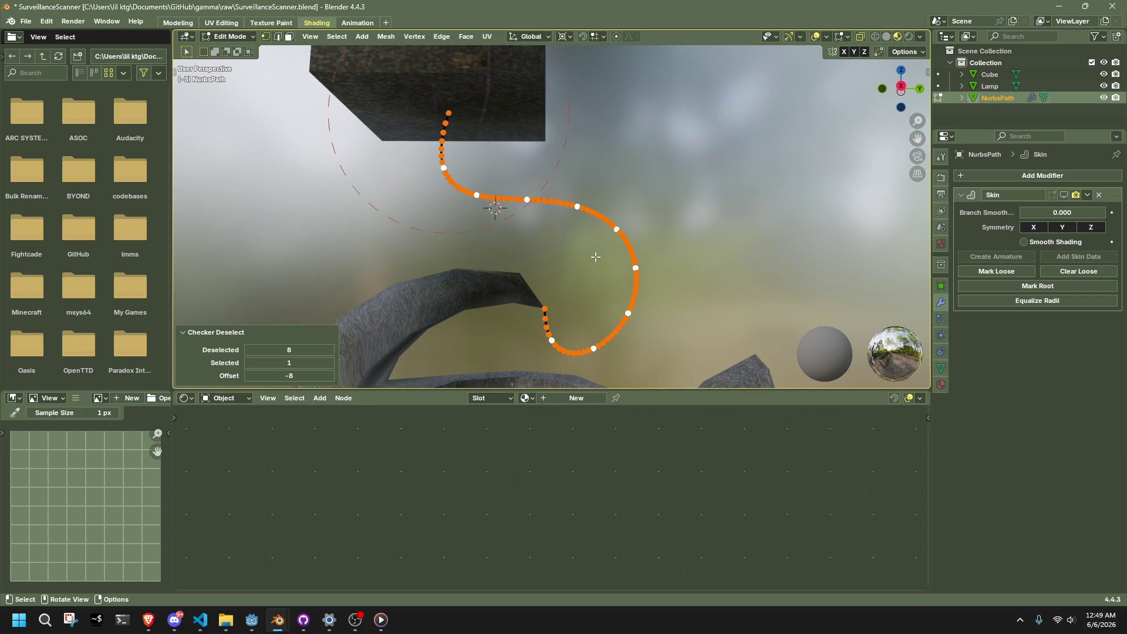
- Adjust Checker Deselect's Deselected count, settling on 4, and reapply the checker pattern
key("x")
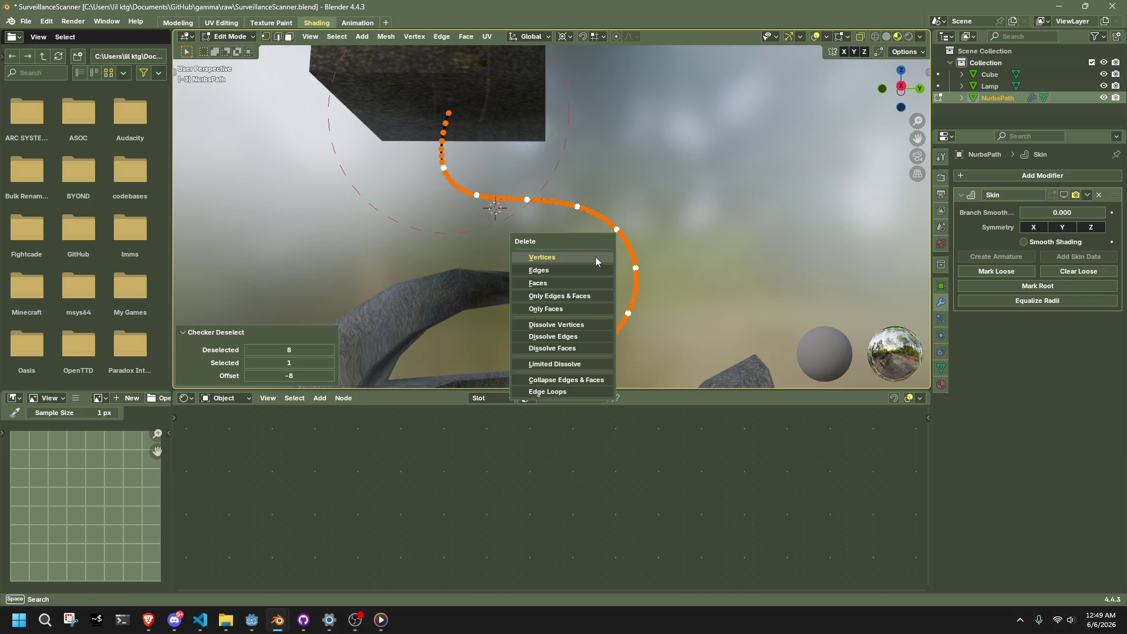
left_click(248, 350)
left_click(248, 350)
left_click(247, 350)
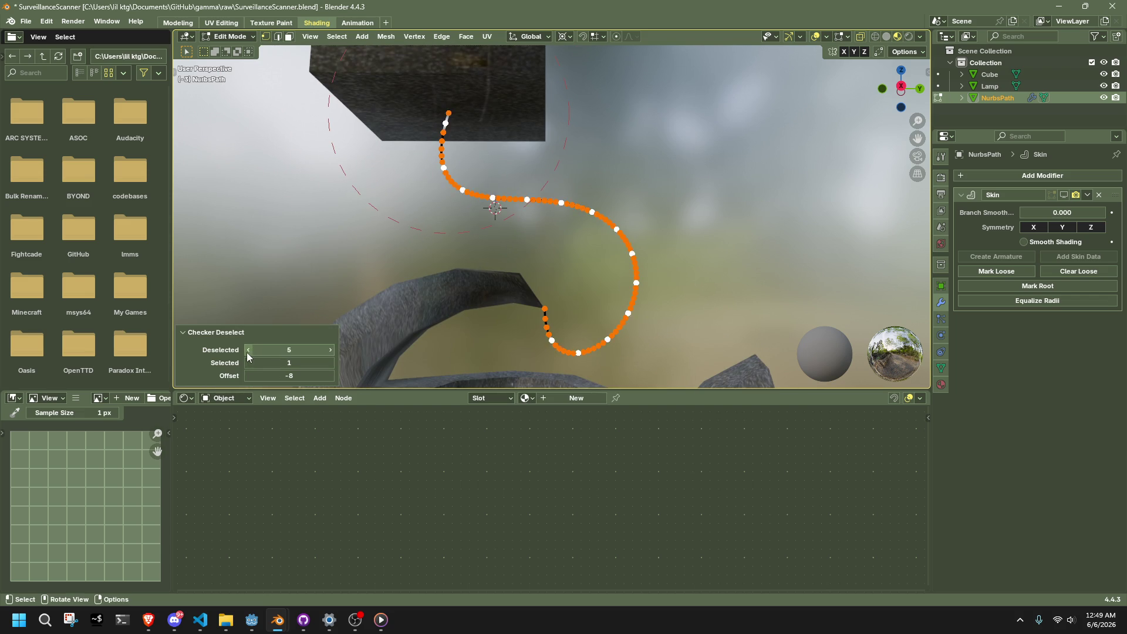
left_click(248, 349)
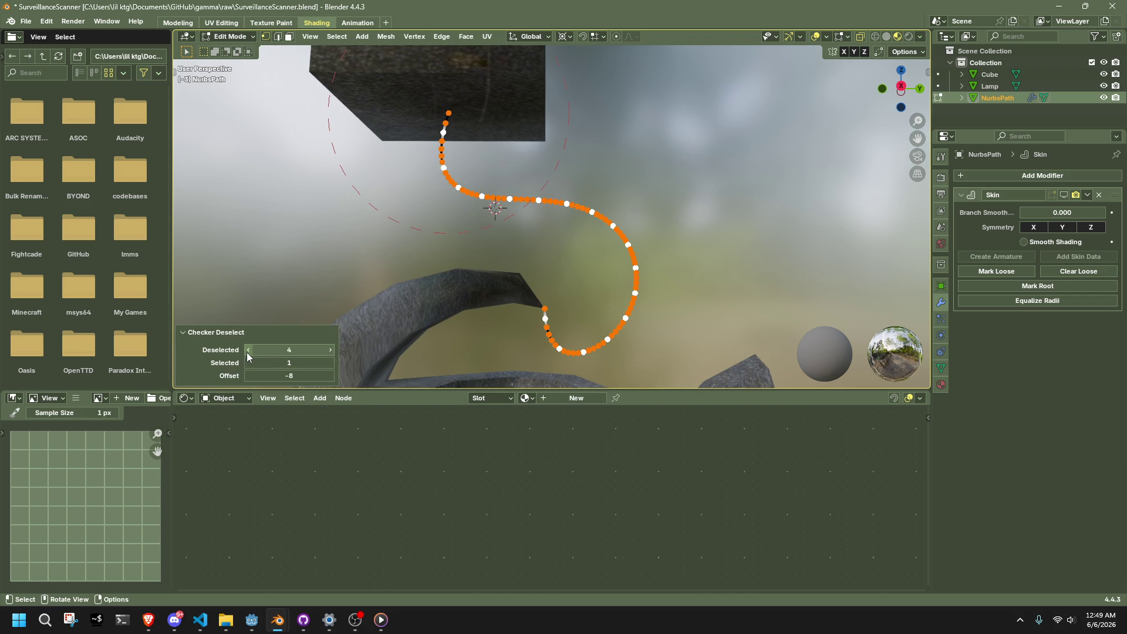
left_click(330, 349)
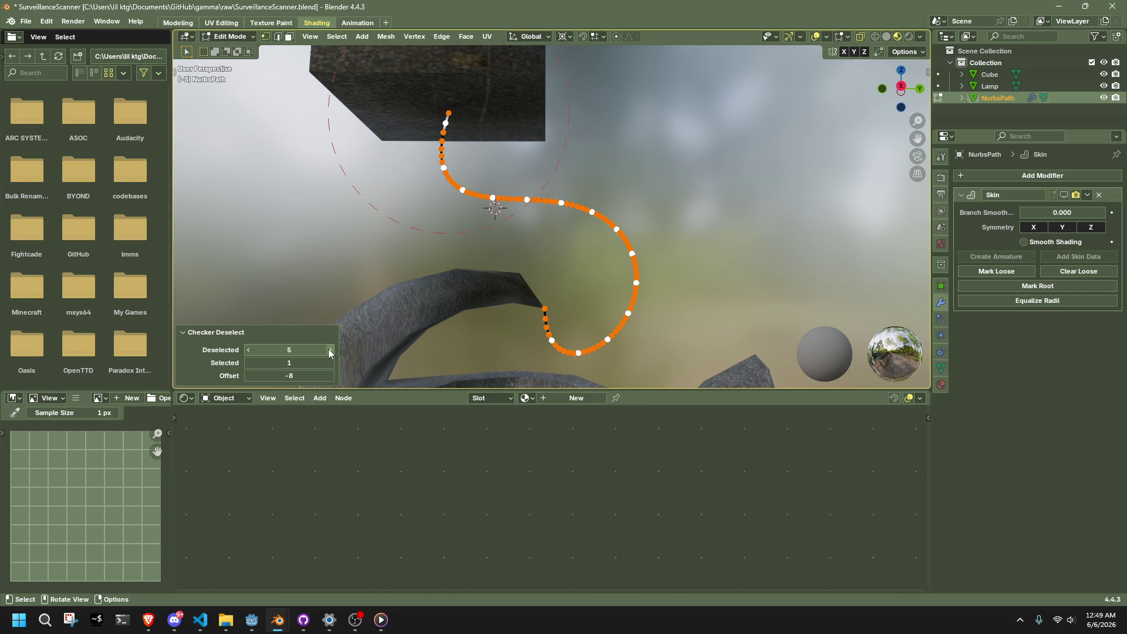
left_click(247, 350)
right_click(511, 284)
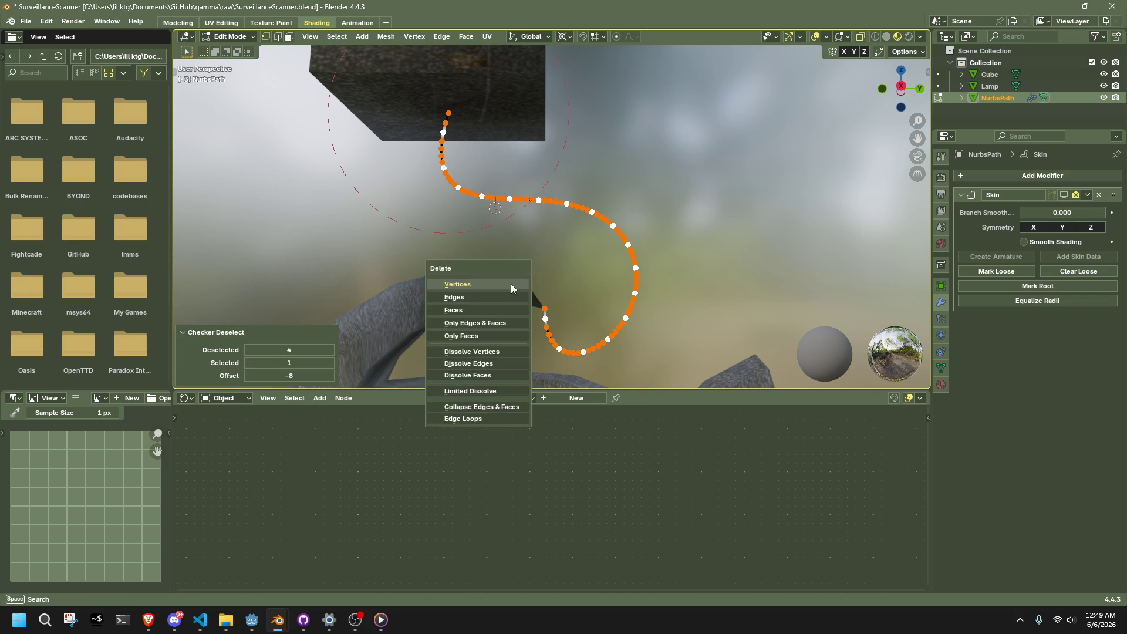
left_click(511, 283)
key("ctrl+z")
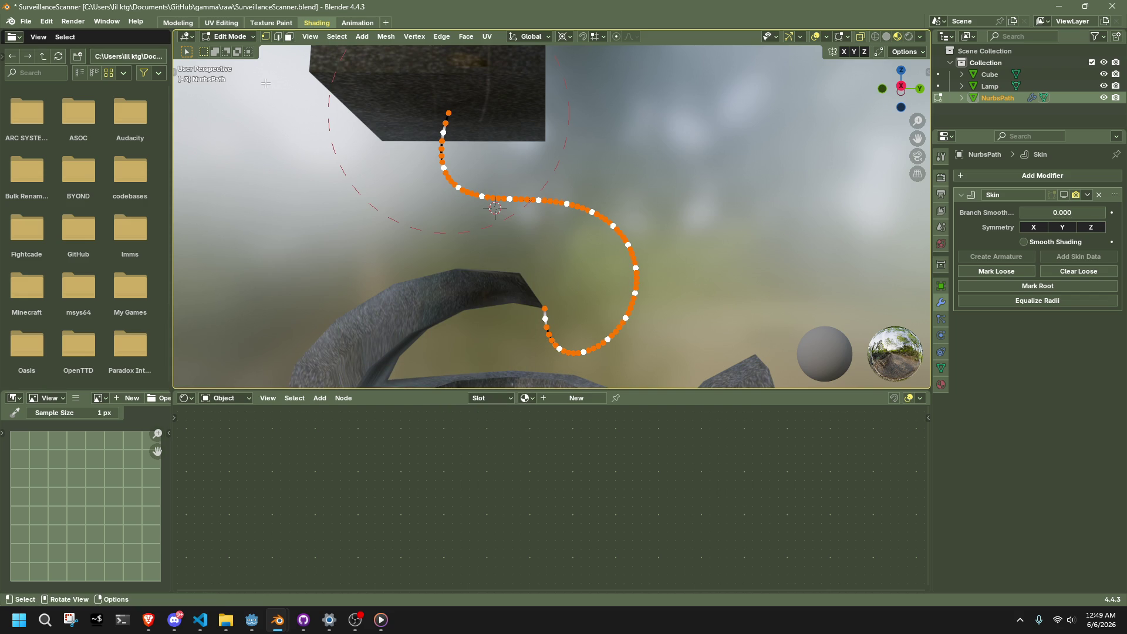
- Invert the selection and dissolve the in-between cable points, leaving about 15 vertices
left_click(337, 37)
left_click(351, 82)
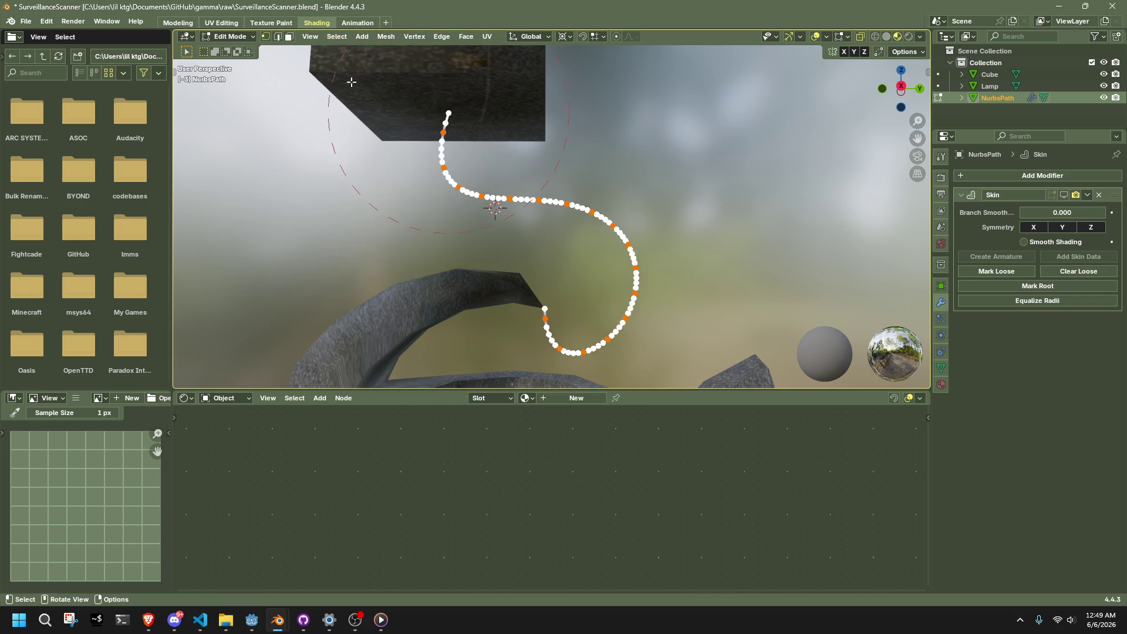
key("x")
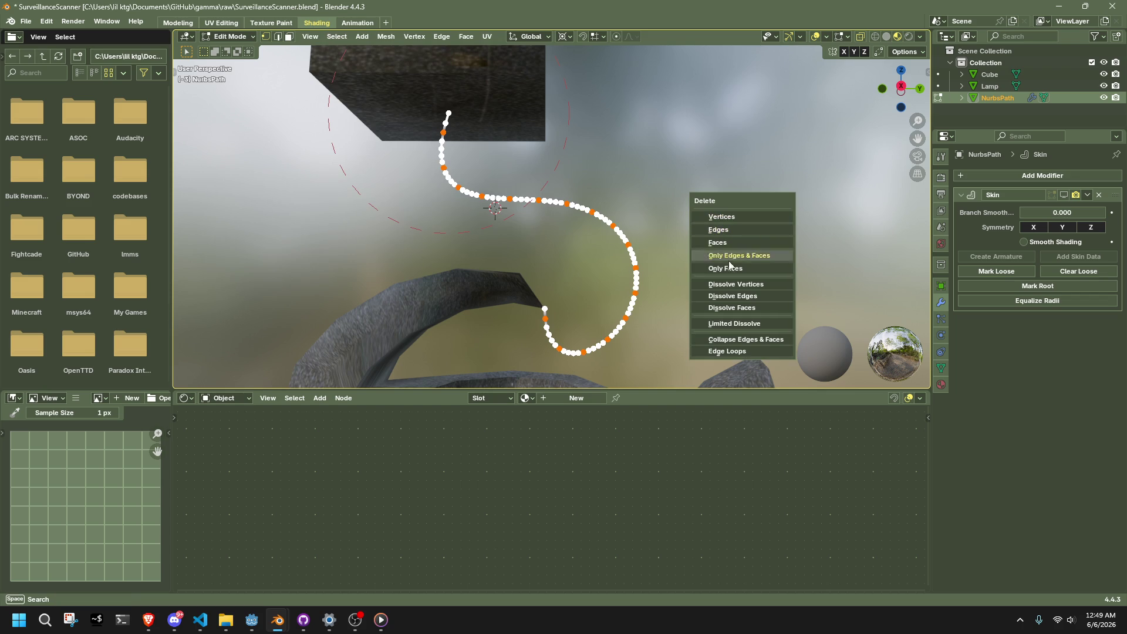
left_click(750, 303)
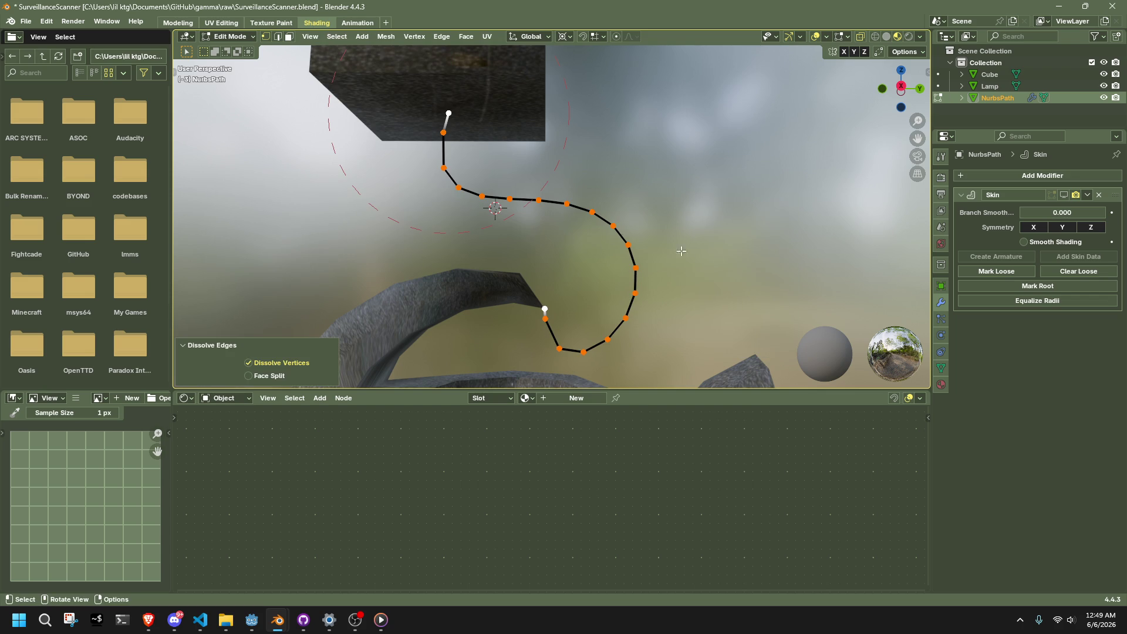
middle_click_drag(681, 251, 693, 283)
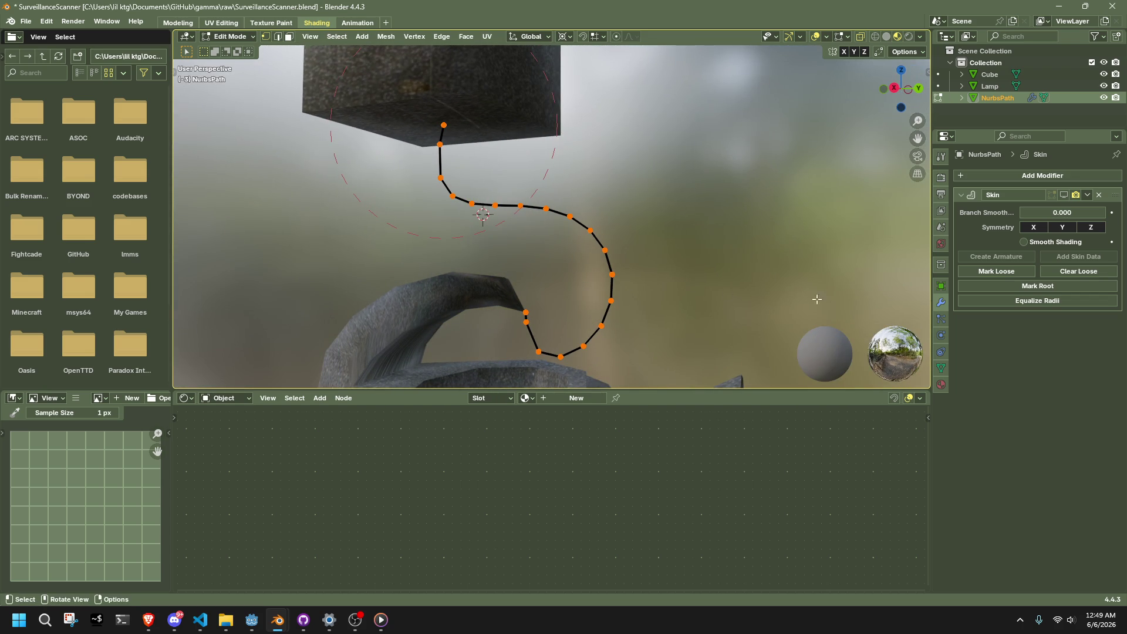
- In Right Orthographic view, move the cable's lower end vertex onto the lamp top
key("alt+Tab")
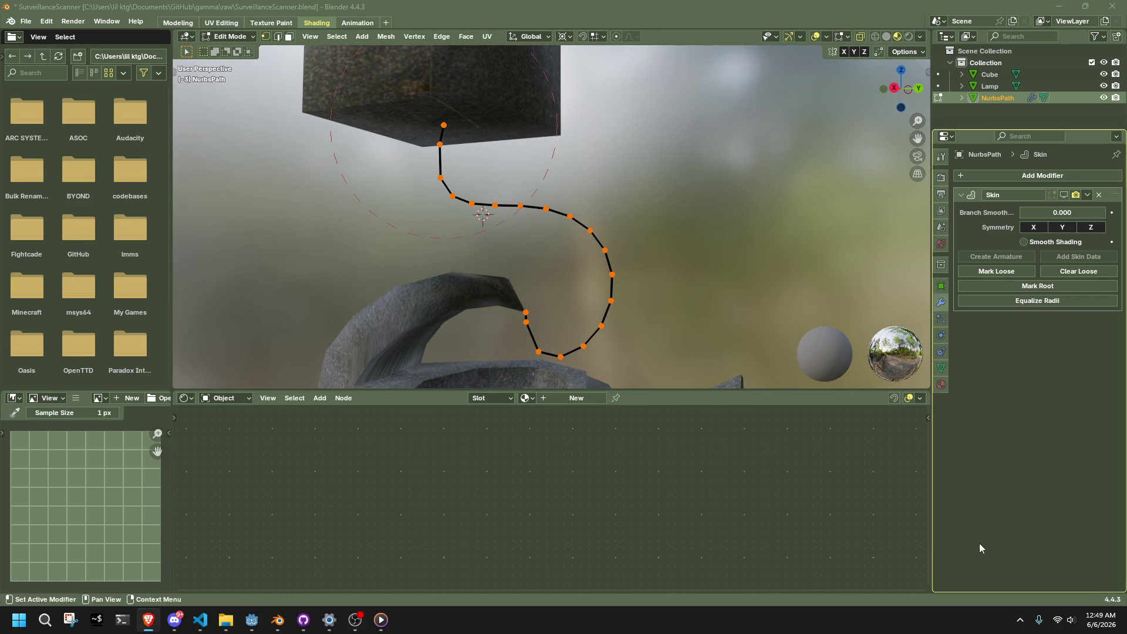
left_click(894, 88)
scroll(556, 322, "up", 2)
middle_click_drag(557, 322, 507, 266, "shift")
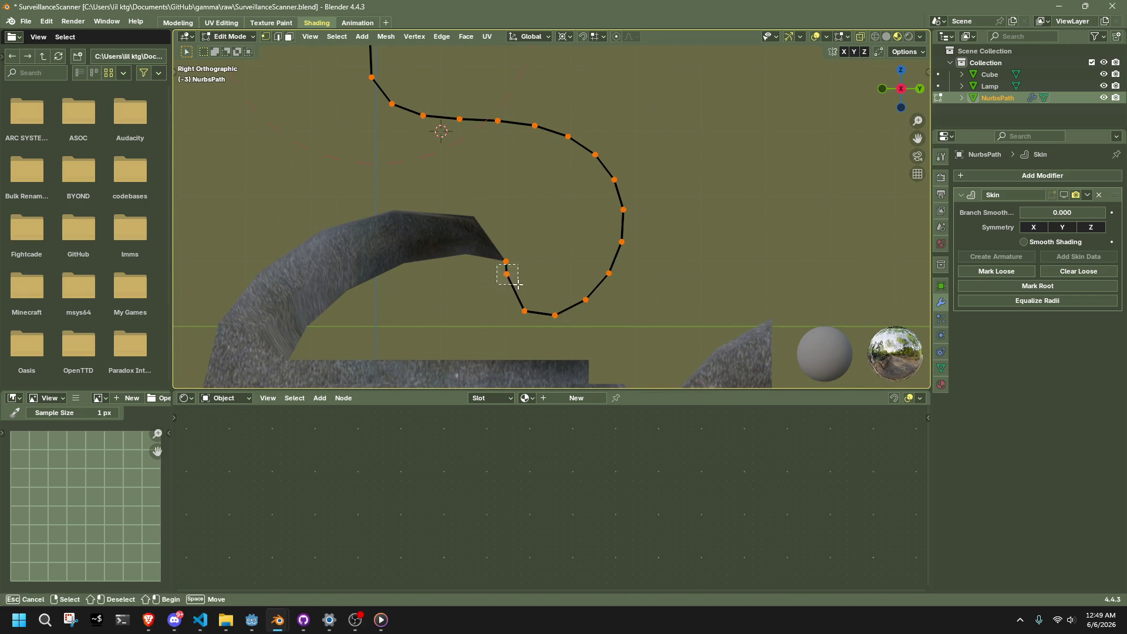
left_click_drag(506, 272, 500, 289)
middle_click_drag(500, 289, 525, 297, "shift")
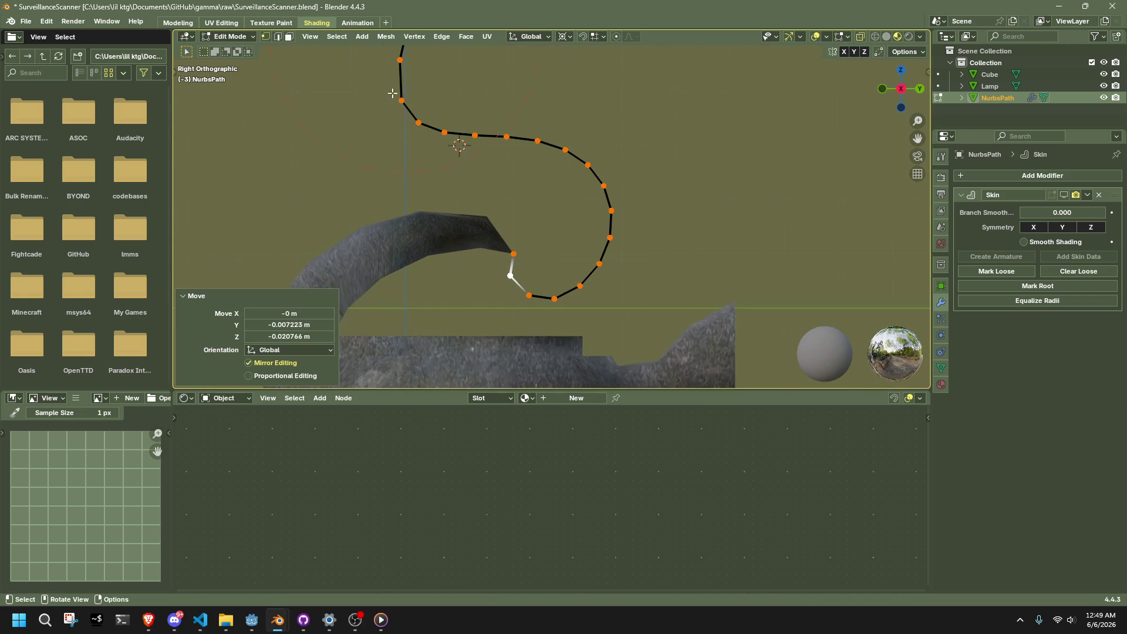
- Move the cable's top end vertex onto the cube's underside and return to Object Mode
middle_click_drag(447, 88, 450, 158, "shift")
left_click_drag(455, 155, 451, 157)
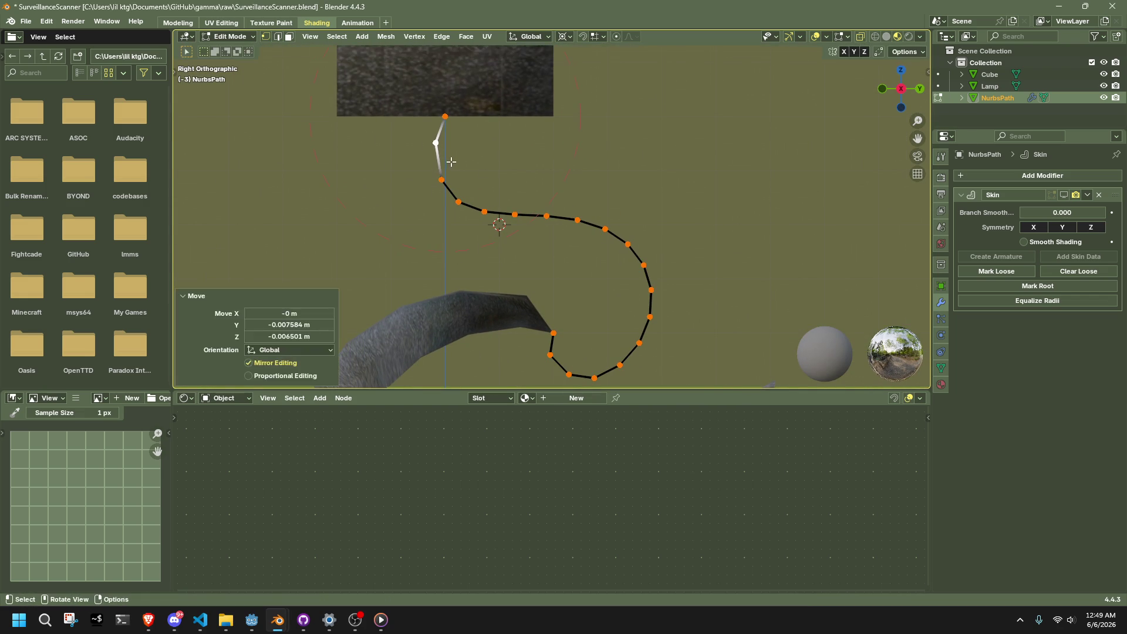
key("Tab")
left_click(735, 228)
mouse_move(735, 228)
middle_mouse_down()
mouse_move(710, 292)
mouse_move(569, 316)
middle_mouse_up()
- Select the ceiling Cube and orbit beneath it to check the cable attachment
left_click(568, 316)
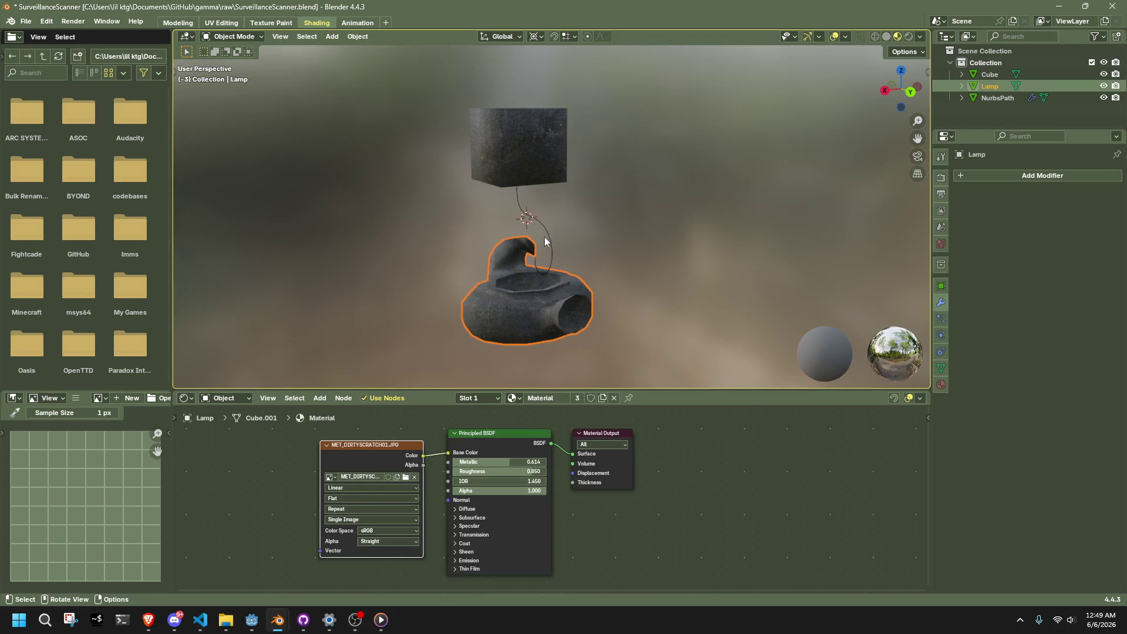
left_click(551, 156)
scroll(466, 115, "up", 5)
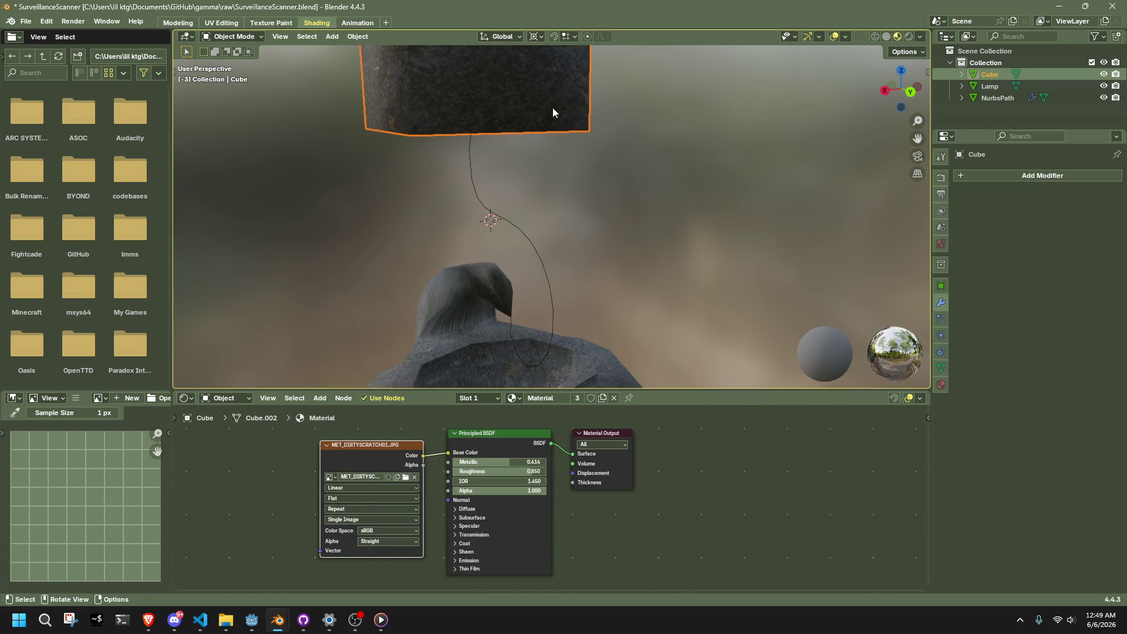
middle_click_drag(564, 167, 622, 276)
mouse_move(561, 223)
middle_mouse_down()
mouse_move(532, 217)
mouse_move(536, 351)
mouse_move(531, 269)
mouse_move(635, 325)
mouse_move(536, 212)
mouse_move(580, 277)
mouse_move(600, 257)
mouse_move(661, 317)
mouse_move(630, 238)
mouse_move(656, 282)
mouse_move(722, 262)
mouse_move(649, 259)
mouse_move(615, 335)
middle_mouse_up()
scroll(522, 266, "down", 3)
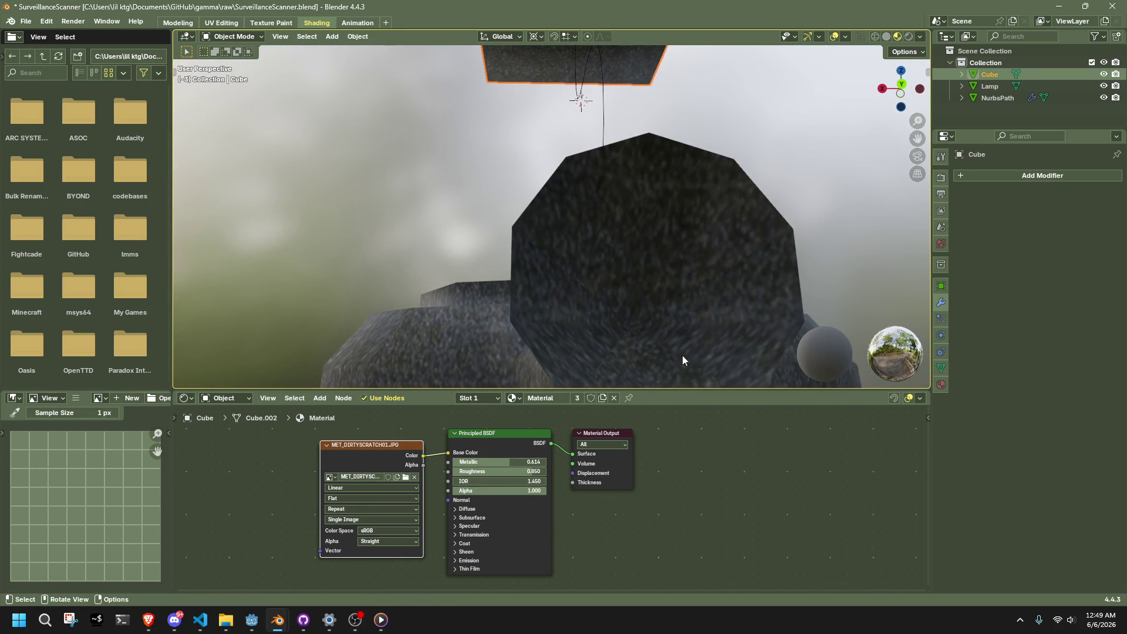
- Switch to the Godot editor and run the project with Run Project (F5)
scroll(652, 252, "down", 5)
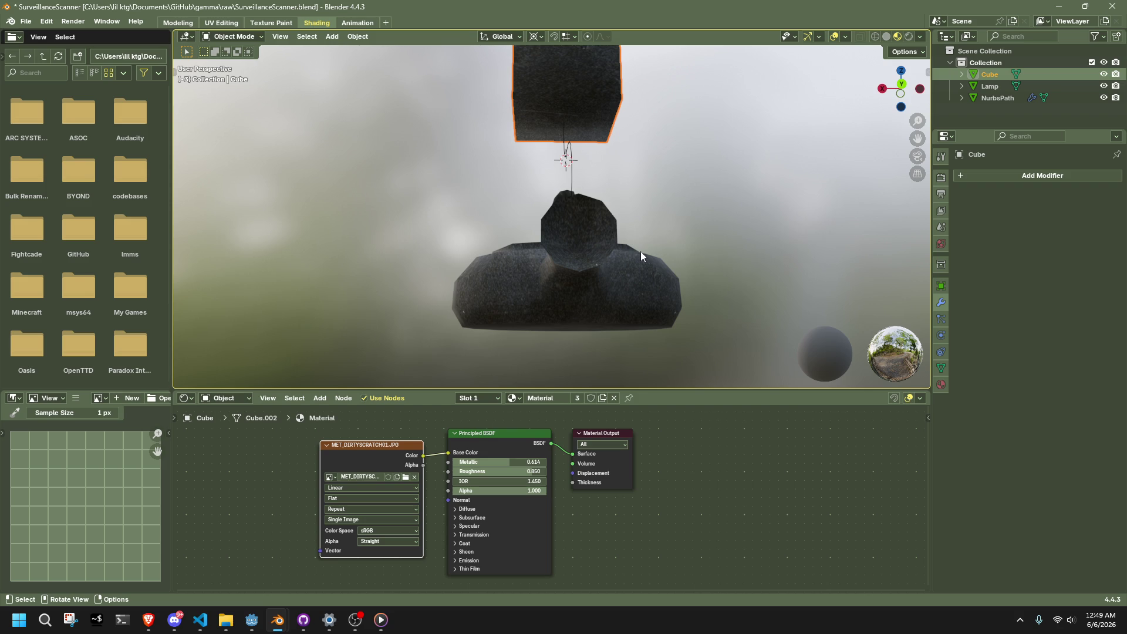
left_click(252, 620)
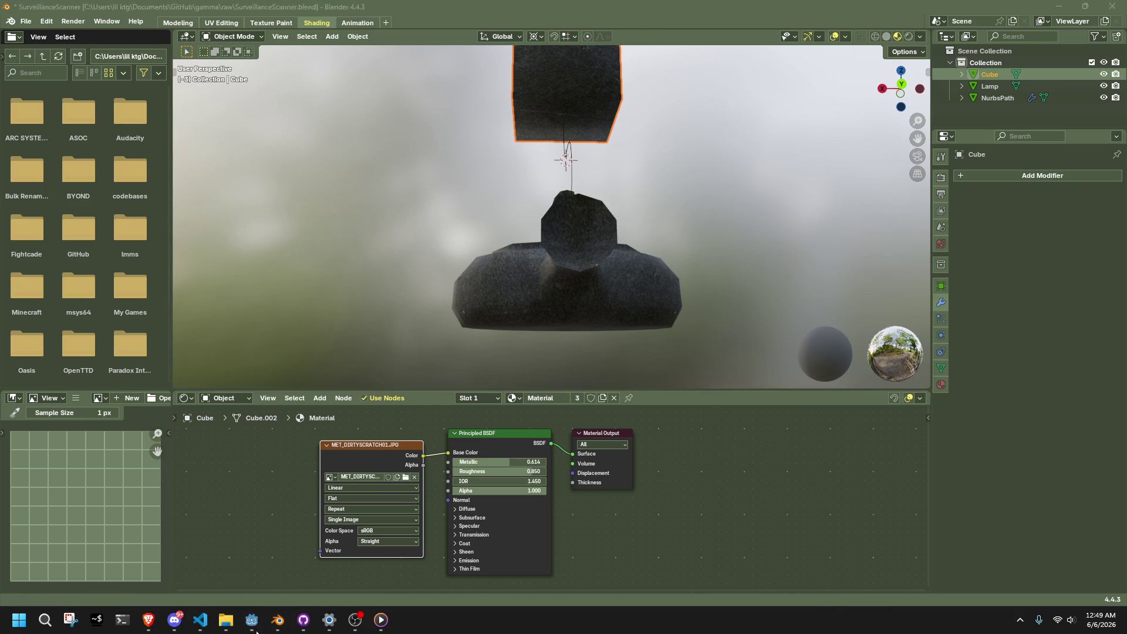
left_click(1043, 23)
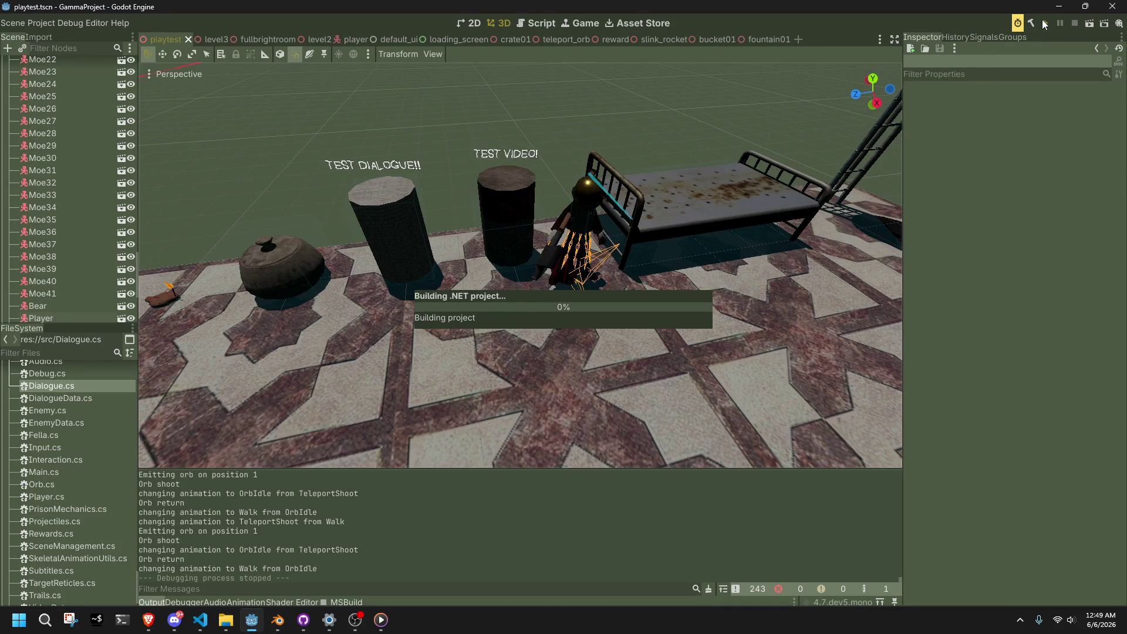
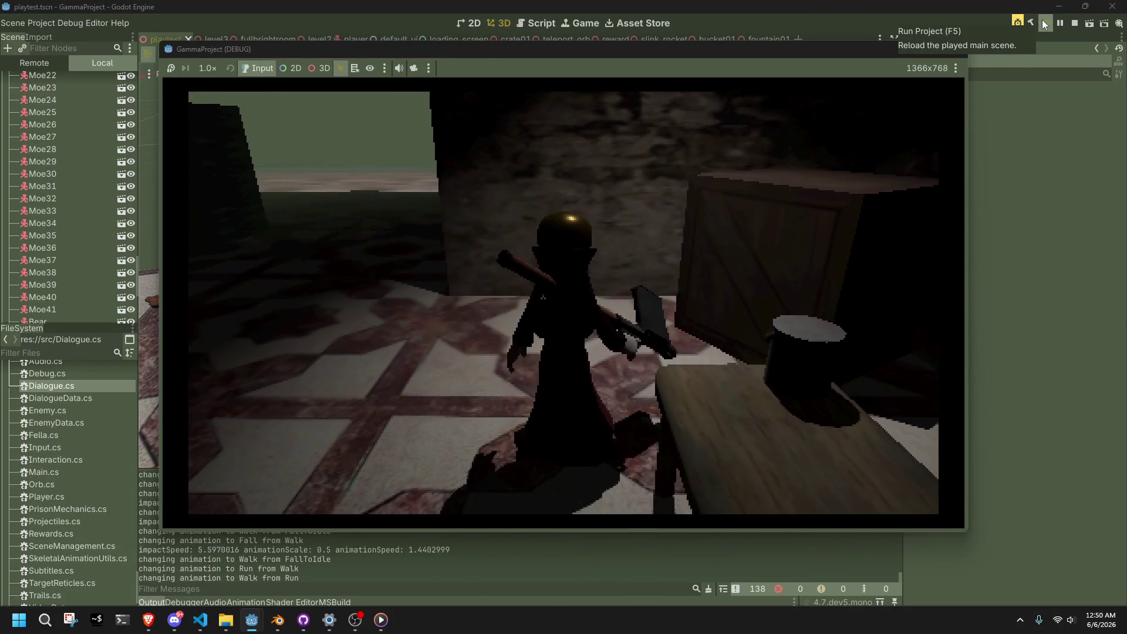
- Select the NurbsPath cable and delete its Skin modifier
key("alt+Tab")
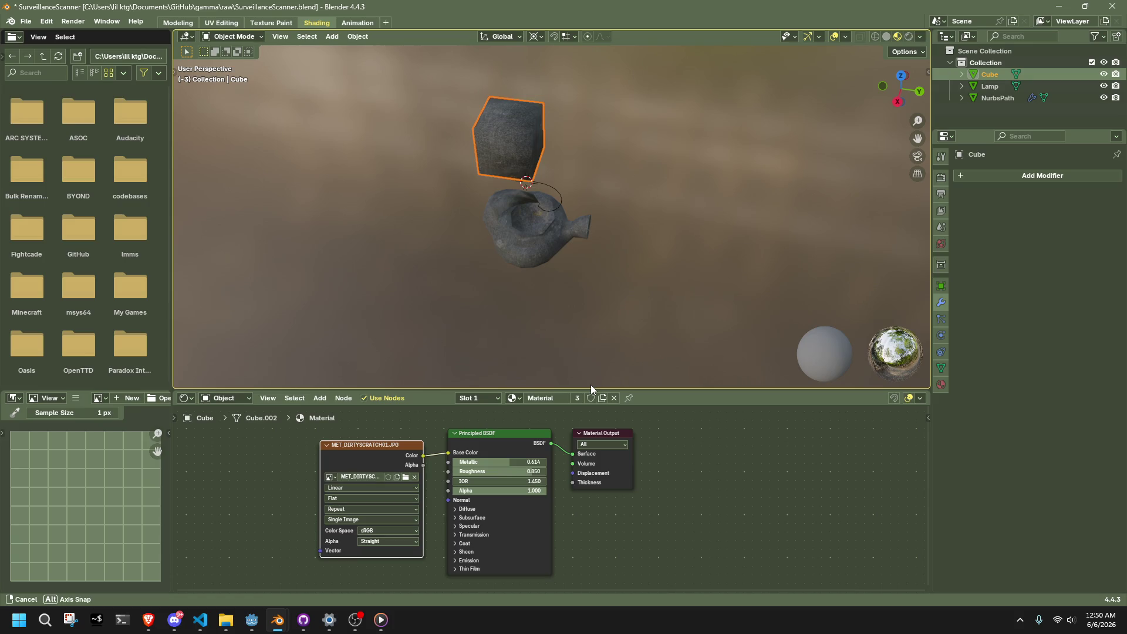
mouse_move(591, 385)
middle_mouse_down()
mouse_move(541, 358)
mouse_move(546, 341)
middle_mouse_up()
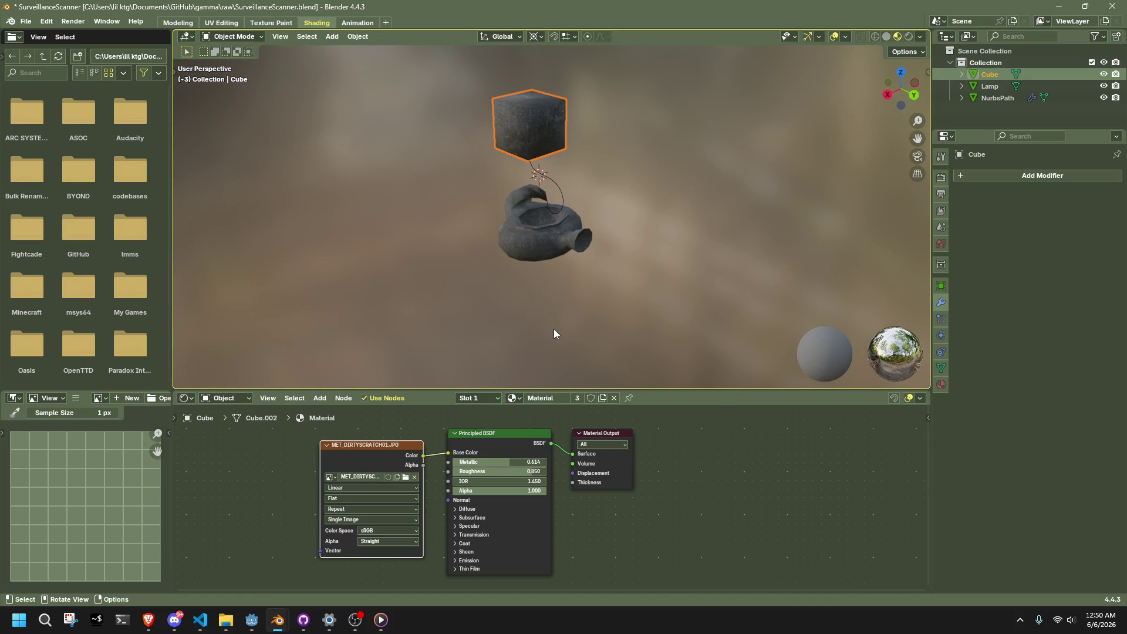
left_click(558, 251)
left_click(562, 202)
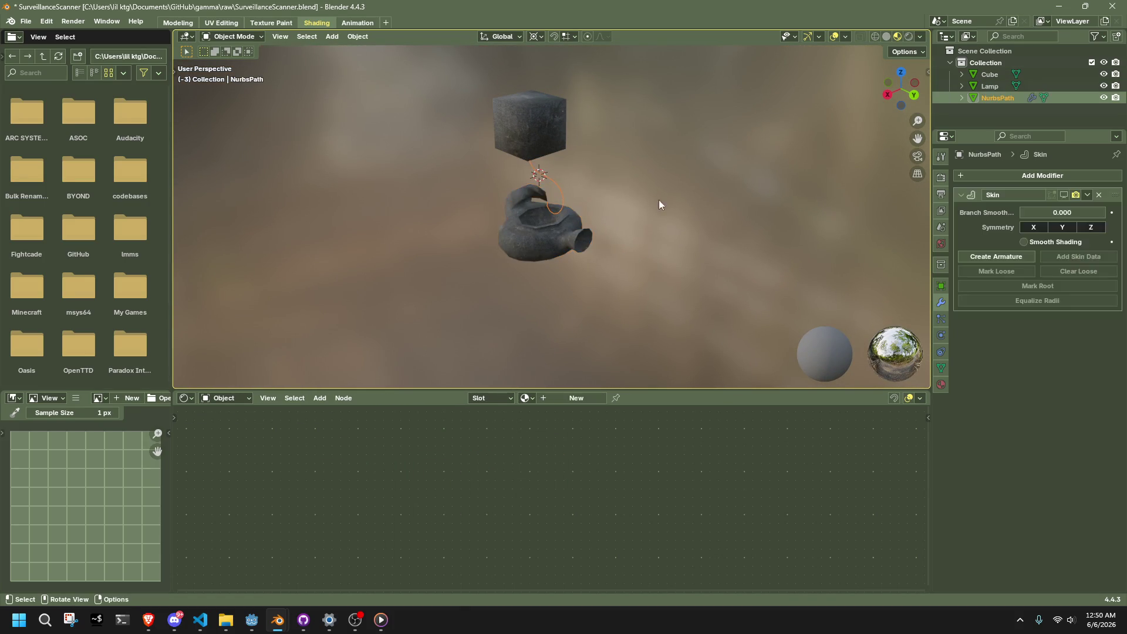
left_click(1100, 195)
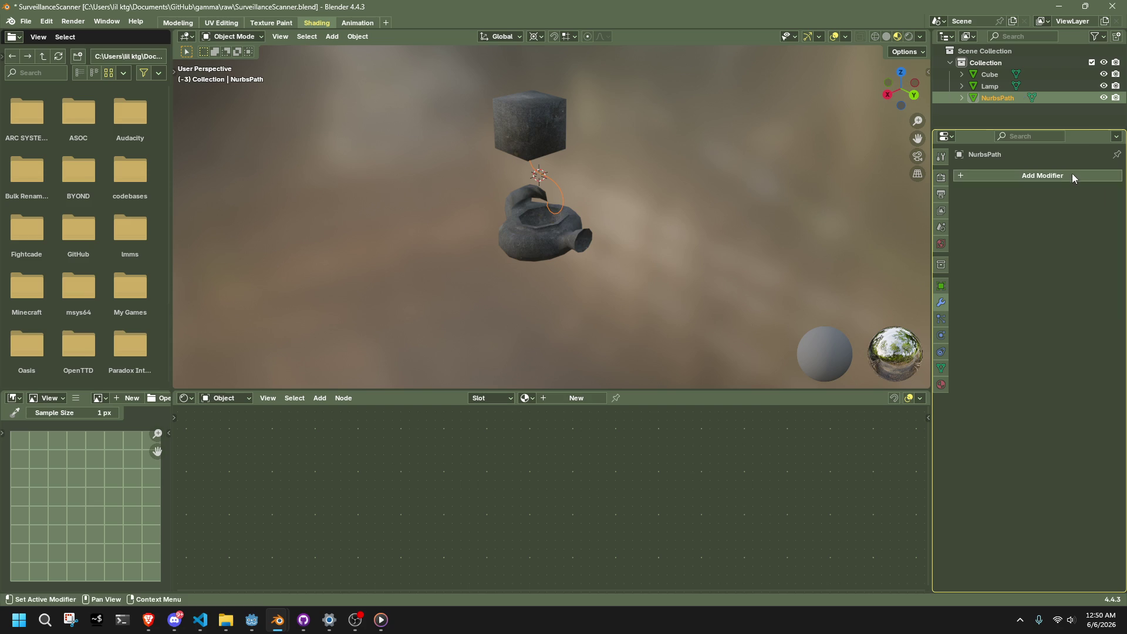
- Add a Bevel modifier to the cable and switch it between Vertices and Edges
left_click(1024, 175)
left_click(1015, 127)
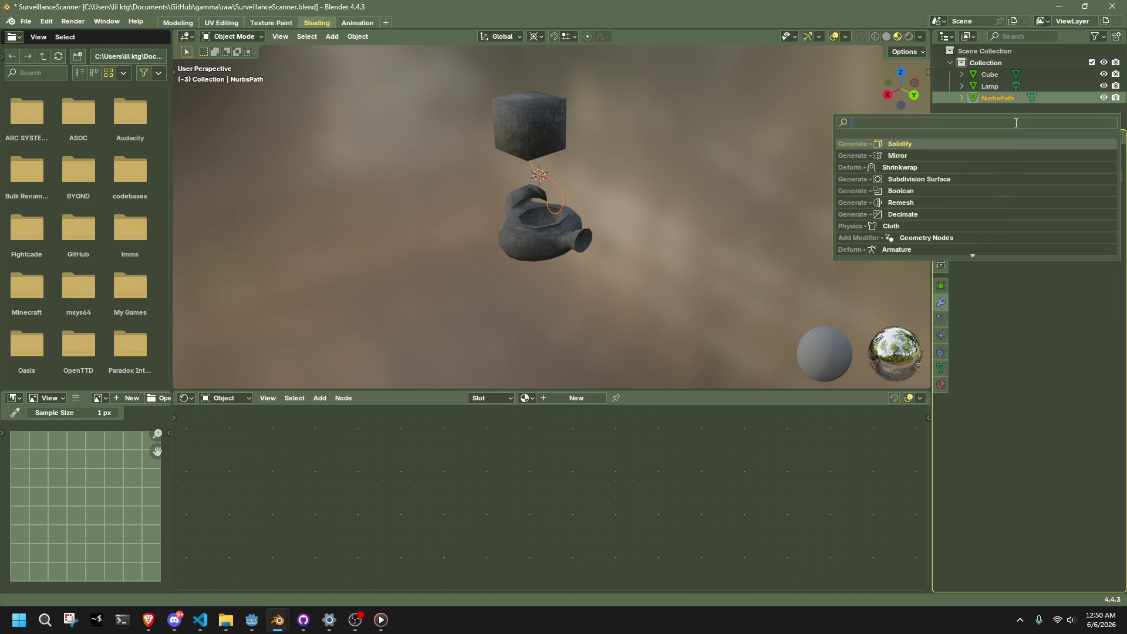
type("bevel")
key("Return")
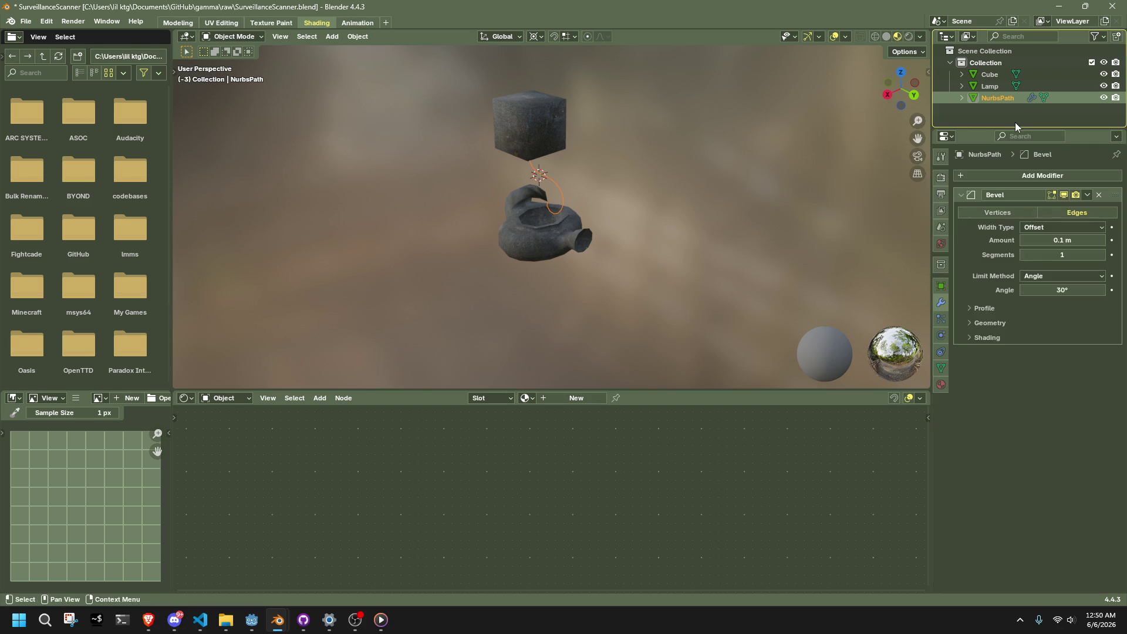
scroll(642, 170, "up", 5)
left_click(975, 211)
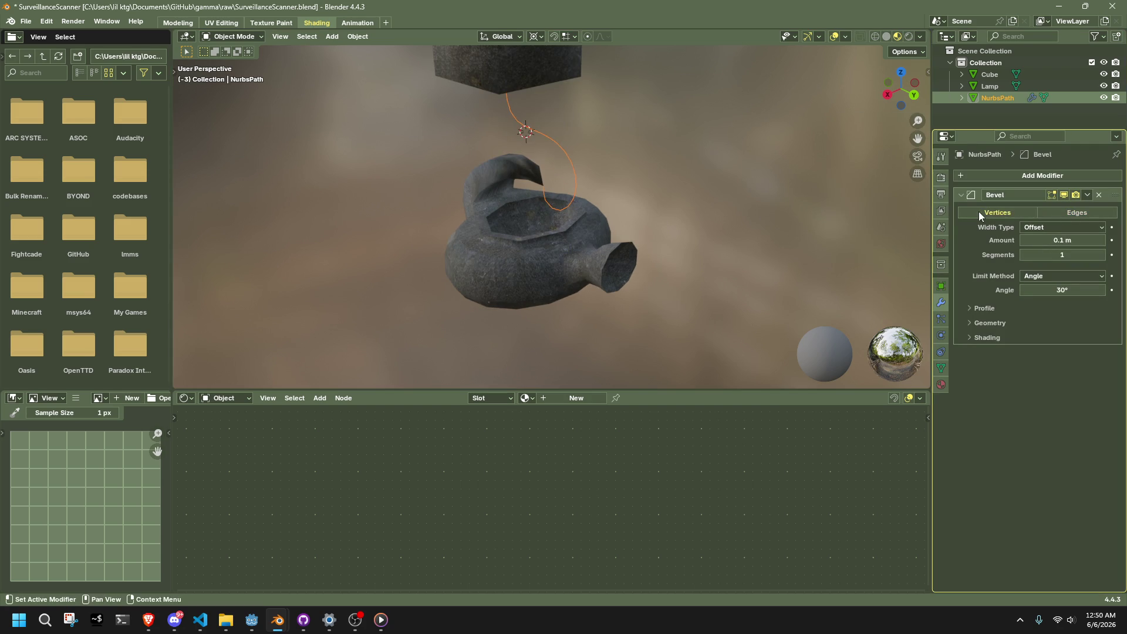
scroll(551, 194, "up", 5)
scroll(563, 223, "up", 5)
left_click(1092, 214)
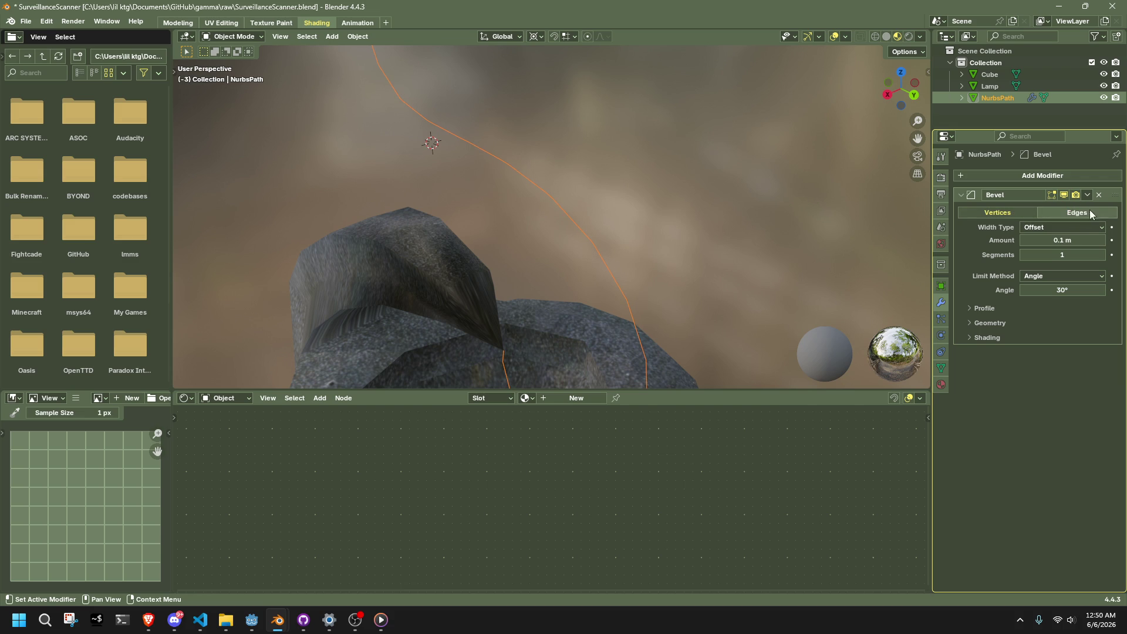
- Remove the Bevel modifier and show the cable's Object Data properties
left_click(1099, 195)
left_click(998, 176)
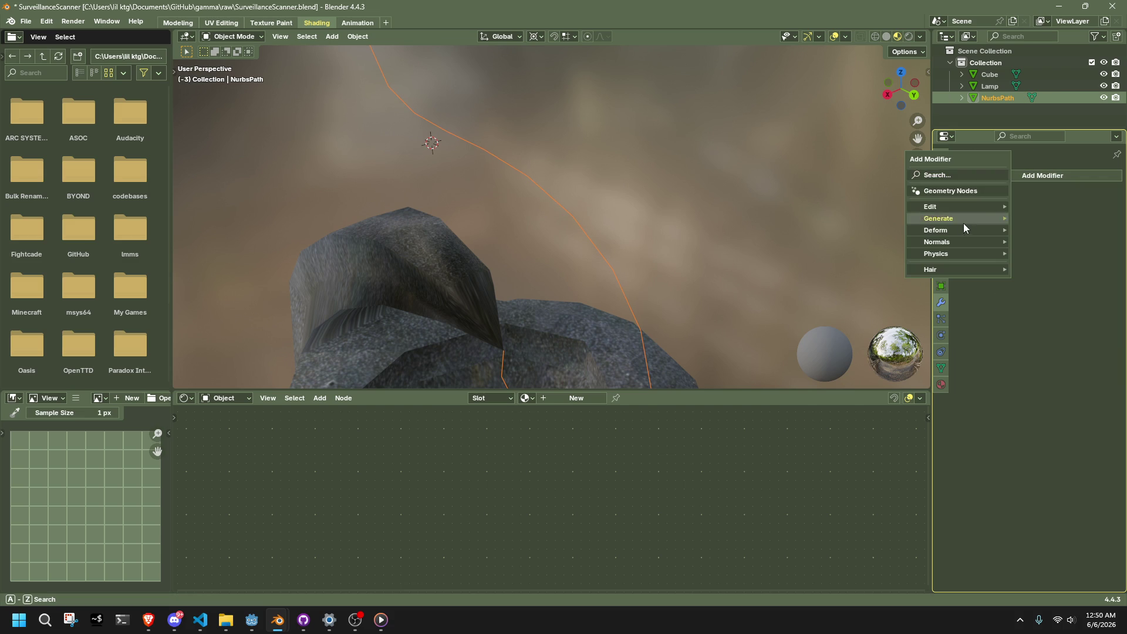
left_click(946, 175)
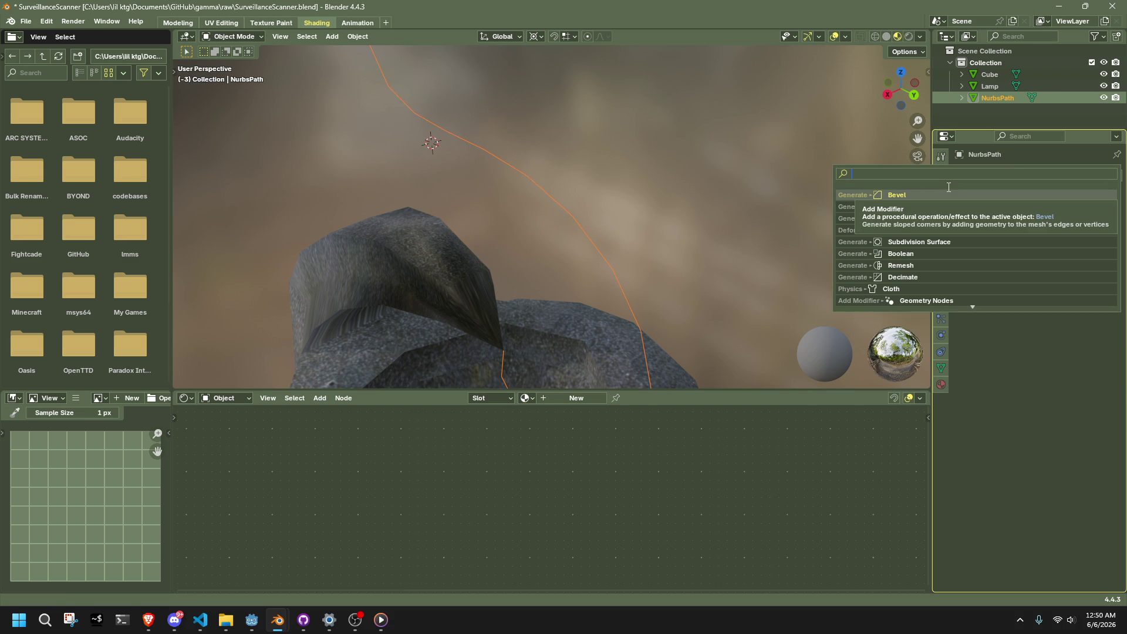
left_click(941, 368)
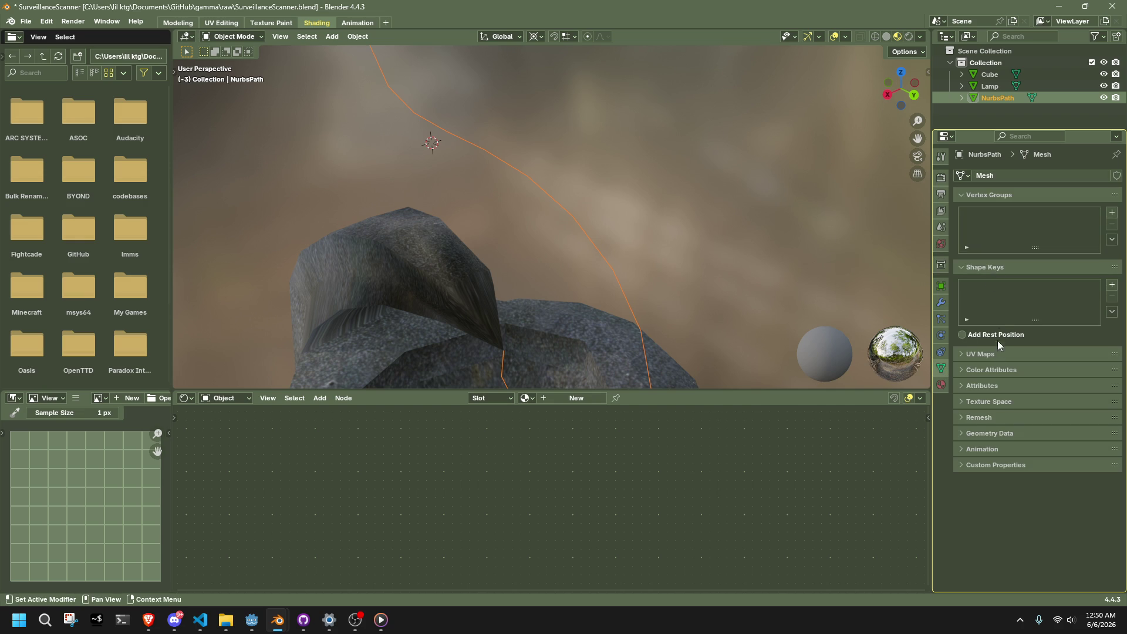
- Browse the Geometry Data, Remesh and Attributes panels, collapsing each again
left_click(1001, 435)
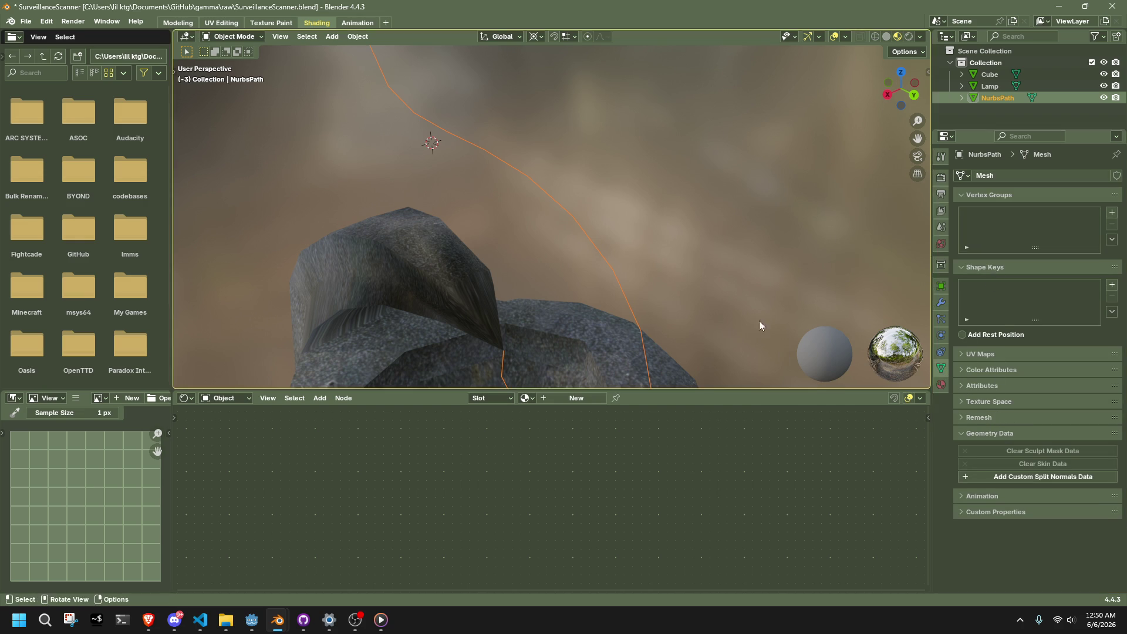
left_click(990, 417)
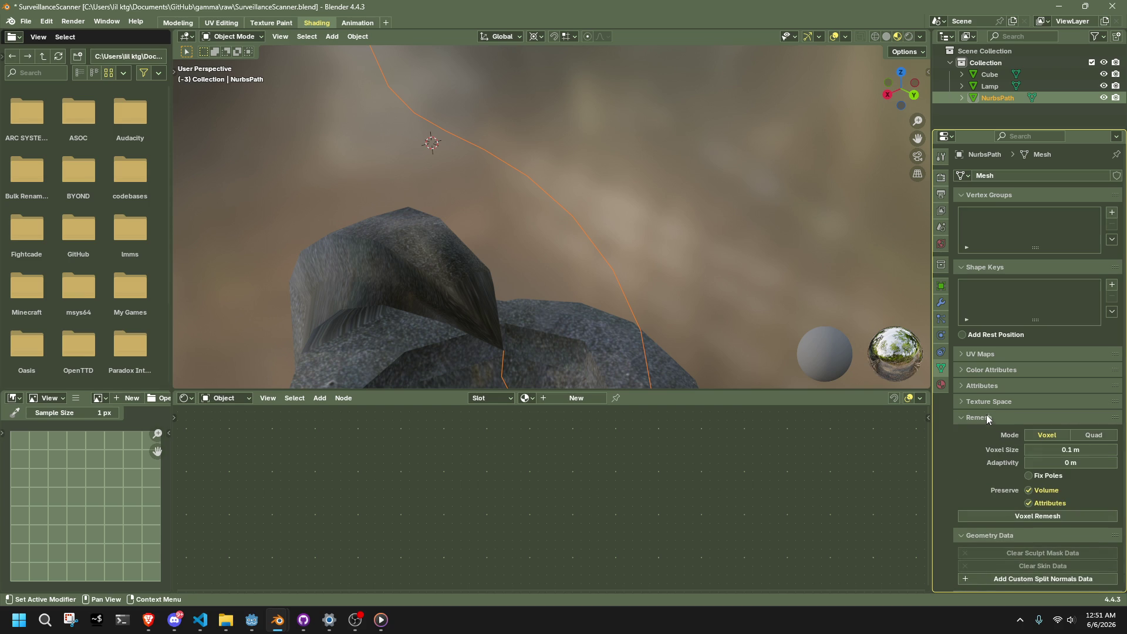
left_click(988, 418)
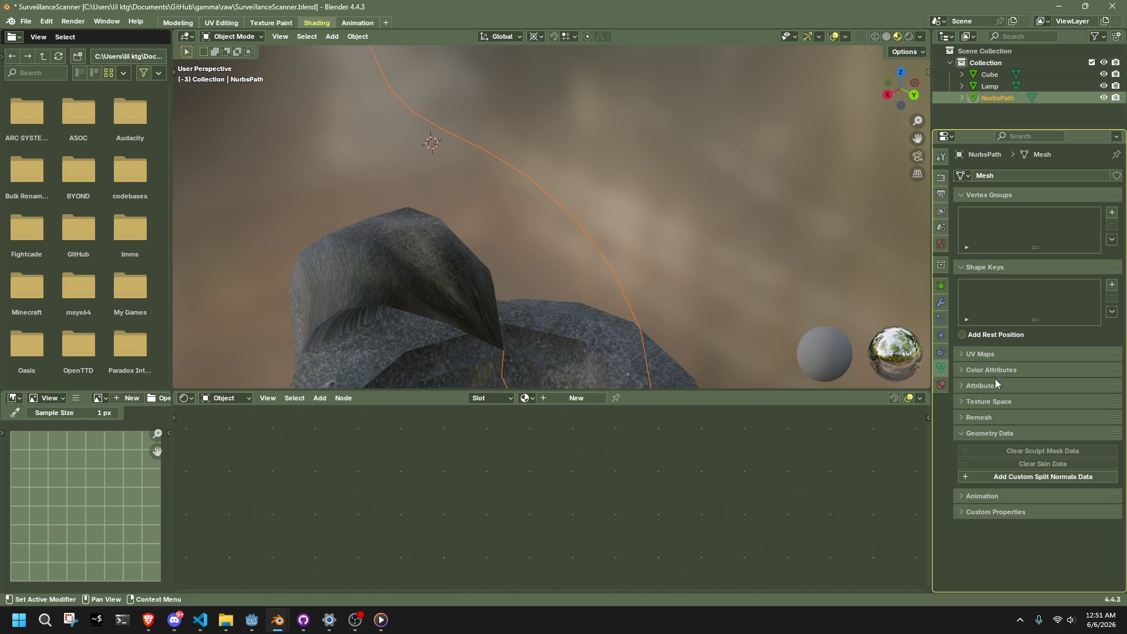
left_click(975, 381)
left_click(975, 381)
left_click(977, 432)
- In the modifier stack, browse Add Modifier > Generate and cancel without adding anything
left_click(941, 302)
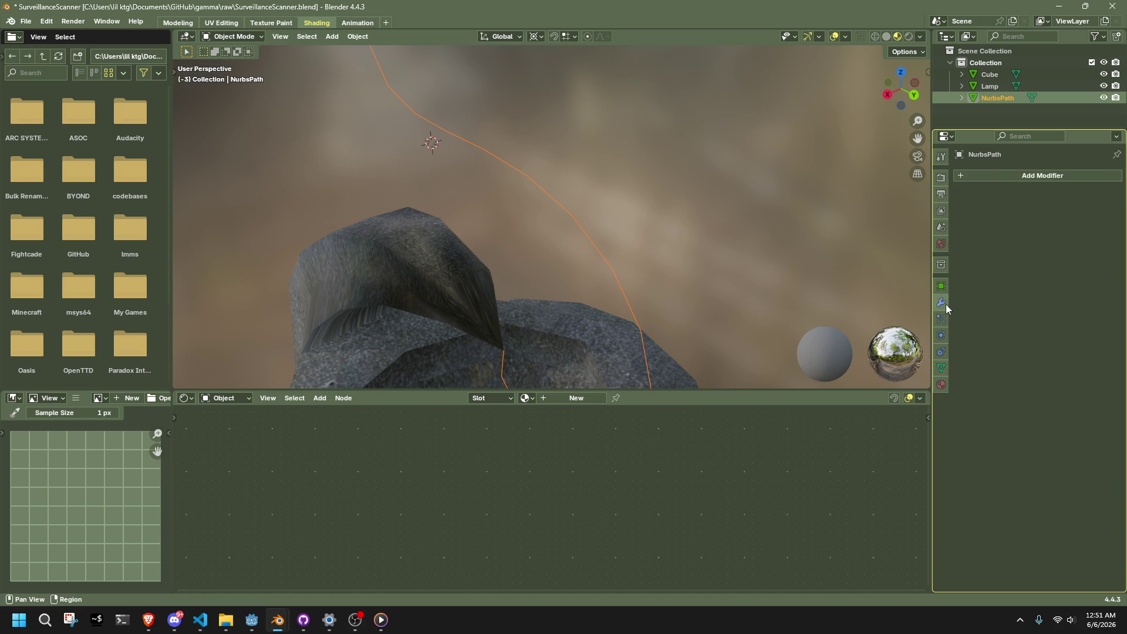
left_click(998, 178)
mouse_move(968, 251)
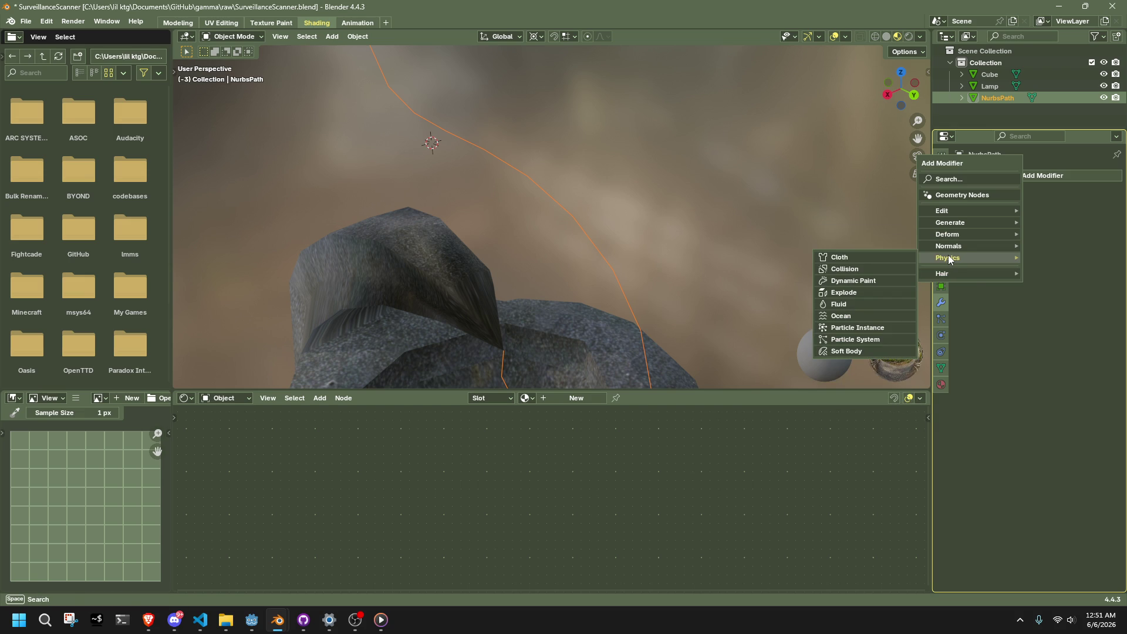
mouse_move(939, 227)
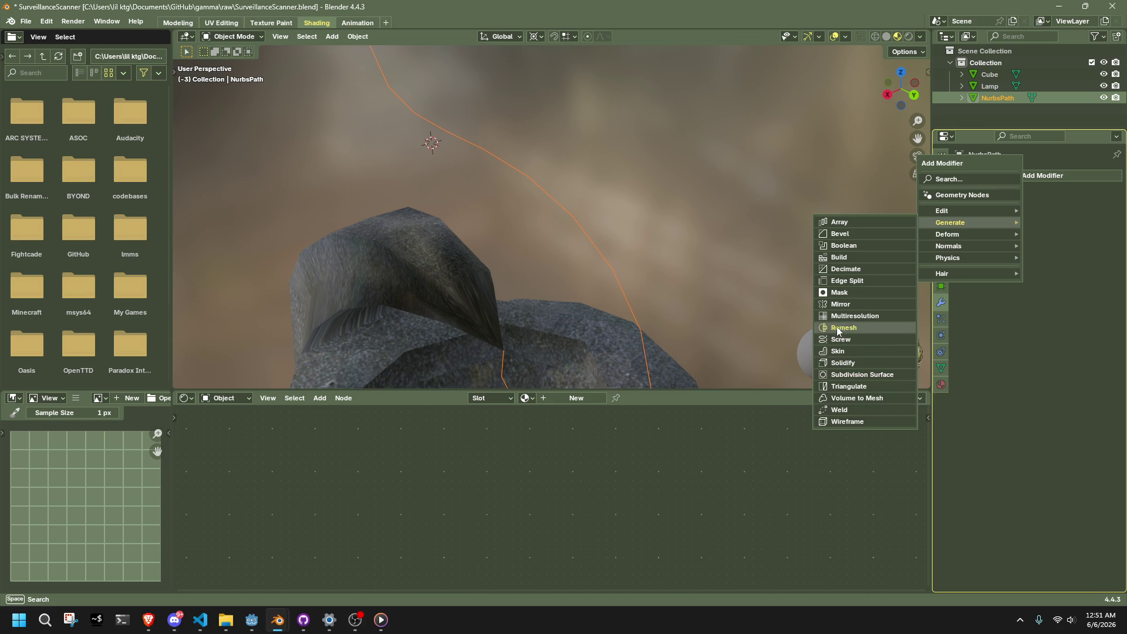
key("Escape")
key("alt+Tab")
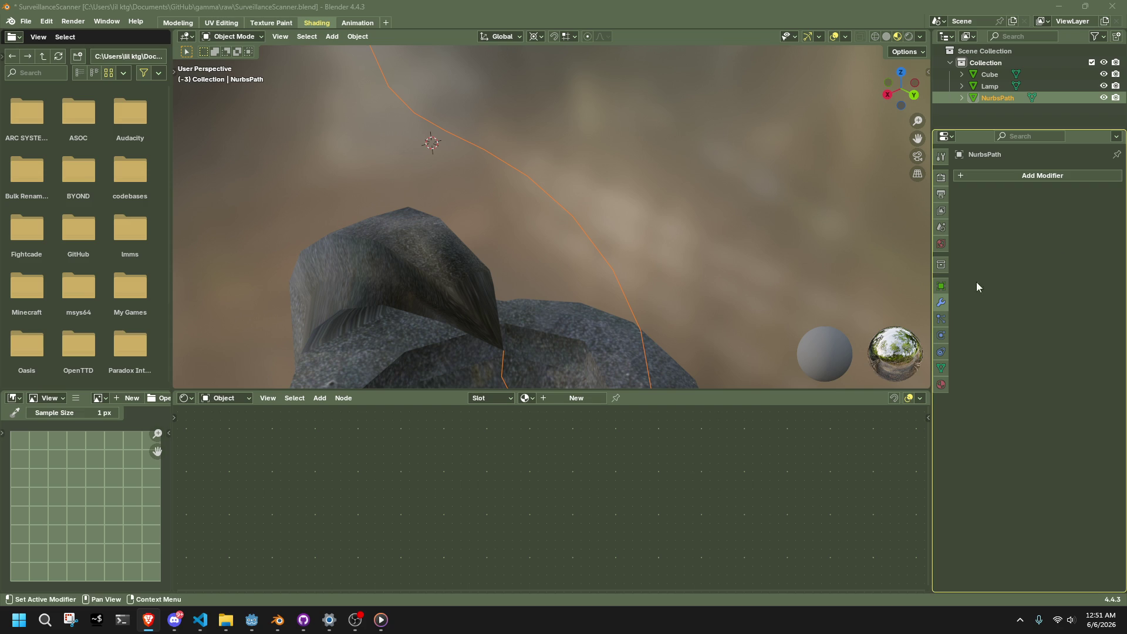
- Expand Geometry Data in the cable's Object Data tab, checking its Object transform and Remesh panel
left_click(941, 369)
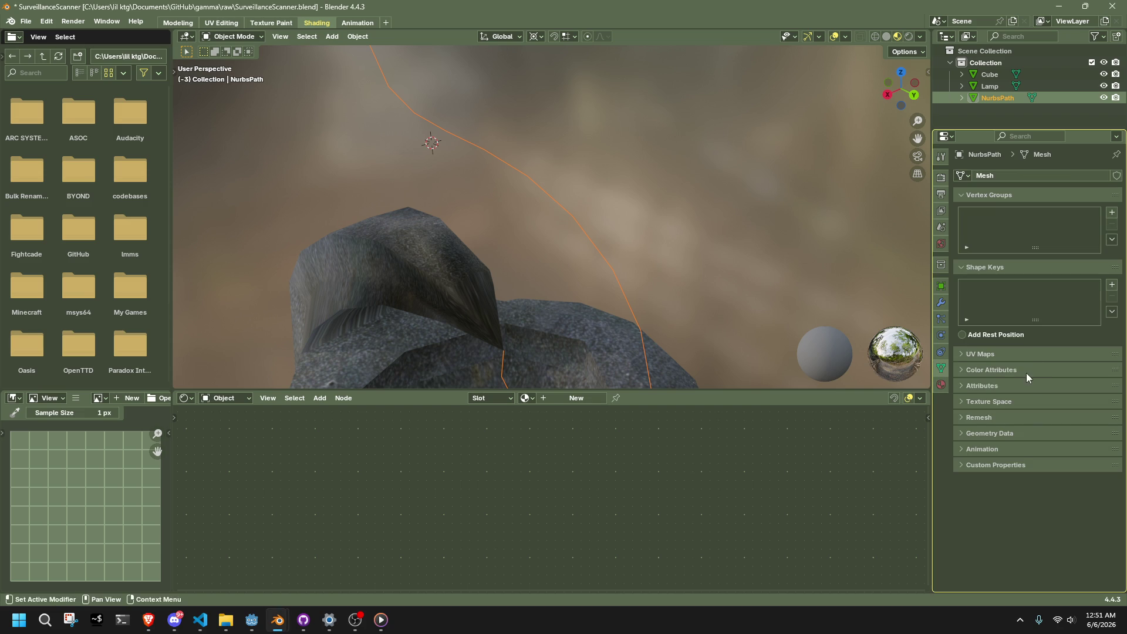
left_click(981, 433)
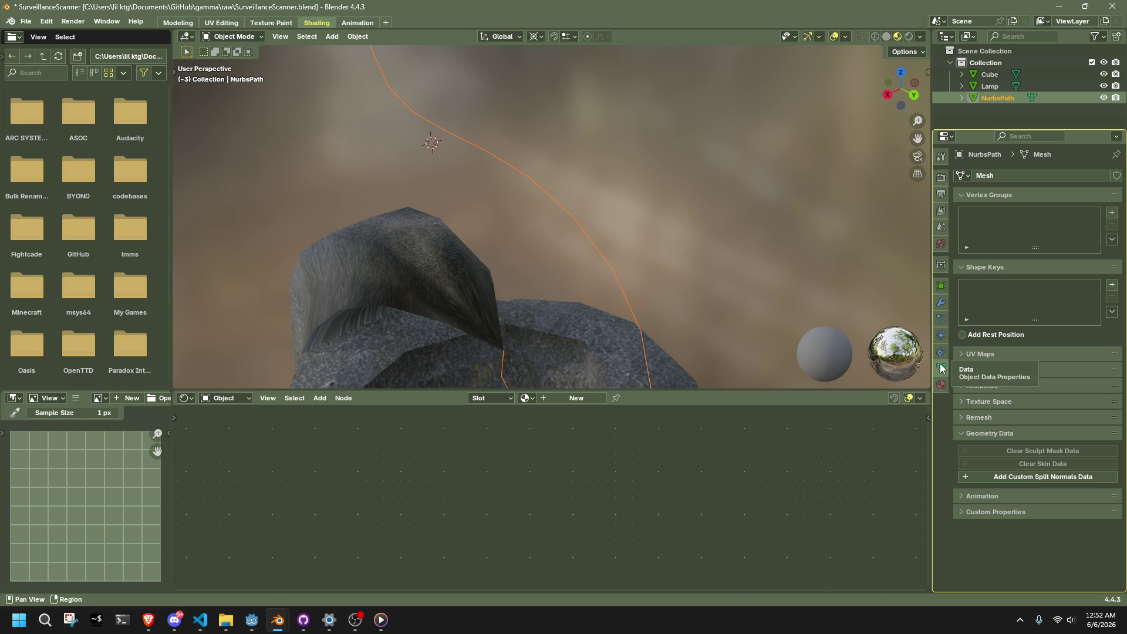
left_click(941, 288)
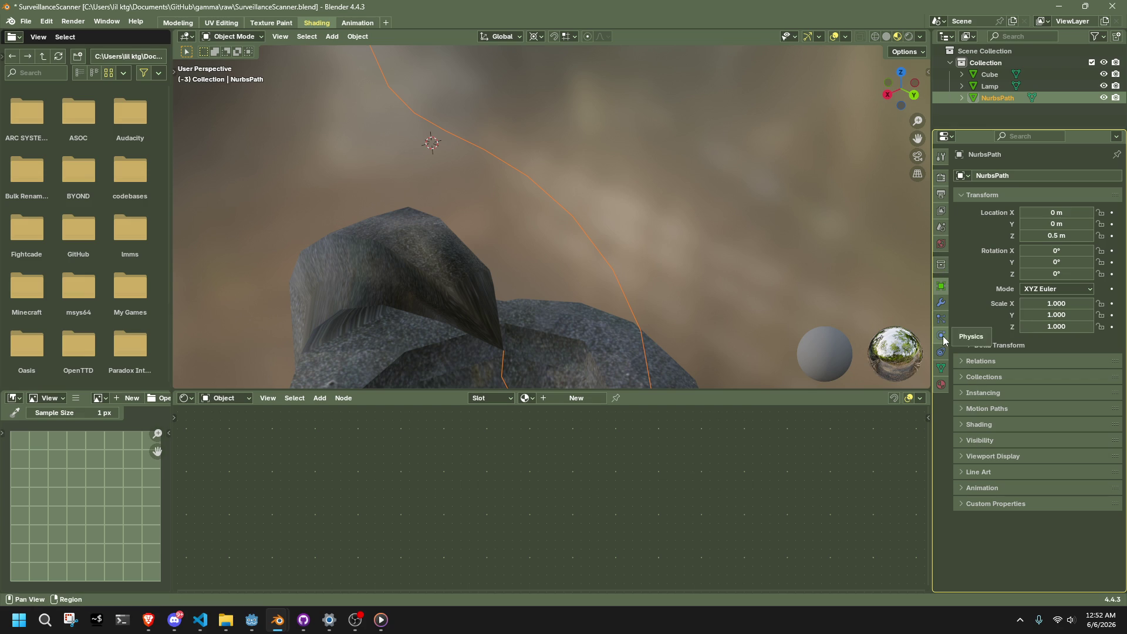
left_click(944, 368)
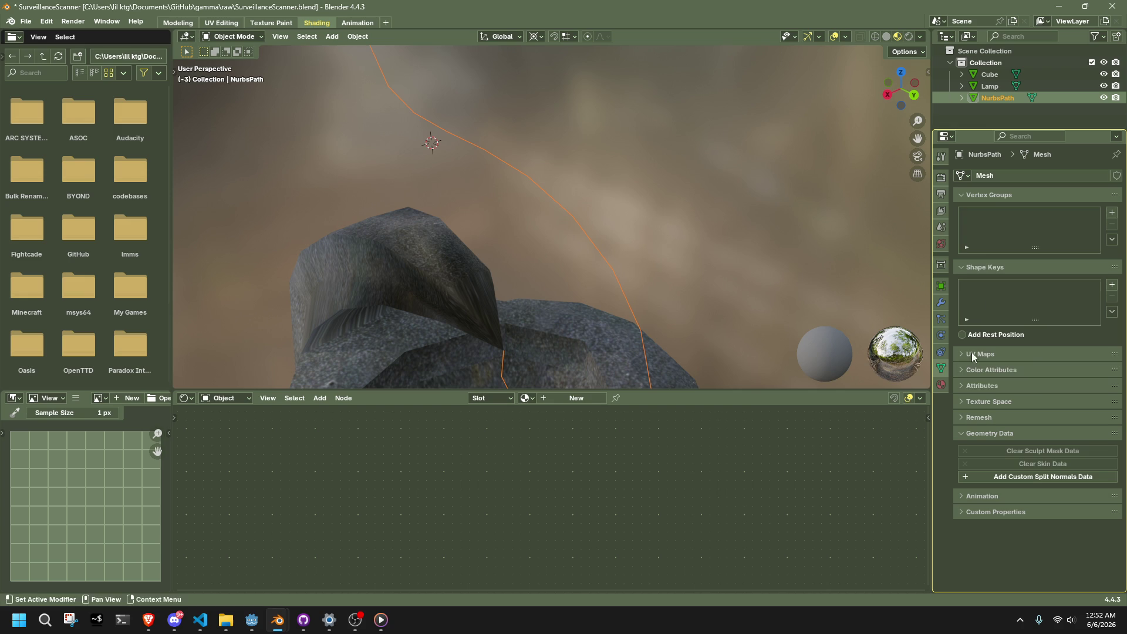
left_click(992, 417)
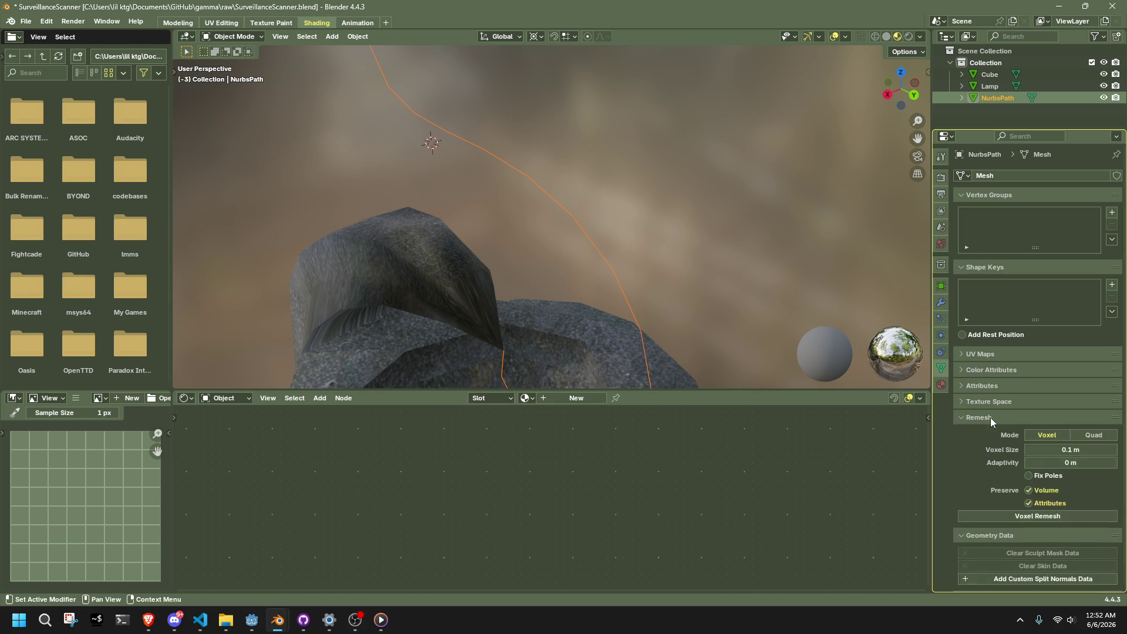
left_click(991, 417)
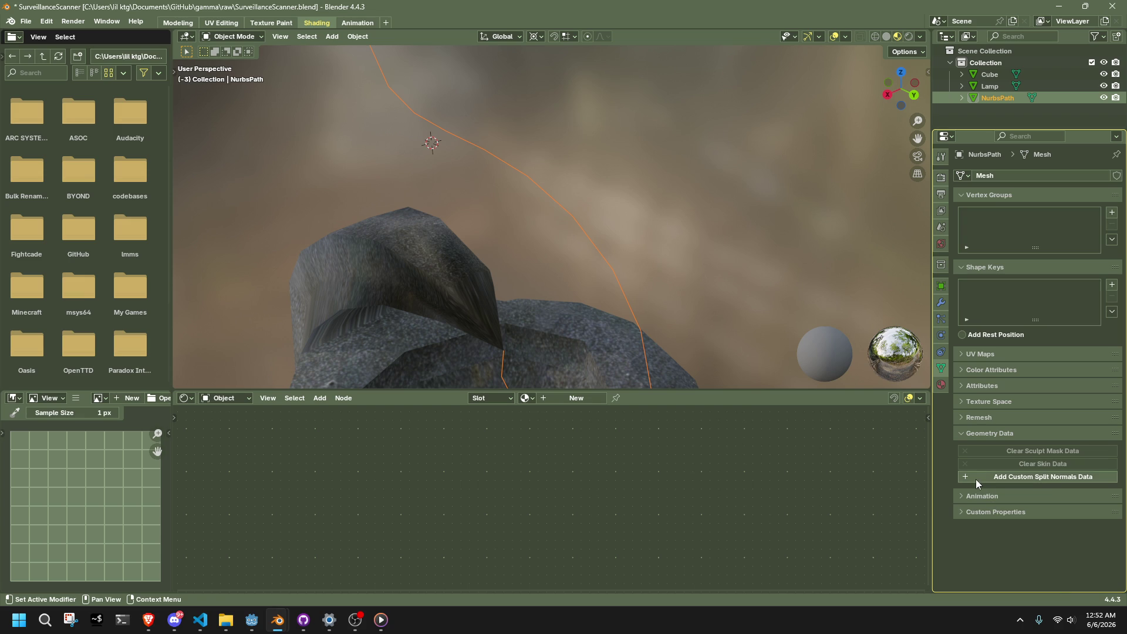
key("alt+Tab")
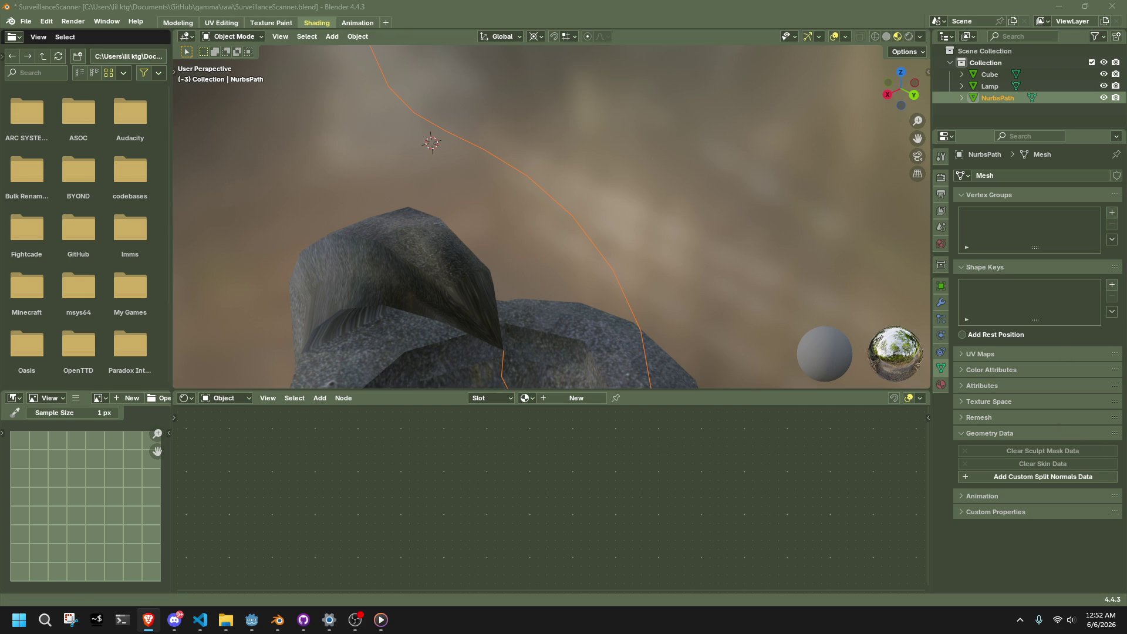
- Reselect the NurbsPath cable and undo its most recent edits with Ctrl+Z
key("shift+a")
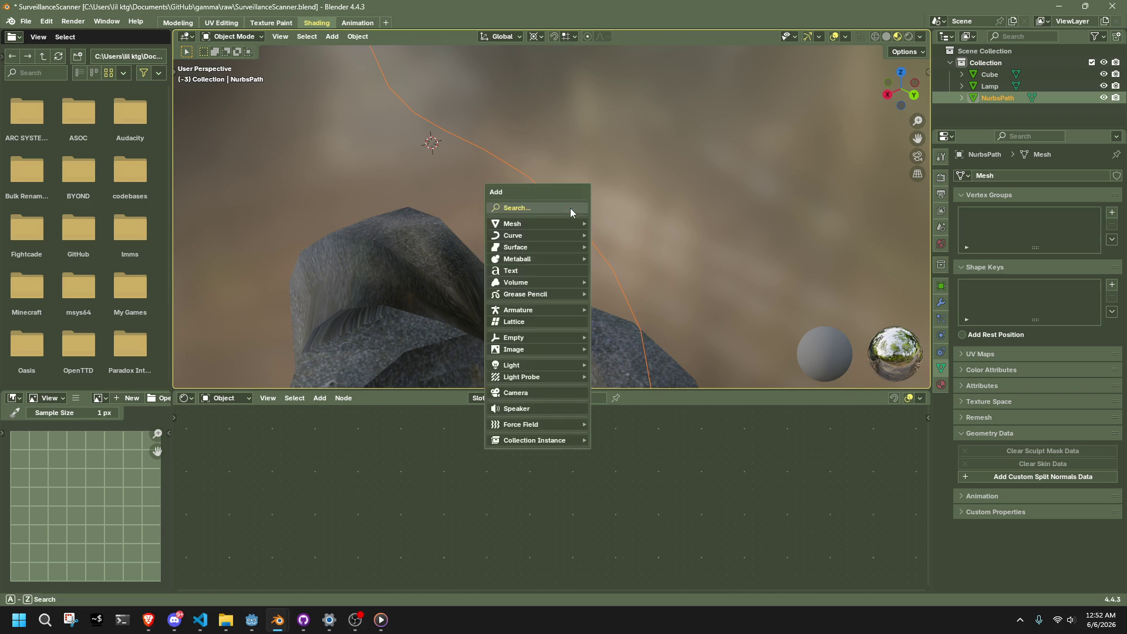
mouse_move(549, 224)
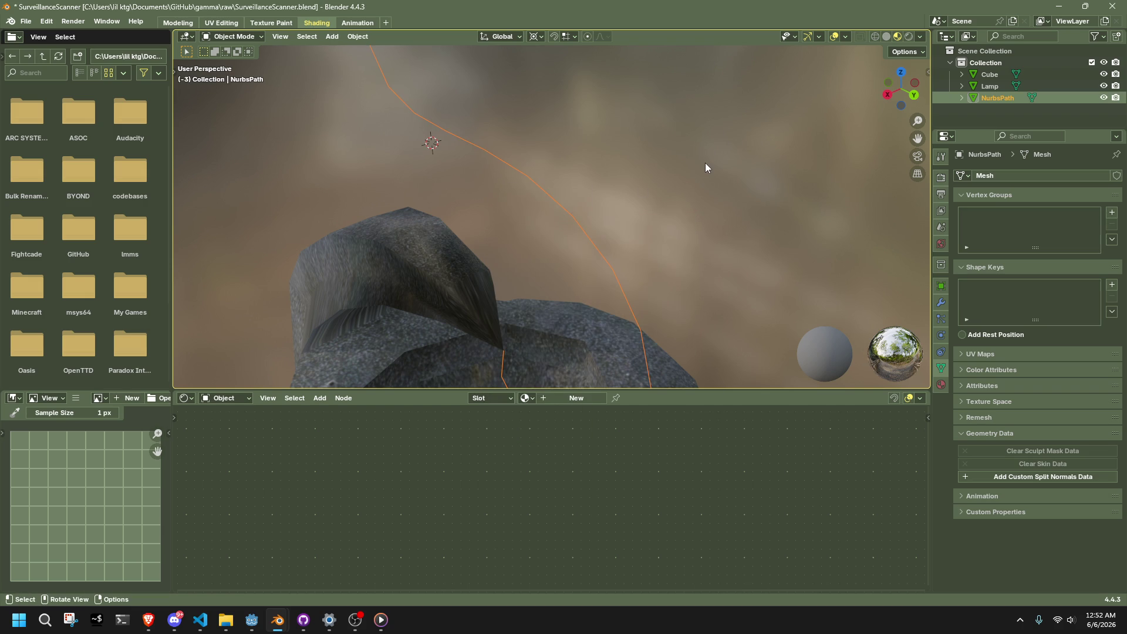
left_click(725, 172)
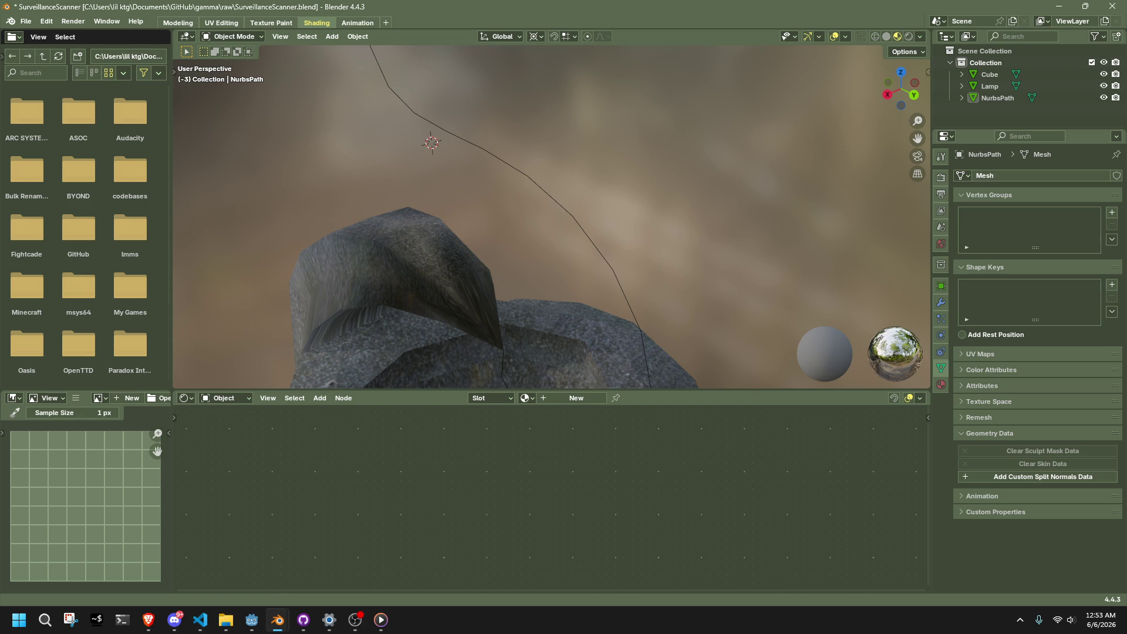
left_click(625, 280)
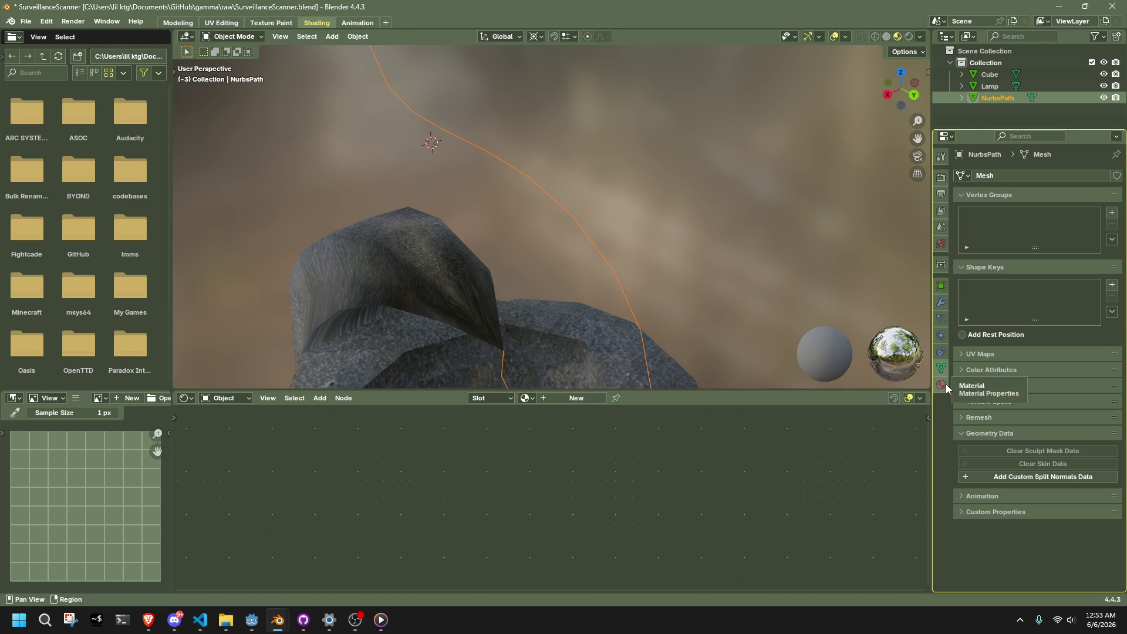
scroll(690, 234, "down", 6)
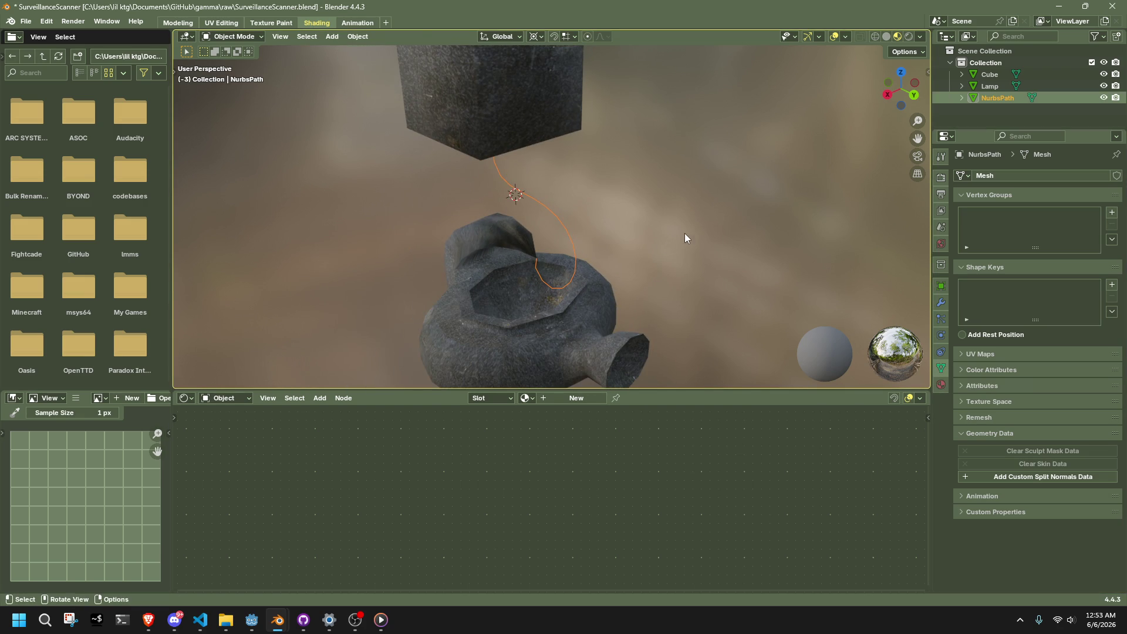
left_click(664, 232)
mouse_move(663, 231)
middle_mouse_down()
mouse_move(499, 154)
mouse_move(565, 154)
mouse_move(647, 227)
middle_mouse_up()
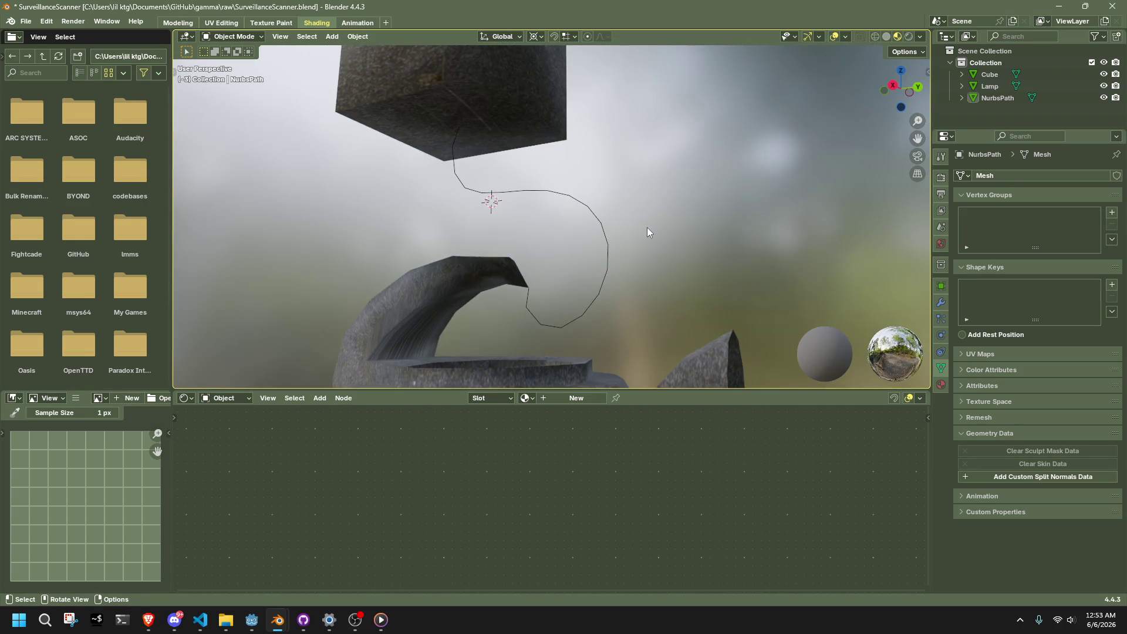
key("ctrl+z")
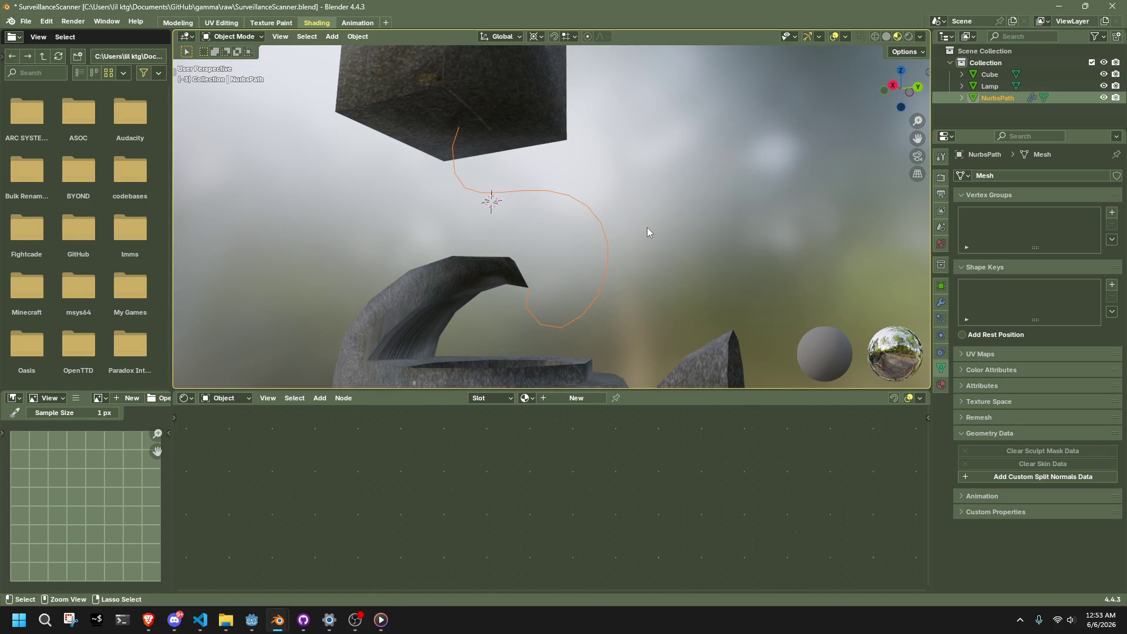
key("ctrl+z")
key("ctrl+z")
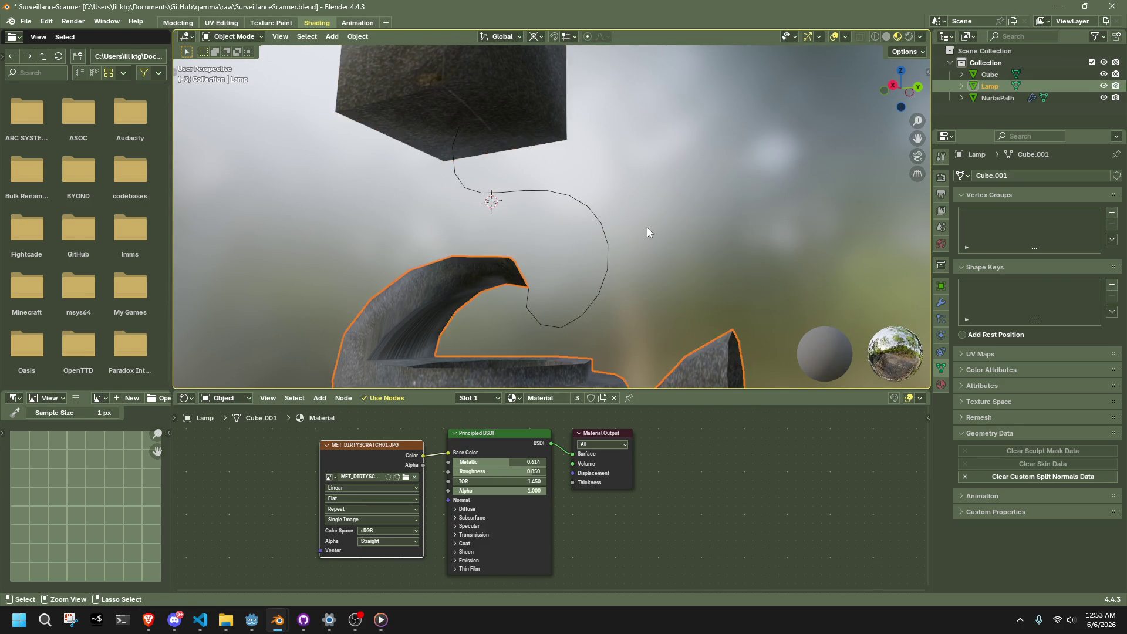
- Select NurbsPath and delete its Skin modifier from the Modifier tab
key("ctrl+shift+z")
key("ctrl+shift+z")
key("Tab")
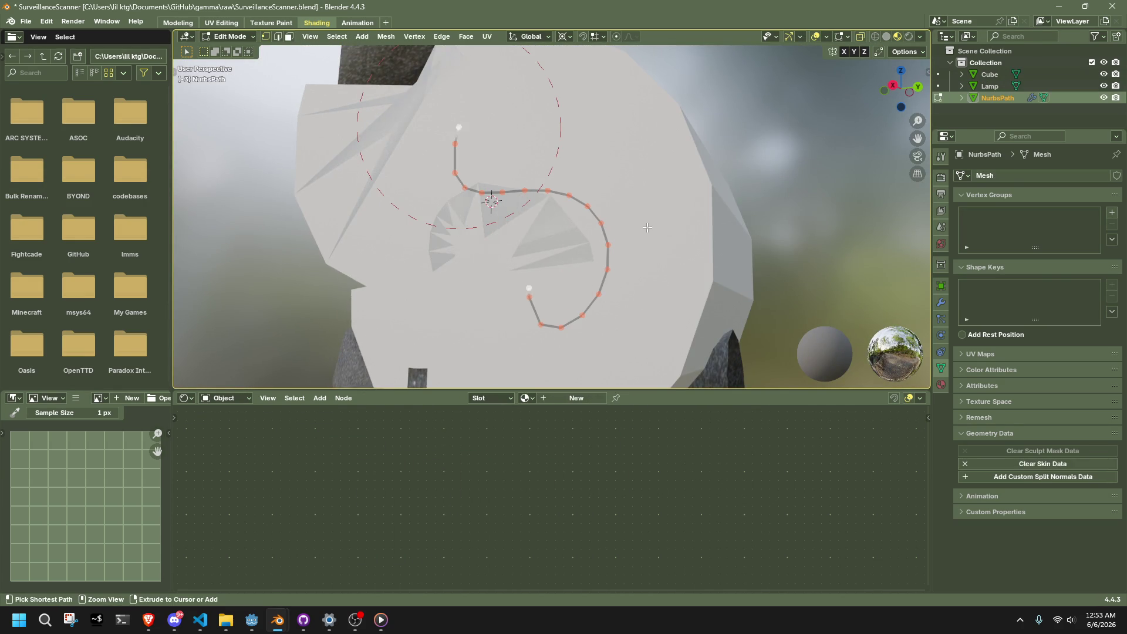
key("ctrl+z")
key("ctrl+z")
key("ctrl+z")
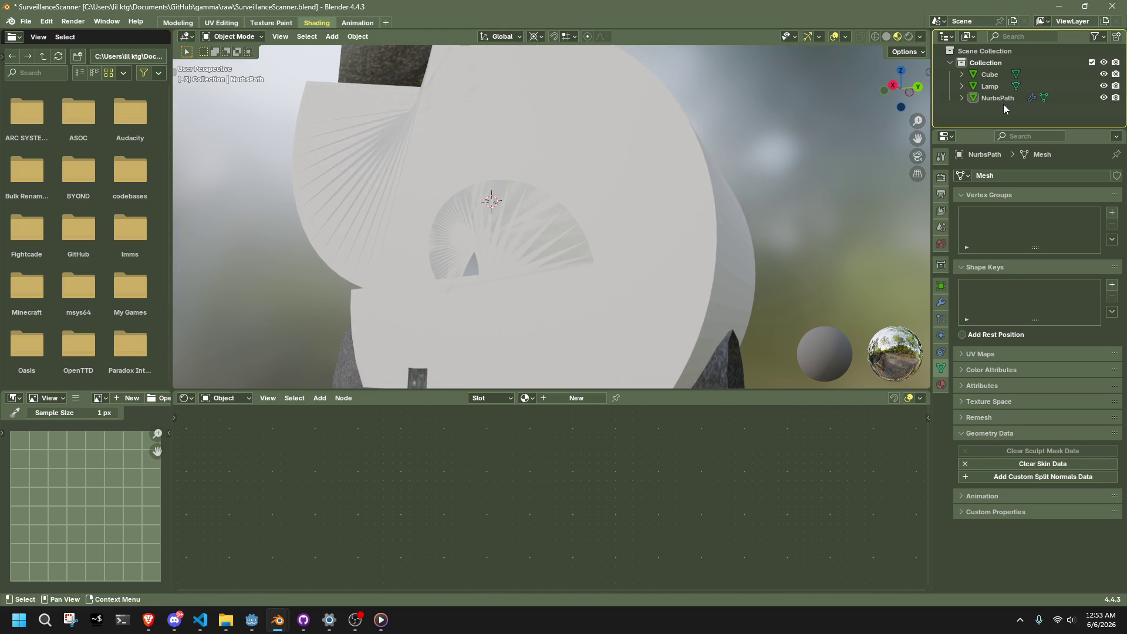
left_click(1000, 98)
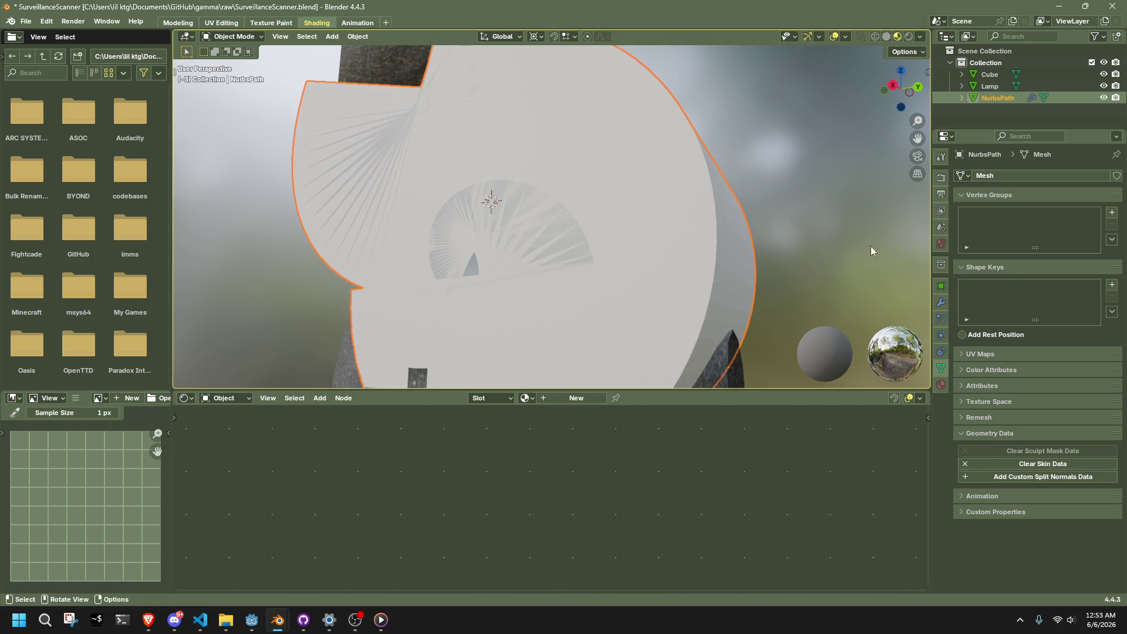
left_click(941, 302)
left_click(1098, 197)
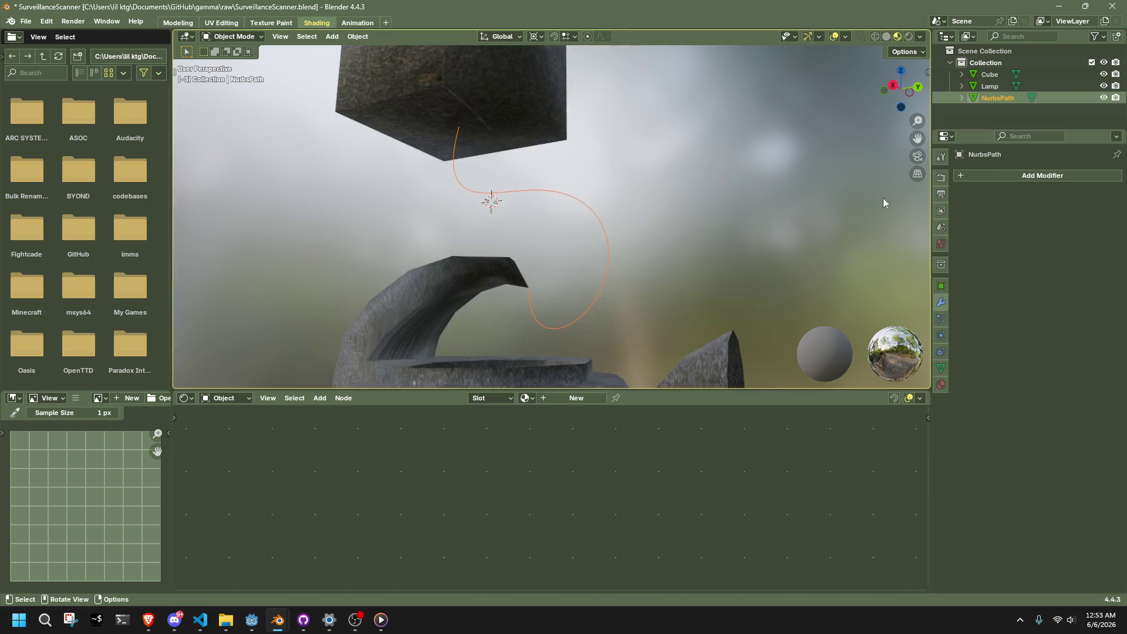
- Step through undo, redo and Edit Mode to confirm NurbsPath is a curve again
key("Tab")
key("ctrl+z")
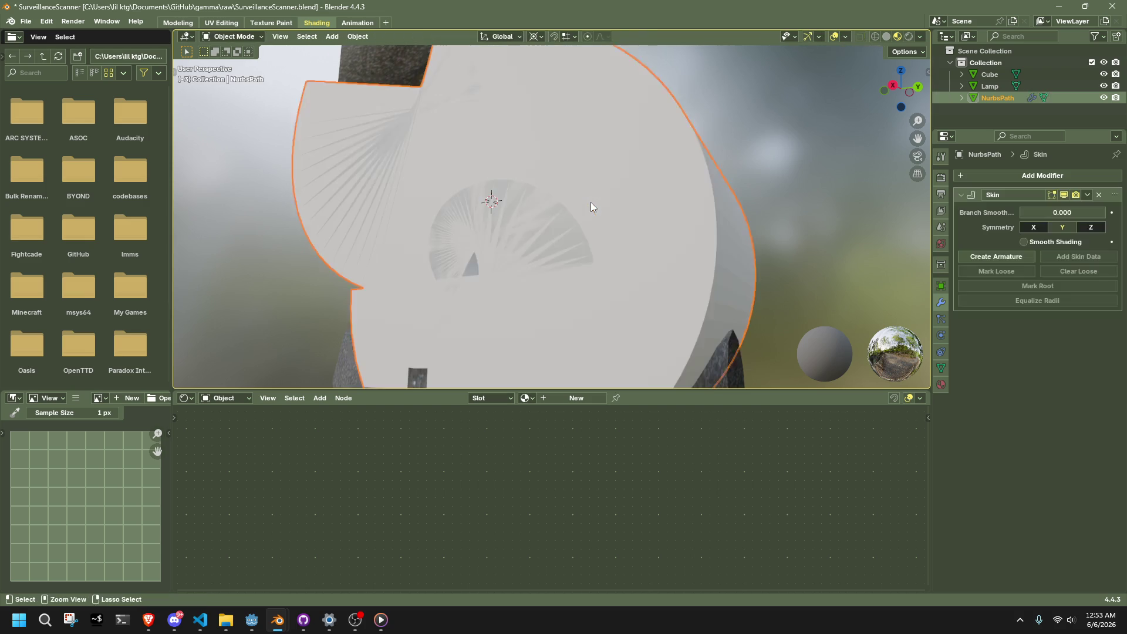
key("ctrl+shift+z")
left_click(591, 202)
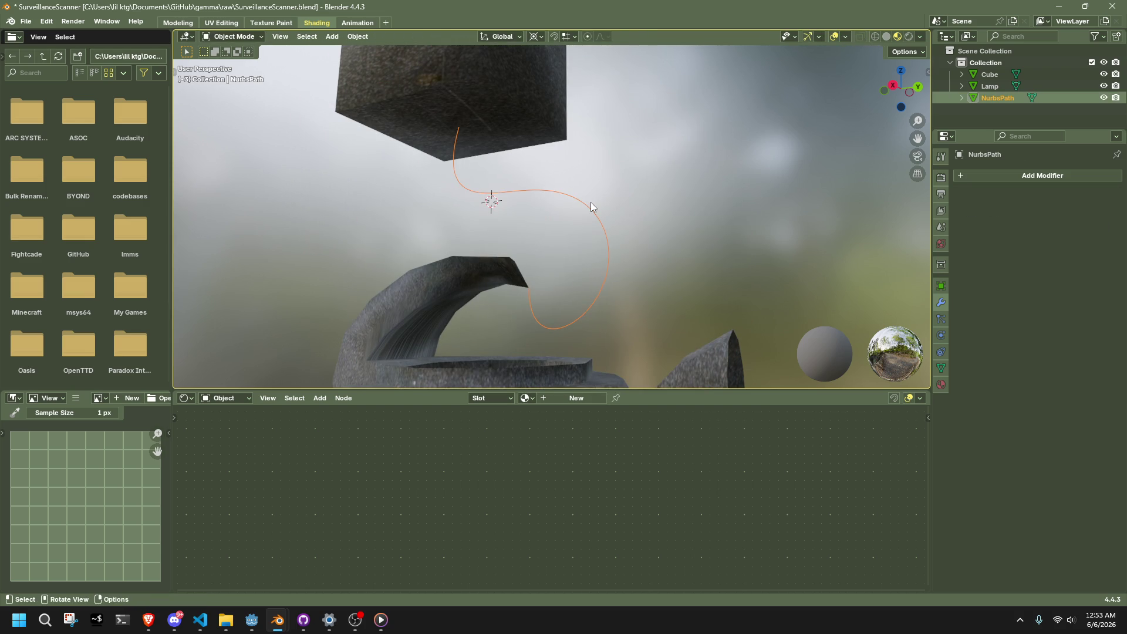
key("Tab")
key("Tab")
key("ctrl+z")
key("ctrl+z")
key("ctrl+z")
key("Tab")
key("Tab")
- In Curve Data Geometry, set the bevel depth to 0.01 m and lower its resolution
left_click(697, 213)
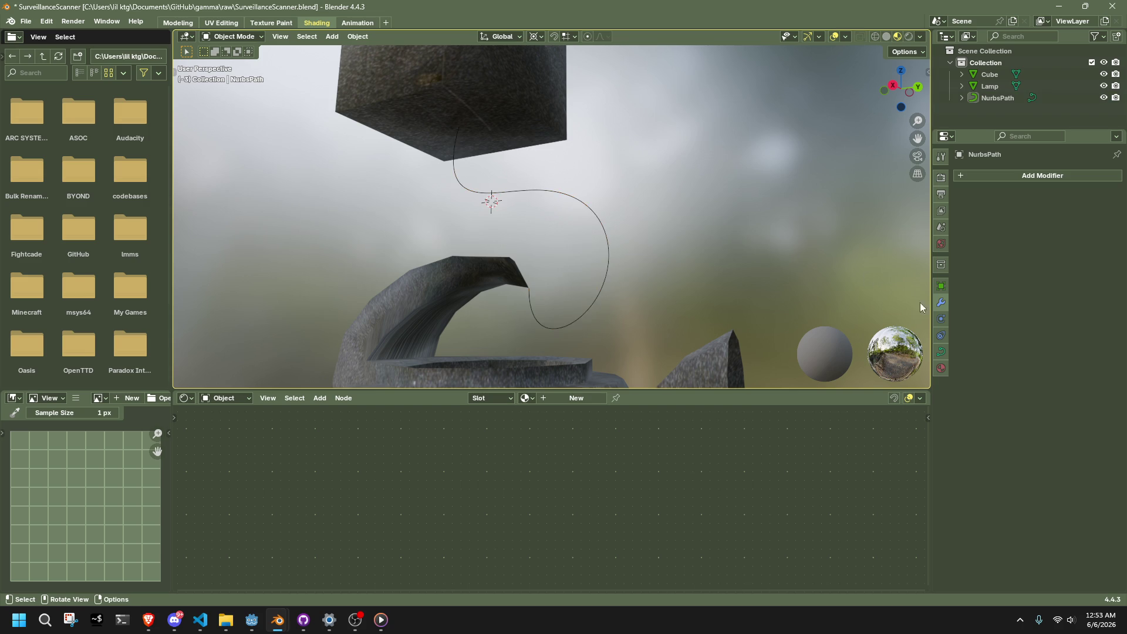
left_click(942, 351)
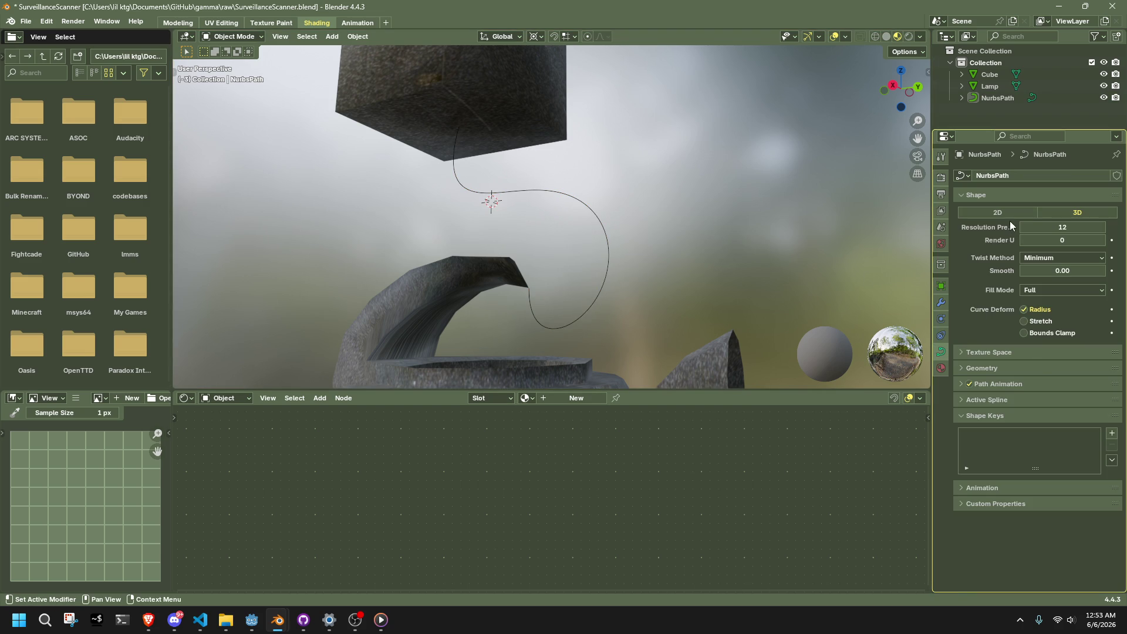
left_click(997, 367)
left_click_drag(1063, 386, 1061, 385)
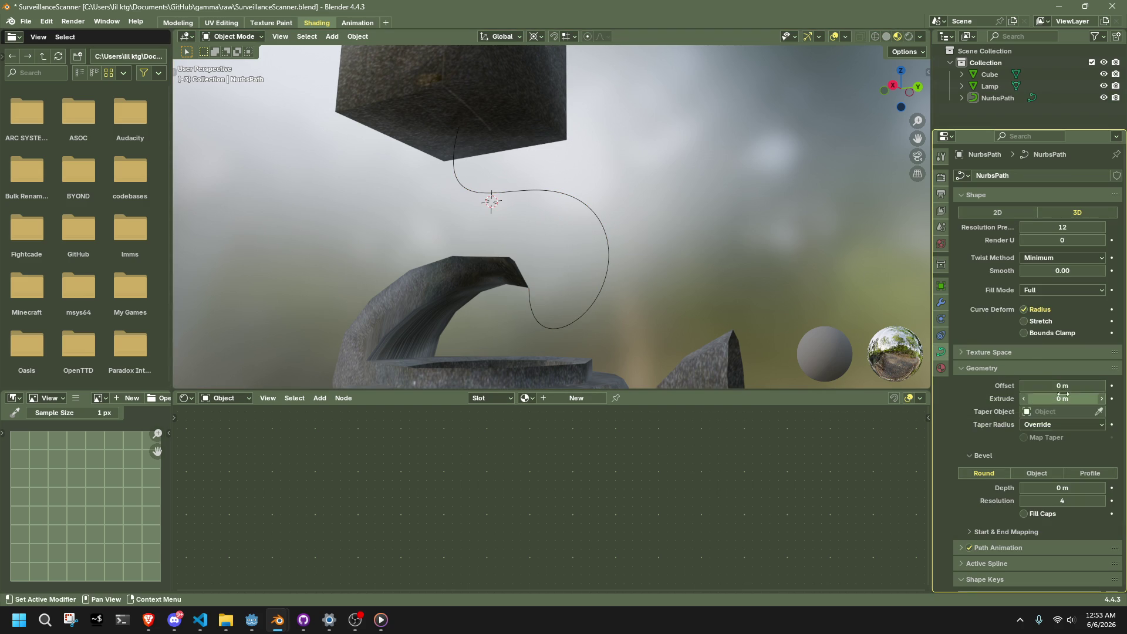
key("alt+Tab")
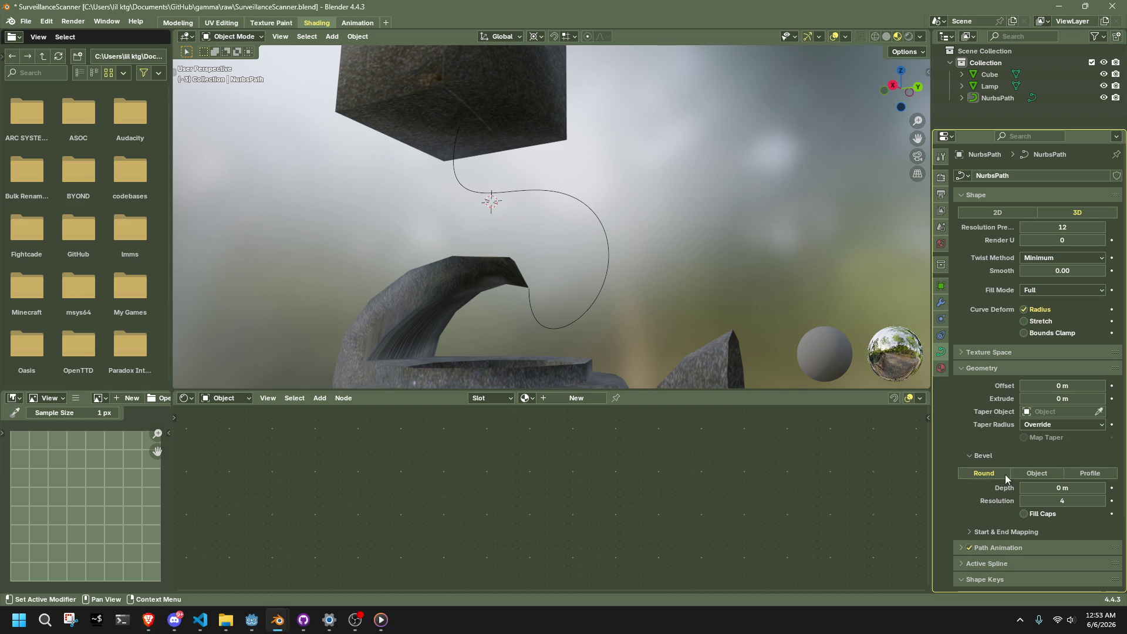
mouse_move(1051, 488)
left_mouse_down()
mouse_move(1069, 487)
mouse_move(1047, 487)
left_mouse_up()
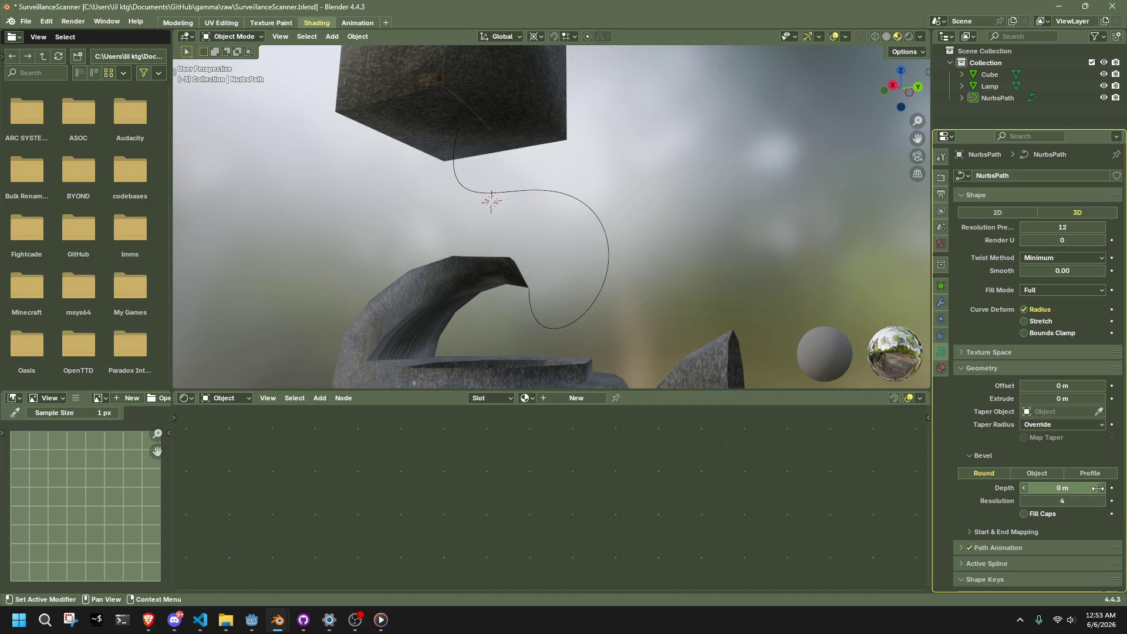
left_click(1101, 490)
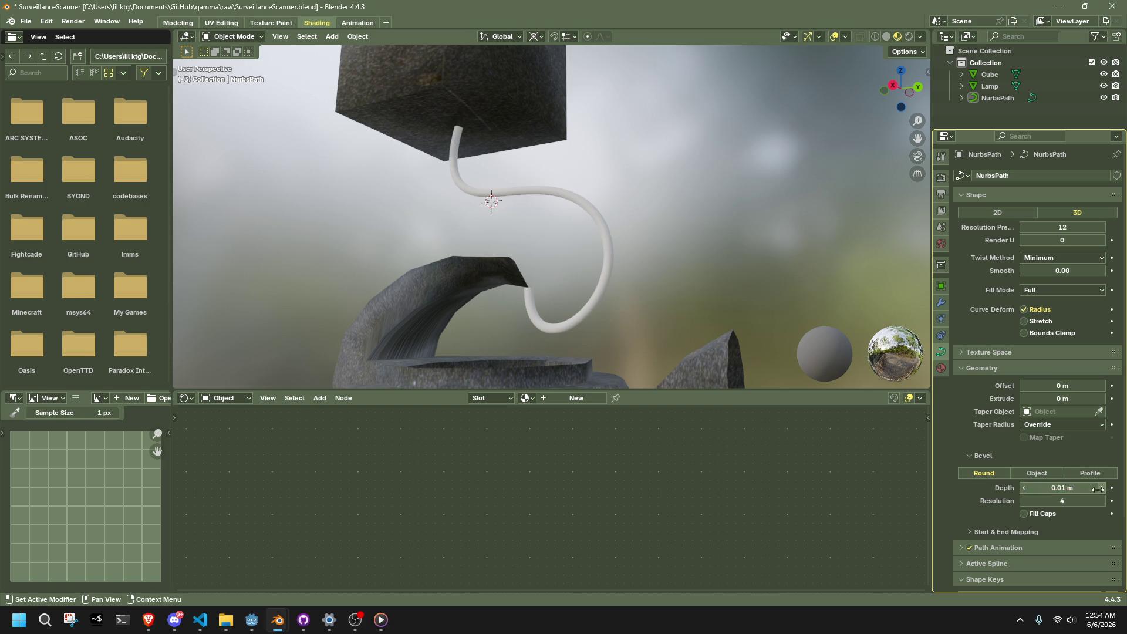
left_click(1026, 502)
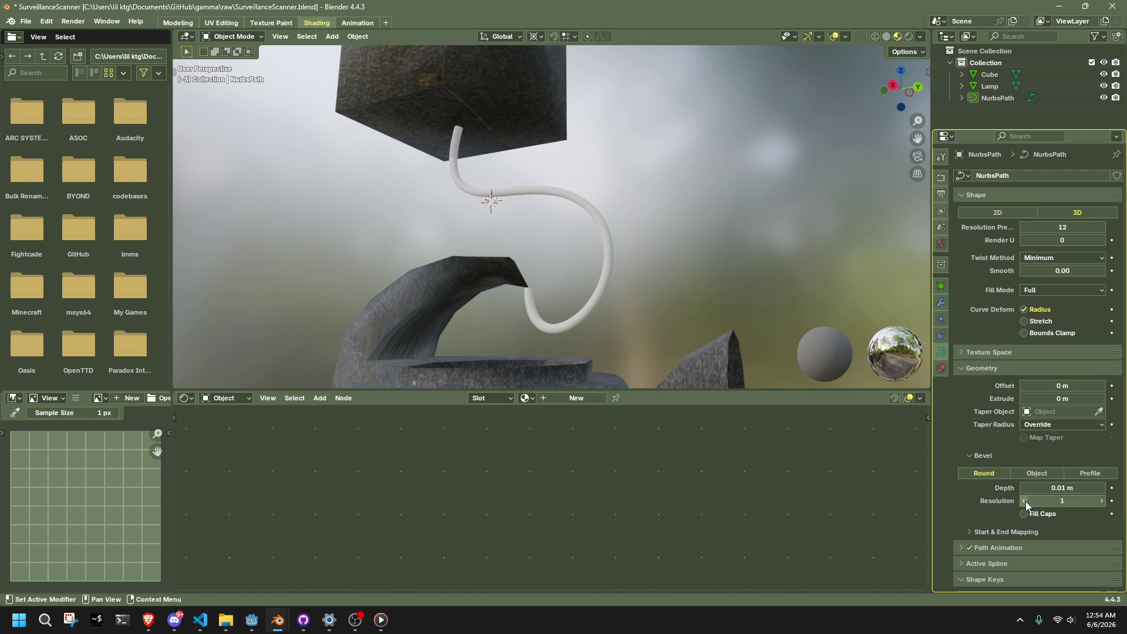
- Enable Fill Caps on the tube and switch the bevel mode to Profile
mouse_move(869, 364)
middle_mouse_down()
mouse_move(844, 418)
mouse_move(696, 347)
mouse_move(711, 319)
mouse_move(686, 306)
mouse_move(611, 334)
mouse_move(613, 326)
middle_mouse_up()
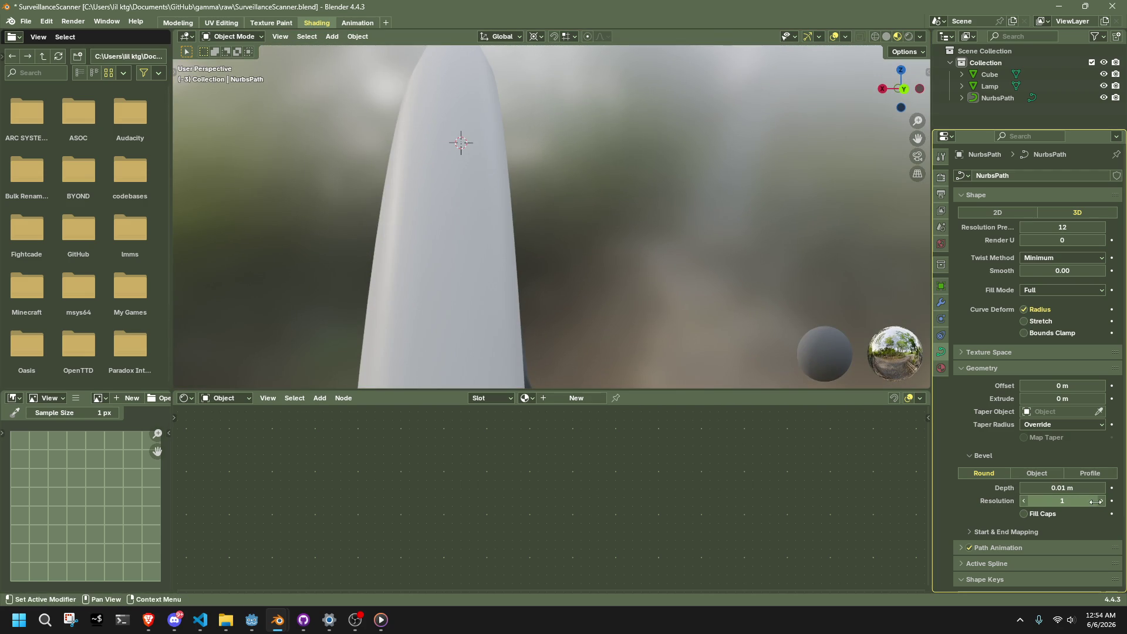
left_click(1024, 514)
mouse_move(689, 322)
middle_mouse_down()
mouse_move(789, 323)
mouse_move(869, 341)
middle_mouse_up()
left_click(1037, 473)
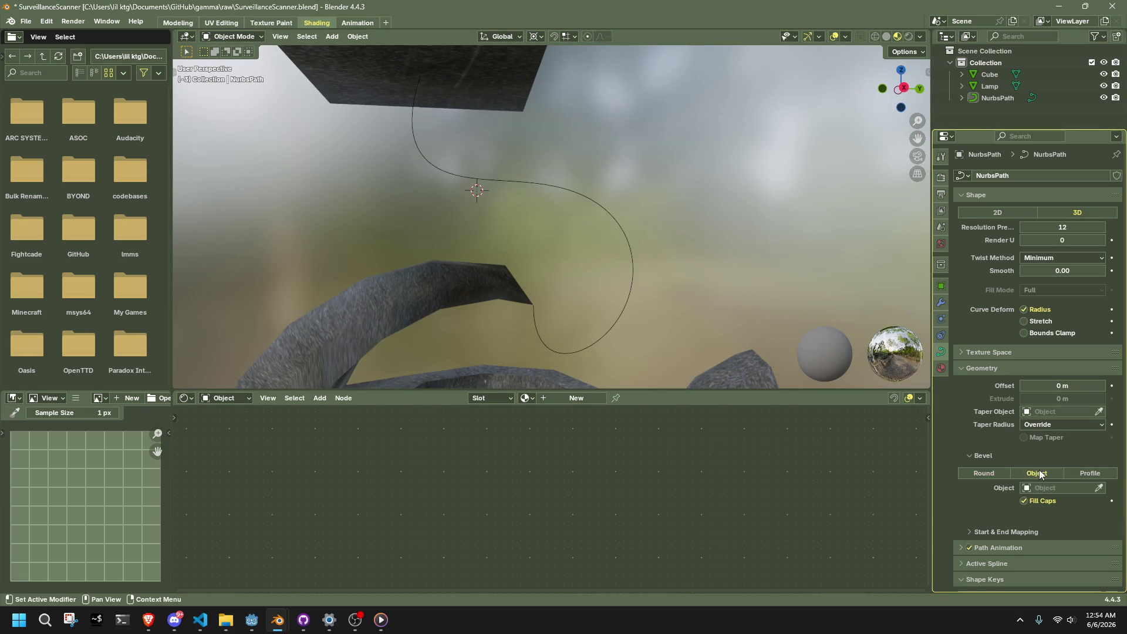
left_click(994, 475)
left_click(1072, 473)
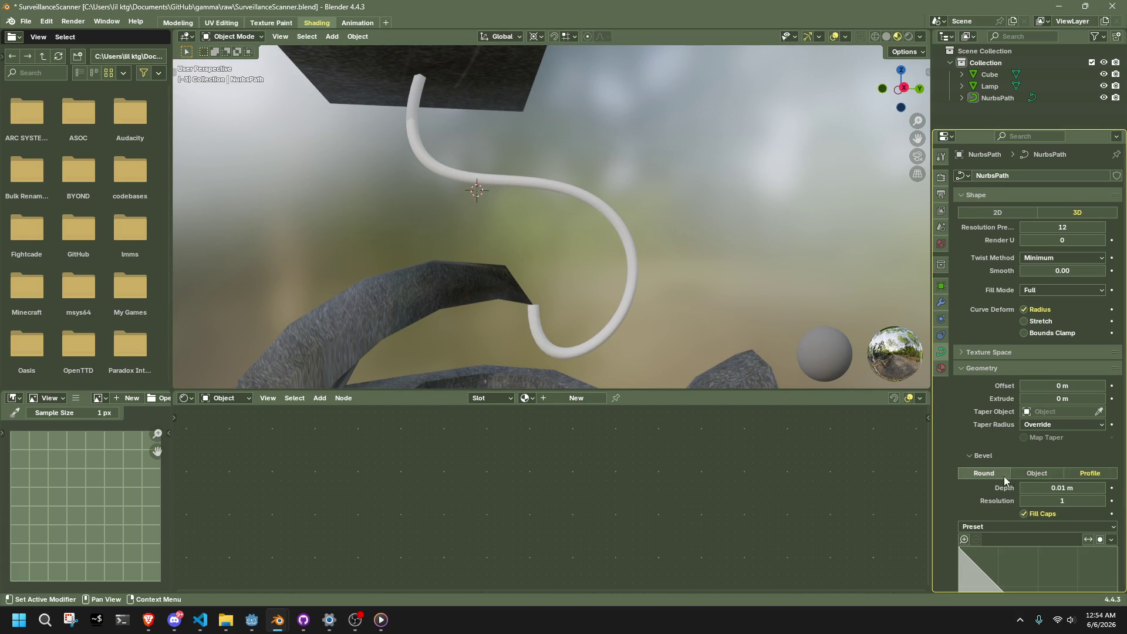
- Drag the bevel profile point into the top-right corner with straight vector handles
scroll(1007, 469, "down", 6)
mouse_move(1014, 442)
left_mouse_down()
mouse_move(1071, 411)
mouse_move(1086, 431)
mouse_move(1067, 406)
mouse_move(989, 517)
left_mouse_up()
mouse_move(707, 278)
middle_mouse_down()
mouse_move(725, 311)
mouse_move(789, 311)
mouse_move(789, 301)
middle_mouse_up()
left_click_drag(990, 517, 1085, 421)
left_click(973, 546)
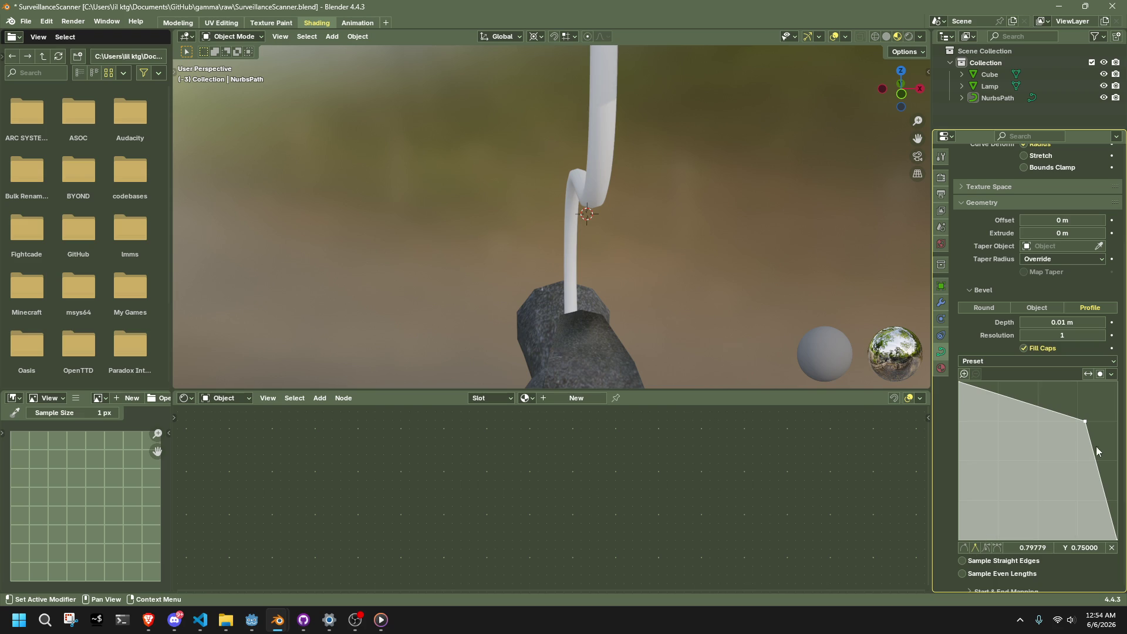
middle_click_drag(802, 317, 650, 261)
left_click_drag(1084, 421, 1115, 385)
middle_click_drag(693, 258, 757, 259)
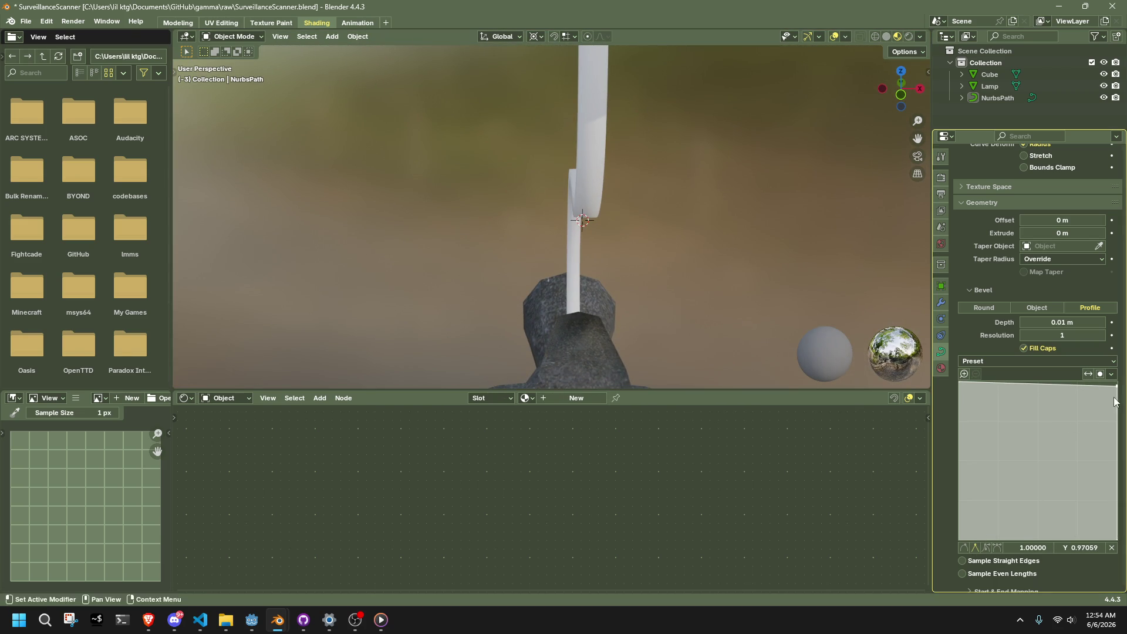
left_click_drag(1116, 386, 1117, 382)
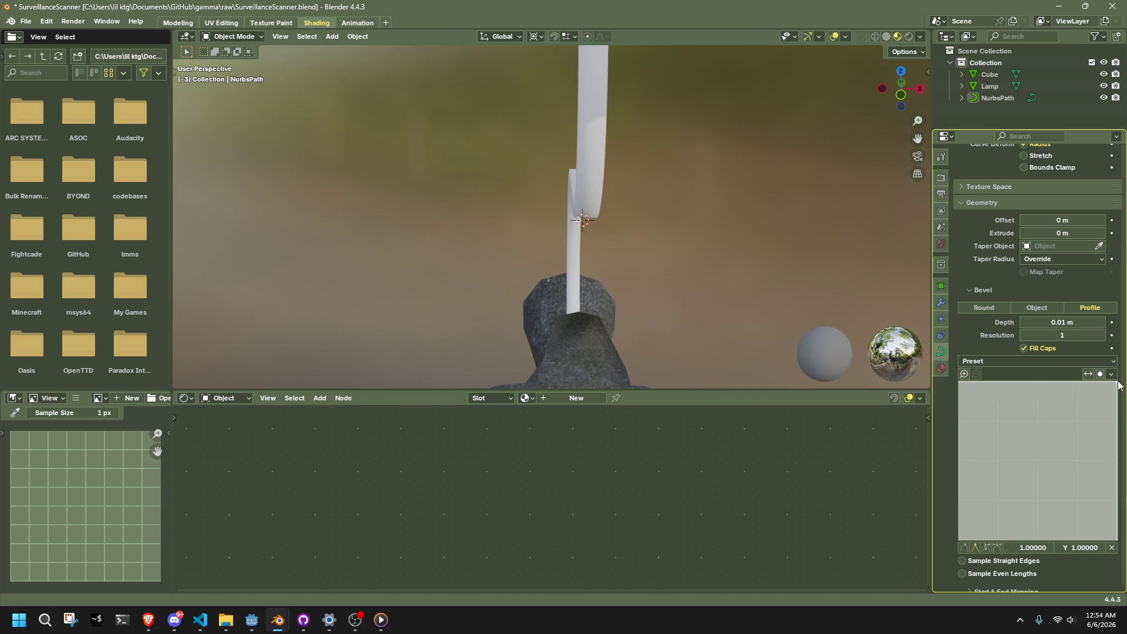
mouse_move(646, 147)
middle_mouse_down()
mouse_move(853, 79)
mouse_move(921, 86)
mouse_move(178, 79)
mouse_move(872, 89)
middle_mouse_up()
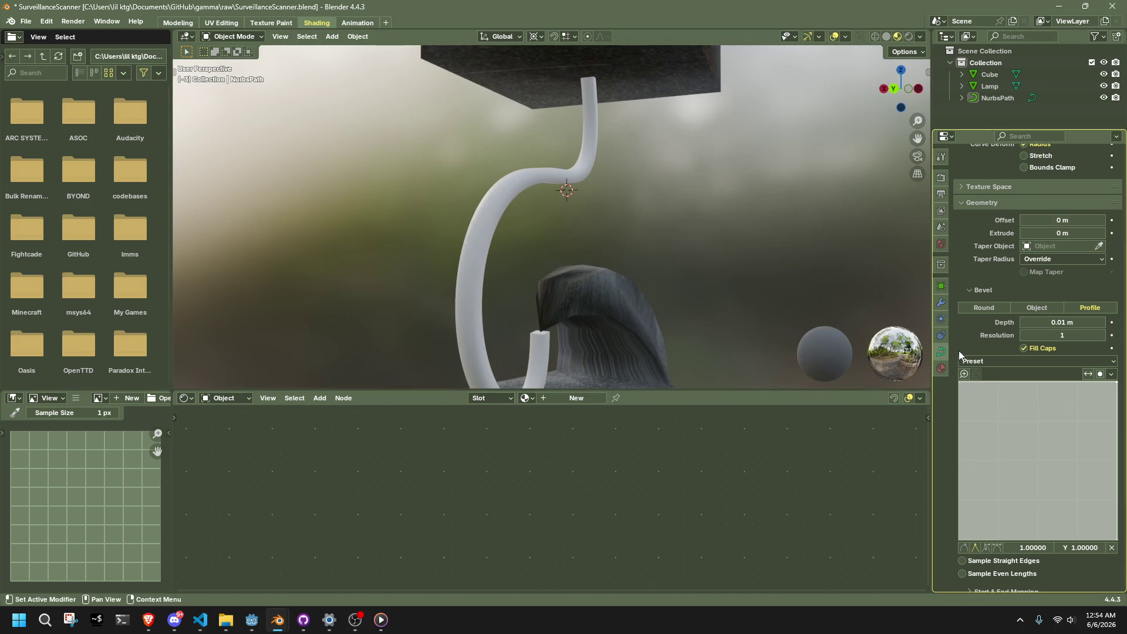
- Set the bevel resolution to 0, then back to 1, and select the cable
scroll(977, 350, "down", 1)
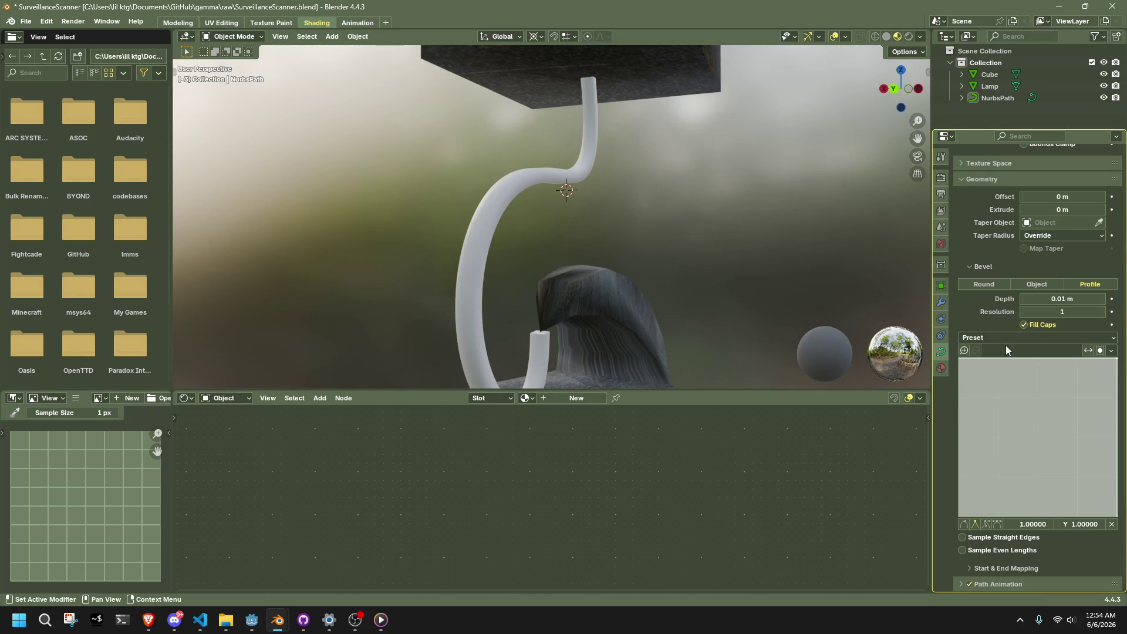
left_click(1022, 311)
middle_click_drag(706, 220, 1056, 300)
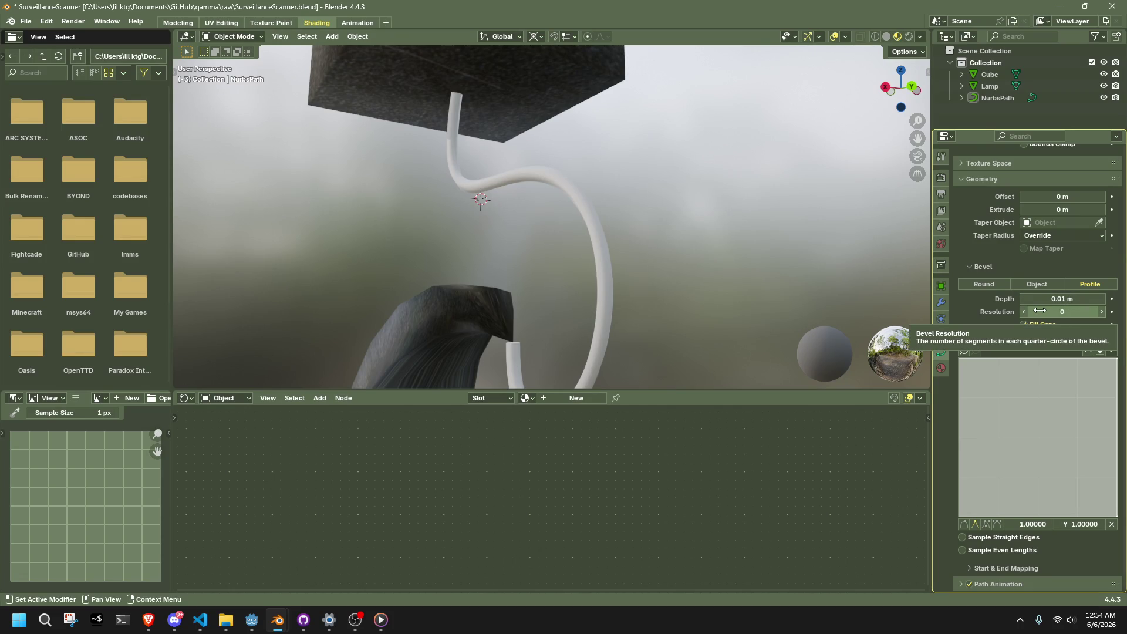
left_click(1101, 316)
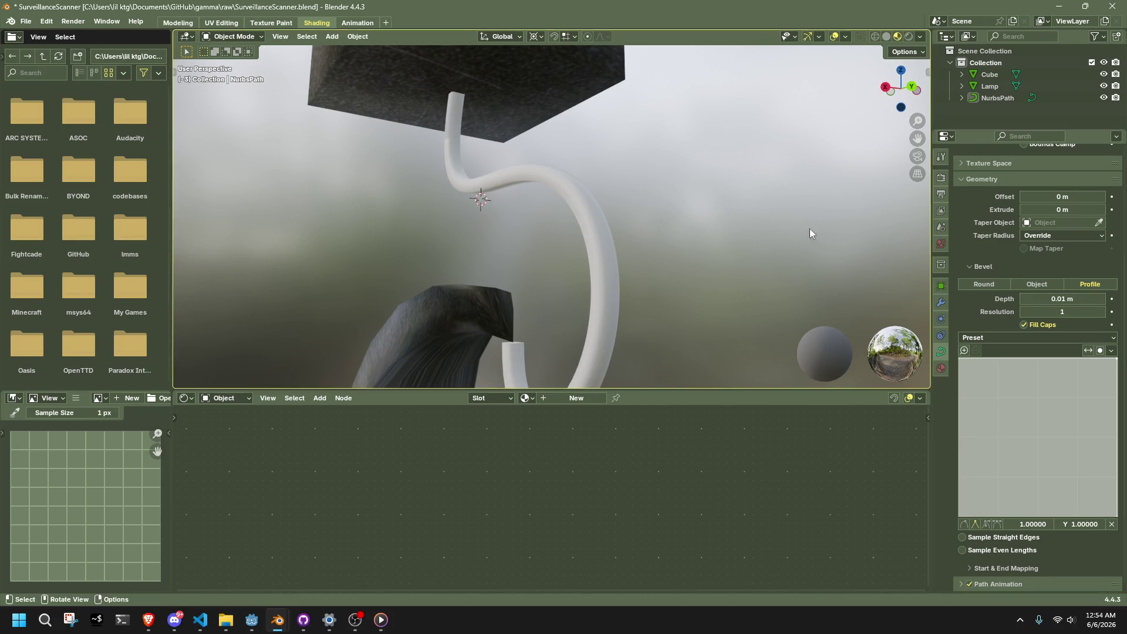
middle_click_drag(808, 228, 660, 165)
left_click(605, 205)
- Toggle Edit Mode on the path, then adjust the bevel depth down to 0.01 m
key("Tab")
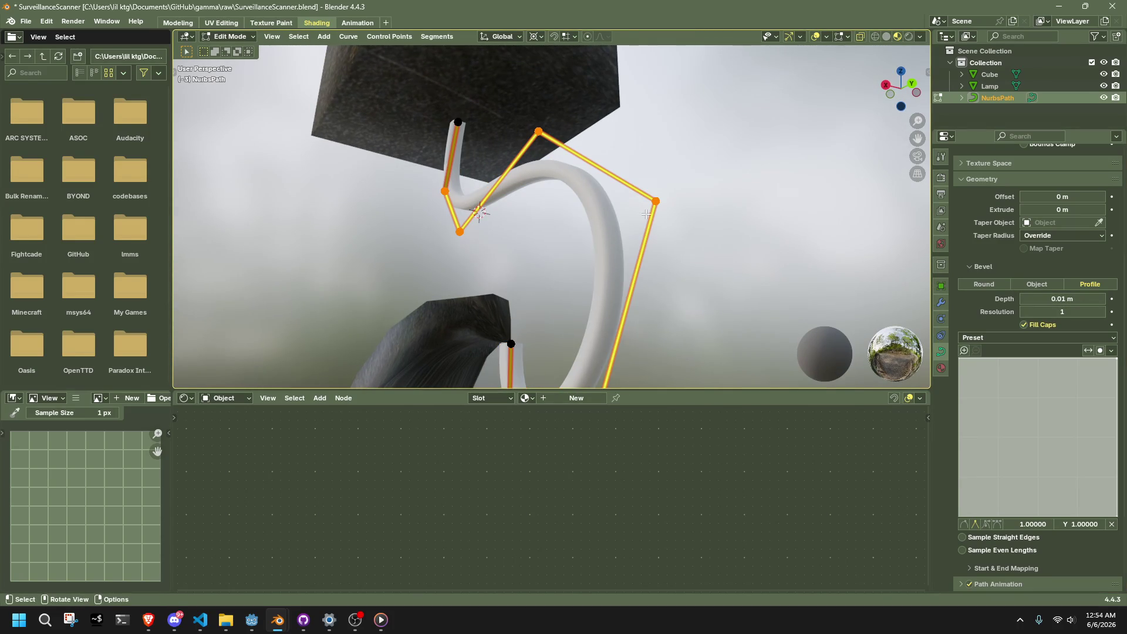
mouse_move(646, 214)
middle_mouse_down()
mouse_move(834, 266)
mouse_move(822, 264)
middle_mouse_up()
key("Tab")
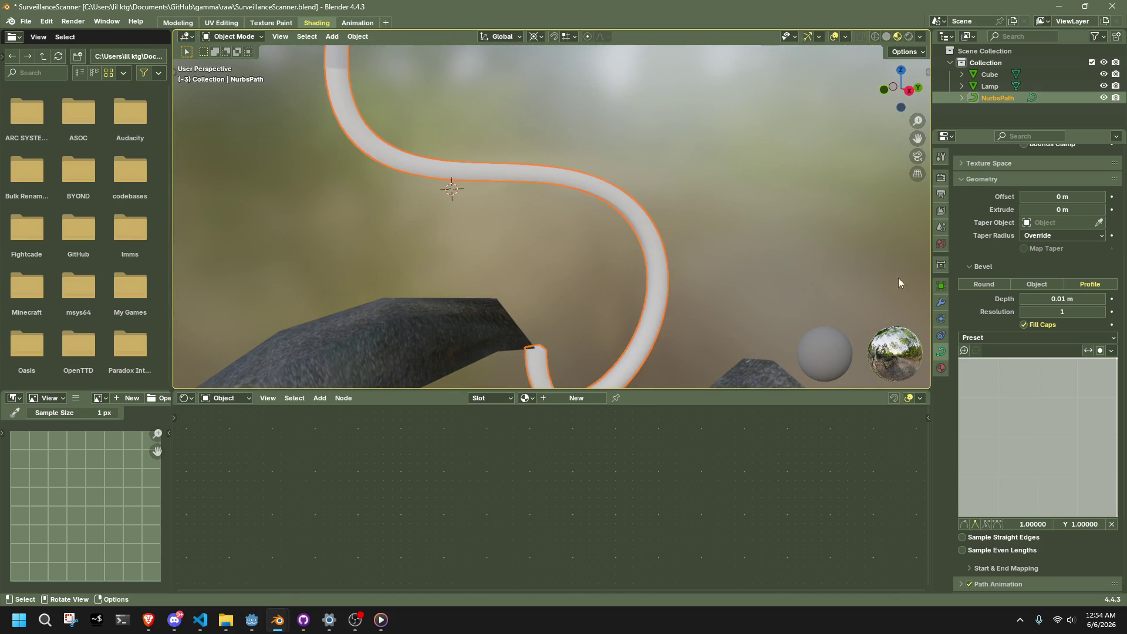
left_click(1023, 298)
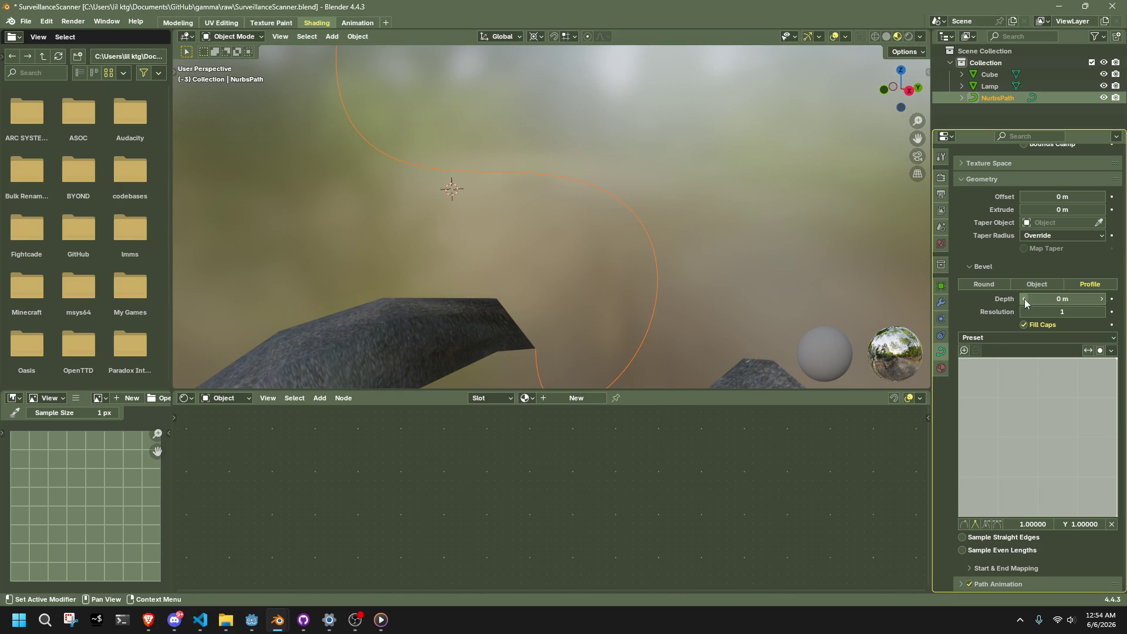
left_click(1102, 299)
left_click(1102, 300)
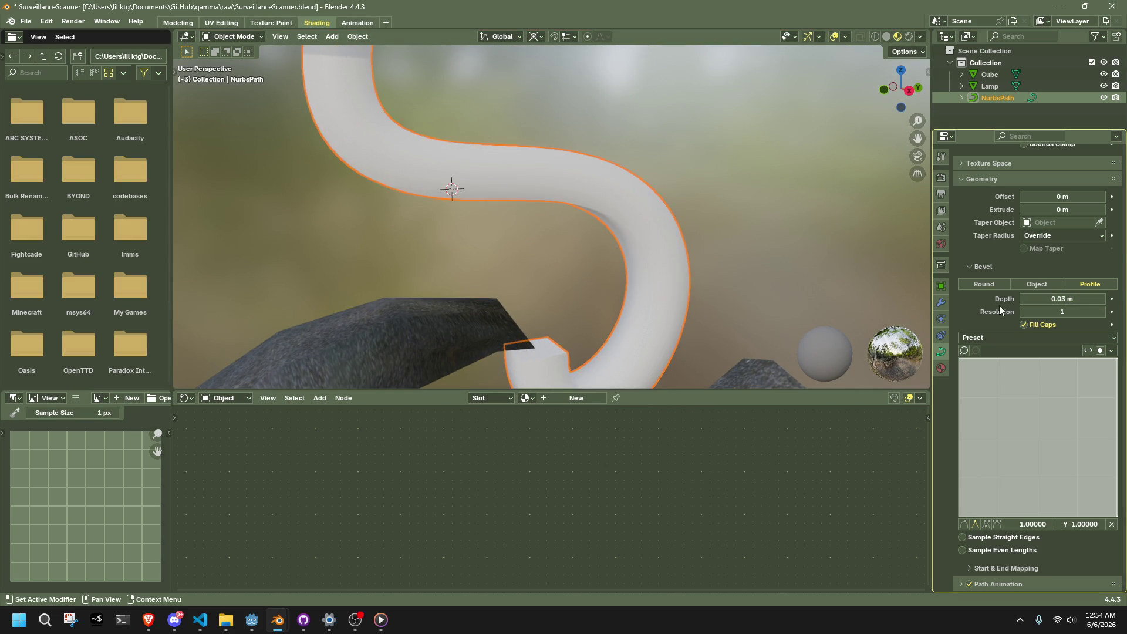
left_click(1021, 301)
- Try the Start & End Mapping settings, leaving the mapping end at Resolution
scroll(738, 173, "down", 5)
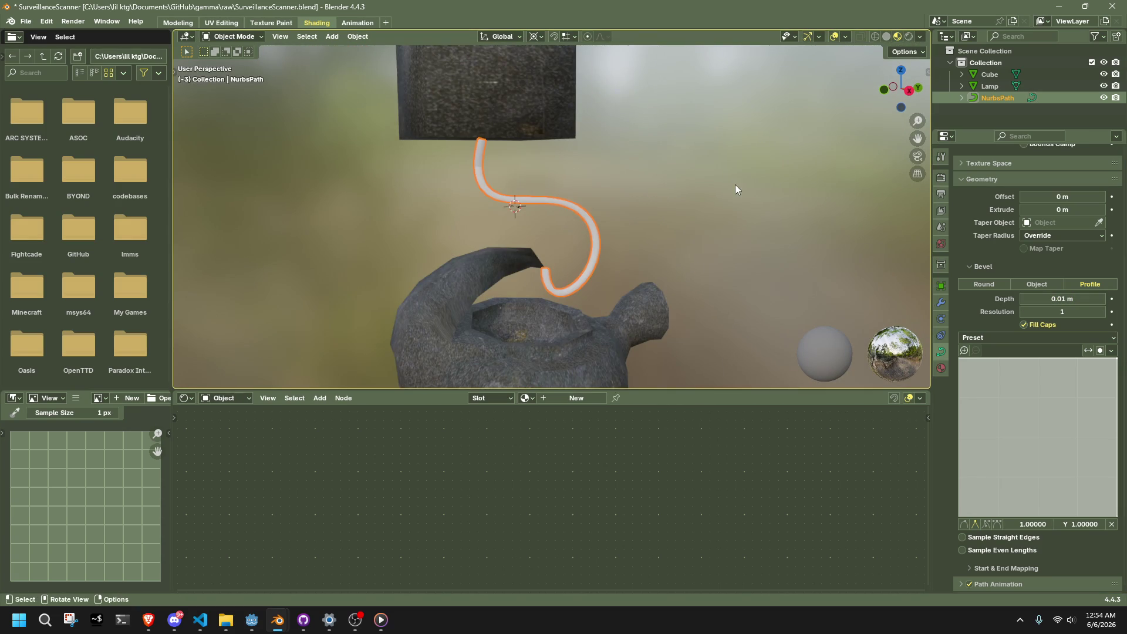
scroll(976, 304, "down", 2)
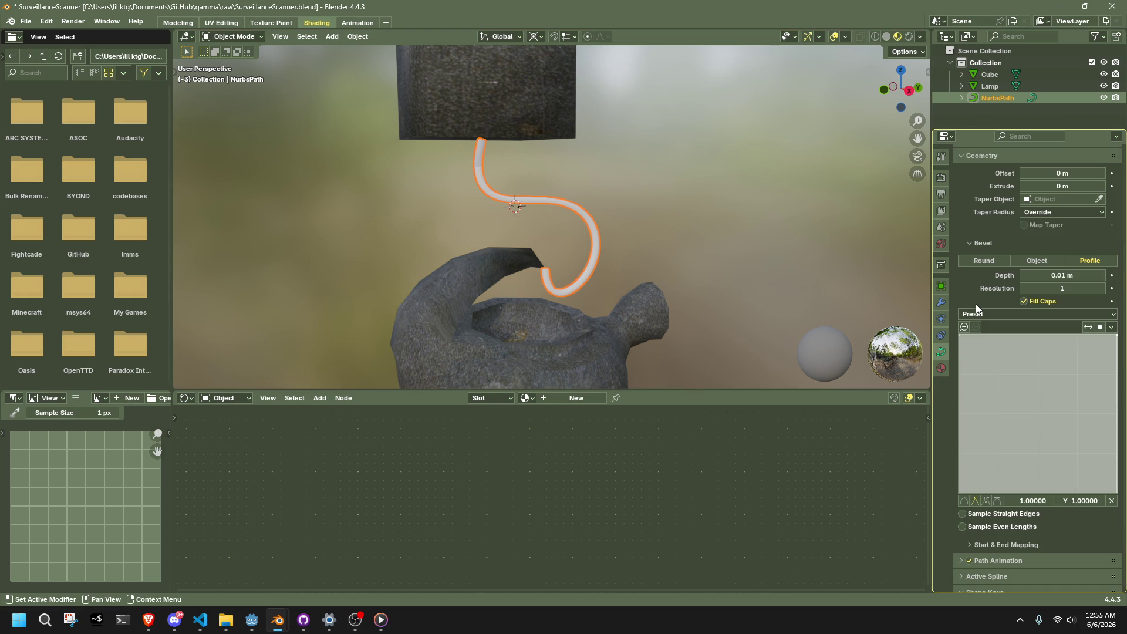
left_click(967, 521)
scroll(971, 538, "down", 1)
mouse_move(1043, 517)
left_mouse_down()
mouse_move(1048, 527)
mouse_move(1025, 527)
mouse_move(1092, 527)
mouse_move(1098, 541)
left_mouse_up()
left_click(1082, 555)
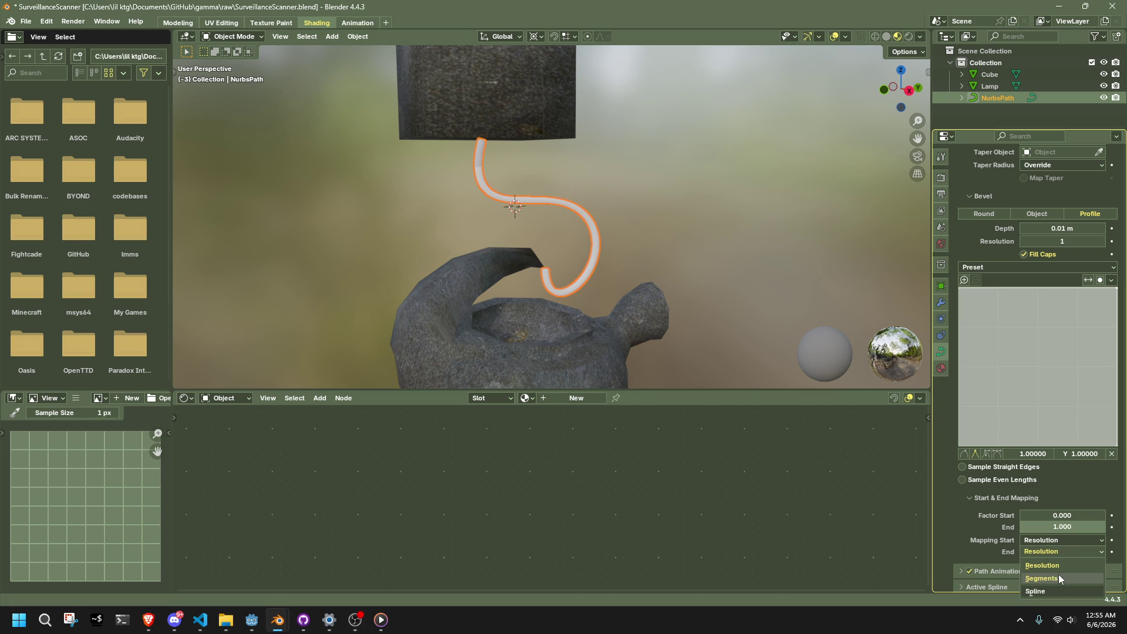
left_click(1070, 552)
left_click(1068, 563)
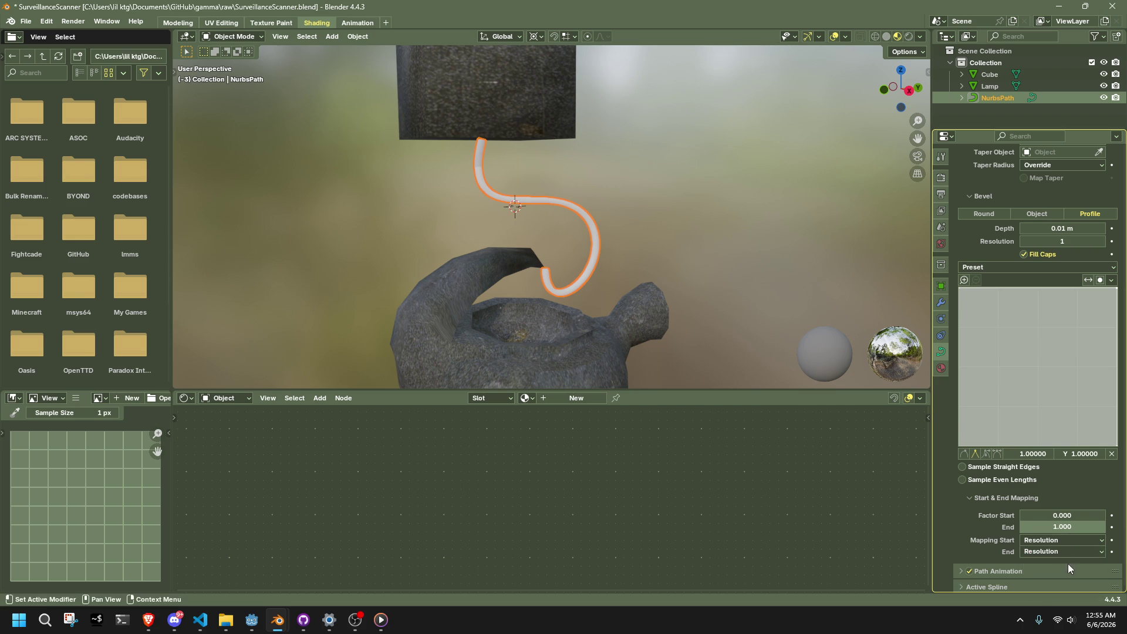
scroll(1017, 516, "down", 2)
scroll(1006, 540, "up", 3)
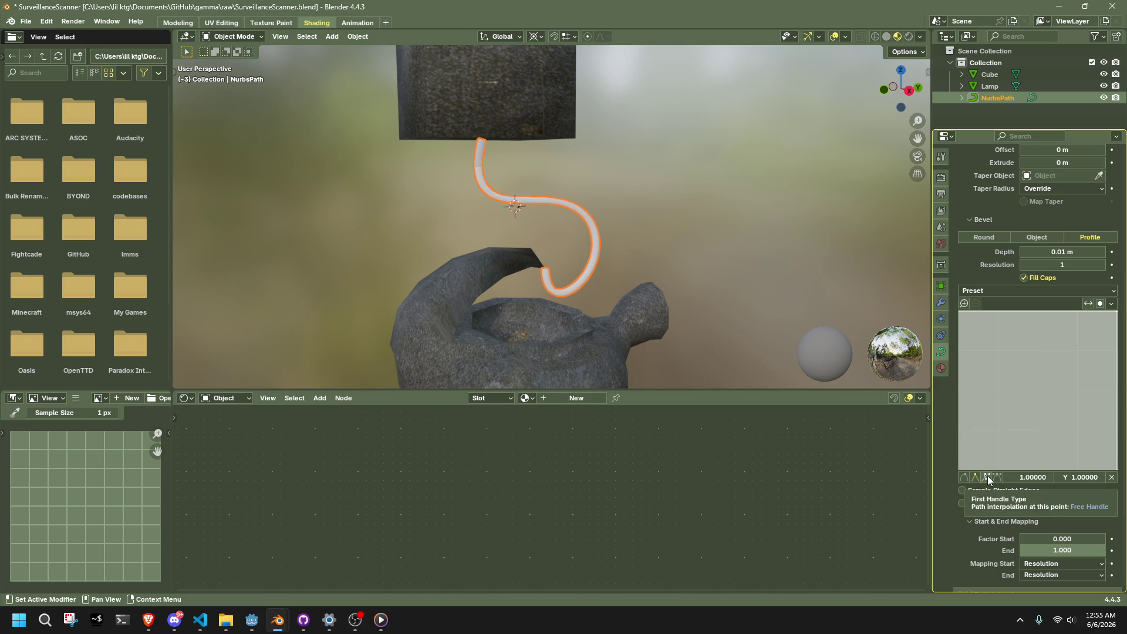
scroll(1009, 315, "up", 3)
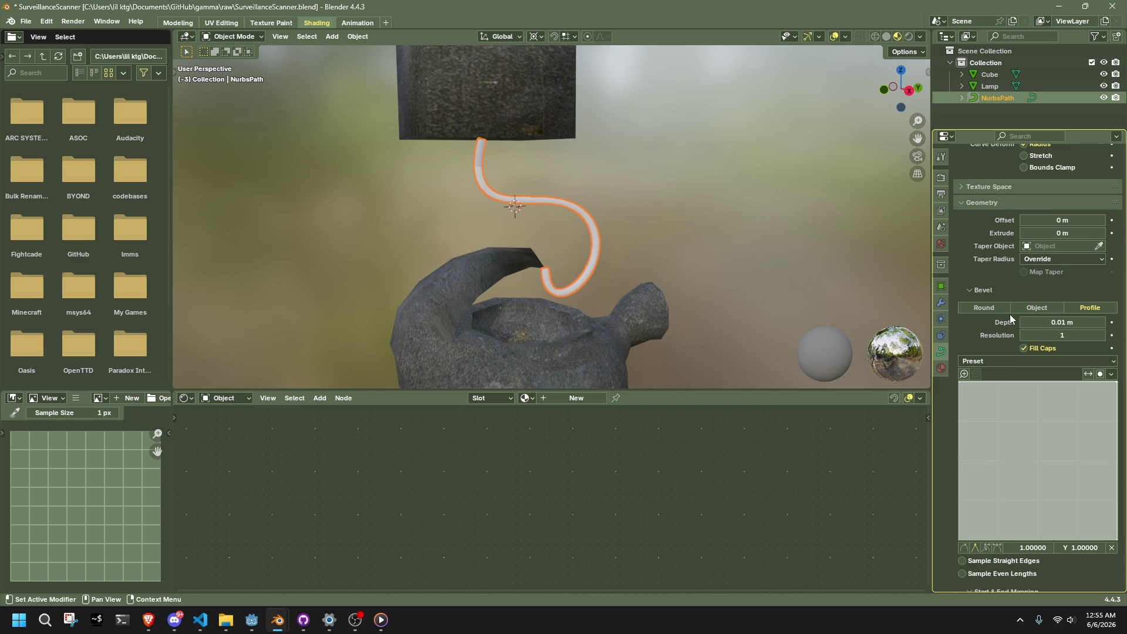
- Try a larger Offset, undo it back to 0 m, then collapse the Bevel settings
mouse_move(1055, 220)
left_mouse_down()
mouse_move(1086, 220)
mouse_move(1080, 233)
mouse_move(1092, 233)
mouse_move(1056, 233)
left_mouse_up()
key("ctrl+z")
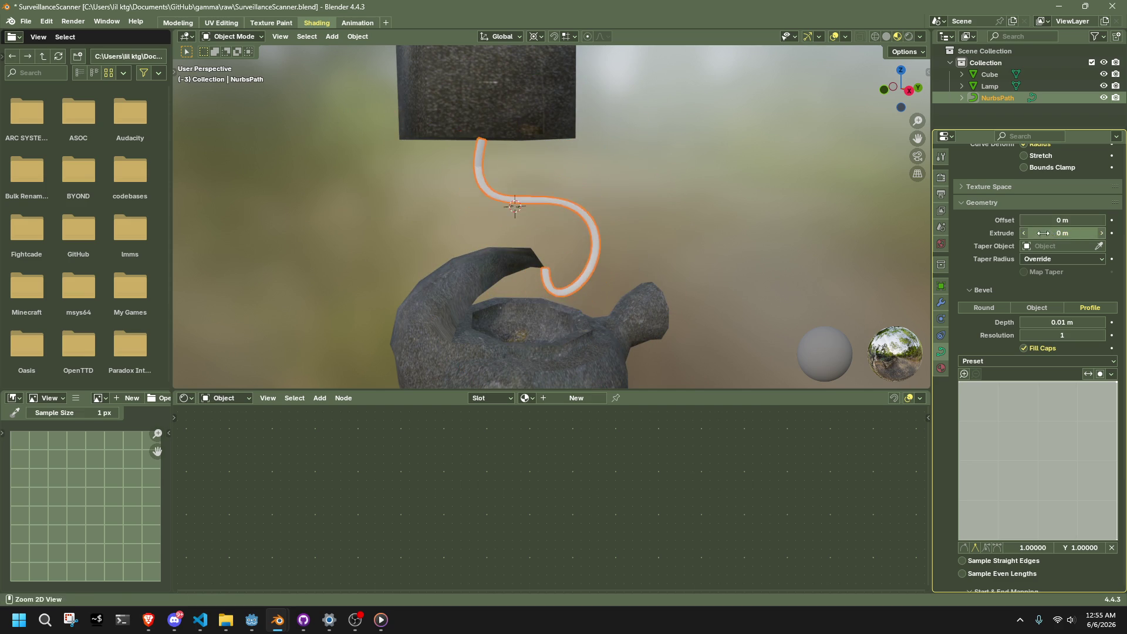
left_click(1057, 258)
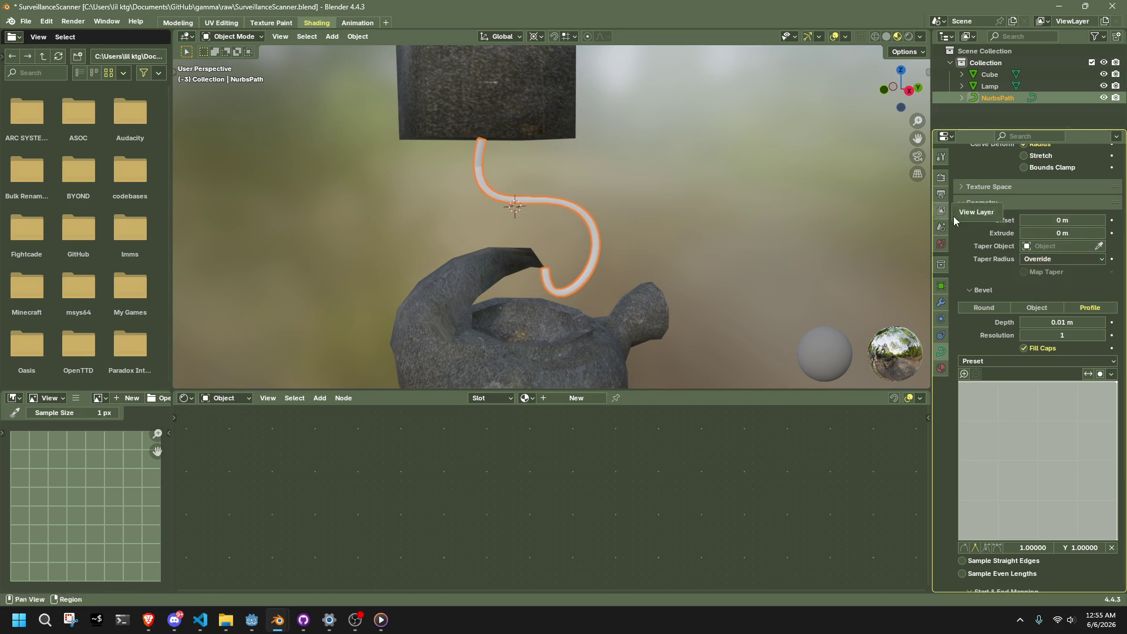
left_click(983, 290)
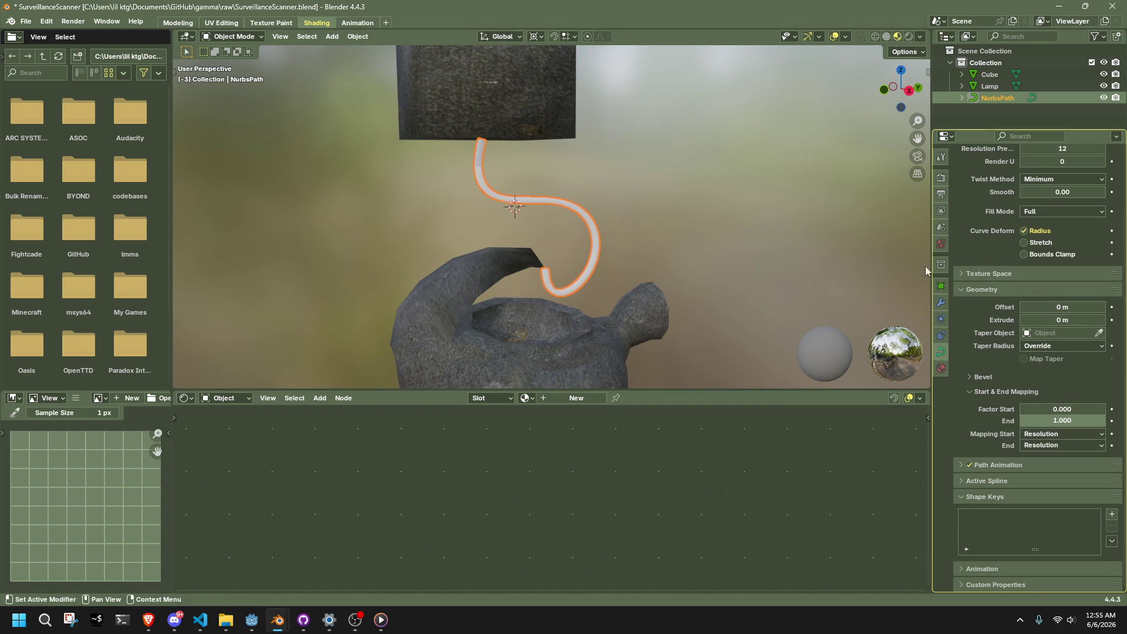
scroll(579, 220, "up", 3)
scroll(580, 220, "up", 2)
mouse_move(579, 217)
middle_mouse_down()
mouse_move(527, 202)
mouse_move(463, 124)
mouse_move(643, 227)
mouse_move(564, 184)
middle_mouse_up()
- Convert the NurbsPath curve with Convert To > Mesh and inspect its quad rings in Edit Mode
right_click(565, 184)
mouse_move(564, 185)
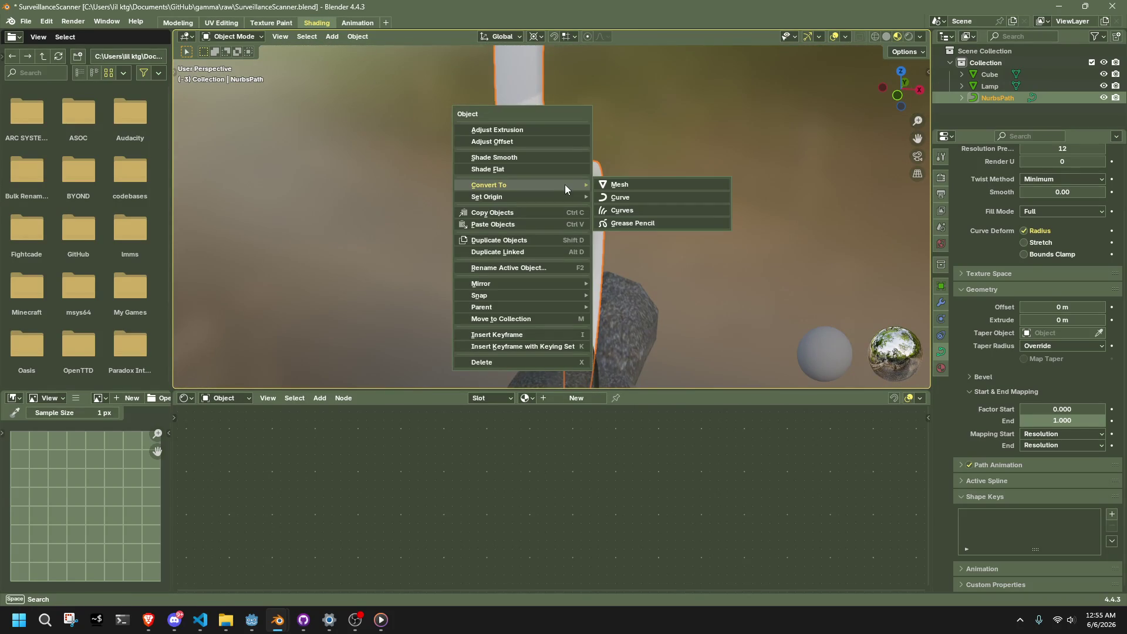
left_click(615, 185)
scroll(616, 190, "down", 3)
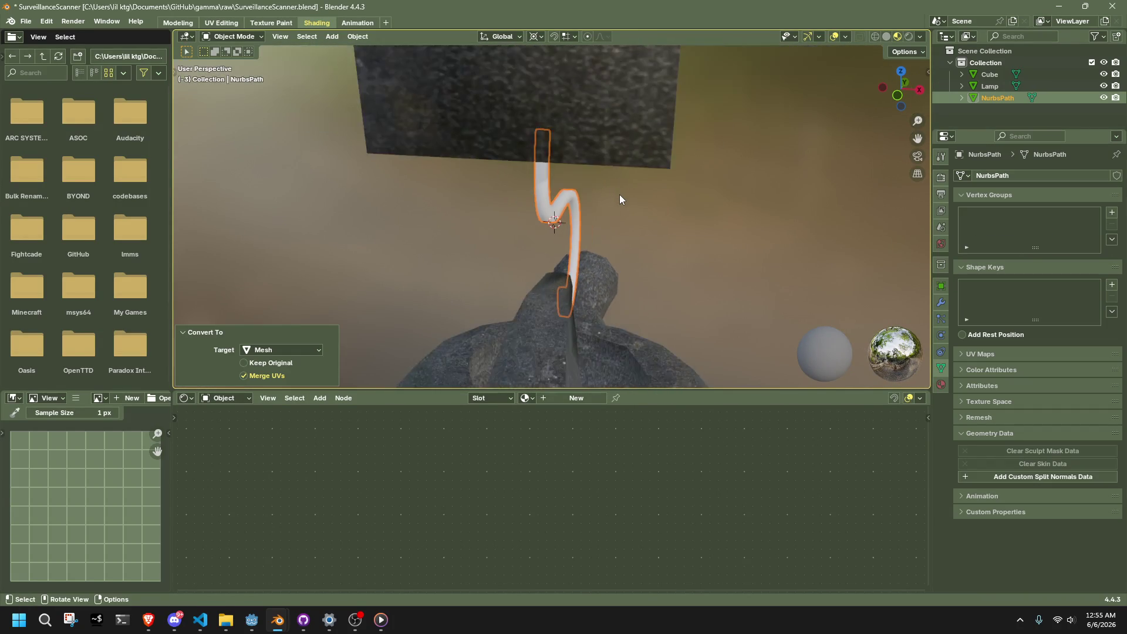
key("Tab")
mouse_move(557, 167)
middle_mouse_down()
mouse_move(707, 205)
mouse_move(660, 196)
middle_mouse_up()
left_click(704, 207)
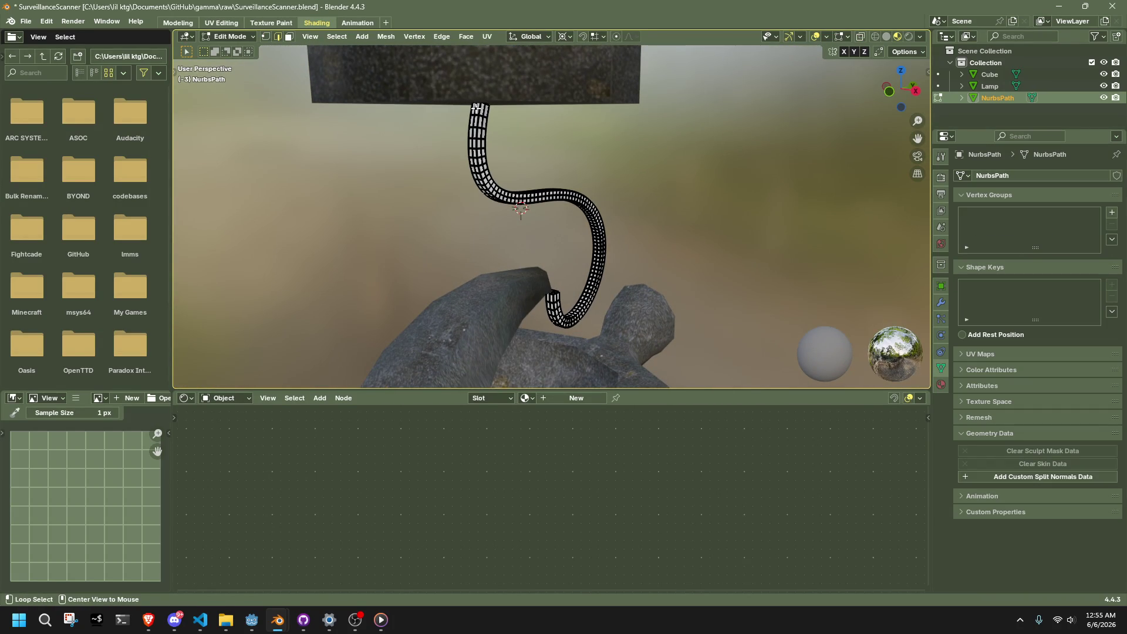
mouse_move(480, 109)
middle_mouse_down()
mouse_move(649, 118)
mouse_move(802, 192)
middle_mouse_up()
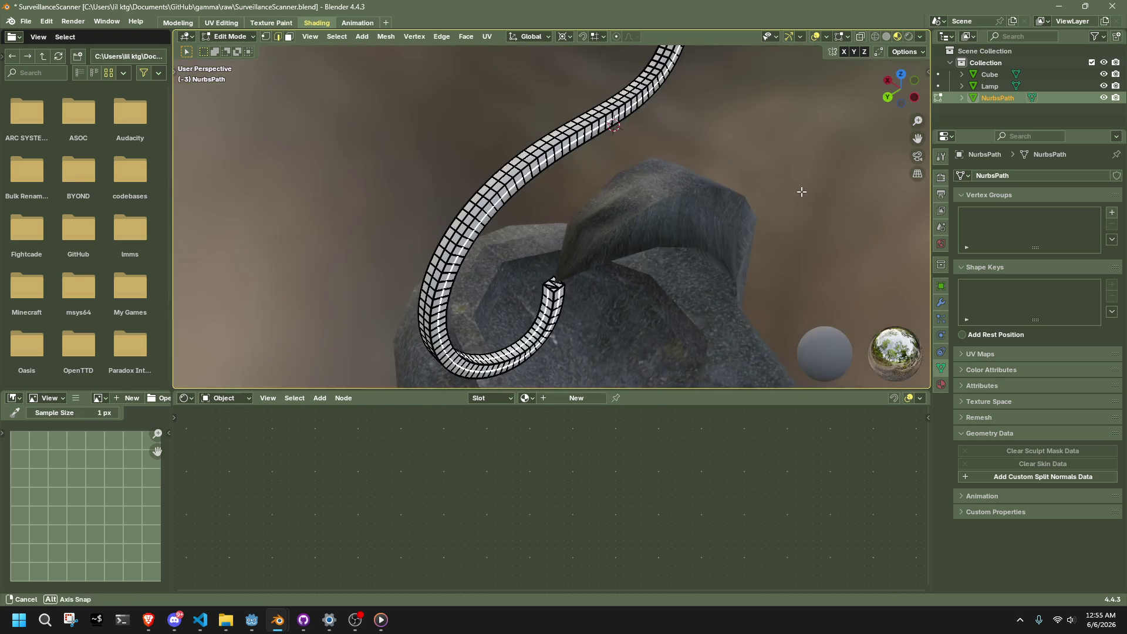
- Select an edge loop on the tube, try a Select Similar option, then deselect everything
left_click(537, 154, "alt")
key("shift+g")
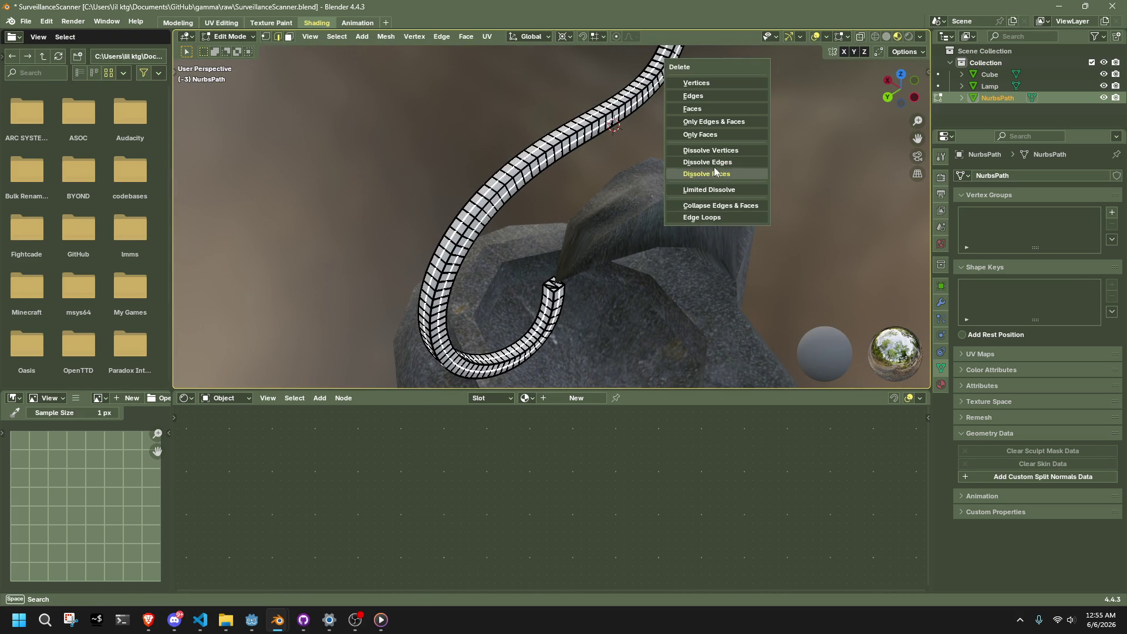
left_click(745, 164)
key("alt+a")
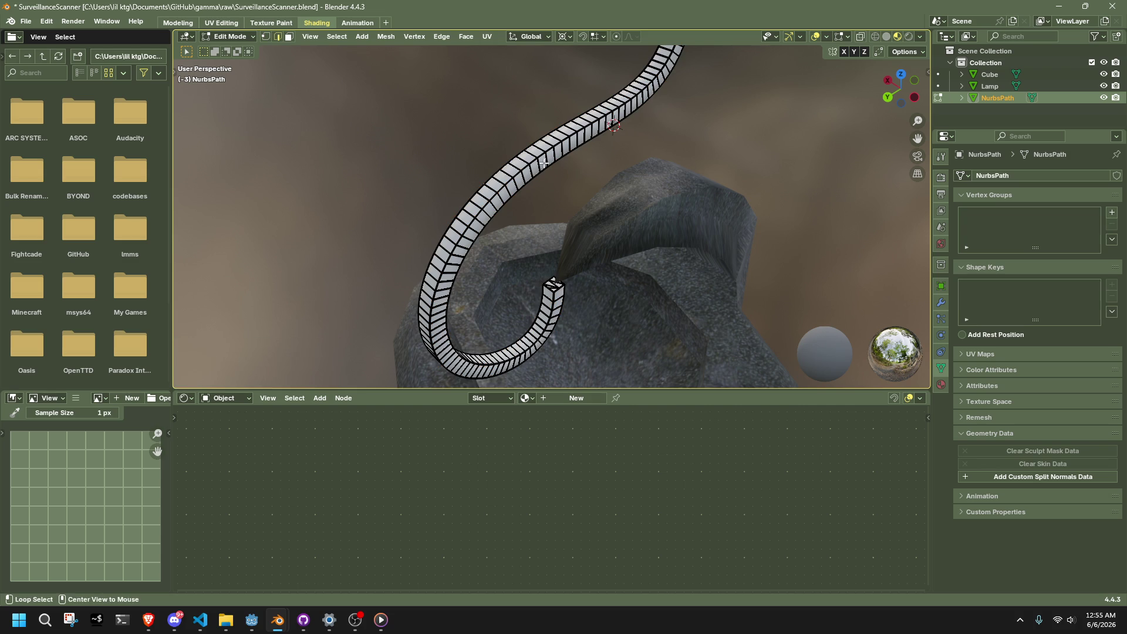
- Select an edge ring along the tube and expand it into full edge loops
left_click(335, 41)
mouse_move(364, 164)
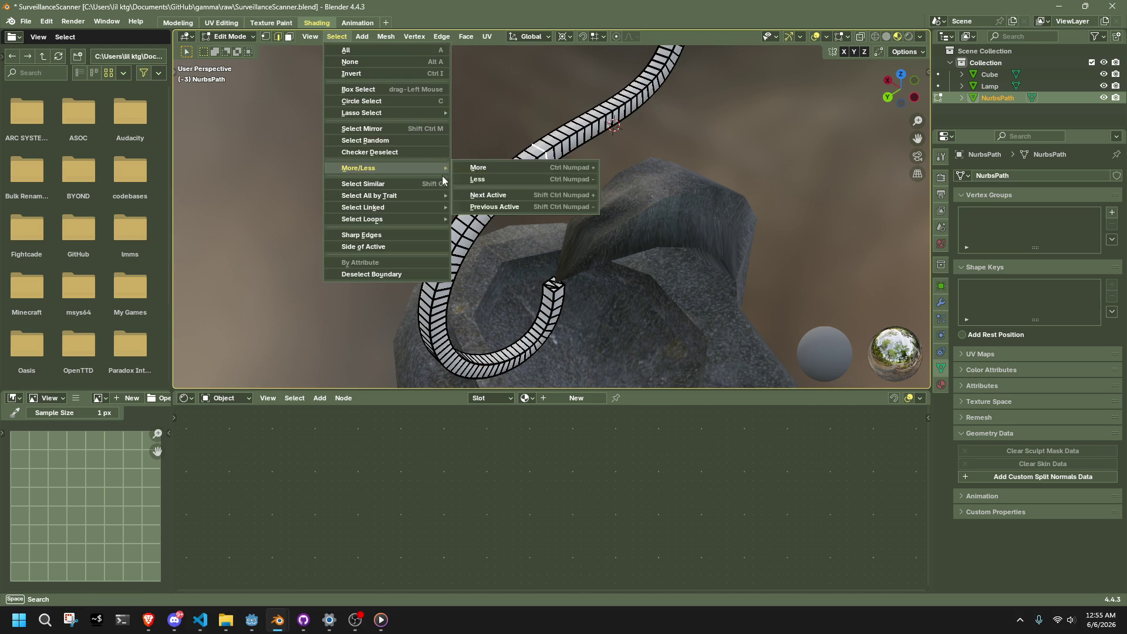
left_click(584, 176)
left_click(547, 159, "ctrl+alt")
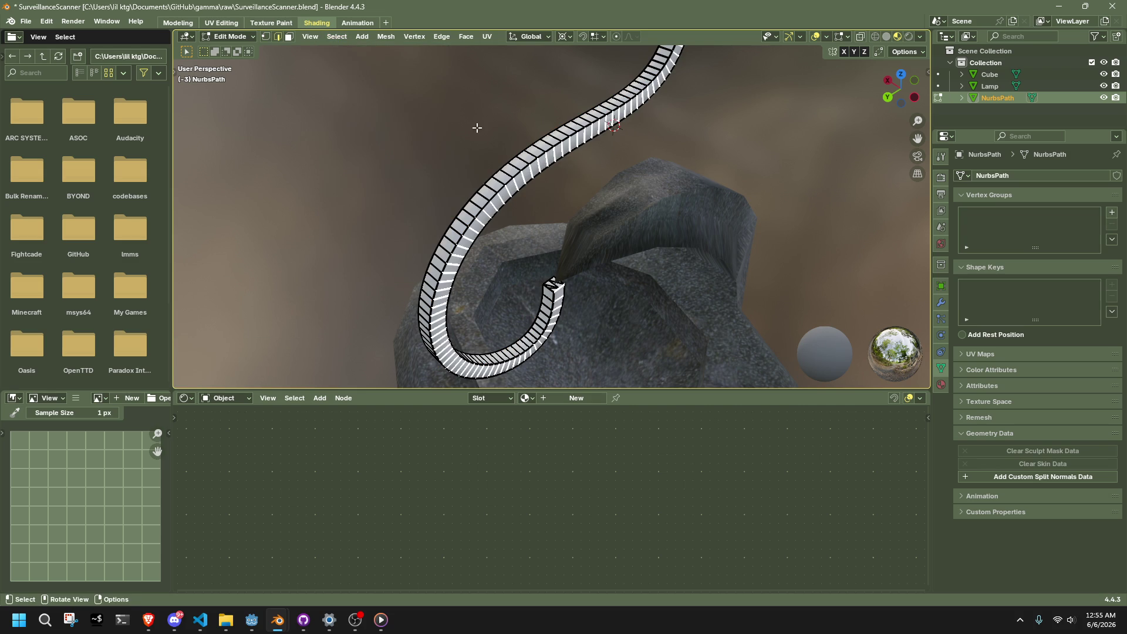
left_click(333, 44)
mouse_move(425, 222)
left_click(482, 221)
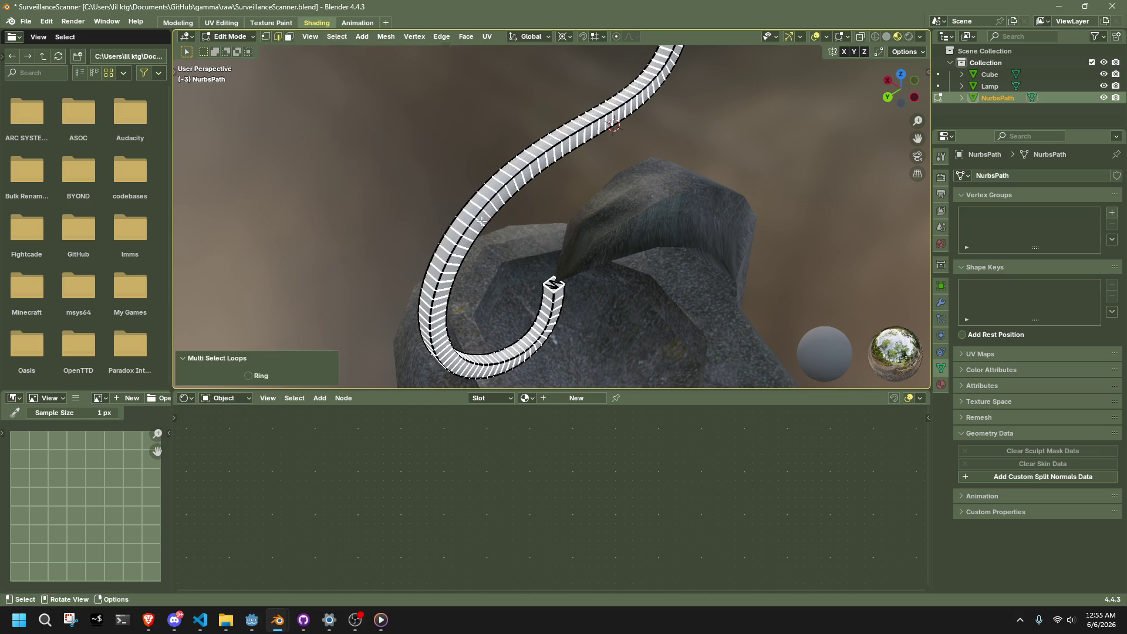
- Apply Checker Deselect, trying 3 skipped and offset -12 in side view, then clear it
mouse_move(668, 255)
middle_mouse_down()
mouse_move(540, 223)
mouse_move(446, 176)
middle_mouse_up()
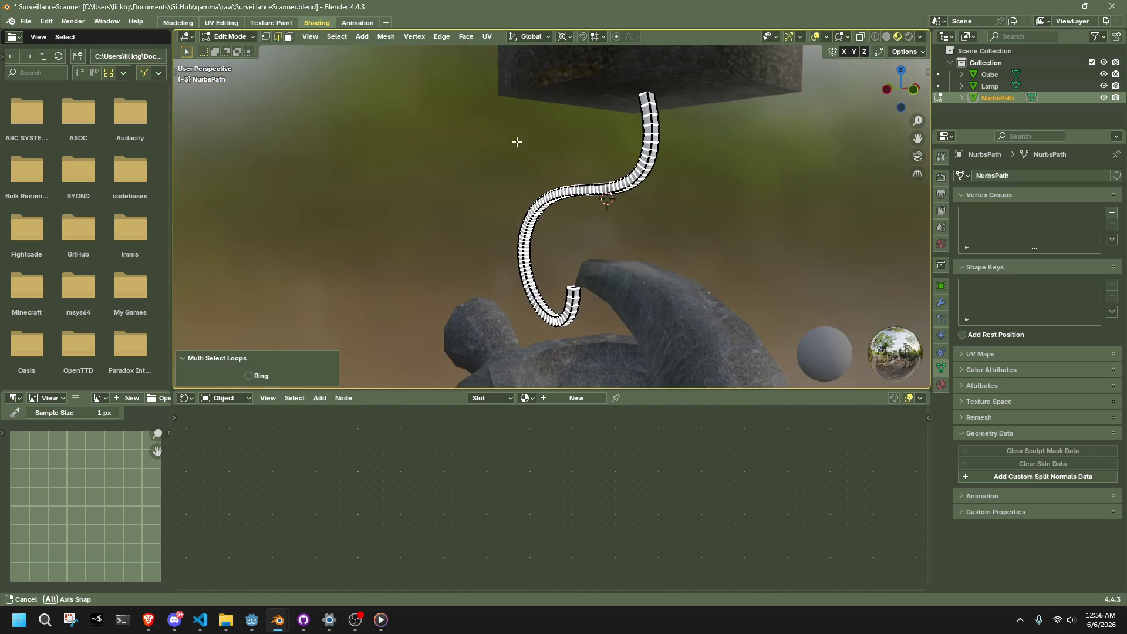
left_click(338, 40)
left_click(376, 151)
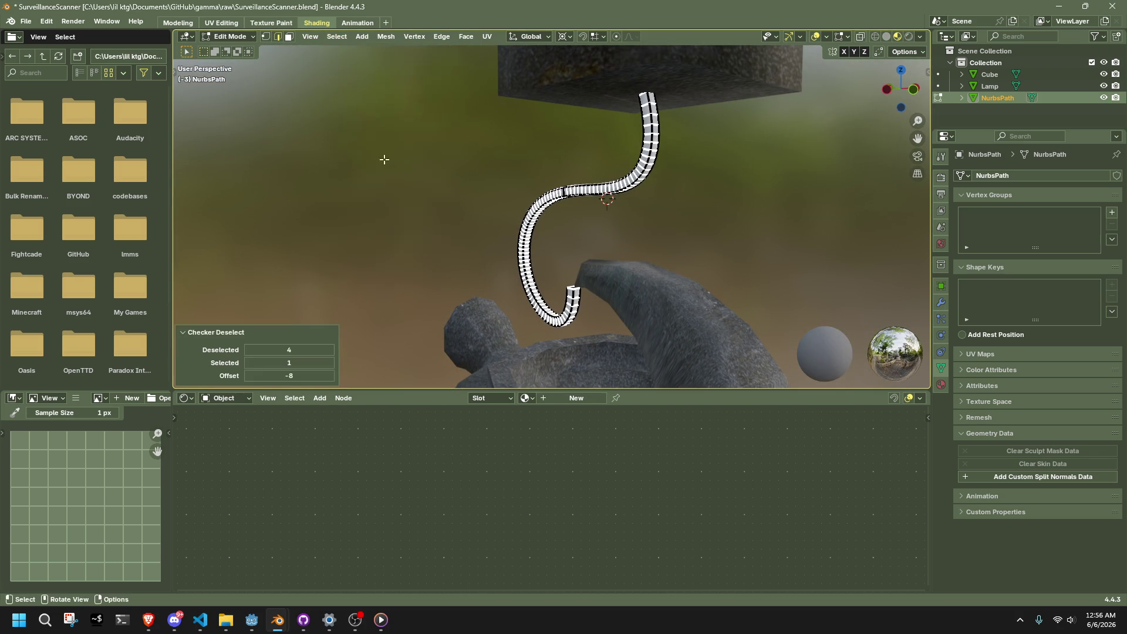
mouse_move(384, 159)
middle_mouse_down()
mouse_move(460, 251)
mouse_move(760, 153)
middle_mouse_up()
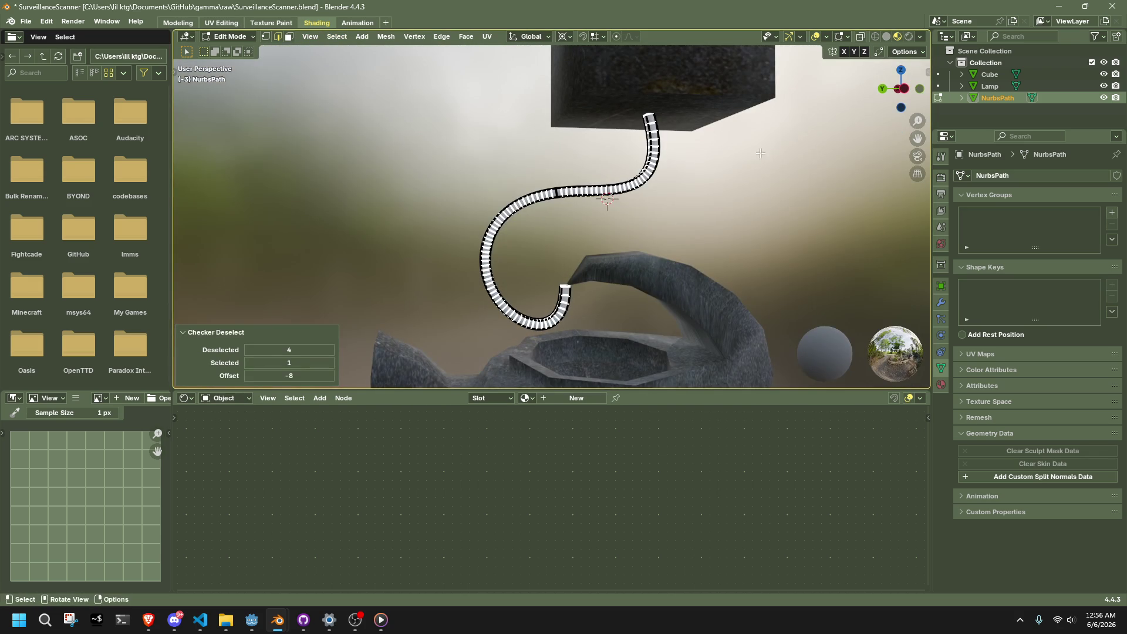
left_click(899, 89)
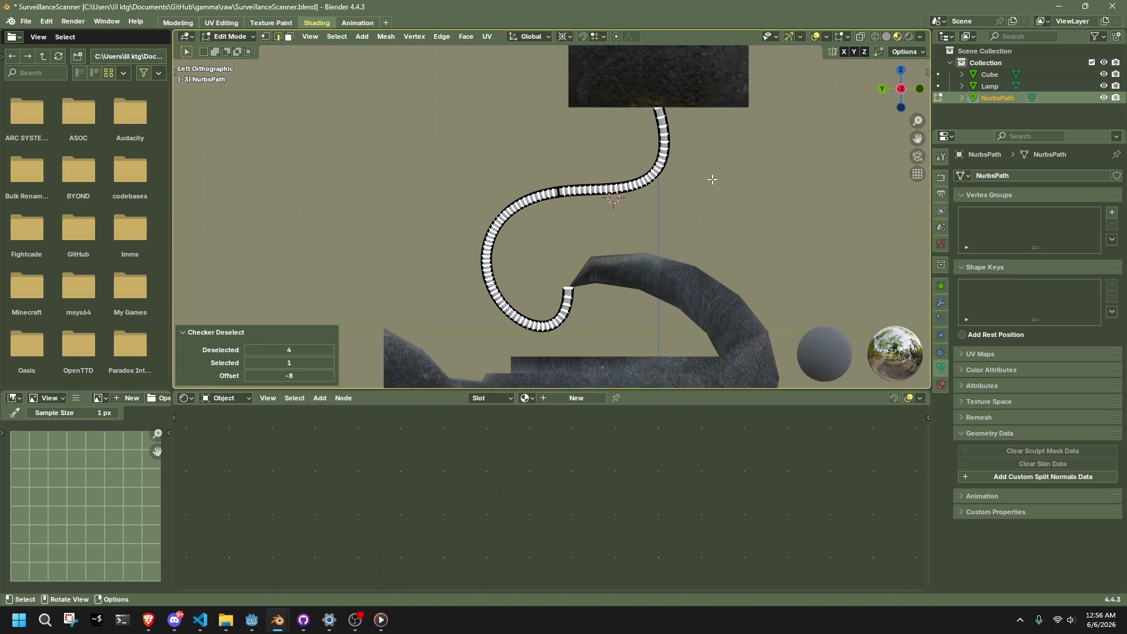
left_click(249, 349)
left_click(294, 376)
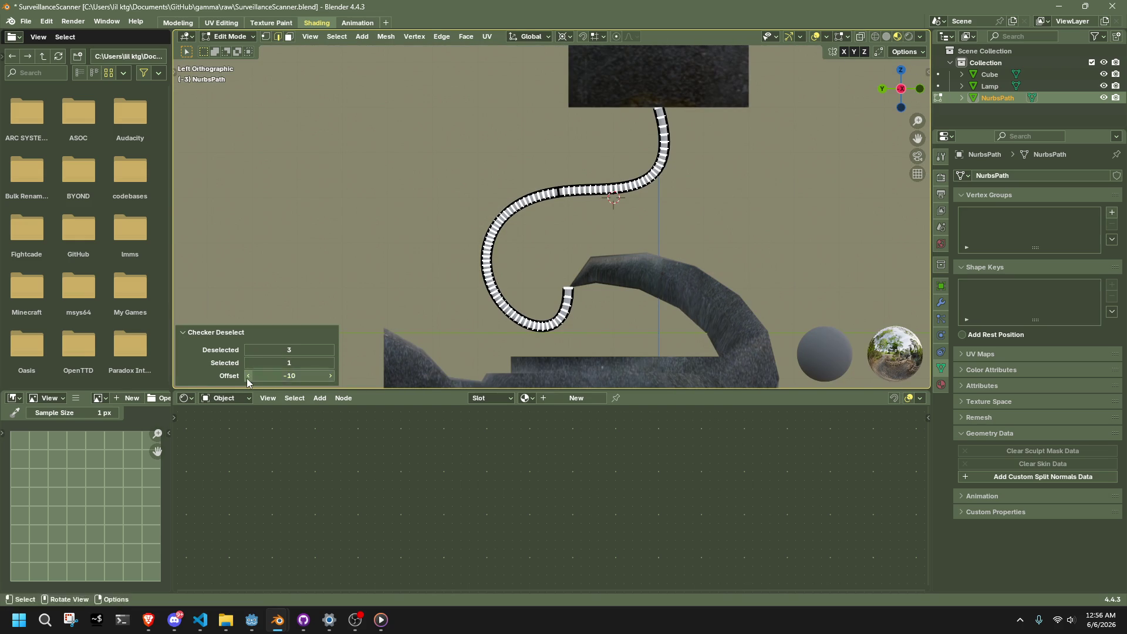
type("-12")
key("Return")
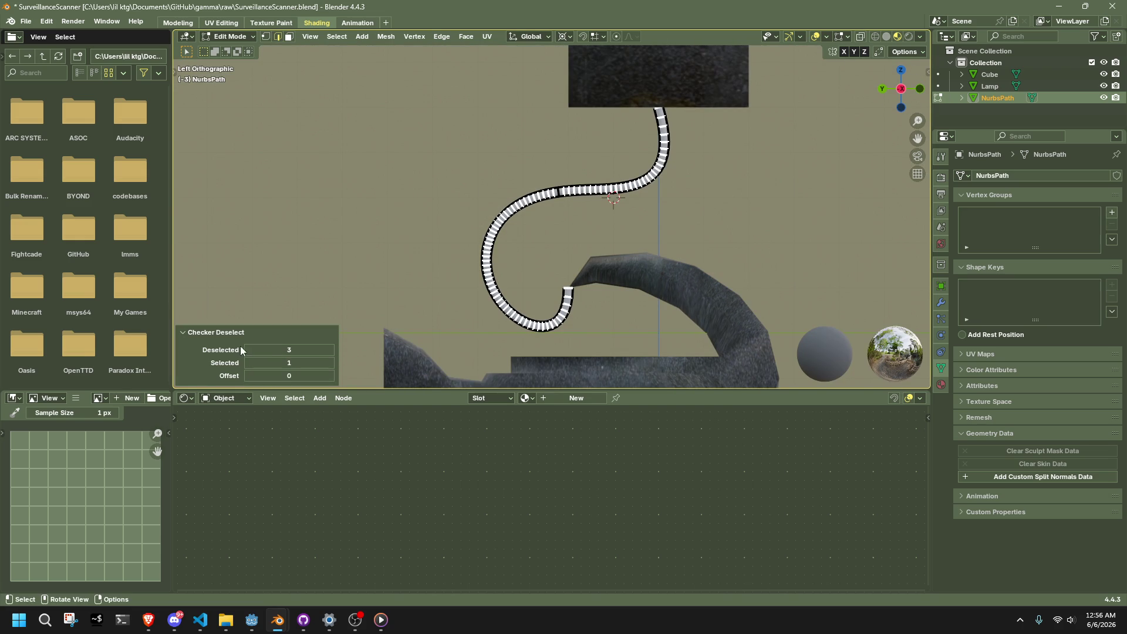
left_click(248, 350)
left_click(248, 350)
left_click(538, 252)
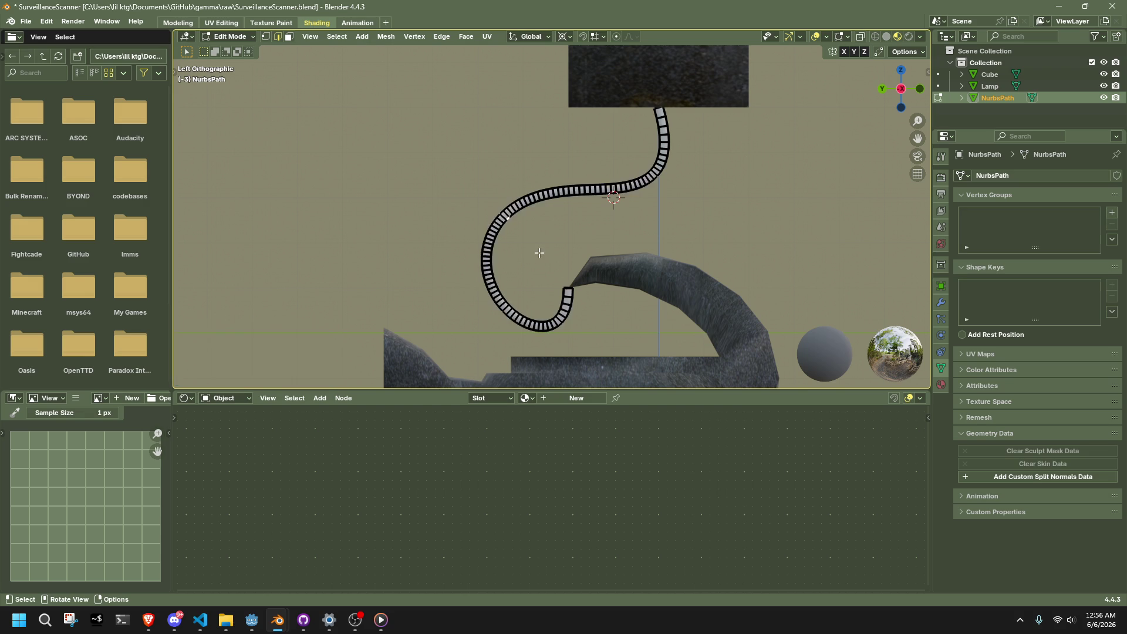
- Reselect the edge loops across the ring and apply Checker Deselect again
scroll(513, 207, "up", 4)
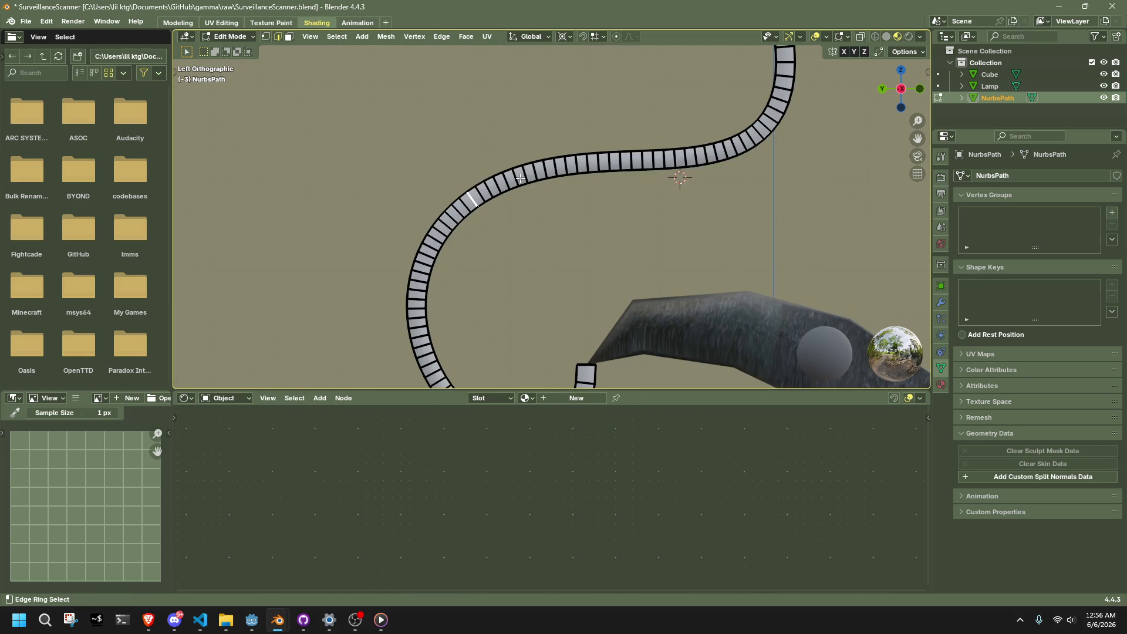
left_click(337, 36)
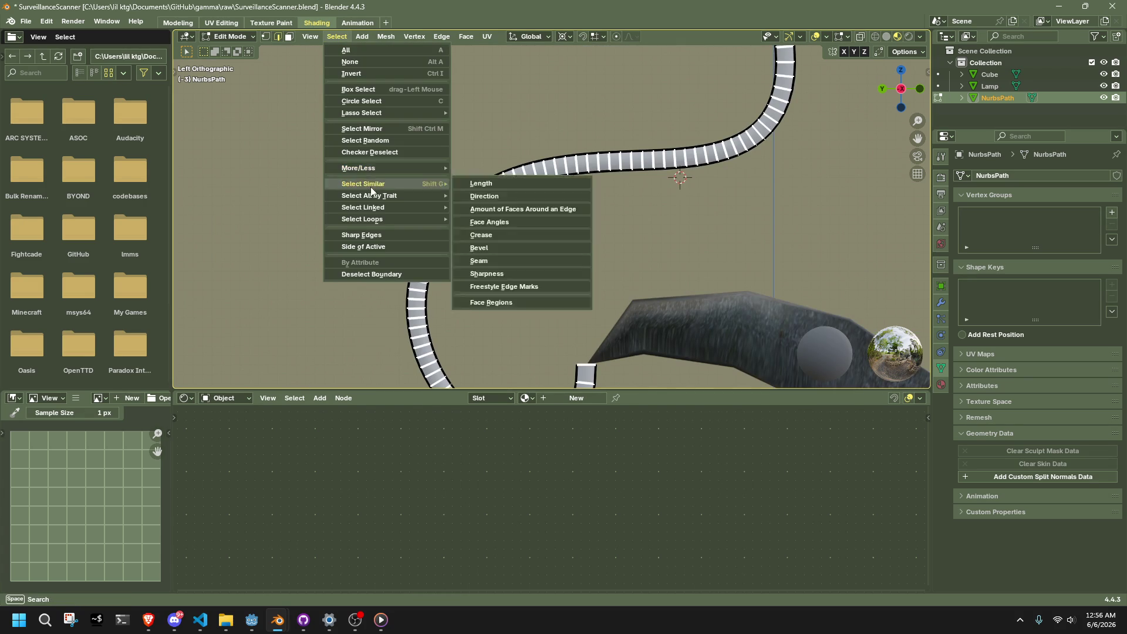
mouse_move(434, 219)
left_click(495, 219)
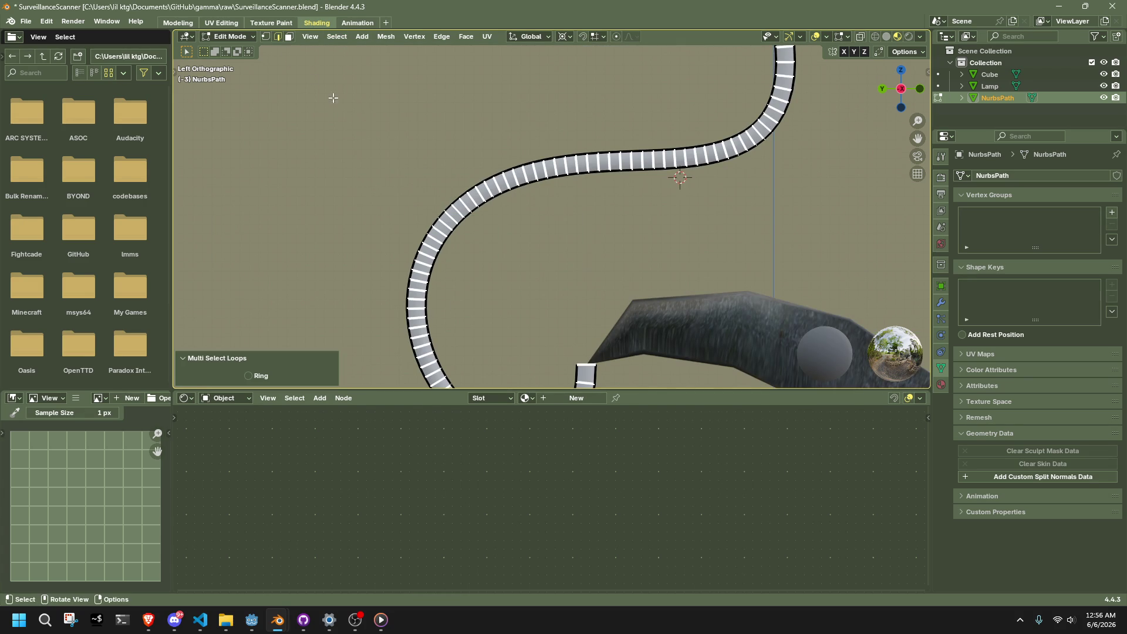
left_click(332, 38)
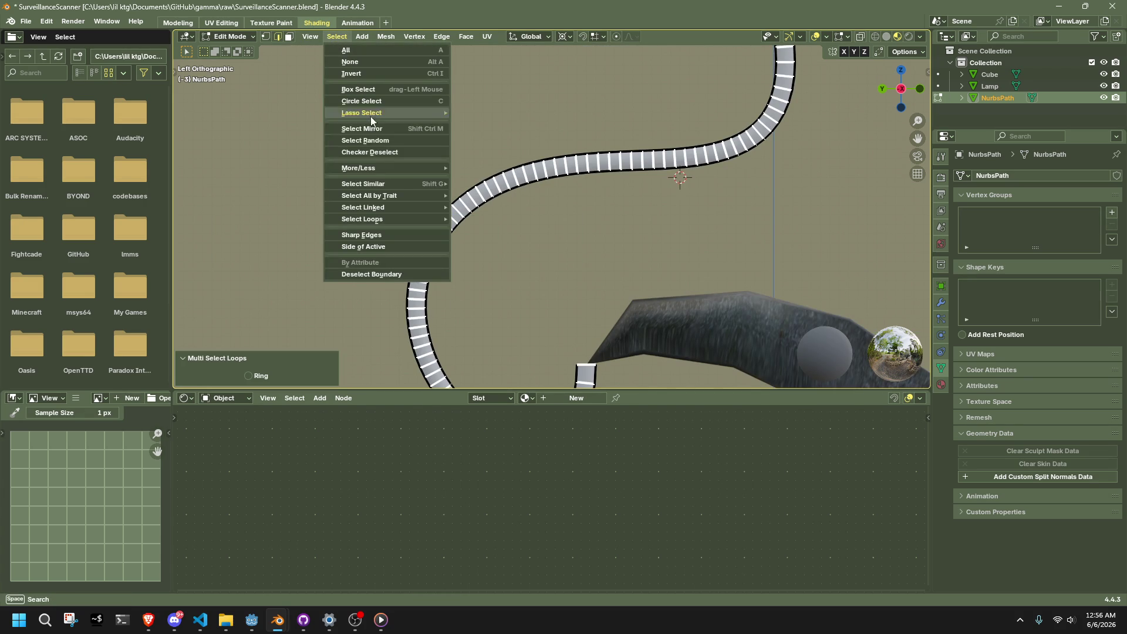
left_click(376, 151)
- Vary the skipped count, settle on 1 deselected, then clear the checkered selection
mouse_move(469, 188)
middle_mouse_down()
mouse_move(628, 244)
mouse_move(704, 212)
mouse_move(739, 165)
mouse_move(657, 241)
mouse_move(446, 276)
middle_mouse_up()
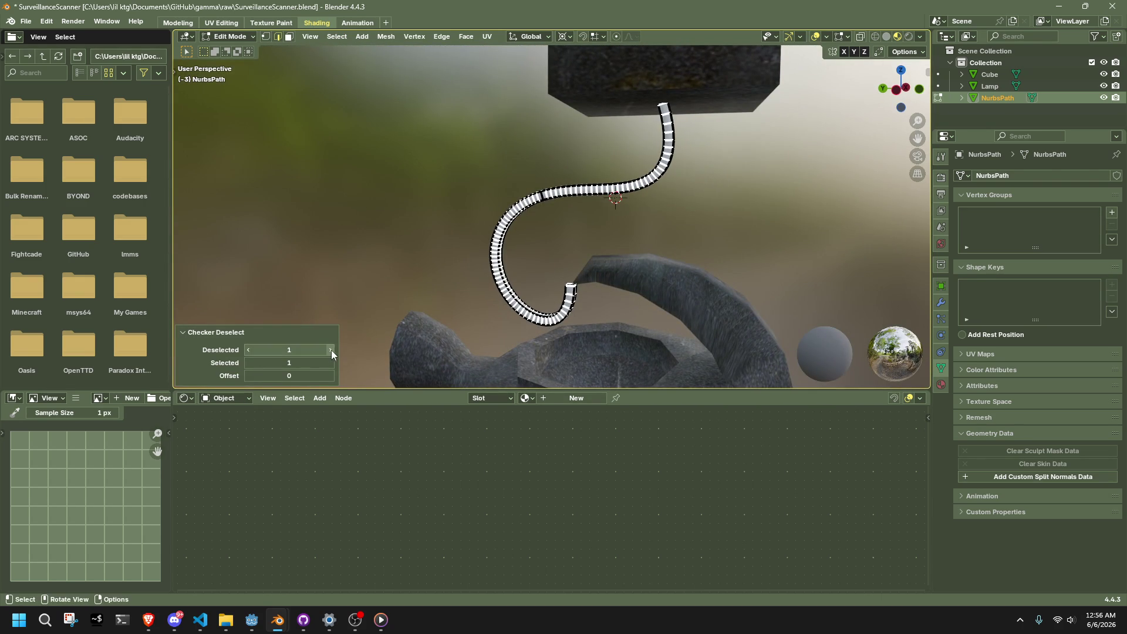
left_click(331, 350)
left_click(331, 350)
left_click(331, 350)
left_click(331, 350)
left_click(331, 351)
left_click(331, 350)
mouse_move(385, 194)
middle_mouse_down()
mouse_move(569, 246)
mouse_move(679, 205)
mouse_move(665, 222)
middle_mouse_up()
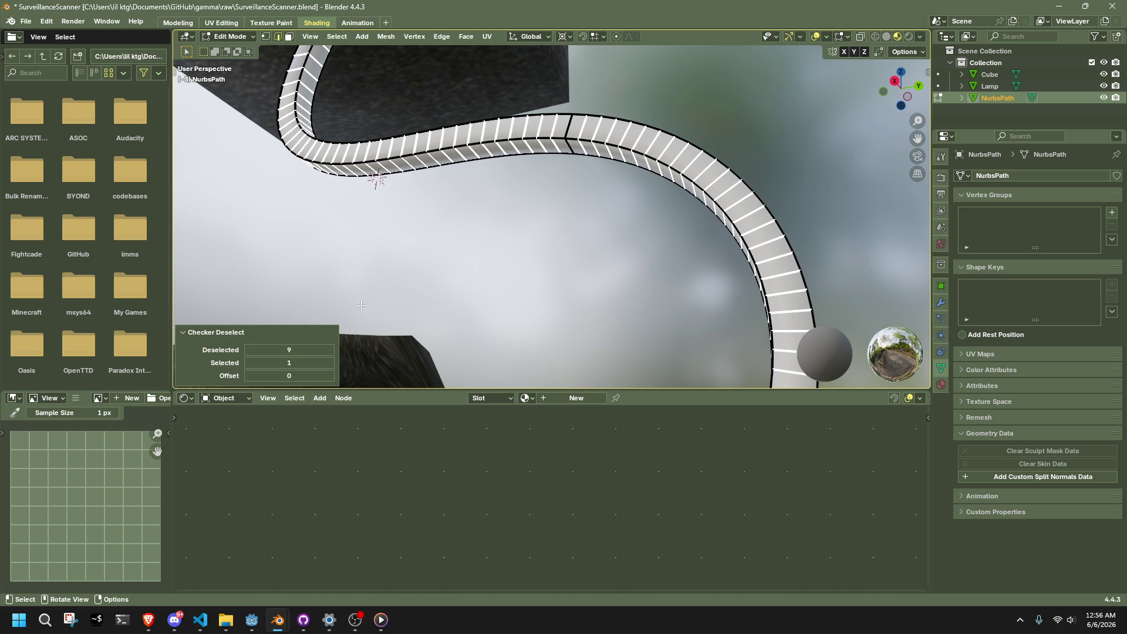
left_click_drag(289, 350, 258, 350)
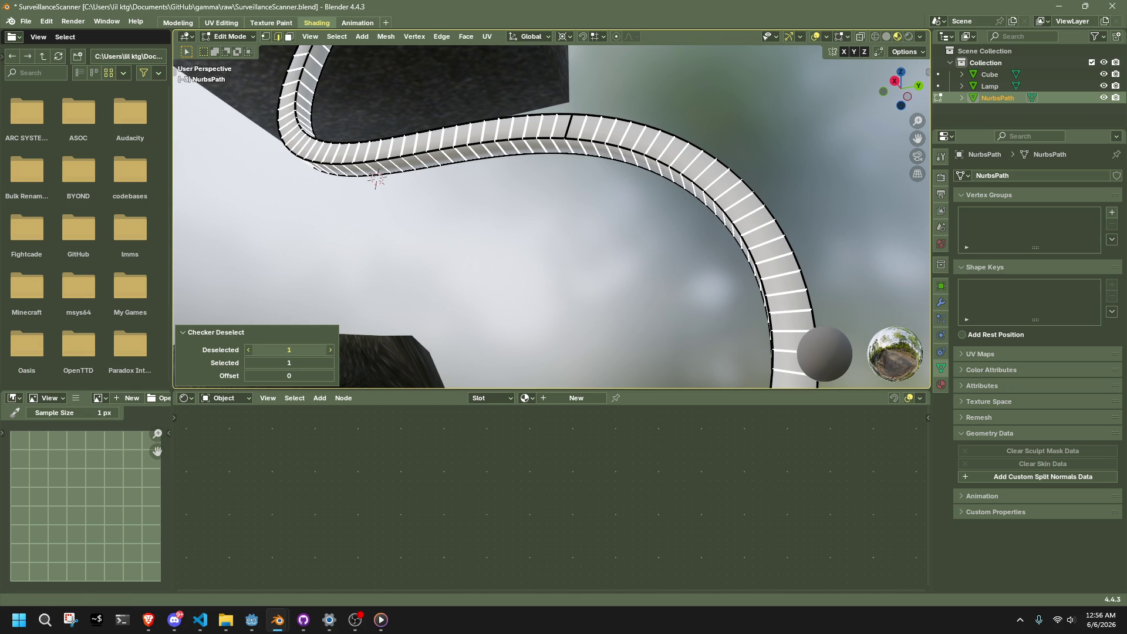
left_click(428, 243)
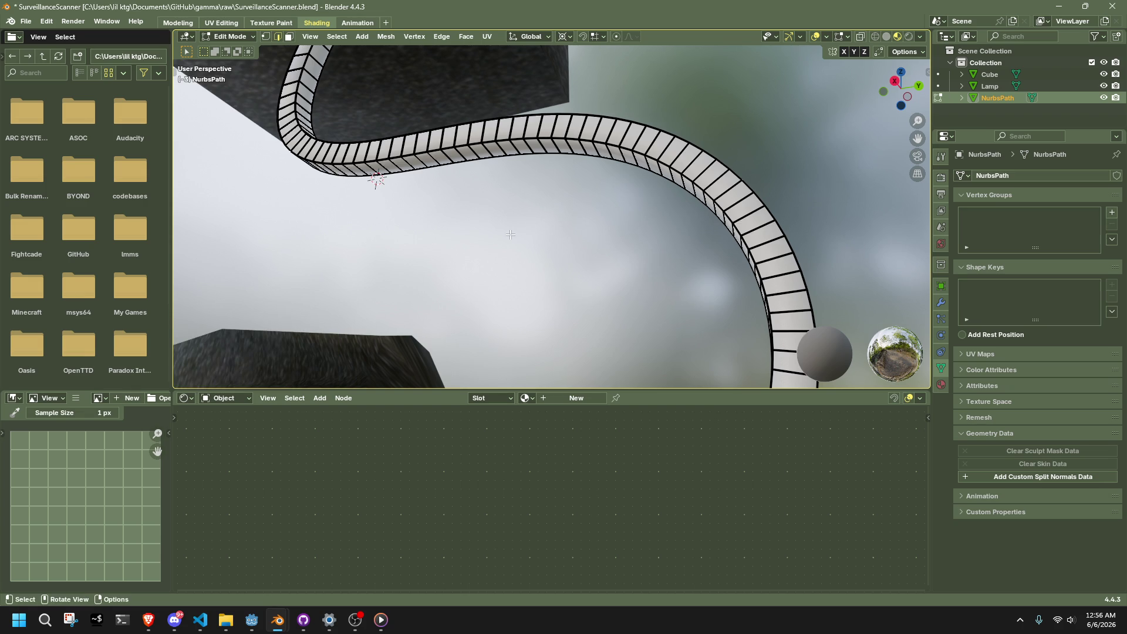
- Select the whole cable, cancel a trial move, and toggle hiding while leaving and re-entering Edit Mode
key("a")
key("g")
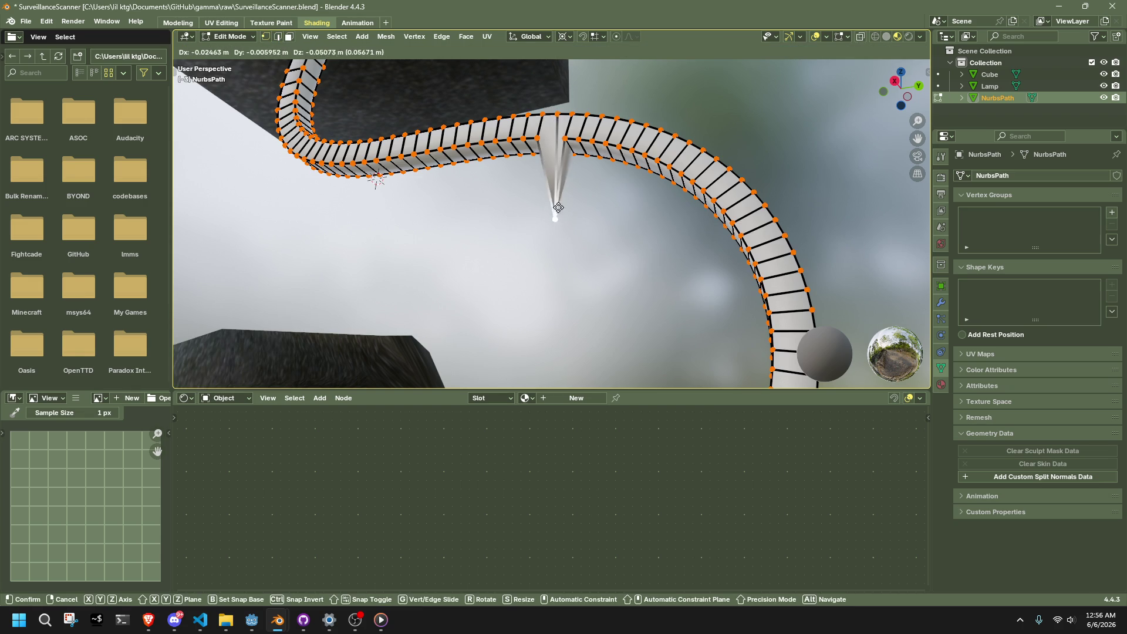
key("Escape")
key("Tab")
scroll(546, 136, "down", 4)
key("h")
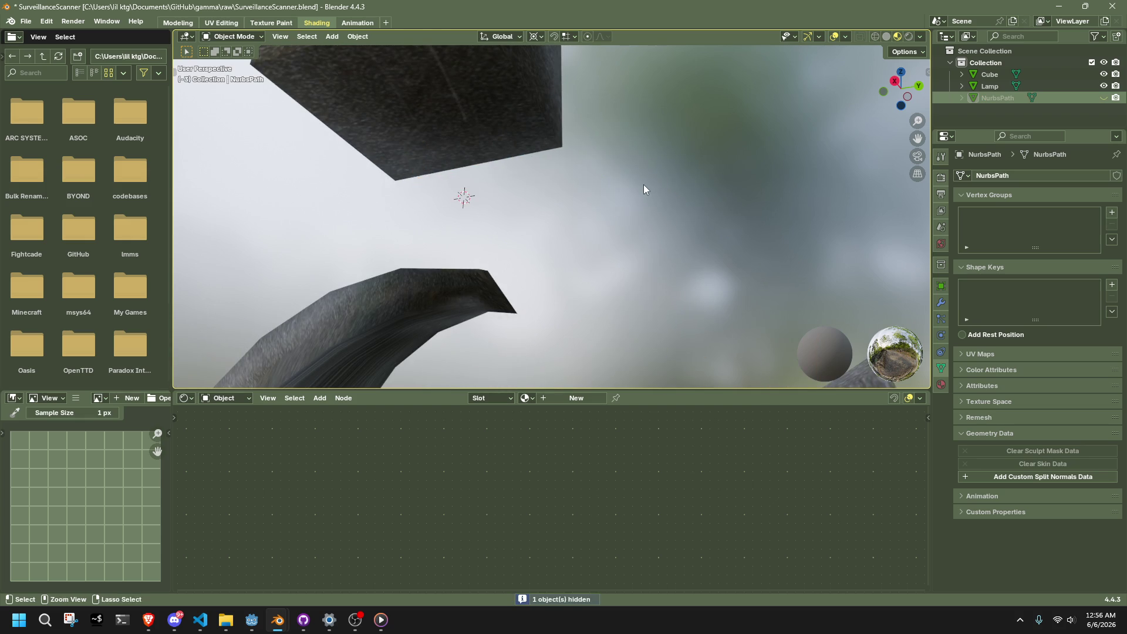
key("alt+h")
key("Tab")
- Orbit down to the ground and select the stray box's top face and its linked geometry
middle_click_drag(643, 185, 574, 219)
left_click(366, 161)
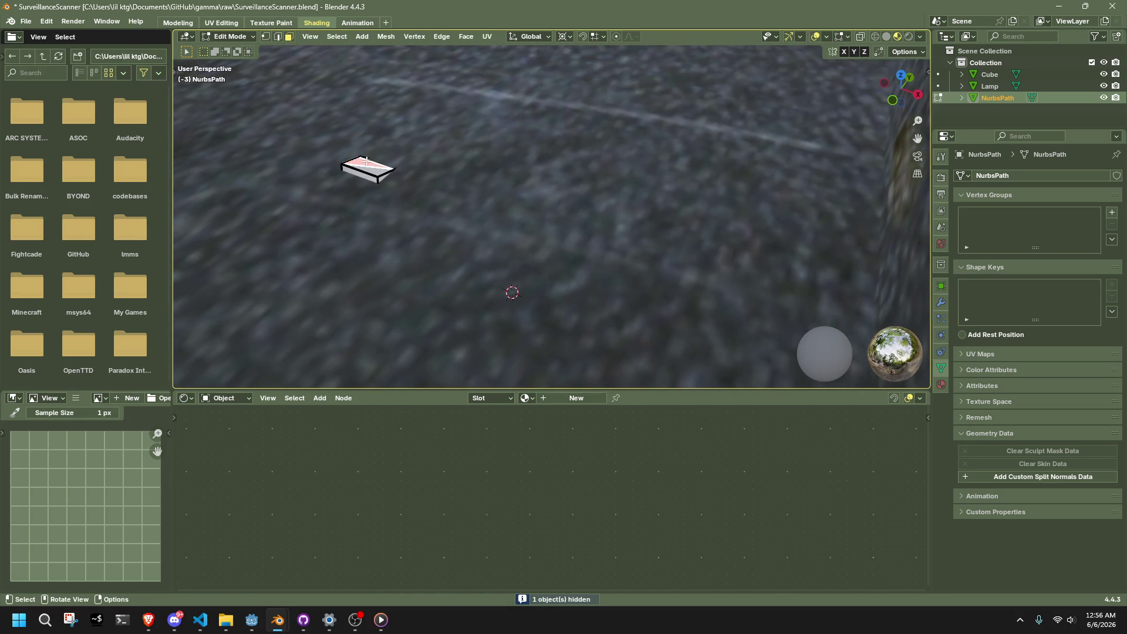
key("ctrl+l")
middle_click_drag(387, 167, 549, 169)
- Delete the stray box's vertices from the cable mesh with X > Vertices
right_click(680, 206)
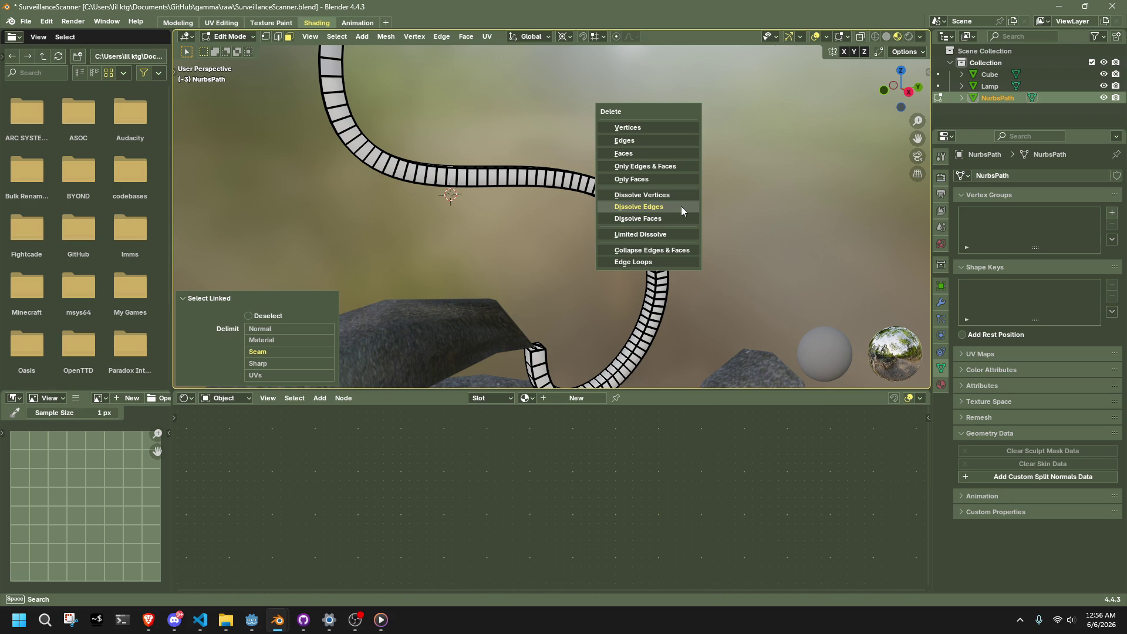
left_click(645, 133)
mouse_move(645, 132)
middle_mouse_down()
mouse_move(561, 152)
mouse_move(620, 191)
middle_mouse_up()
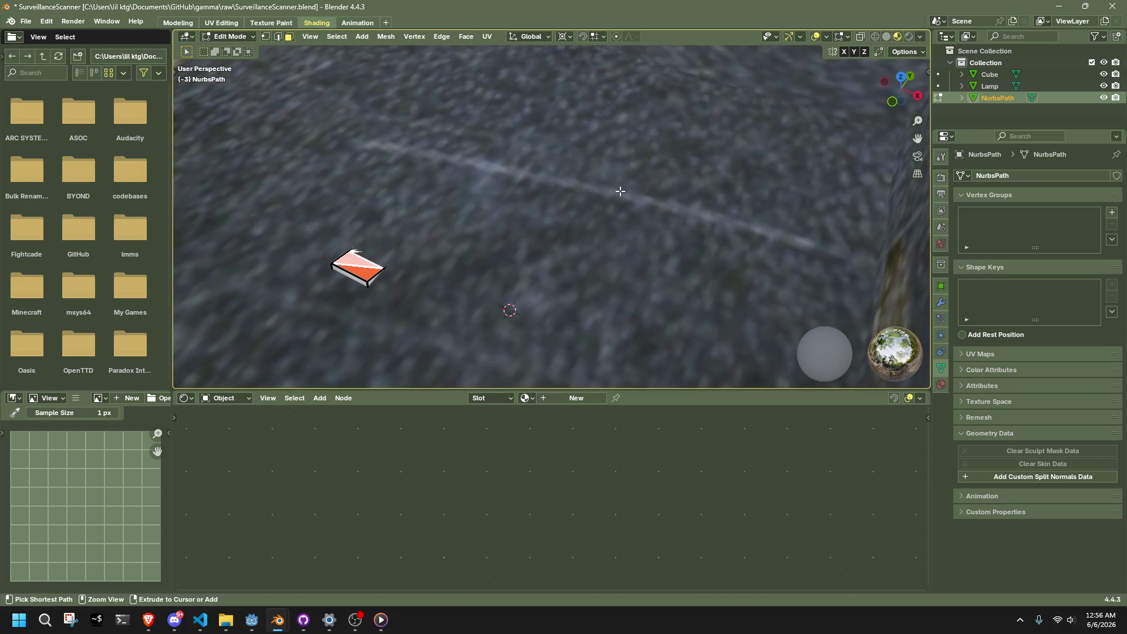
key("KP_0")
key("KP_0")
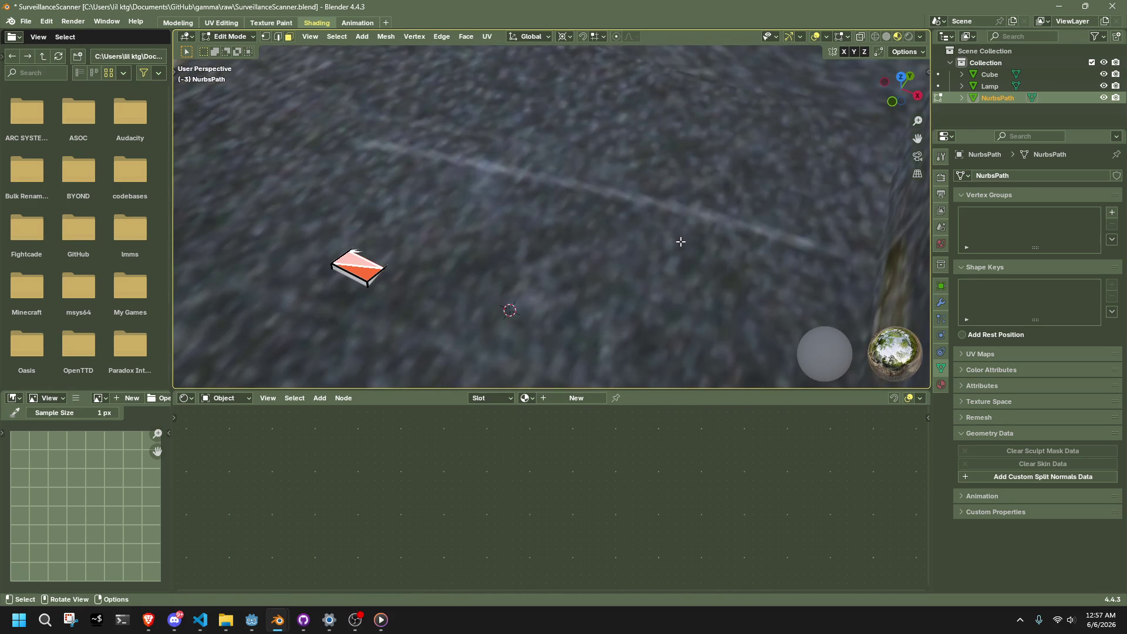
key("x")
left_click(681, 241)
mouse_move(681, 242)
middle_mouse_down()
mouse_move(585, 325)
mouse_move(564, 272)
mouse_move(528, 314)
middle_mouse_up()
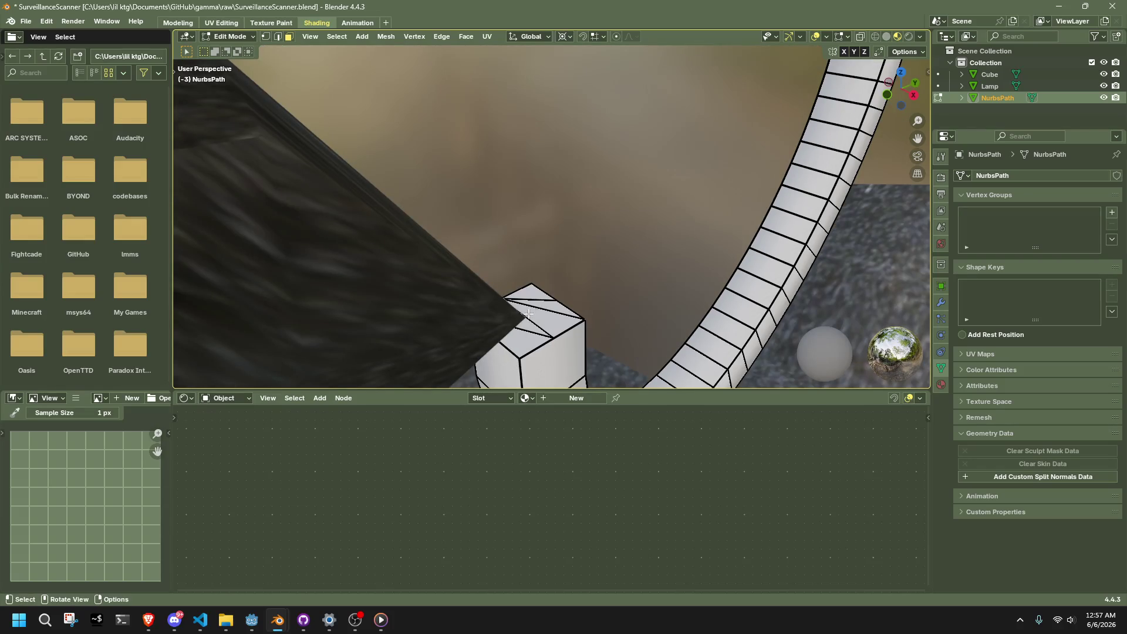
- Clear a stray end-block selection, select the whole linked cable, and frame it
left_click(521, 347, "alt")
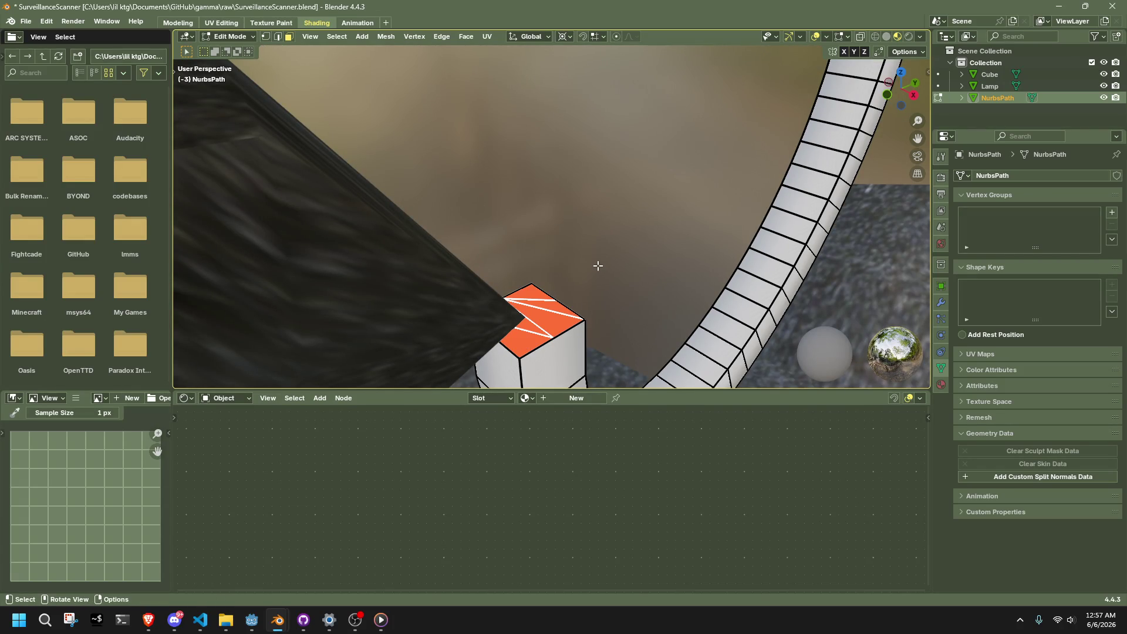
key("alt+a")
key("Home")
key("l")
key("KP_Decimal")
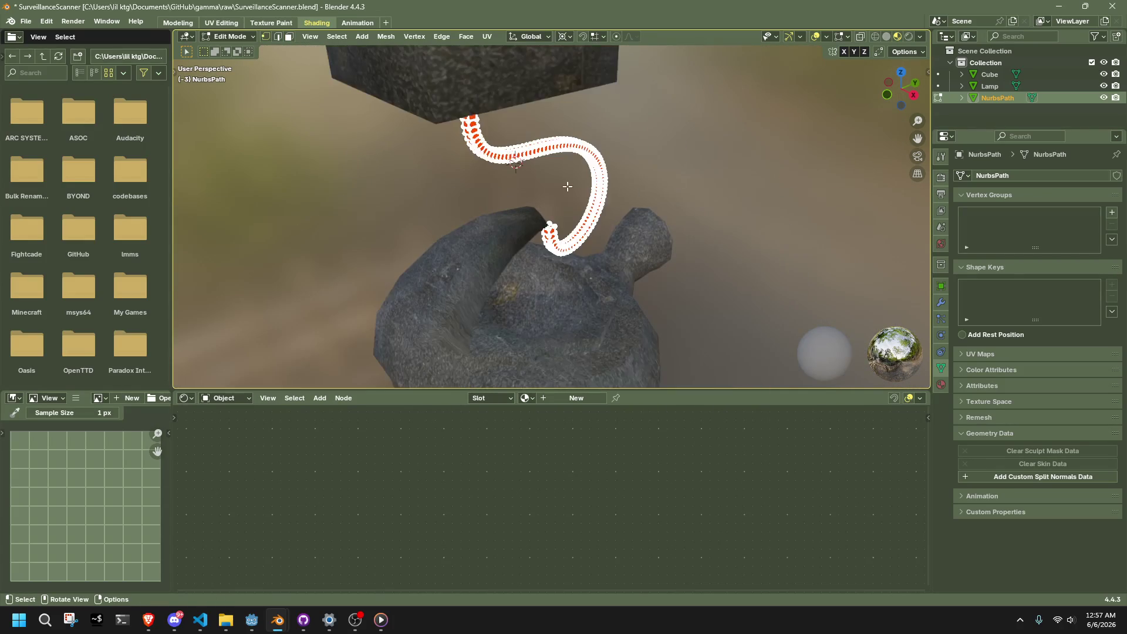
left_click(386, 37)
mouse_move(429, 327)
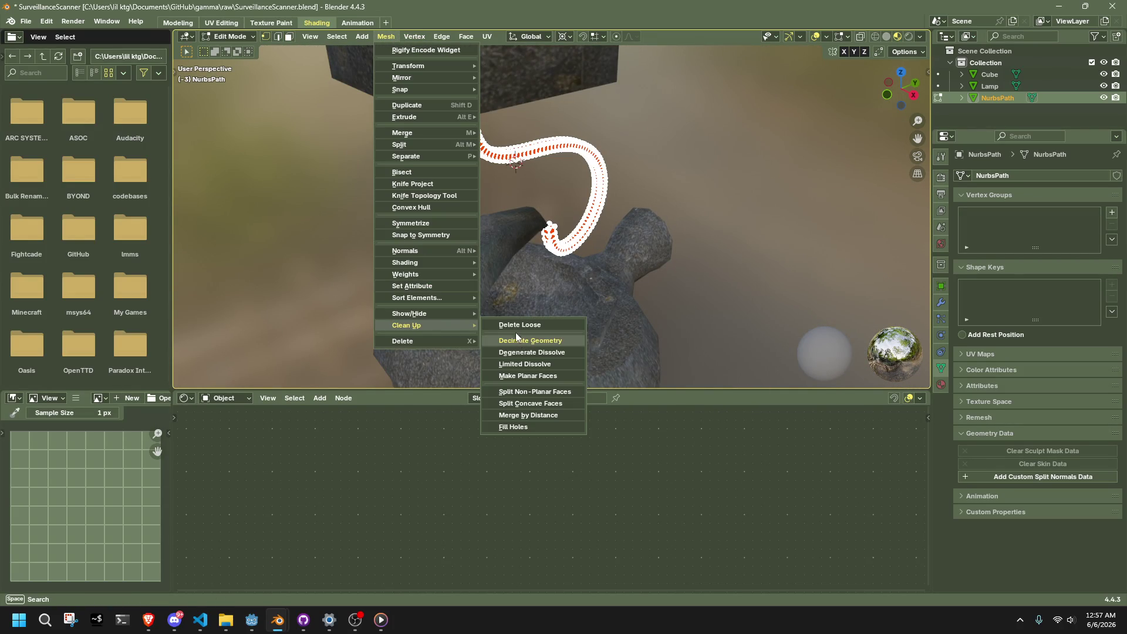
left_click(527, 415)
scroll(553, 209, "up", 3)
scroll(553, 209, "up", 2)
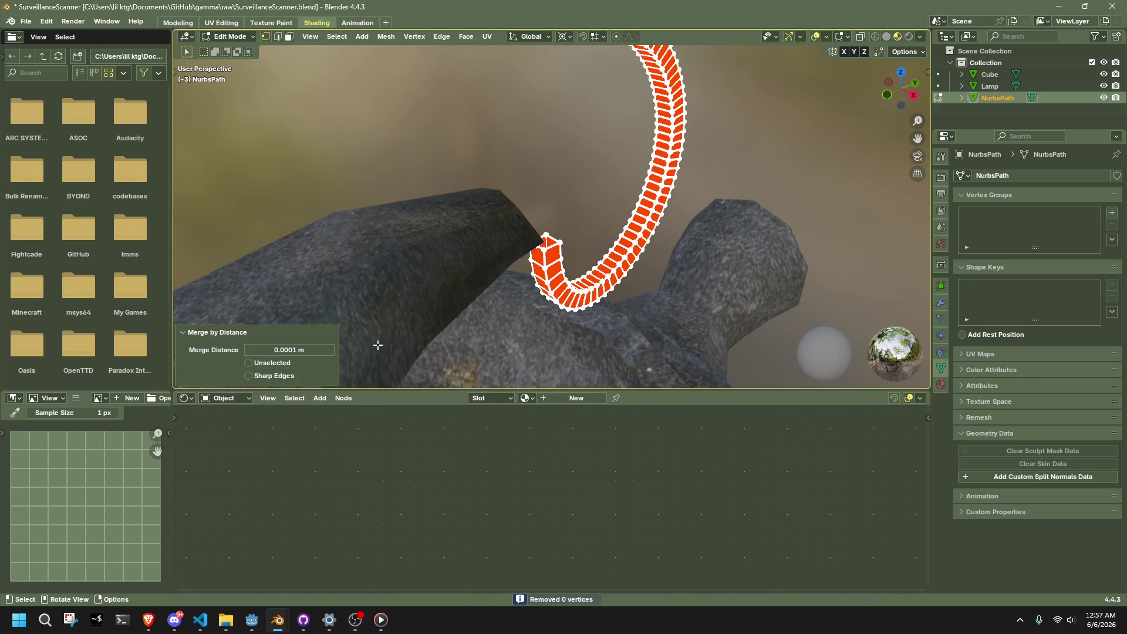
left_click(330, 350)
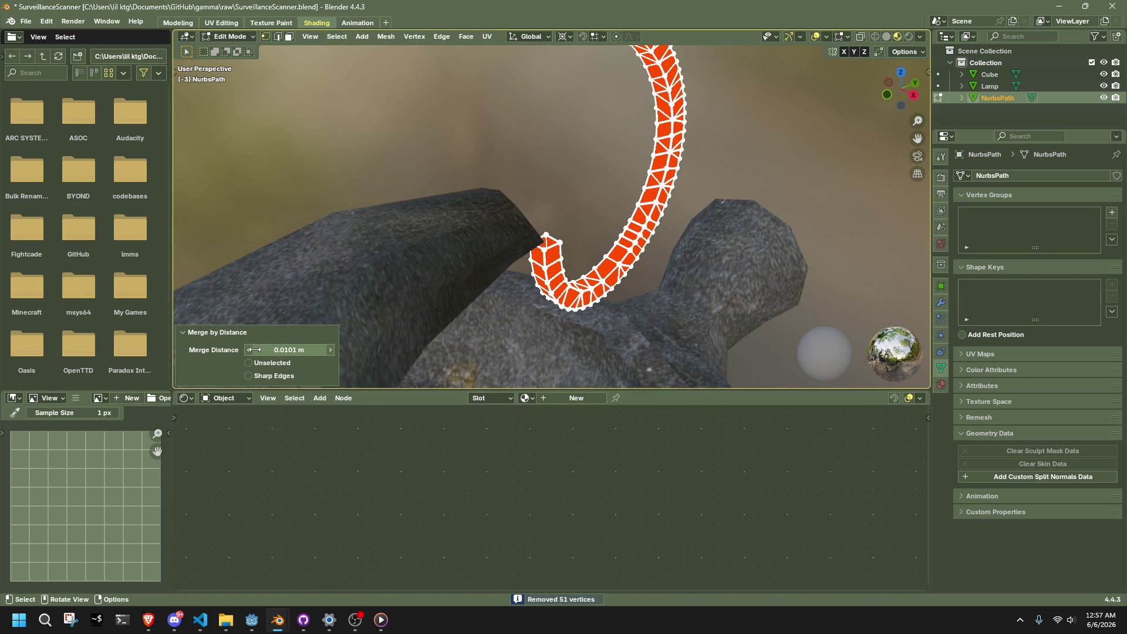
left_click_drag(254, 350, 223, 350)
mouse_move(498, 132)
middle_mouse_down()
mouse_move(557, 156)
mouse_move(536, 221)
middle_mouse_up()
scroll(503, 219, "up", 4)
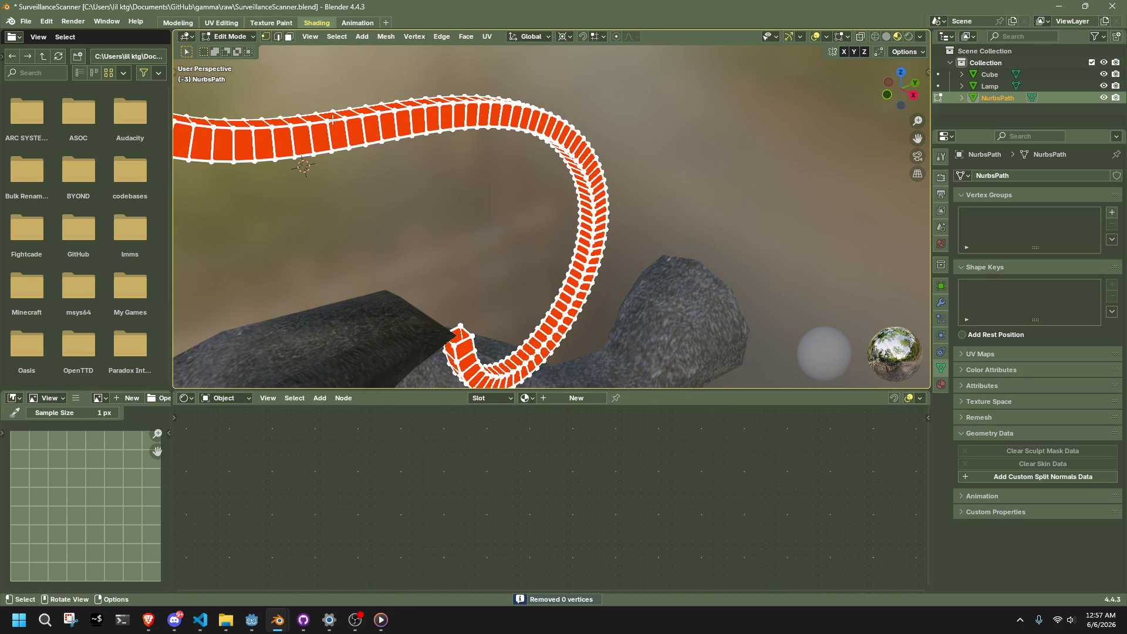
key("g")
left_click(328, 120)
- Select a crosswise edge ring on the cable and convert it to lengthwise edge loops
key("ctrl+z")
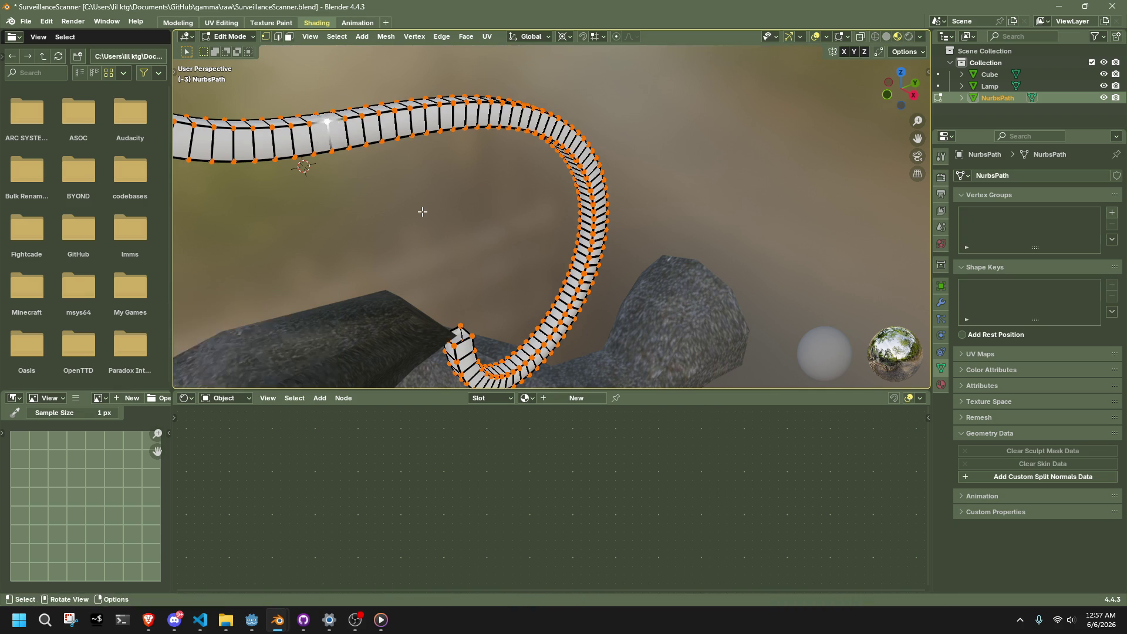
middle_click_drag(422, 211, 355, 201)
key("alt+a")
middle_click_drag(313, 105, 399, 230)
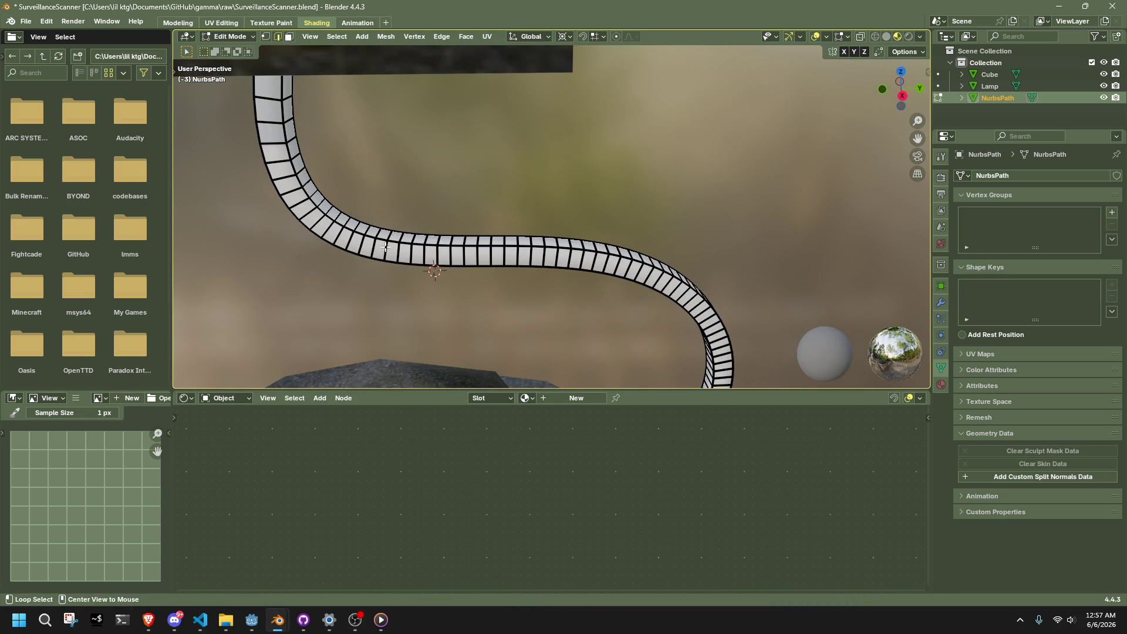
left_click(440, 212)
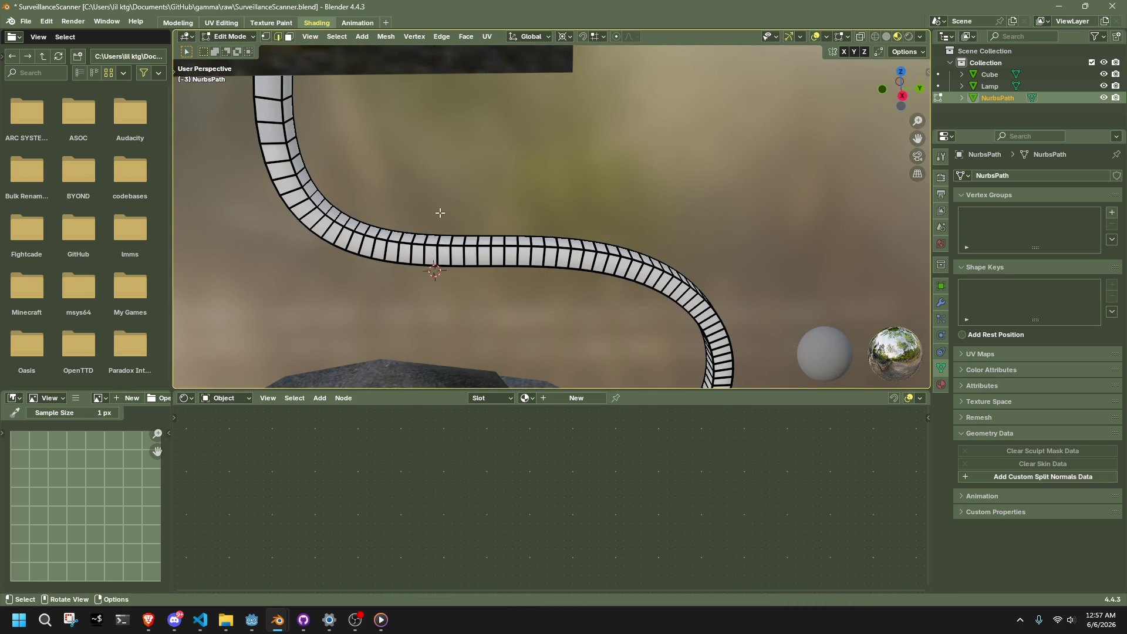
left_click(383, 246, "ctrl+alt")
left_click(335, 38)
mouse_move(367, 223)
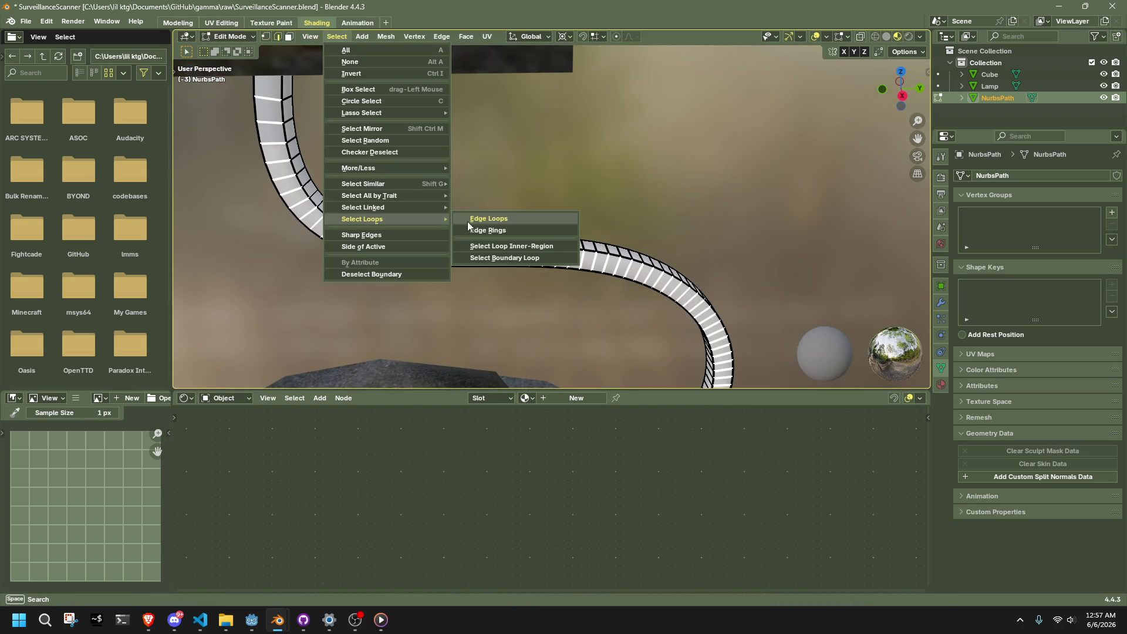
left_click(483, 219)
- Select the whole cable mesh and apply Mesh > Symmetrize
mouse_move(627, 211)
middle_mouse_down()
mouse_move(514, 203)
mouse_move(437, 156)
middle_mouse_up()
left_click(386, 37)
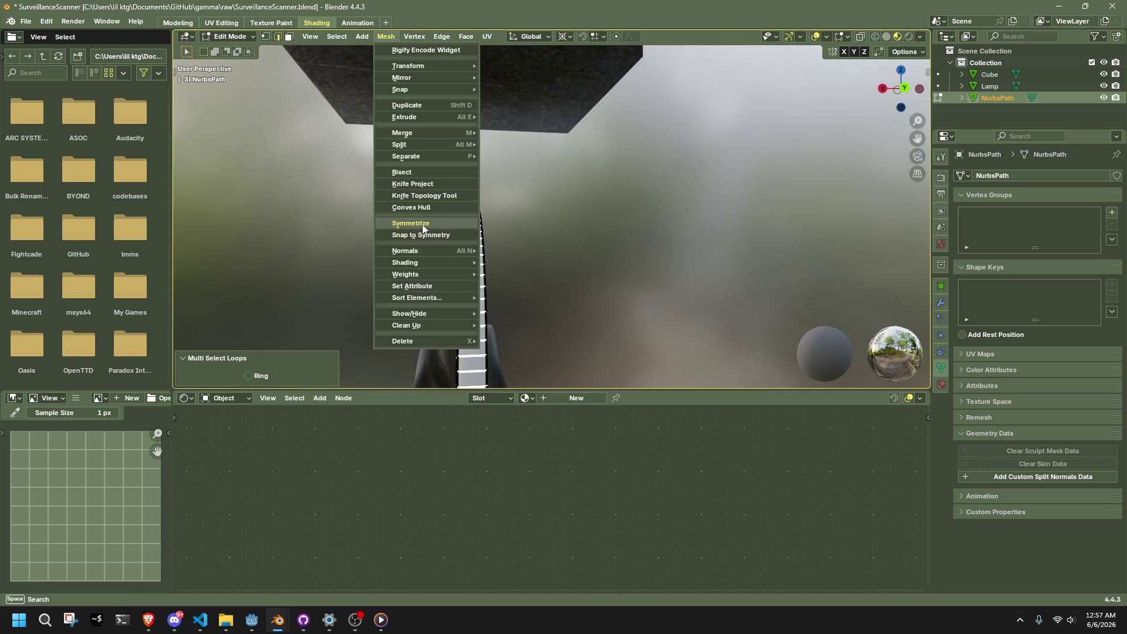
left_click(422, 225)
key("ctrl+z")
mouse_move(606, 254)
middle_mouse_down()
mouse_move(602, 284)
mouse_move(684, 301)
middle_mouse_up()
key("a")
middle_click_drag(724, 259, 688, 256)
key("alt+a")
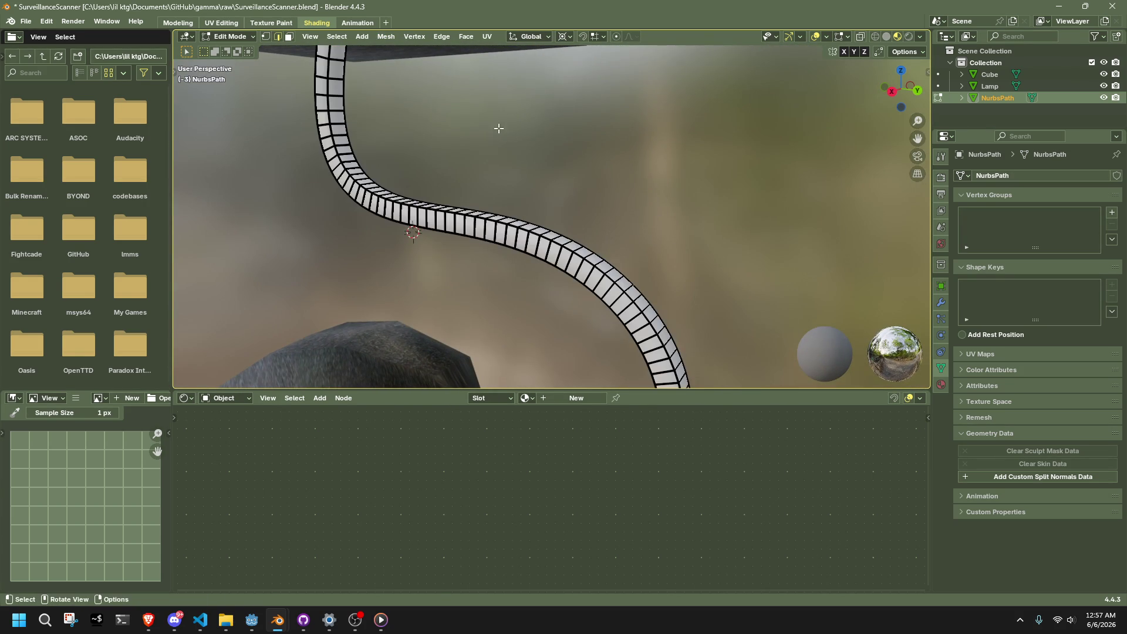
key("a")
left_click(386, 37)
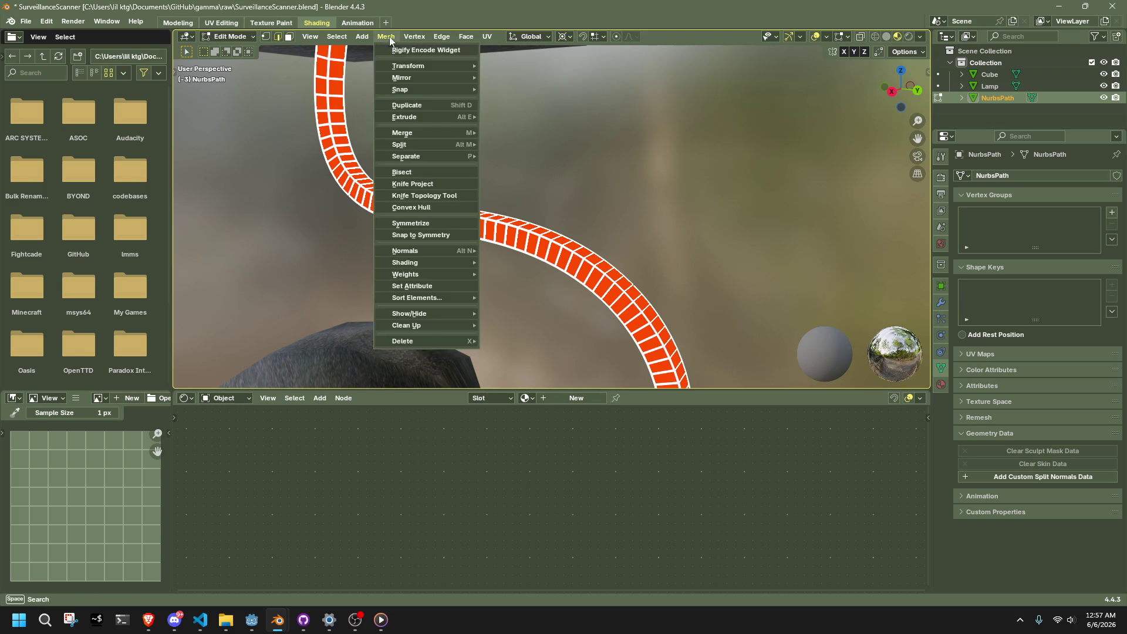
left_click(407, 226)
mouse_move(640, 241)
middle_mouse_down()
mouse_move(651, 235)
mouse_move(503, 246)
middle_mouse_up()
- Select the lengthwise edge loops again and thin them with Checker Deselect
key("alt+a")
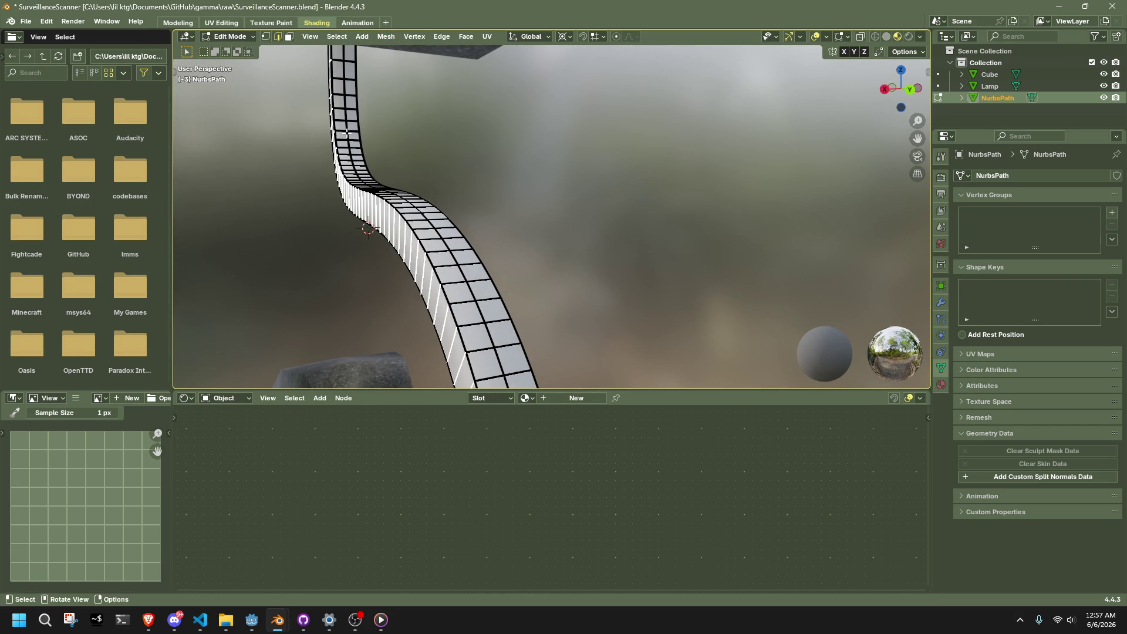
left_click(336, 37)
mouse_move(391, 219)
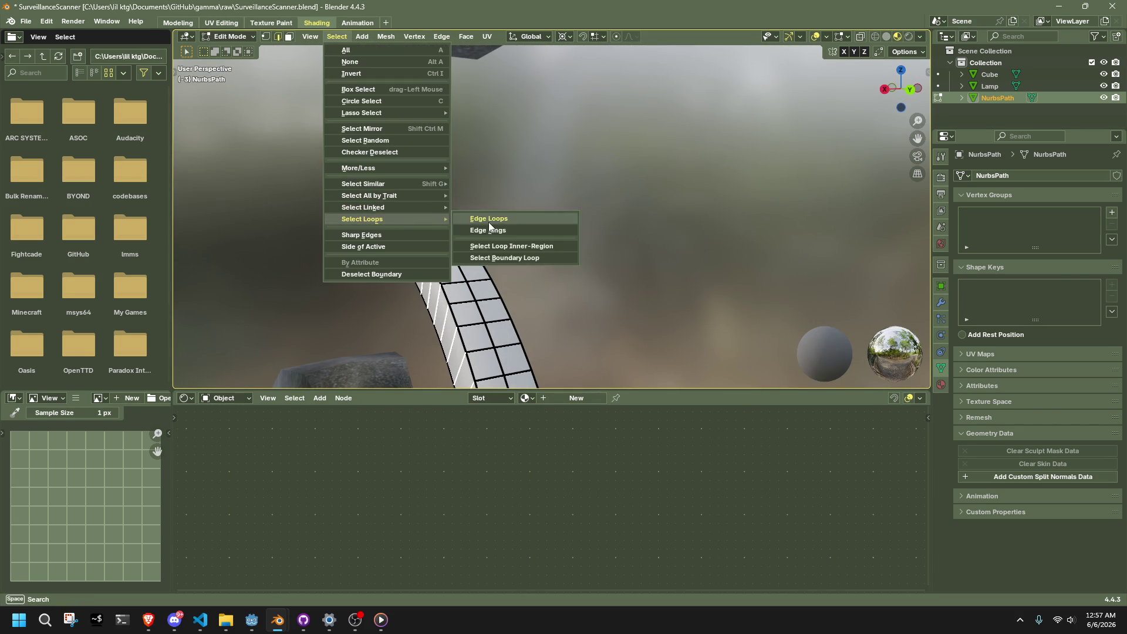
left_click(489, 222)
left_click(336, 37)
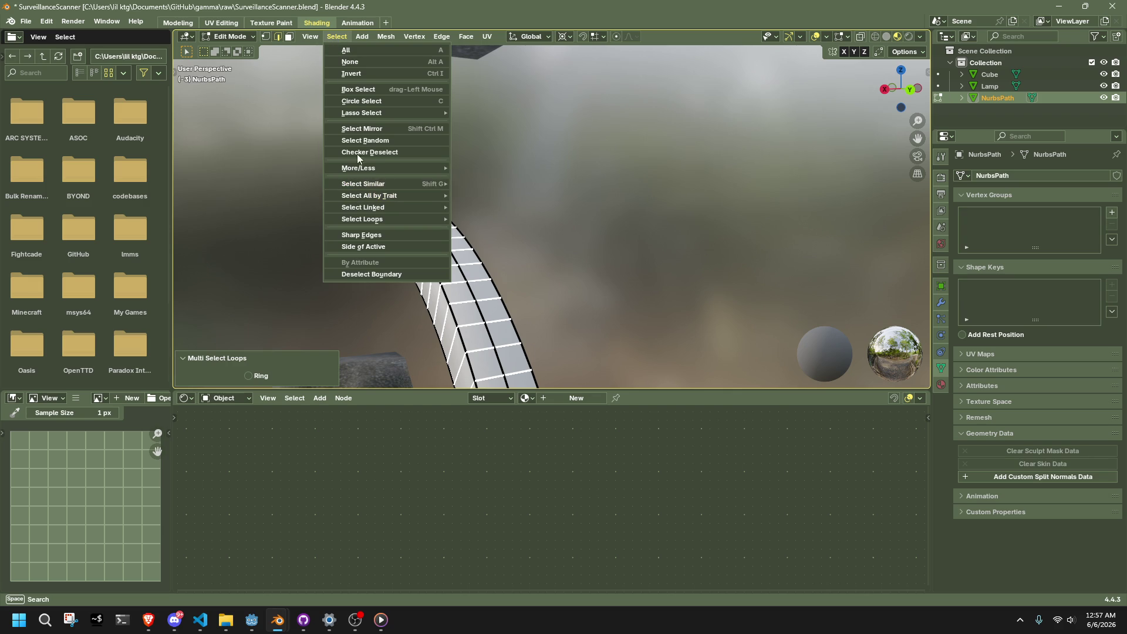
left_click(369, 155)
- After a quick look in the browser, select a single crosswise edge on the cable
mouse_move(376, 164)
middle_mouse_down()
mouse_move(457, 249)
mouse_move(511, 217)
mouse_move(544, 231)
mouse_move(591, 284)
mouse_move(804, 305)
mouse_move(511, 231)
mouse_move(682, 219)
mouse_move(564, 247)
middle_mouse_up()
scroll(524, 210, "up", 5)
scroll(565, 248, "up", 3)
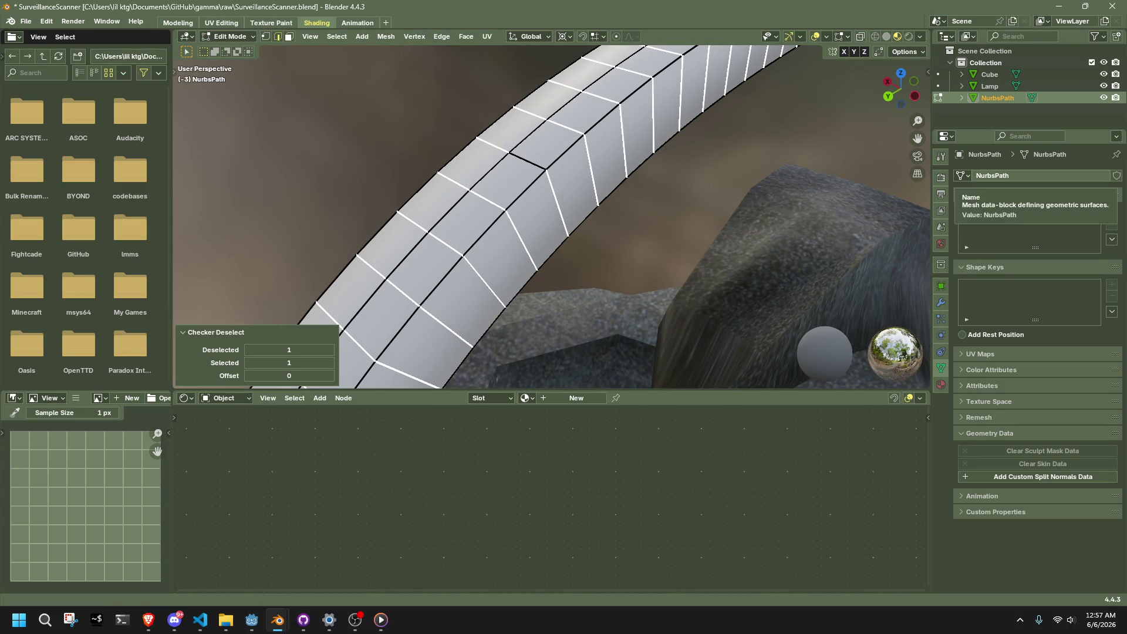
key("alt+Tab")
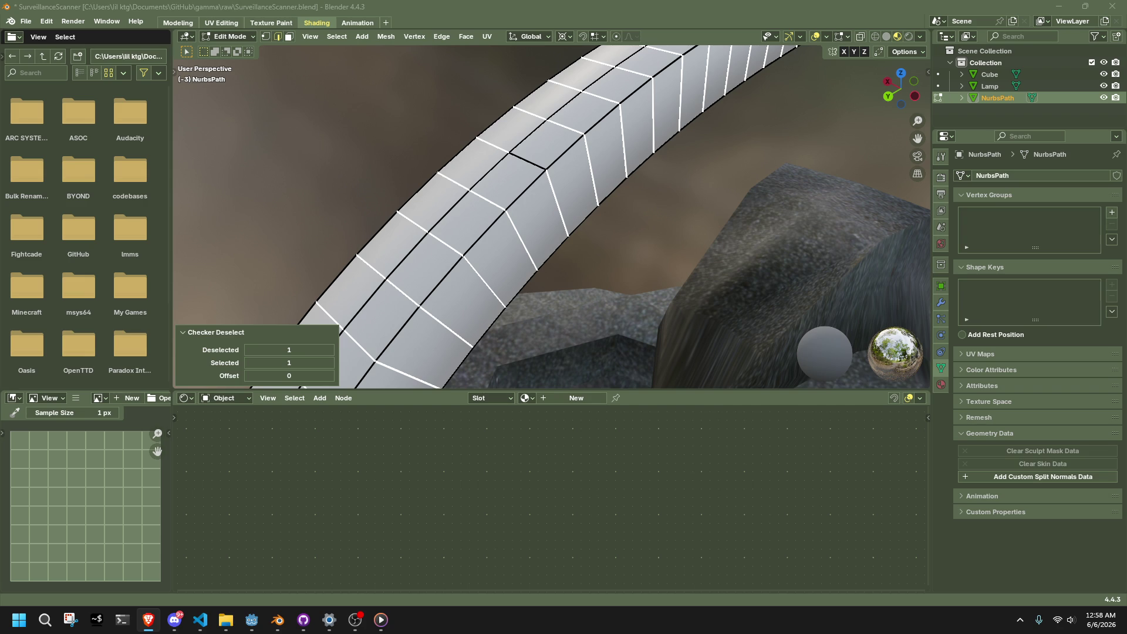
left_click(606, 269)
scroll(607, 270, "down", 2)
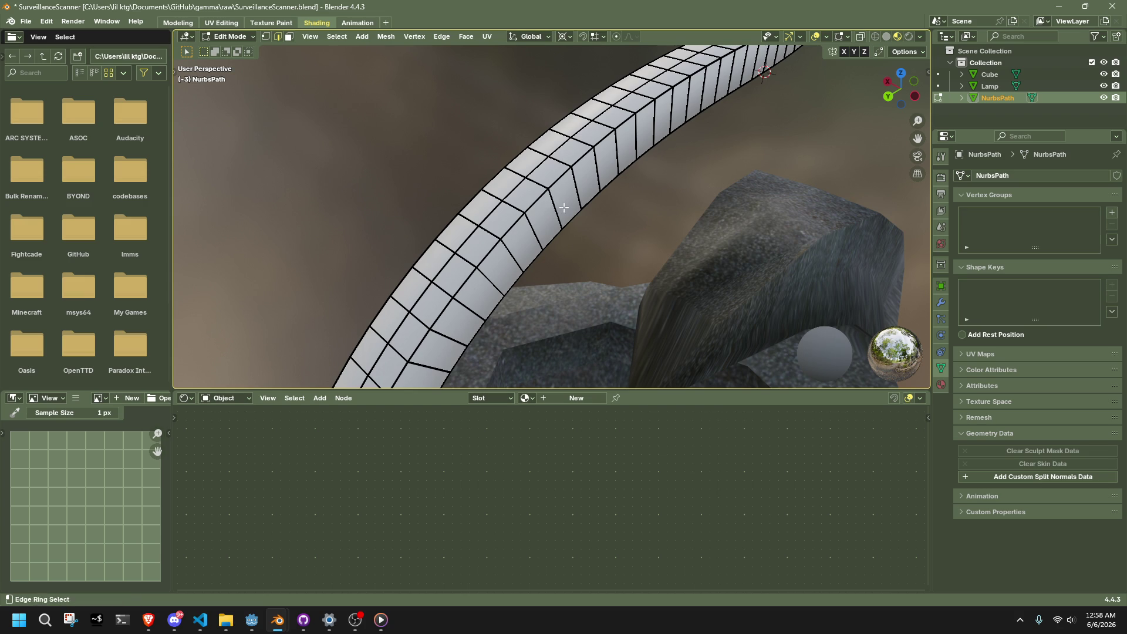
- Select the crosswise edge ring and apply Checker Deselect, viewing from the left orthographic side
left_click(547, 200, "alt")
left_click(335, 38)
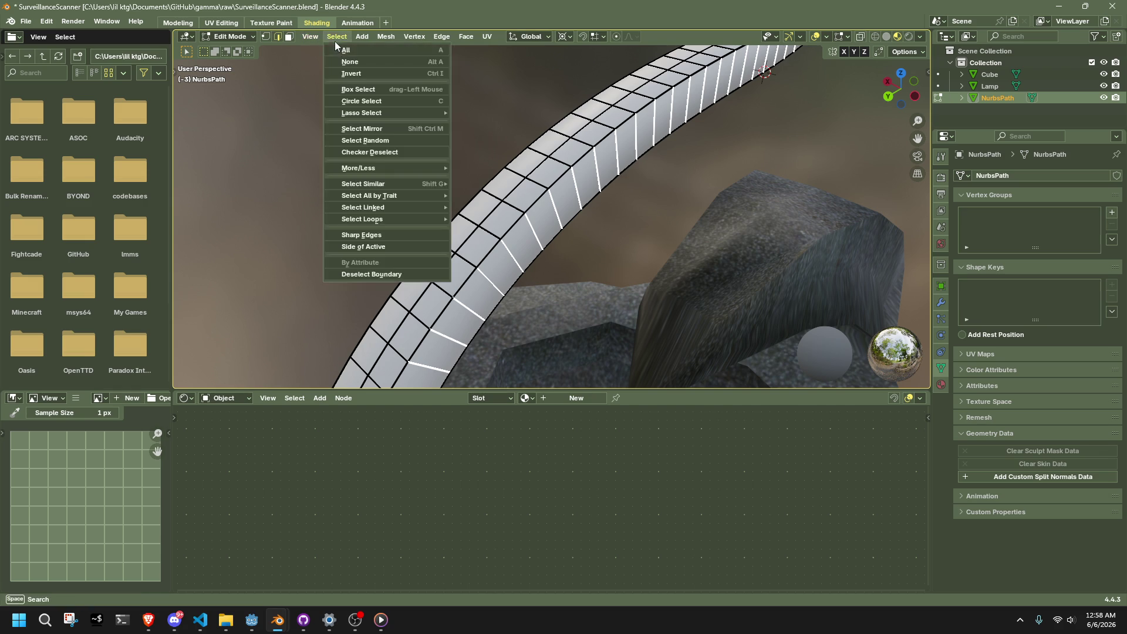
left_click(383, 154)
mouse_move(629, 209)
middle_mouse_down()
mouse_move(478, 209)
mouse_move(703, 149)
middle_mouse_up()
left_click(904, 93)
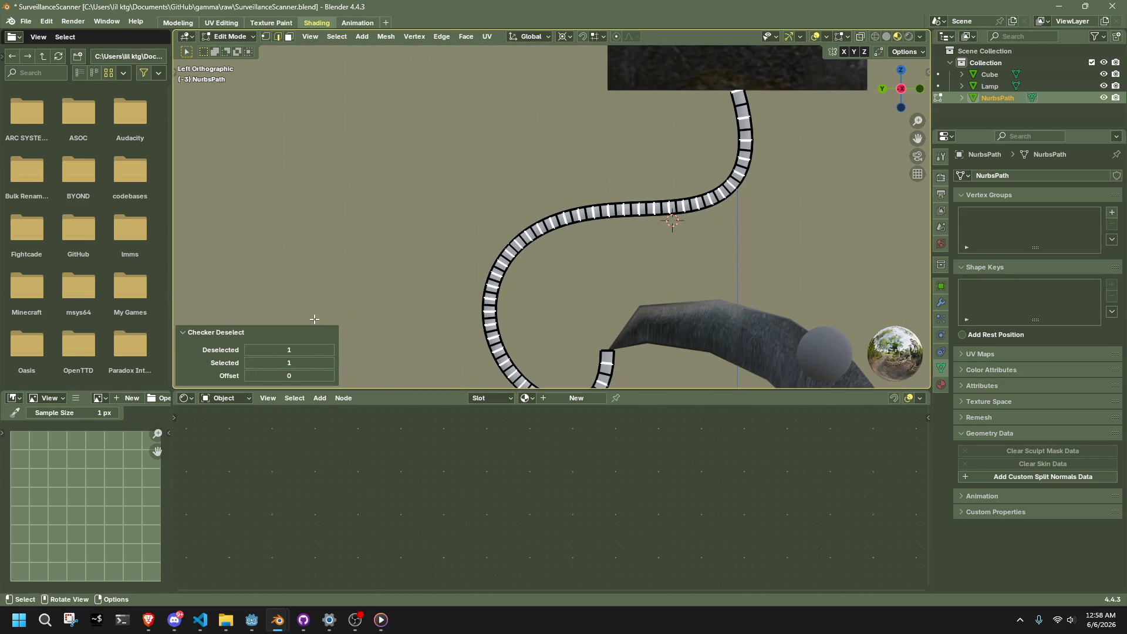
- Raise the Checker Deselect skipped count to 6, then settle back on 5
left_click(330, 352)
left_click(331, 352)
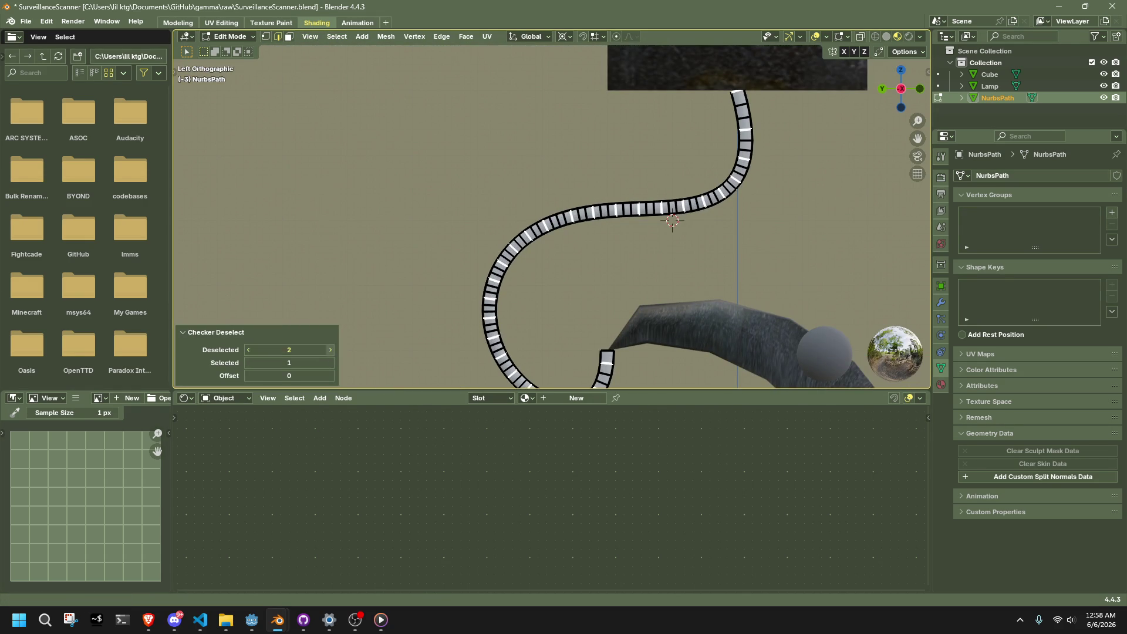
left_click(331, 352)
left_click(330, 351)
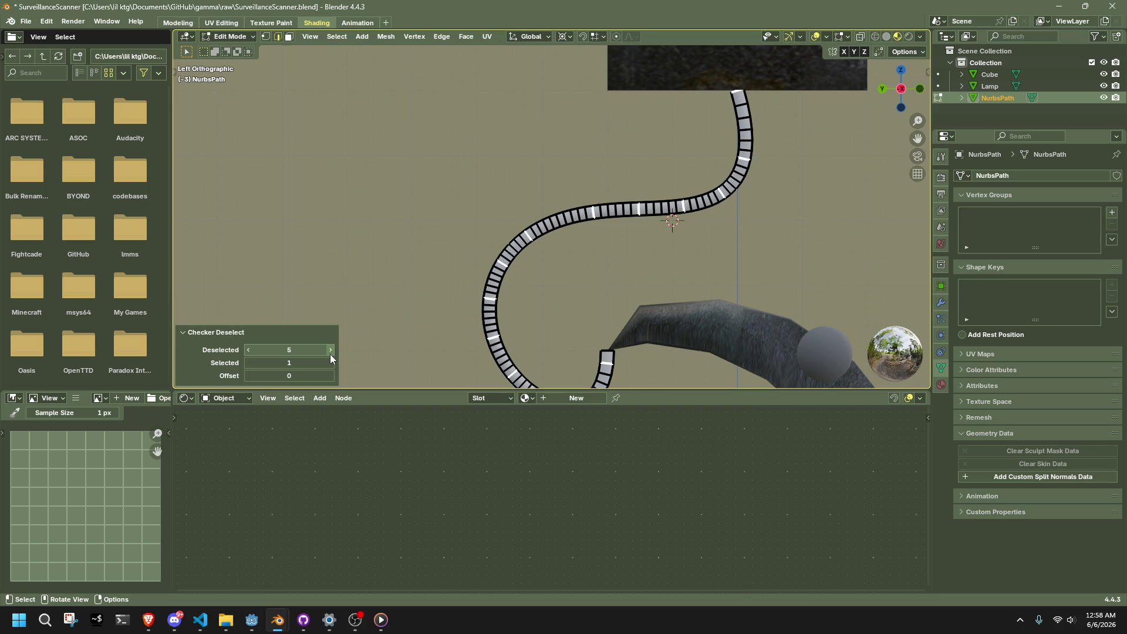
left_click(330, 351)
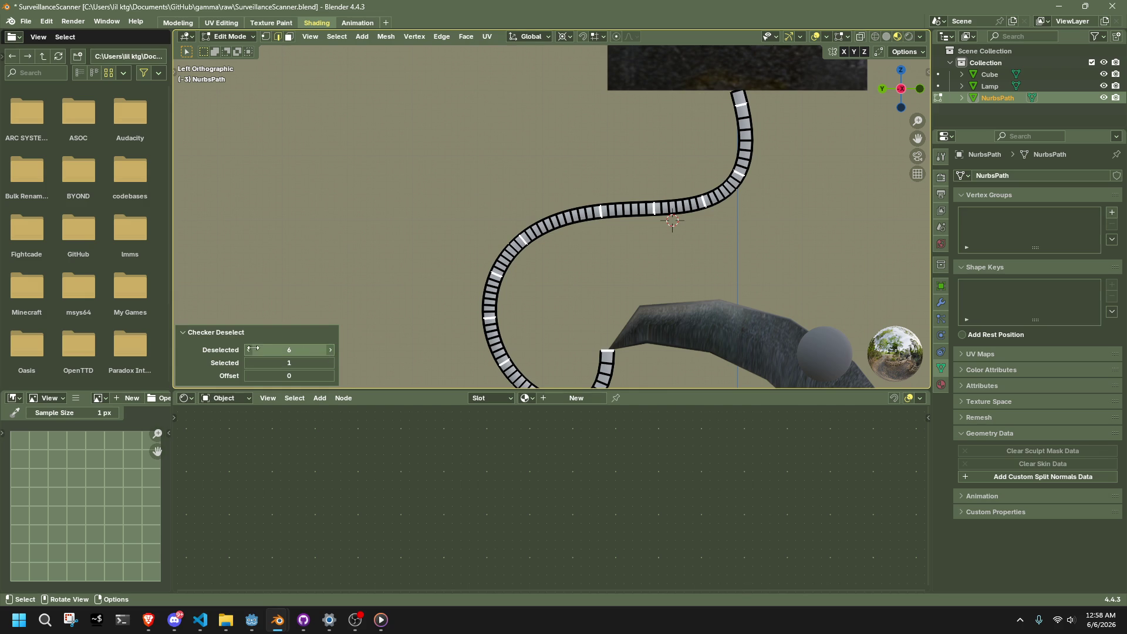
scroll(560, 312, "down", 2)
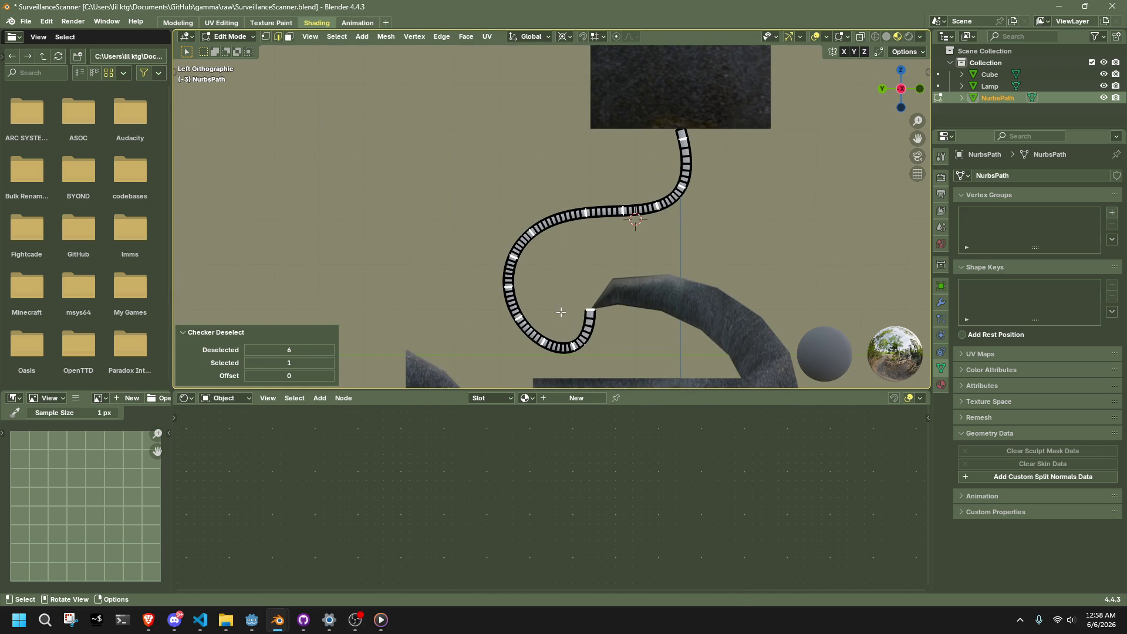
left_click(248, 349)
mouse_move(443, 119)
middle_mouse_down()
mouse_move(581, 156)
mouse_move(651, 149)
mouse_move(470, 117)
middle_mouse_up()
left_click(337, 36)
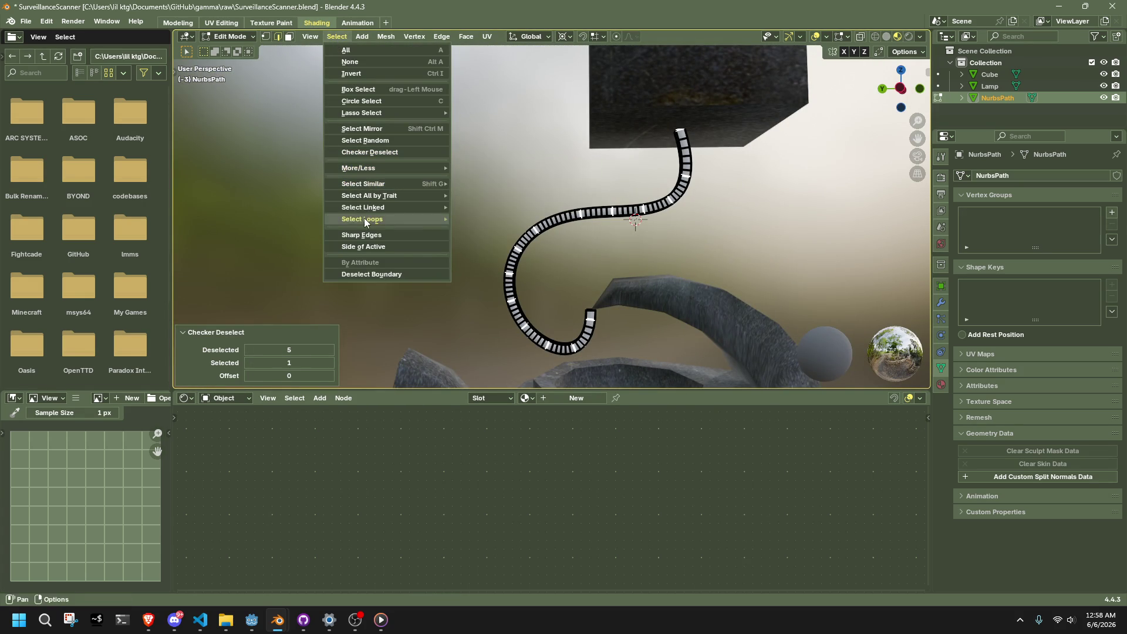
- Expand the selection to whole edge loops and invert which edges are selected
mouse_move(364, 218)
left_click(494, 215)
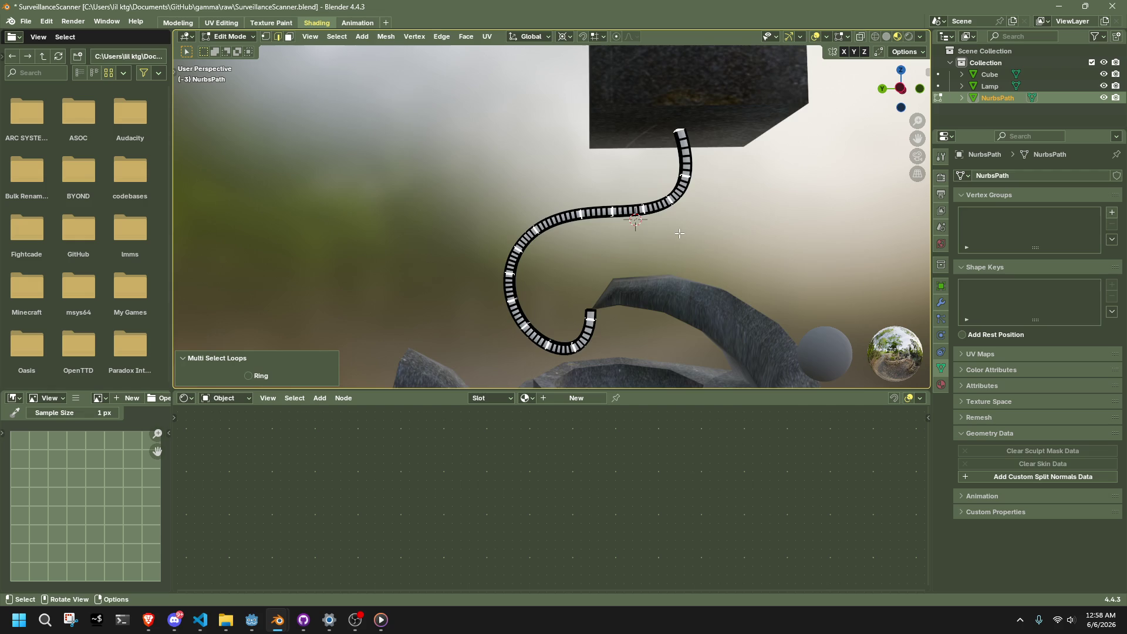
mouse_move(679, 233)
middle_mouse_down()
mouse_move(717, 304)
mouse_move(708, 293)
middle_mouse_up()
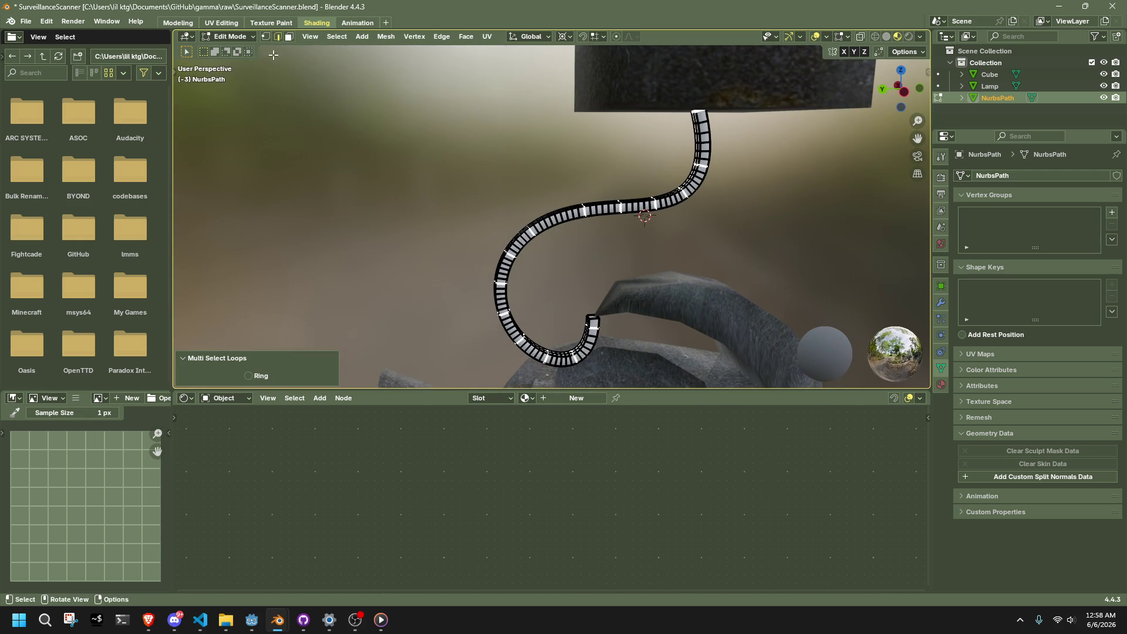
left_click(344, 37)
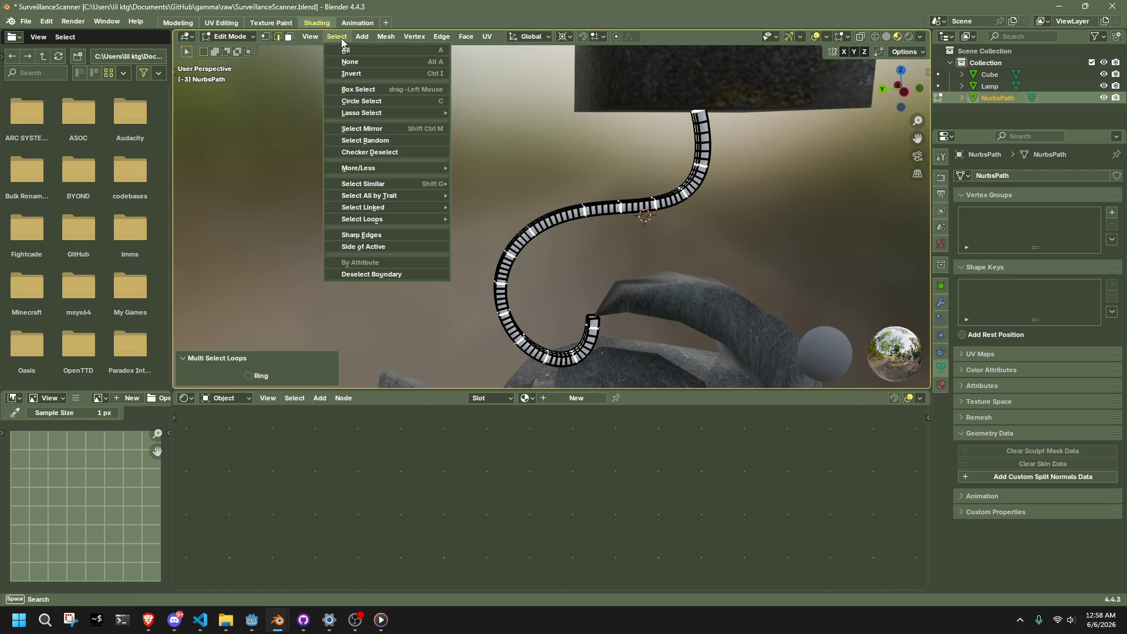
left_click(358, 73)
middle_click_drag(493, 156, 626, 281)
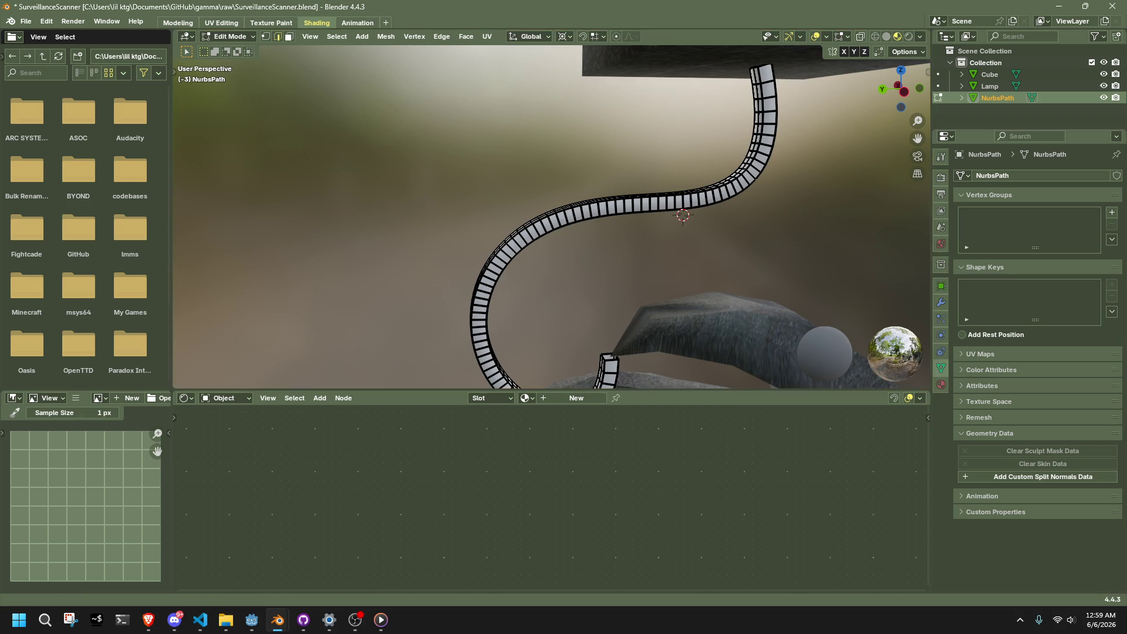
key("ctrl+i")
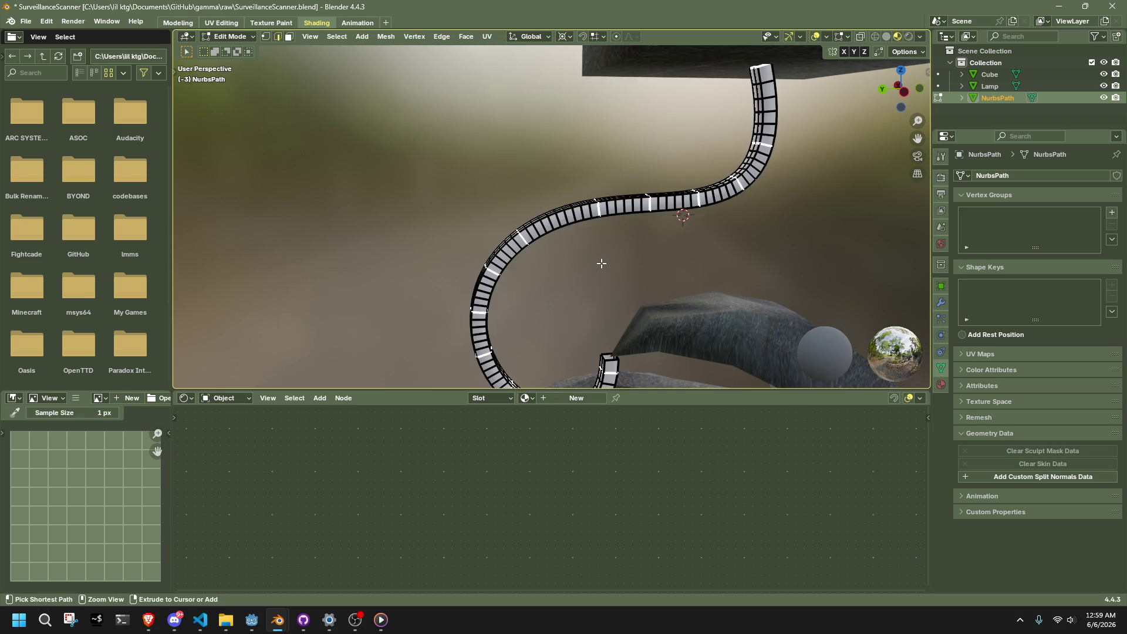
mouse_move(601, 263)
middle_mouse_down()
mouse_move(696, 289)
mouse_move(702, 264)
middle_mouse_up()
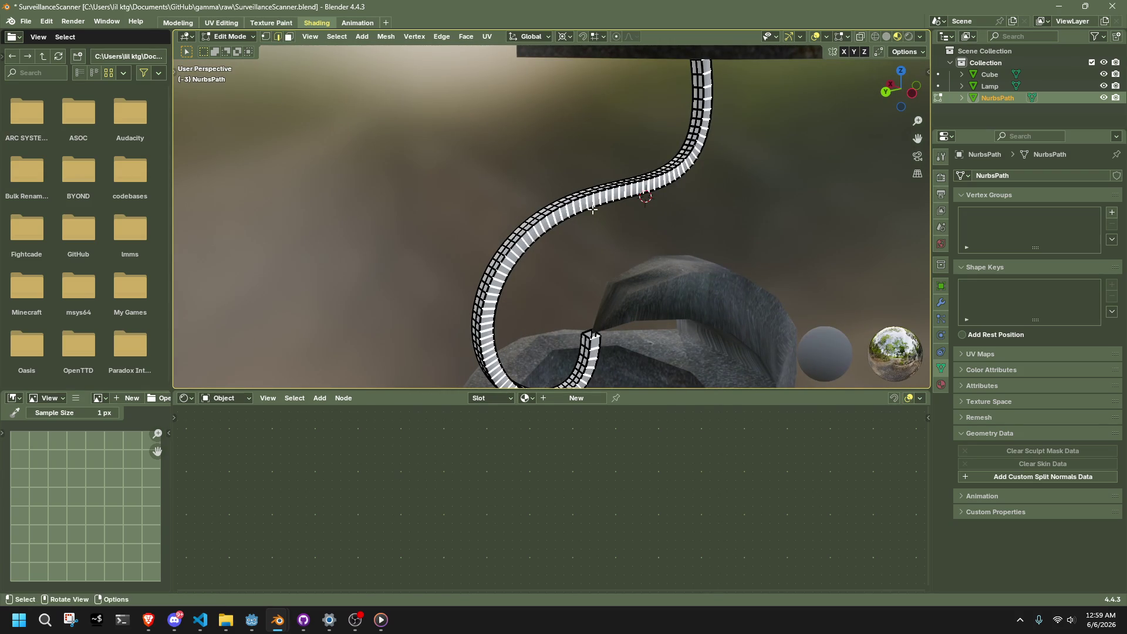
- Apply Checker Deselect with Deselected 1, then expand the result into full edge loops
left_click(335, 37)
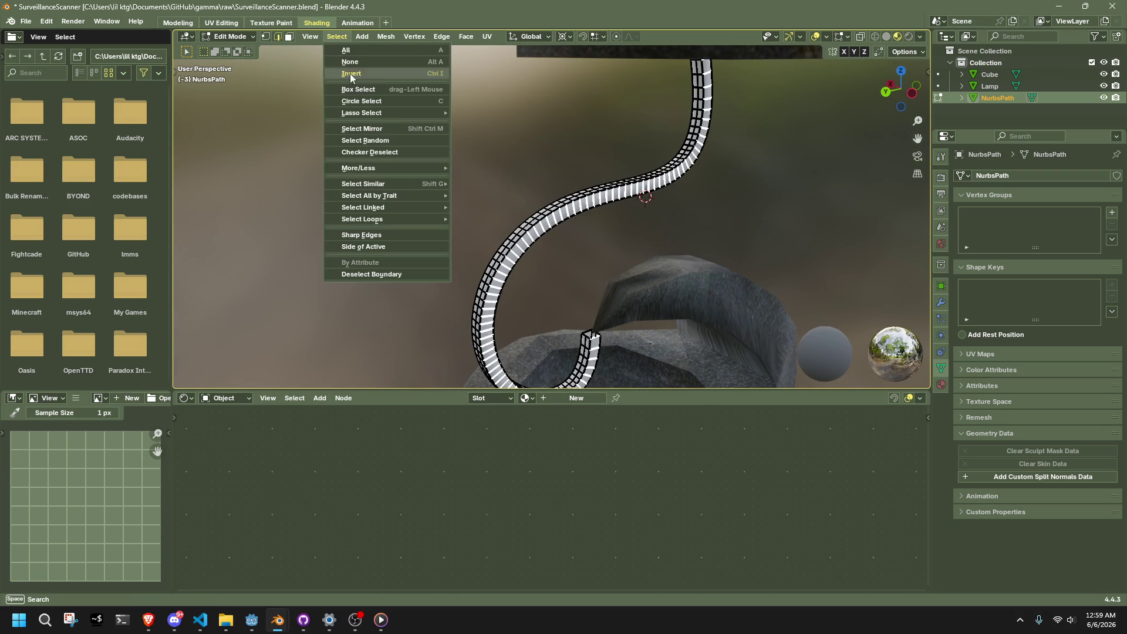
left_click(371, 150)
middle_click_drag(693, 278, 496, 309)
left_click(249, 350)
left_click(249, 350)
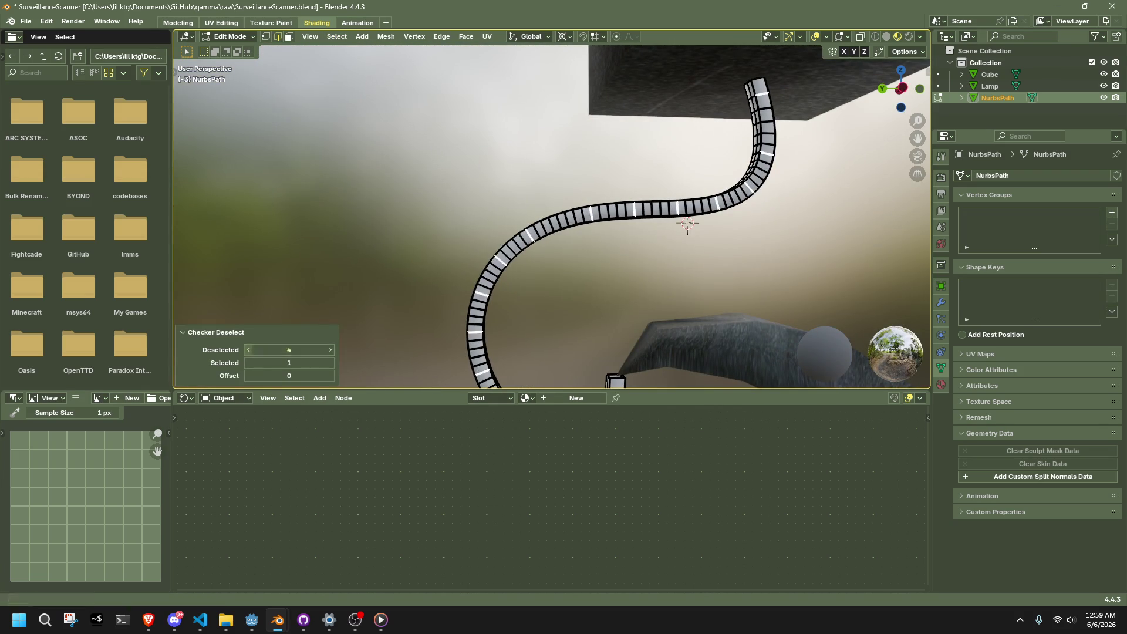
left_click(249, 349)
left_click(249, 350)
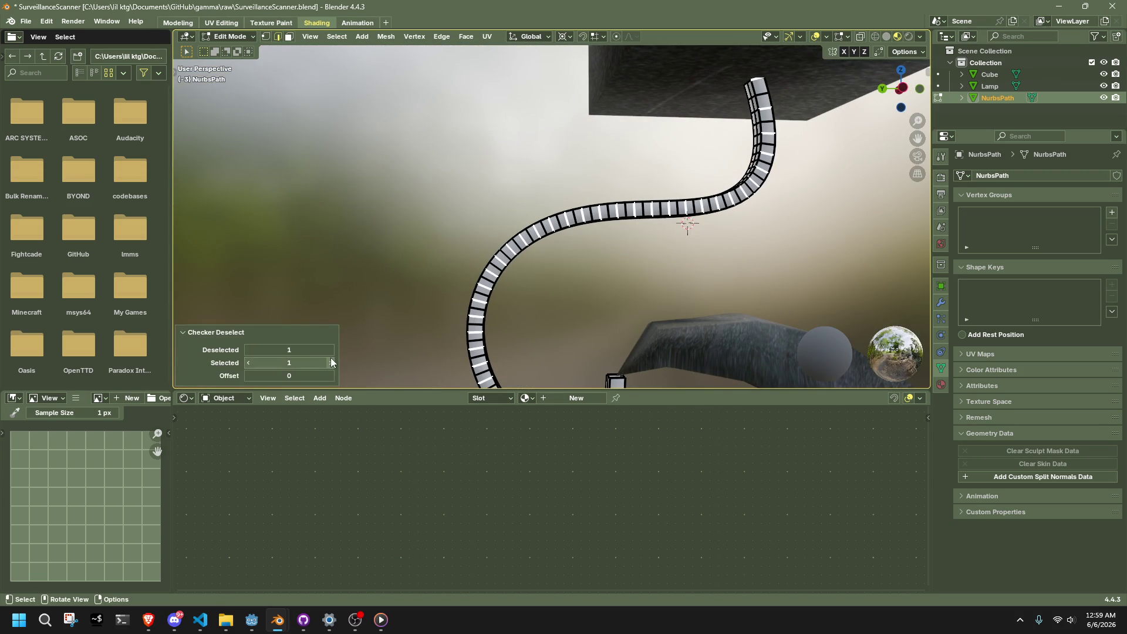
scroll(585, 270, "down", 4)
scroll(585, 270, "up", 2)
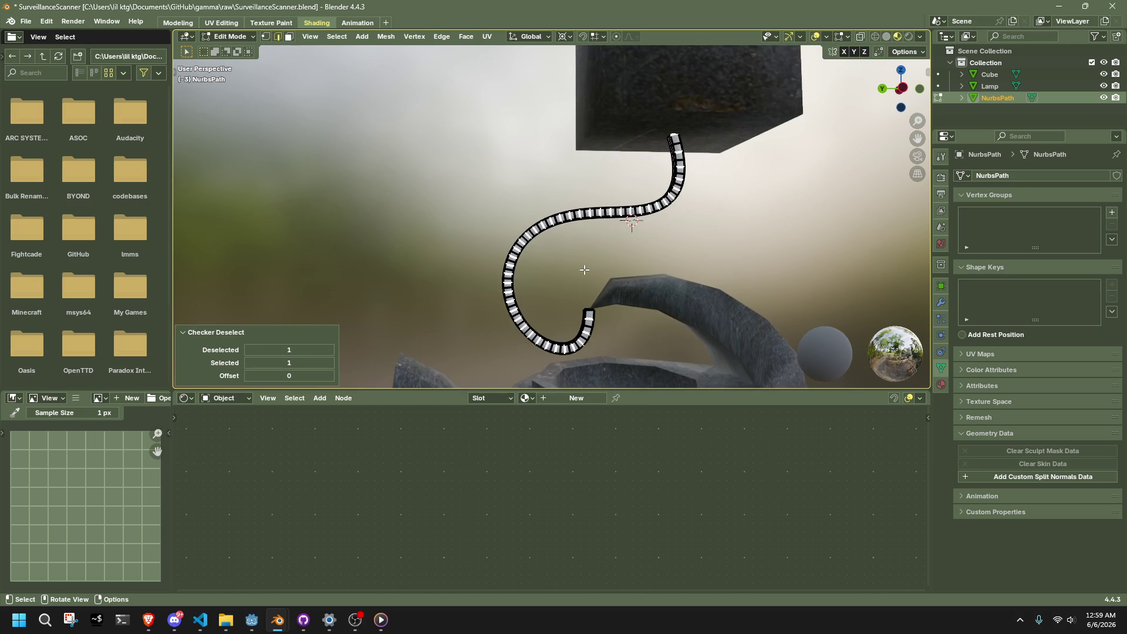
left_click(337, 36)
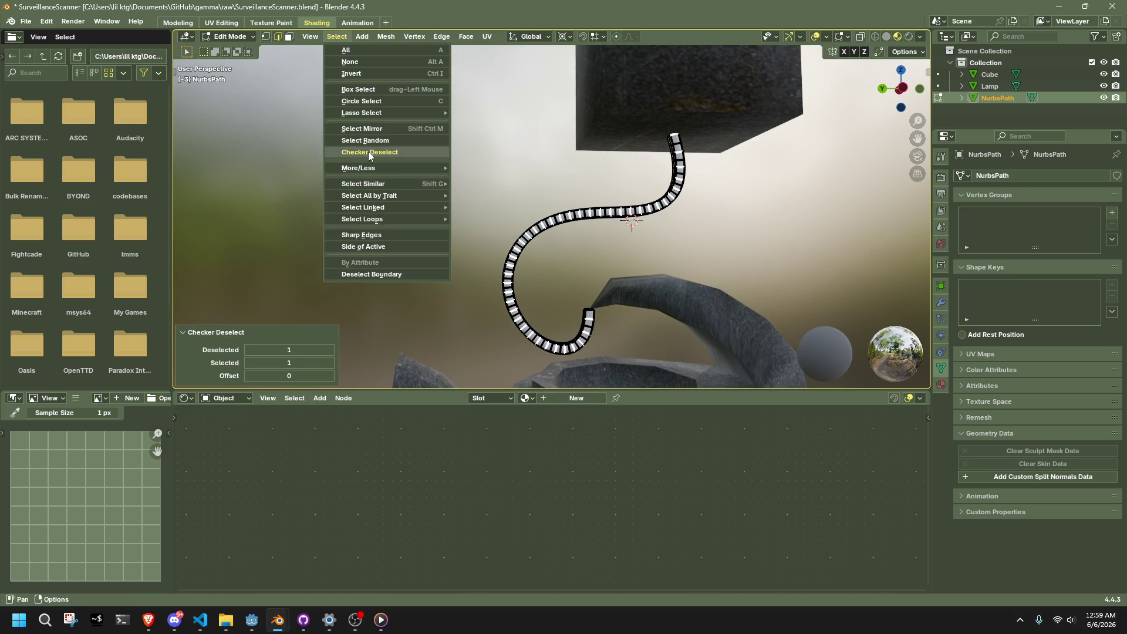
mouse_move(379, 220)
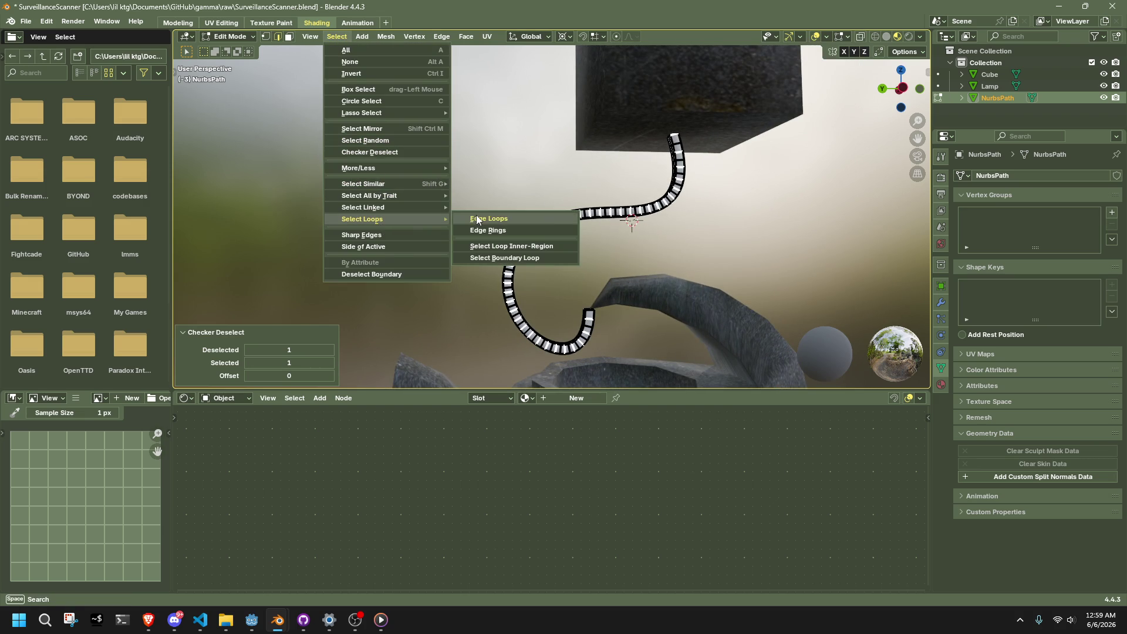
left_click(517, 219)
- Dissolve the currently selected alternating edge loops along the cable
key("x")
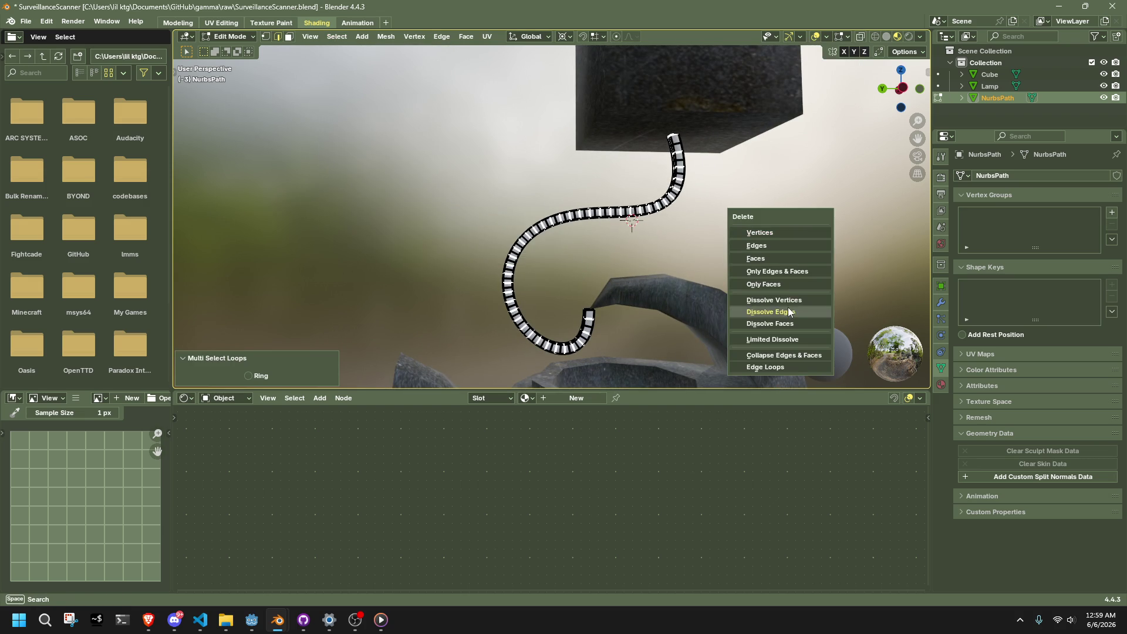
left_click(788, 308)
scroll(620, 243, "up", 4)
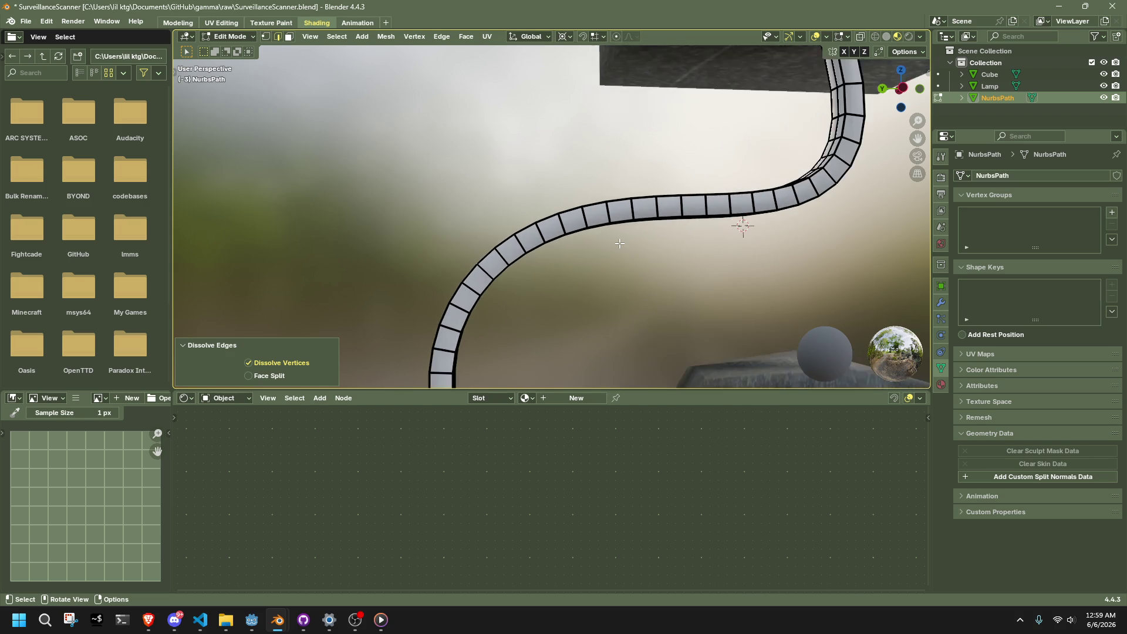
middle_click_drag(597, 224, 818, 269)
scroll(725, 254, "down", 4)
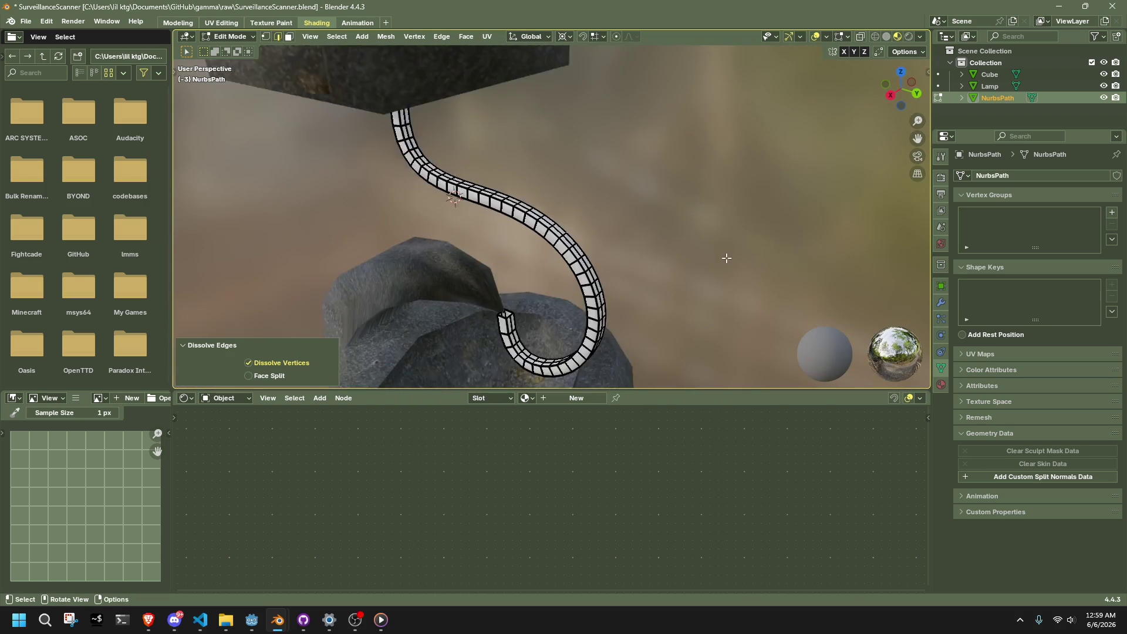
middle_click_drag(698, 281, 552, 209)
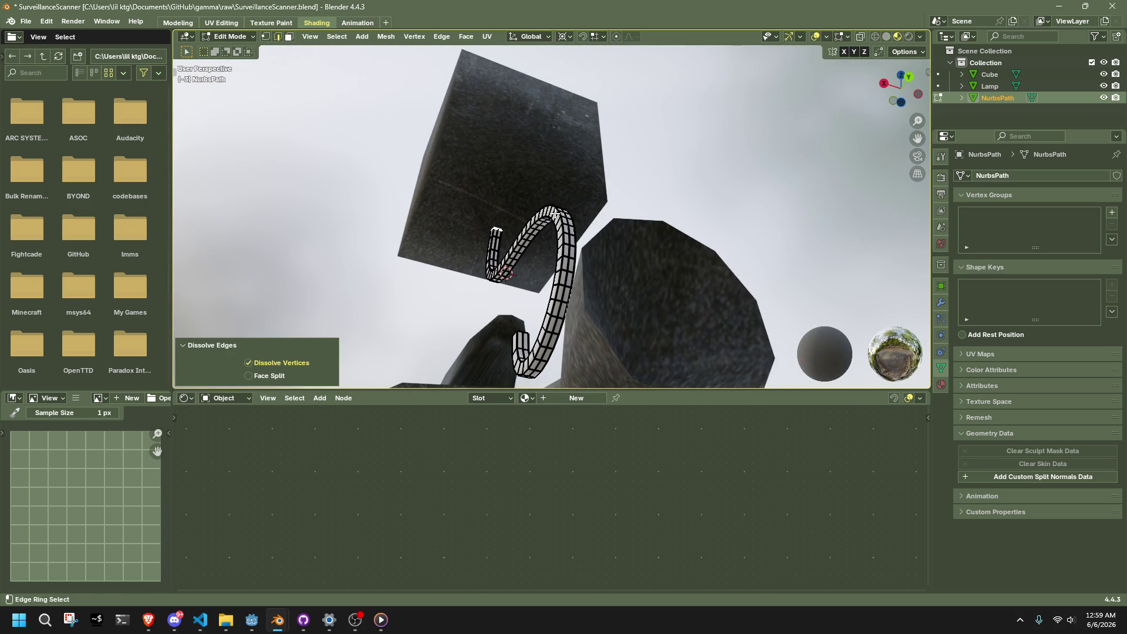
- Checker-deselect a new ring selection, expand it to edge loops, and drop the base-end loop
left_click(551, 212, "ctrl+alt")
left_click(337, 36)
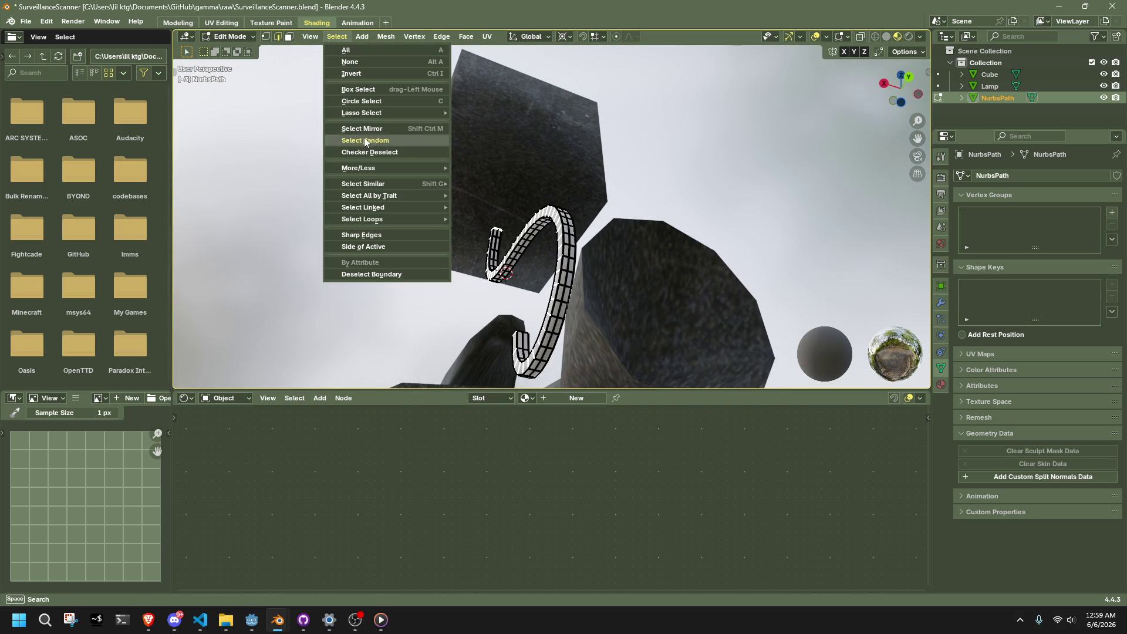
left_click(374, 152)
middle_click_drag(411, 206, 579, 303)
left_click(330, 37)
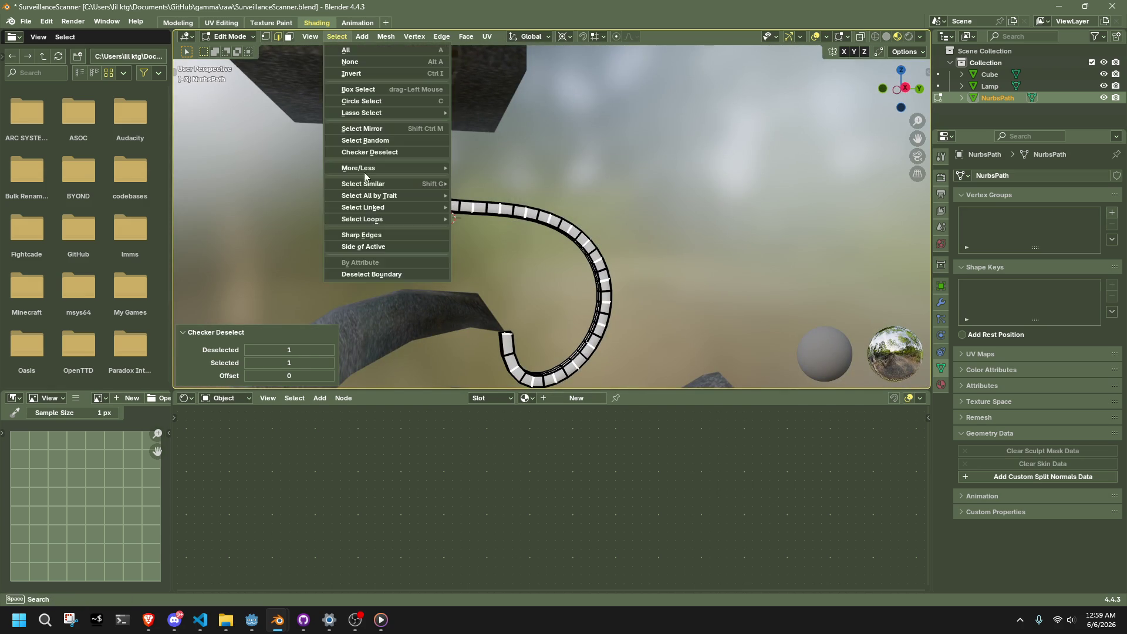
mouse_move(378, 220)
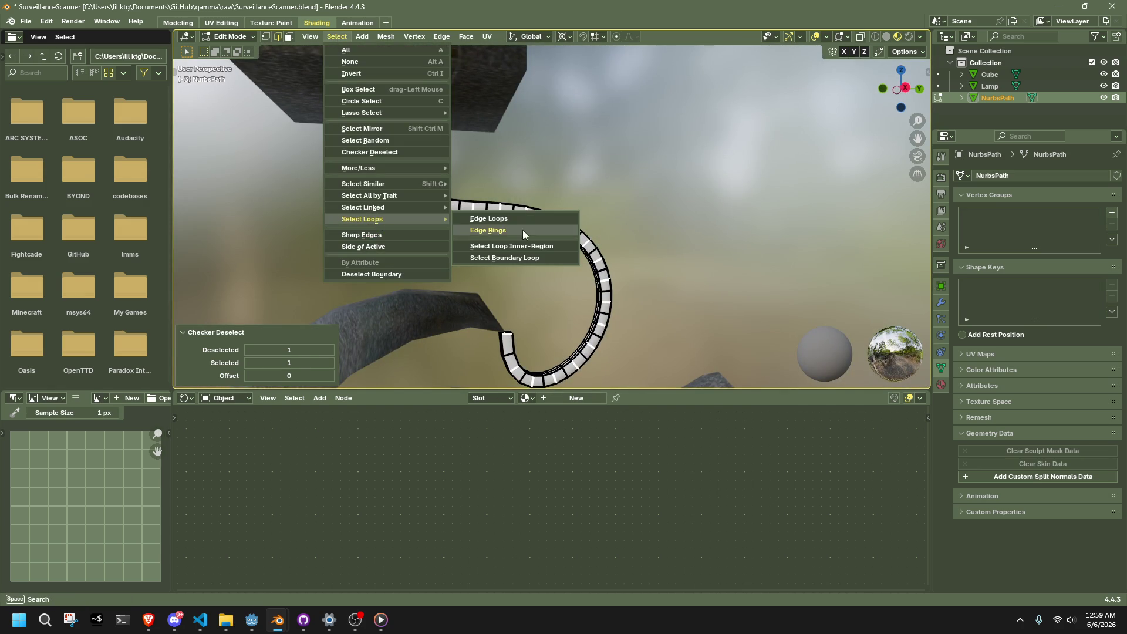
left_click(508, 222)
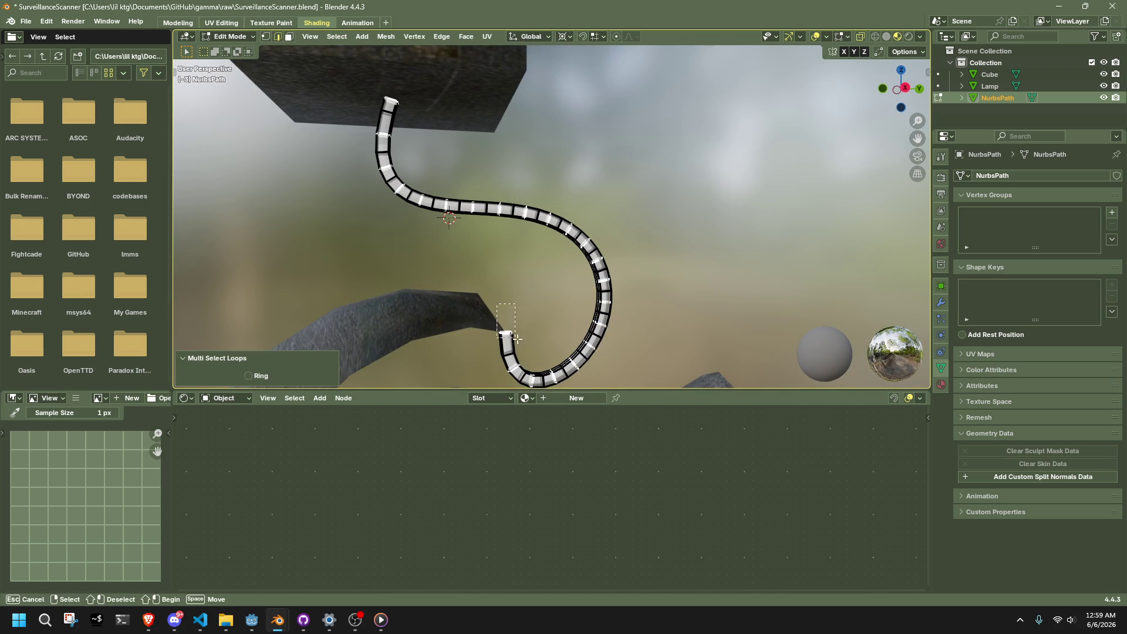
key("ctrl+z")
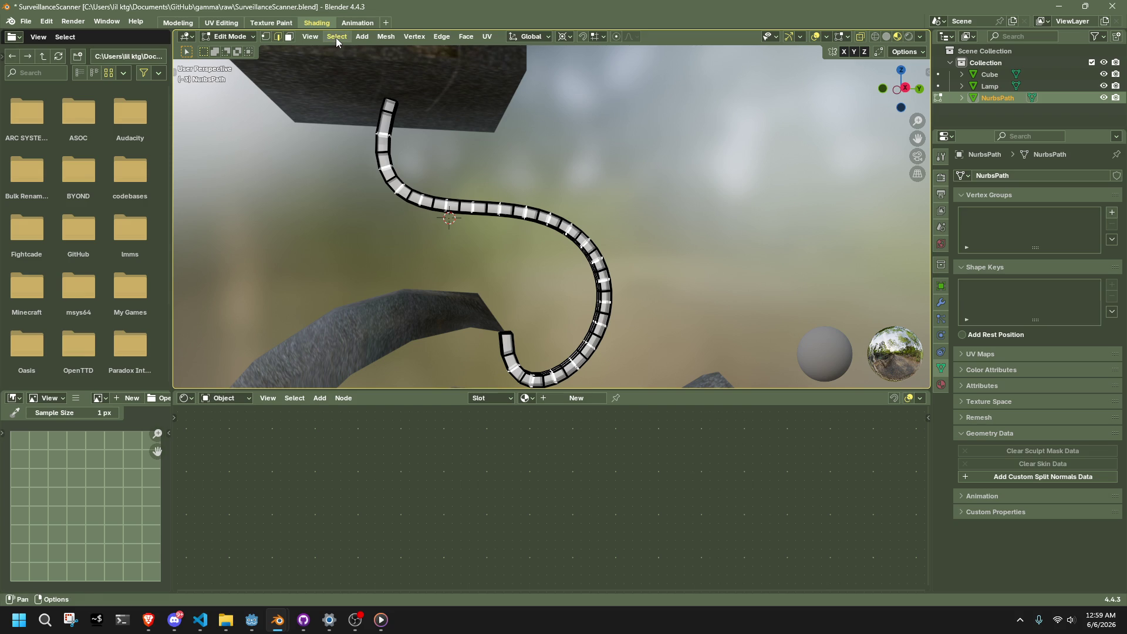
- Dissolve the second set of alternating loops and return the cable to Object Mode
right_click(665, 193)
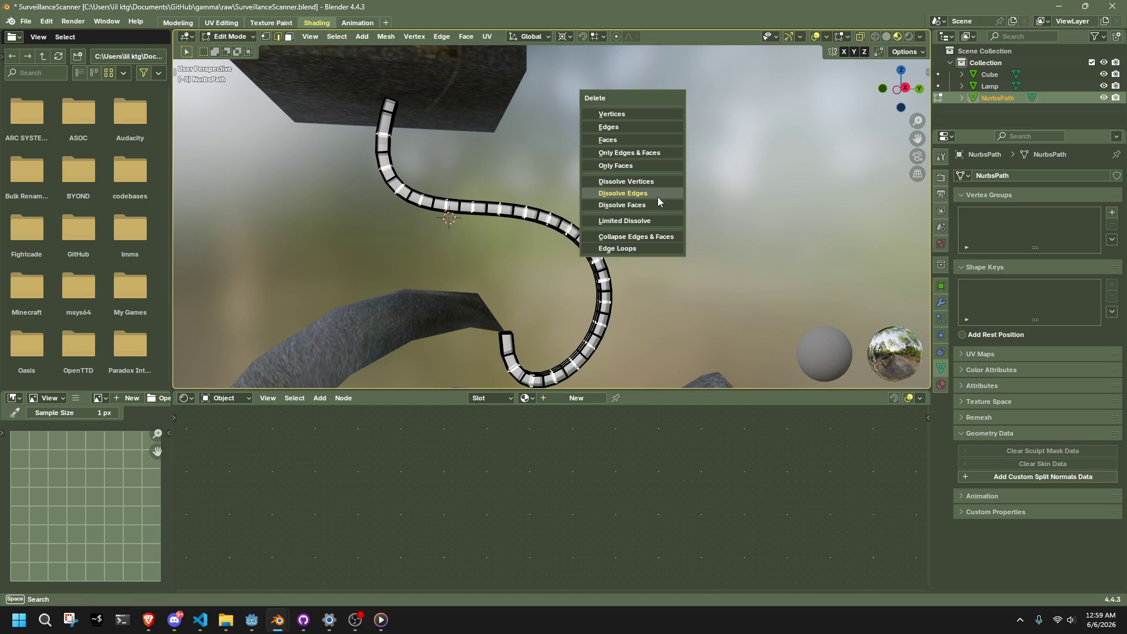
left_click(658, 196)
mouse_move(690, 241)
middle_mouse_down()
mouse_move(573, 294)
mouse_move(584, 259)
mouse_move(657, 259)
mouse_move(501, 280)
mouse_move(507, 242)
mouse_move(520, 260)
middle_mouse_up()
key("Tab")
key("Tab")
left_click(657, 259)
key("Tab")
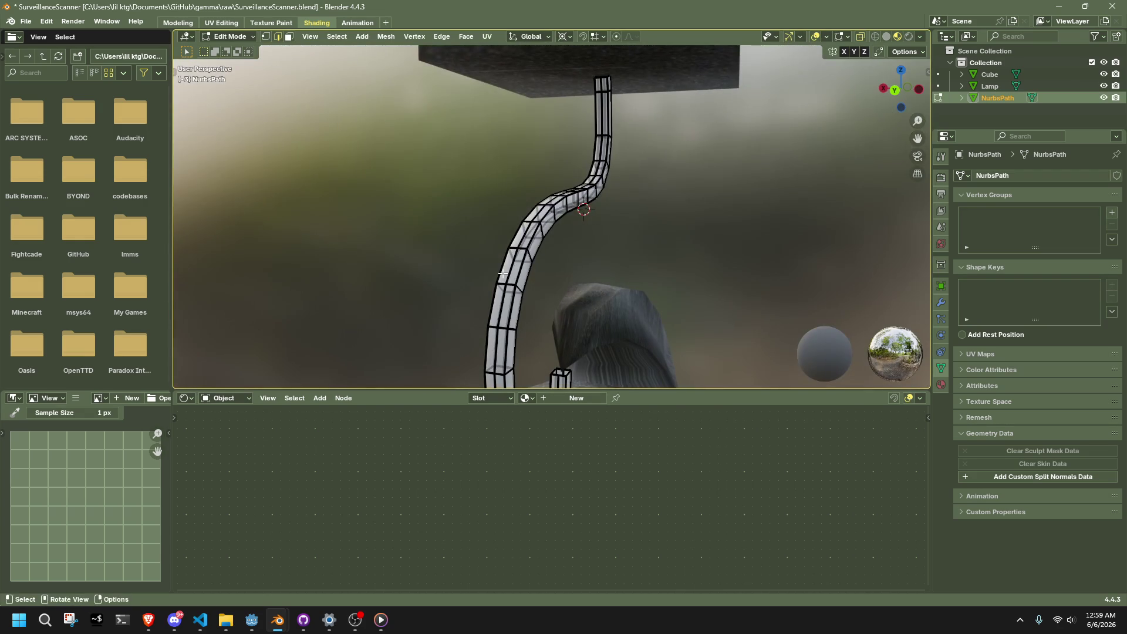
key("a")
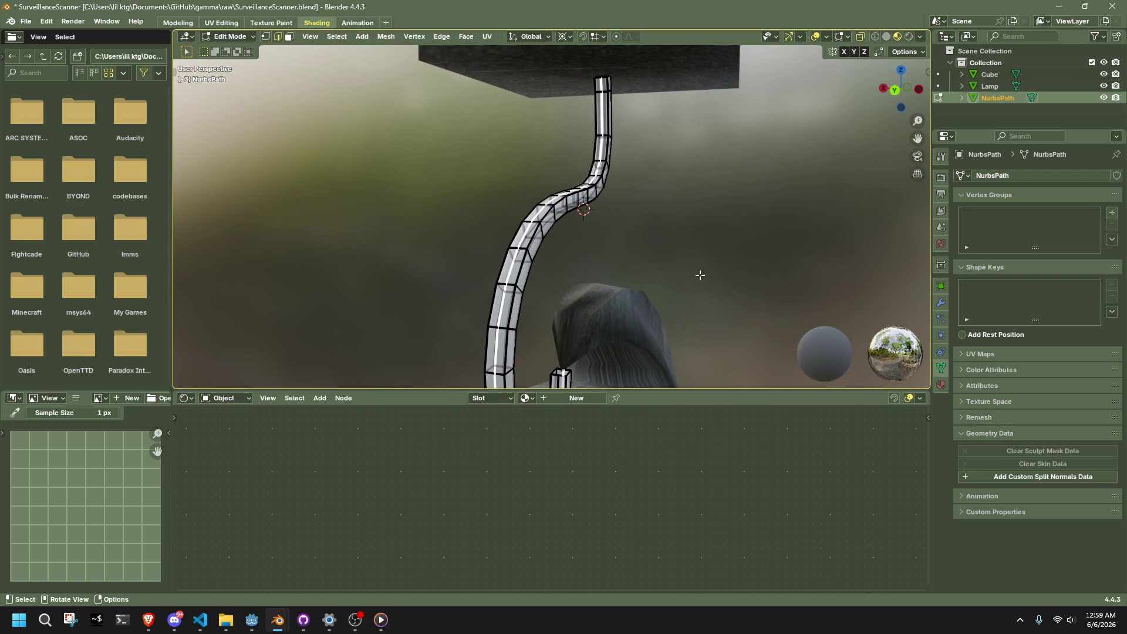
left_click(700, 275)
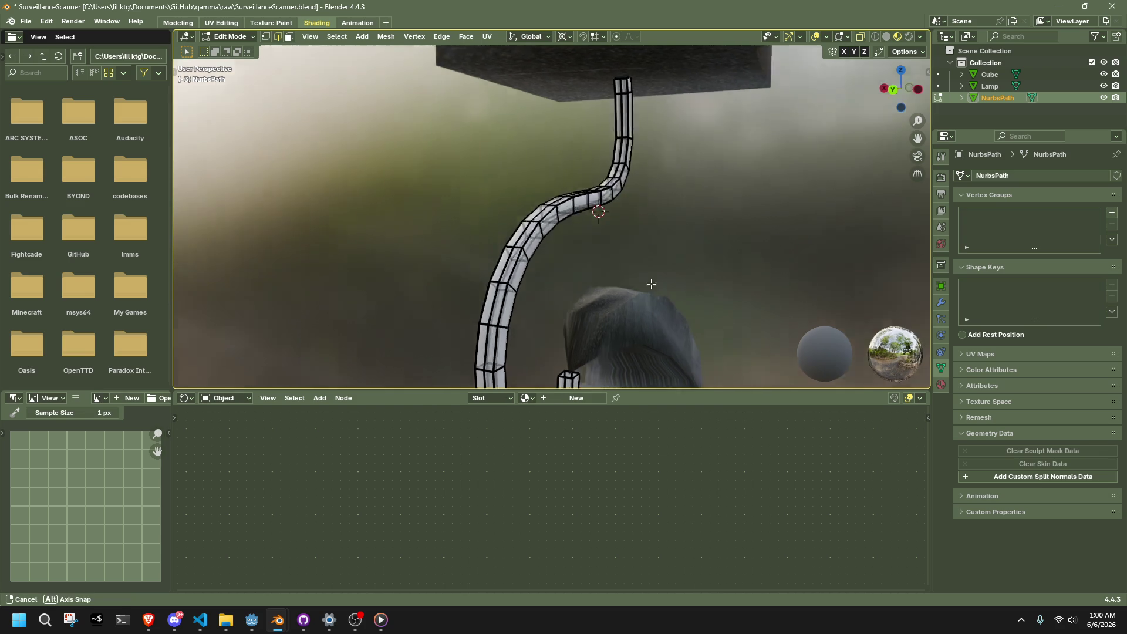
mouse_move(675, 271)
middle_mouse_down()
mouse_move(445, 271)
mouse_move(607, 284)
mouse_move(636, 294)
mouse_move(570, 290)
mouse_move(636, 314)
mouse_move(767, 335)
mouse_move(763, 289)
mouse_move(663, 299)
mouse_move(562, 242)
middle_mouse_up()
key("Tab")
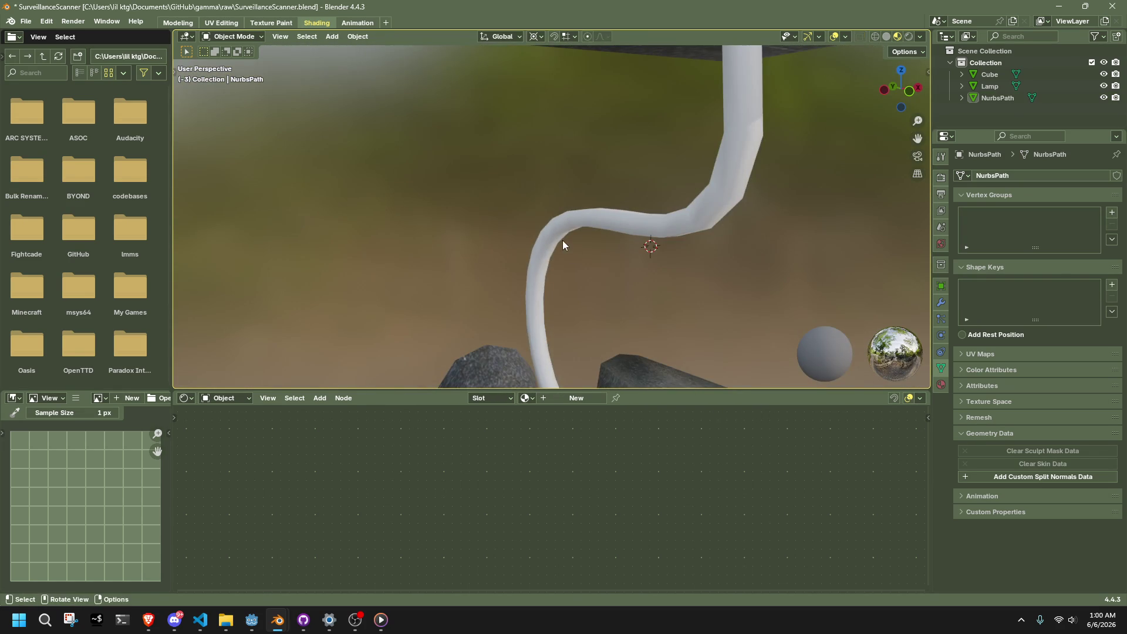
- Apply Shade Smooth to the NurbsPath cable and Average its normals across all faces
left_click(562, 242)
right_click(652, 247)
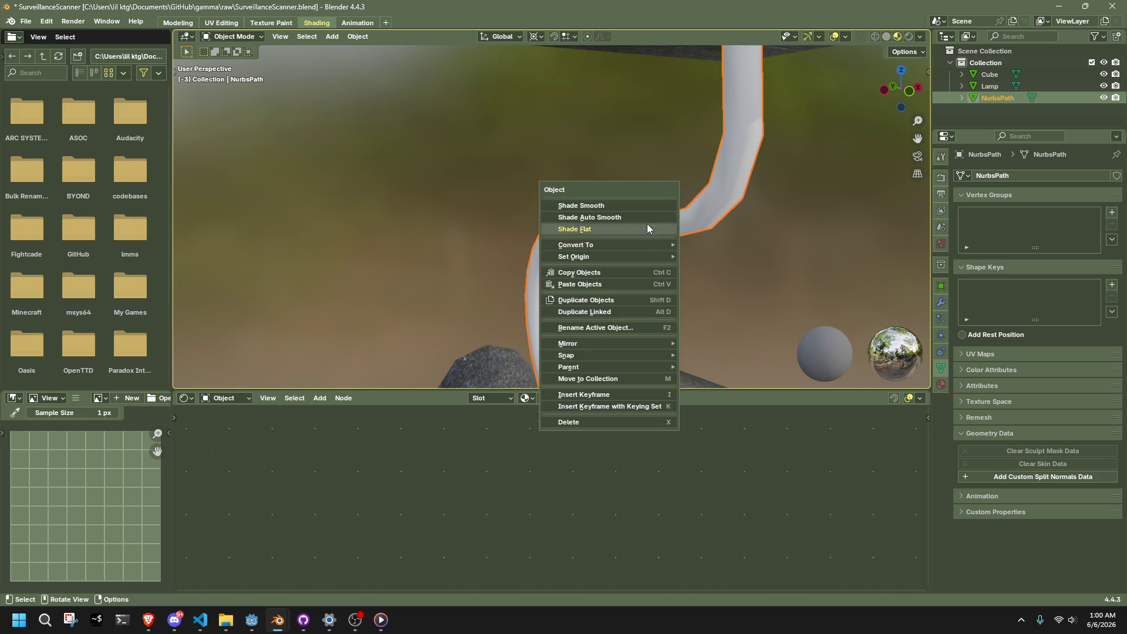
left_click(642, 207)
key("Tab")
key("a")
key("alt+n")
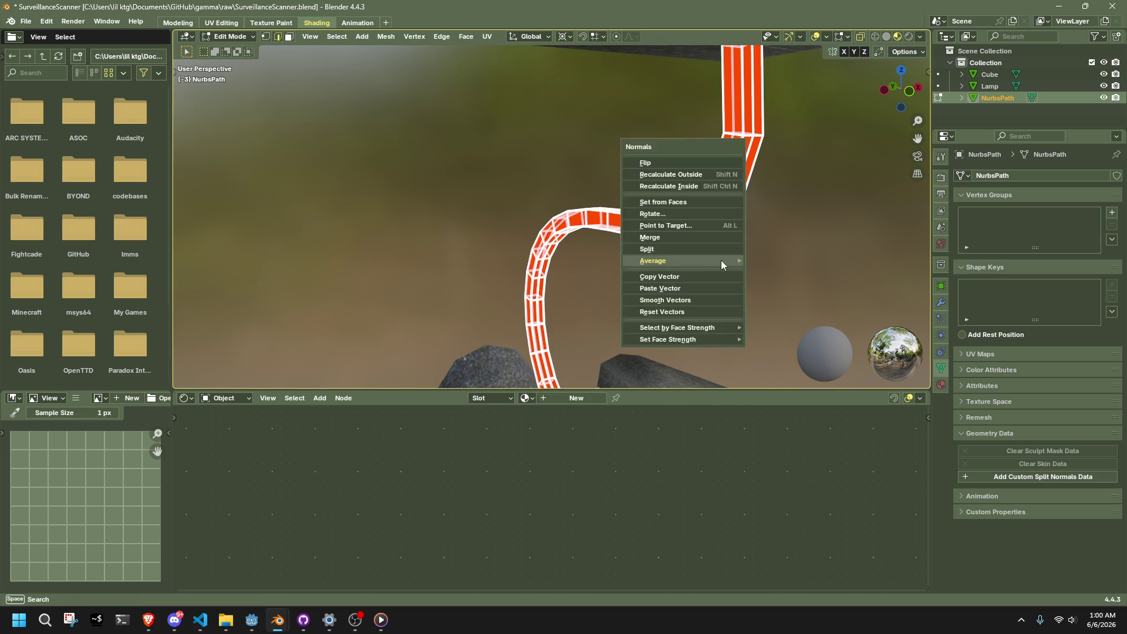
left_click(722, 261)
key("Tab")
- Reselect the cable, enter Edit Mode, and clear the mesh selection
mouse_move(710, 279)
middle_mouse_down()
mouse_move(638, 265)
mouse_move(594, 241)
mouse_move(615, 235)
mouse_move(682, 284)
mouse_move(486, 295)
mouse_move(302, 271)
mouse_move(547, 324)
mouse_move(548, 236)
middle_mouse_up()
left_click(549, 236)
key("Tab")
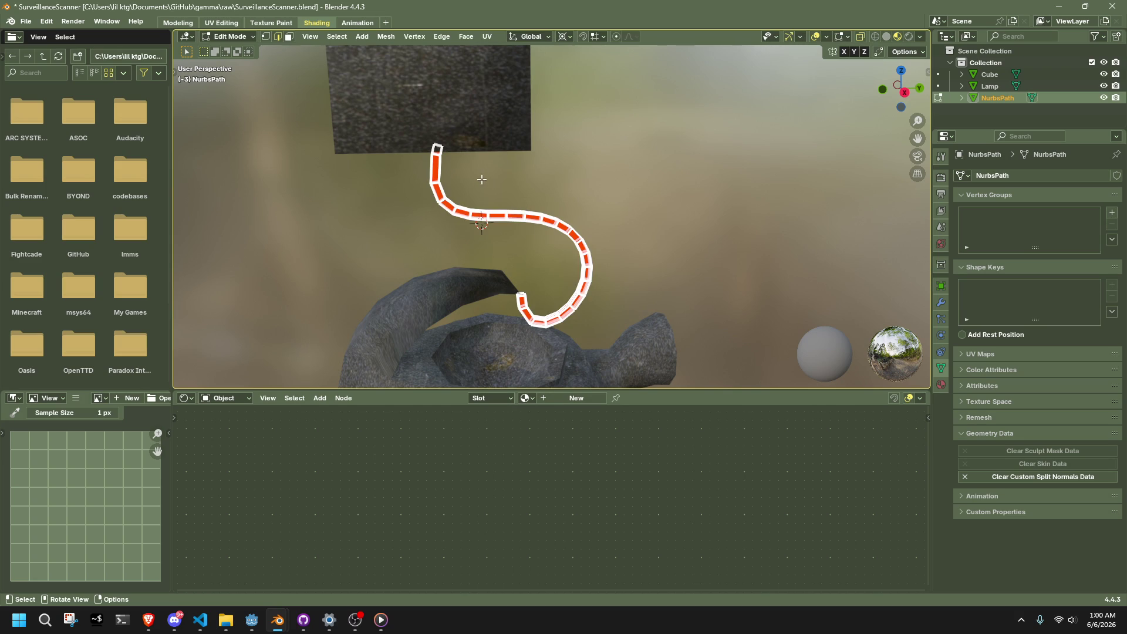
key("alt+a")
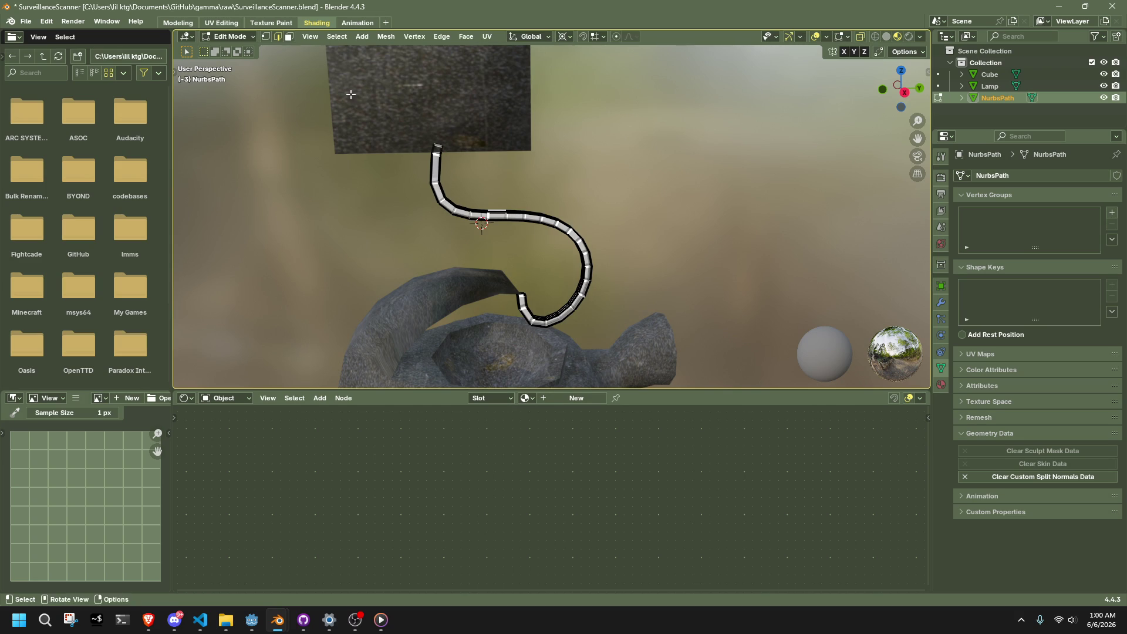
- Apply Checker Deselect twice to thin the cable's selection to alternating elements
left_click(343, 39)
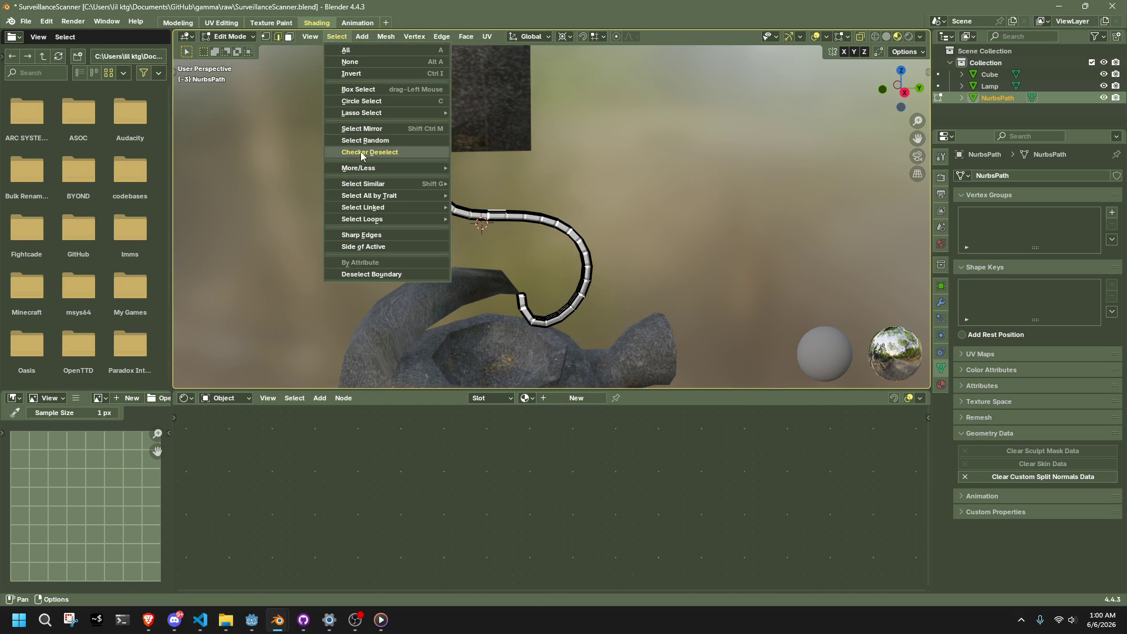
left_click(371, 153)
scroll(477, 197, "up", 5)
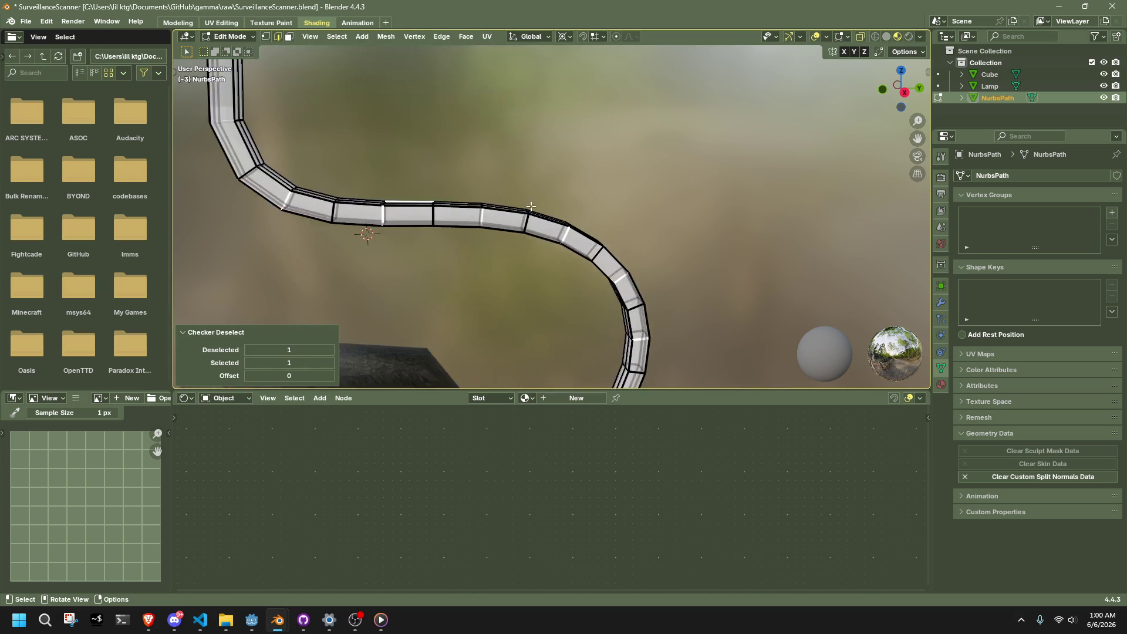
mouse_move(512, 152)
middle_mouse_down()
mouse_move(654, 194)
mouse_move(730, 189)
mouse_move(747, 163)
mouse_move(721, 227)
mouse_move(661, 312)
mouse_move(523, 281)
middle_mouse_up()
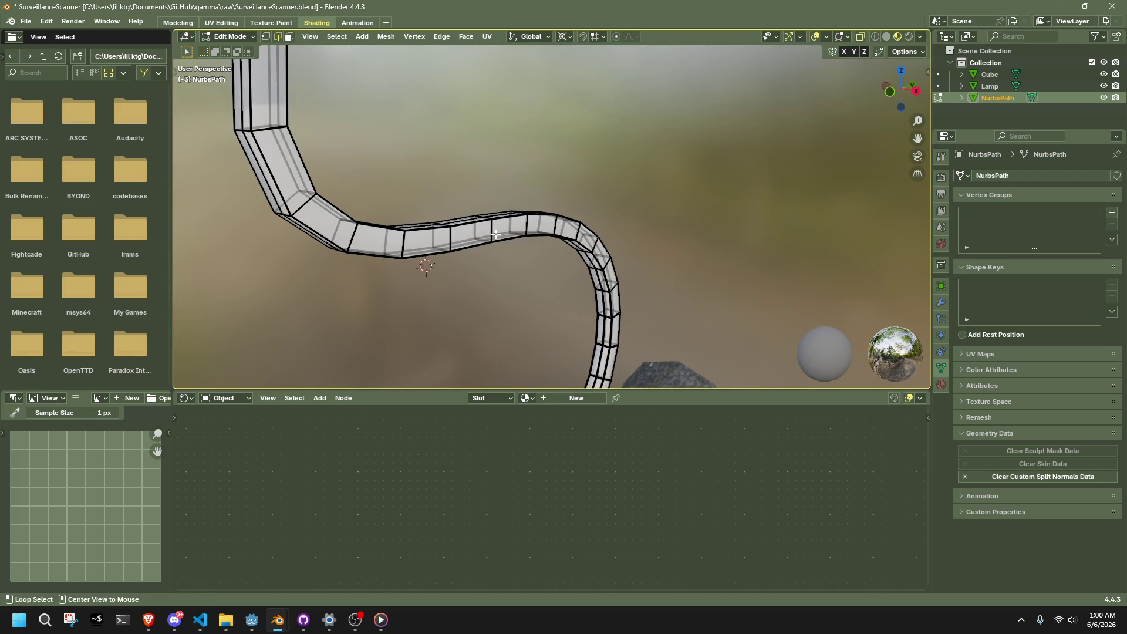
middle_click_drag(494, 234, 577, 231)
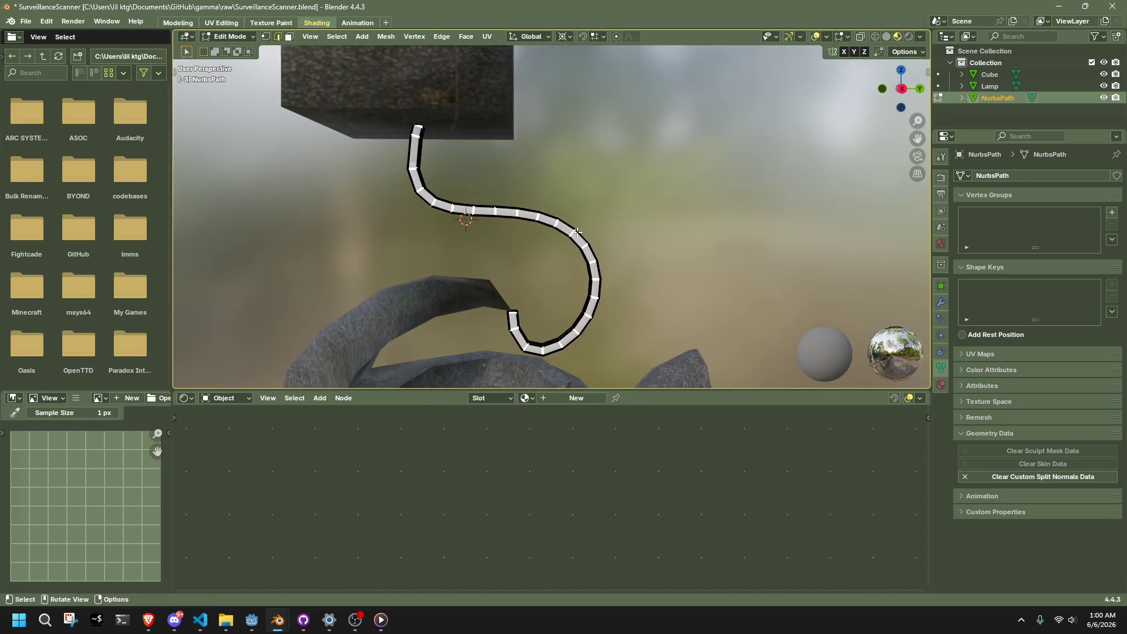
left_click(337, 36)
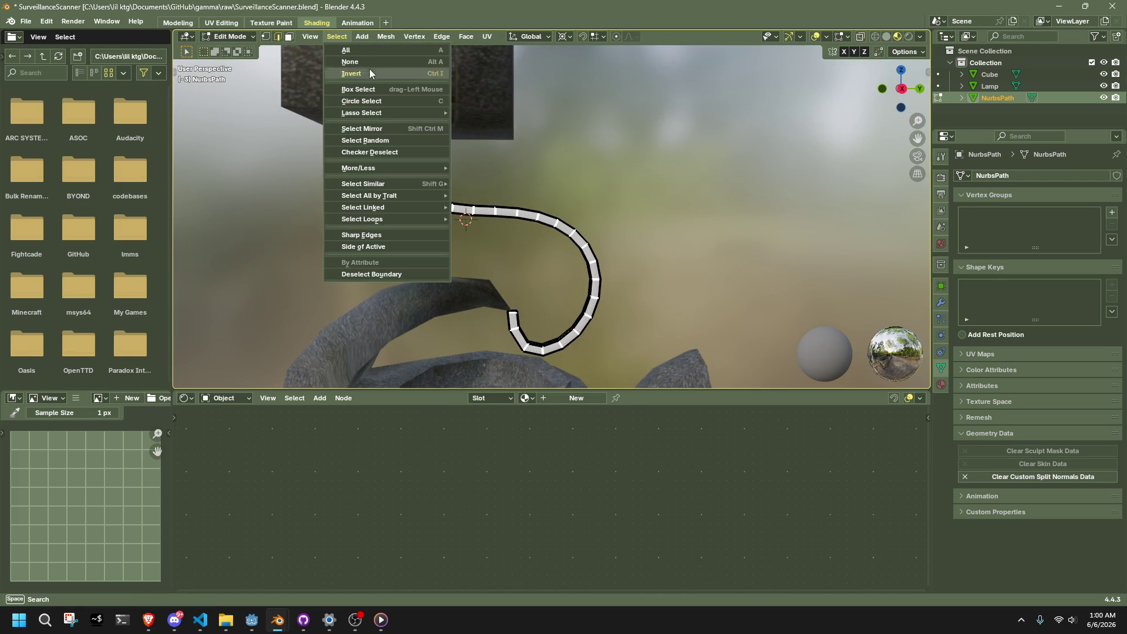
left_click(364, 153)
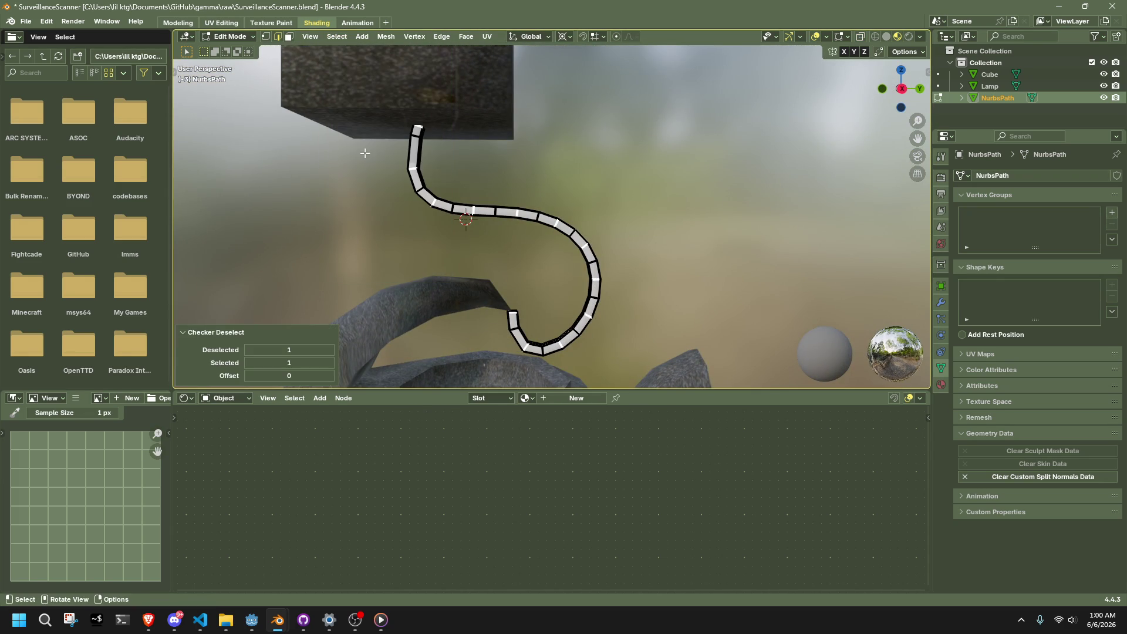
- Expand to full Edge Loops and box-select loops in Right Orthographic view
left_click(337, 36)
mouse_move(441, 221)
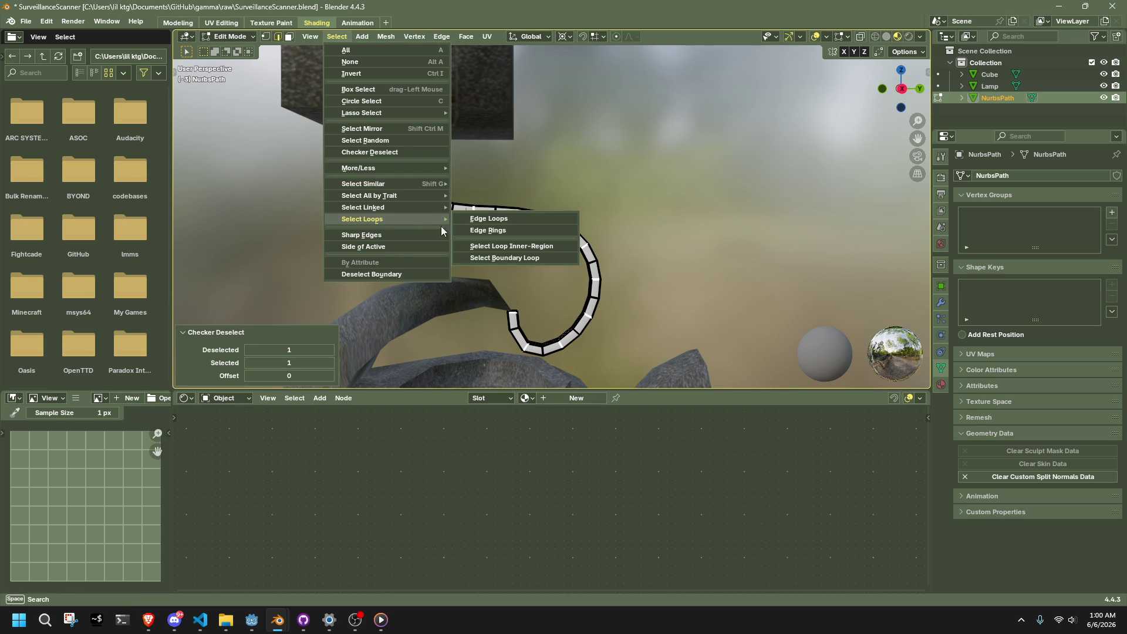
left_click(512, 222)
key("KP_3")
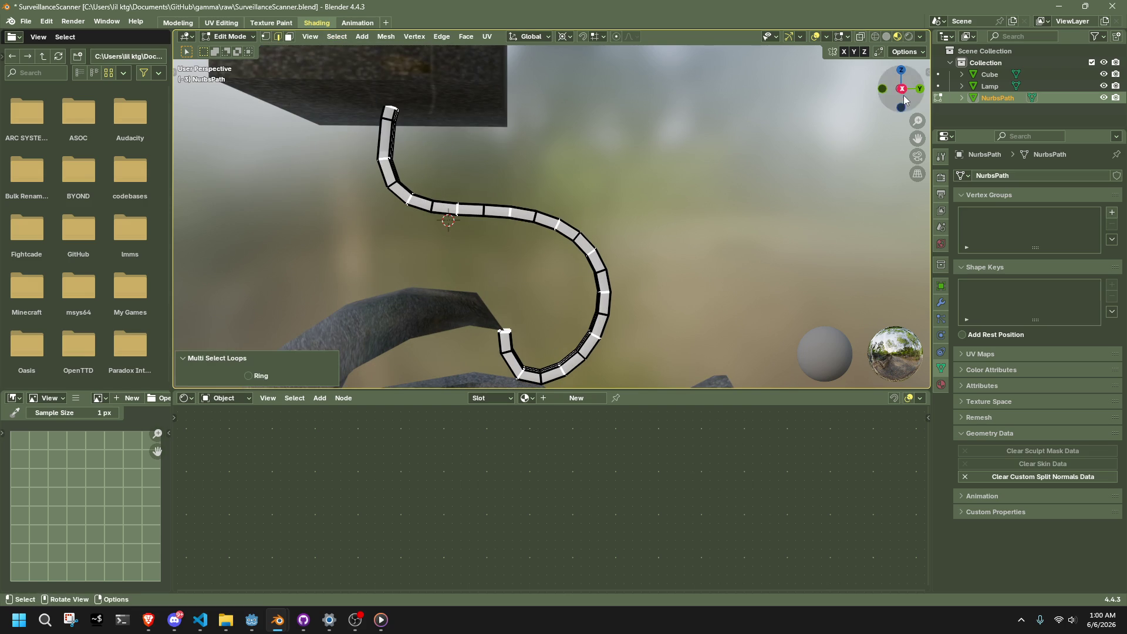
key("KP_5")
left_click_drag(549, 211, 621, 260, "ctrl")
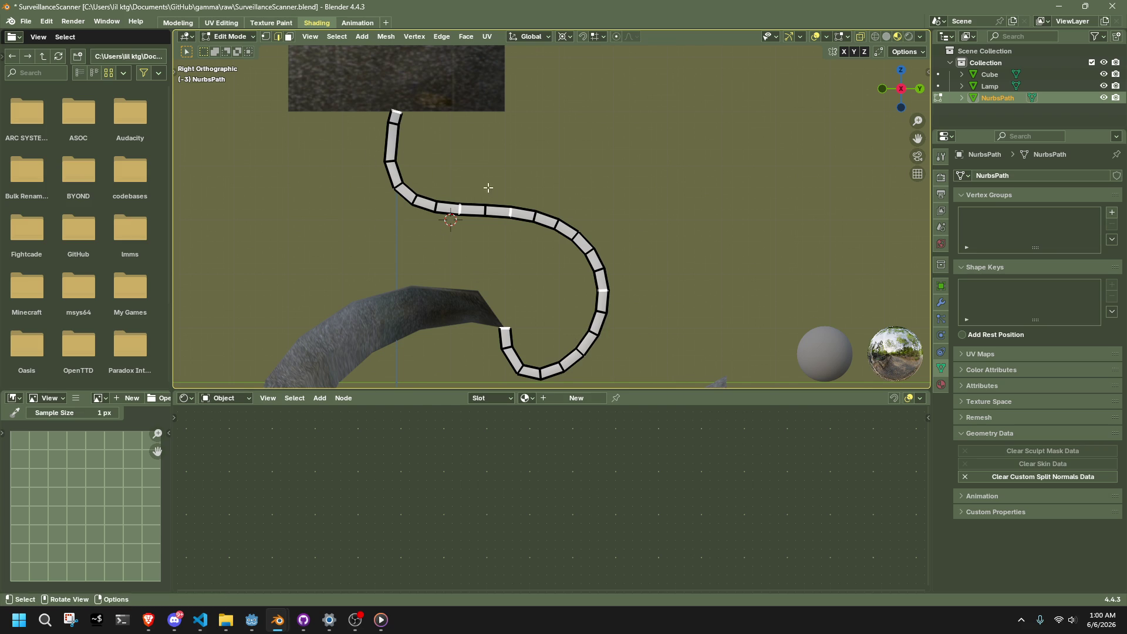
- Check the selected loops in perspective and side views, framing the whole cable
mouse_move(488, 187)
middle_mouse_down()
mouse_move(448, 150)
mouse_move(291, 168)
mouse_move(587, 164)
mouse_move(517, 134)
mouse_move(461, 308)
middle_mouse_up()
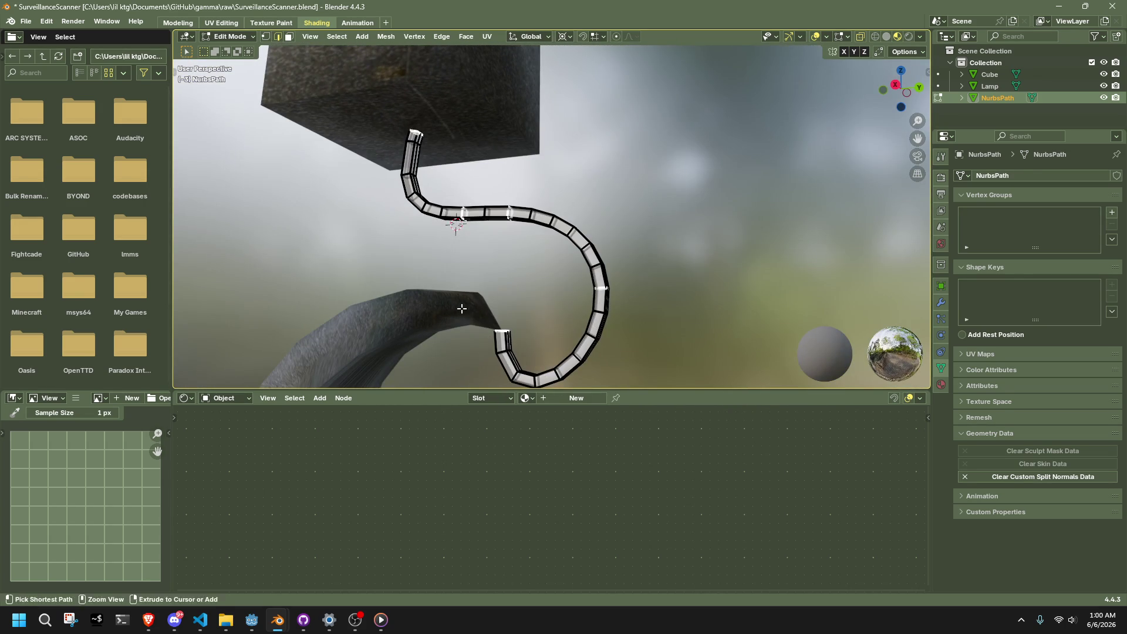
mouse_move(646, 307)
middle_mouse_down()
mouse_move(593, 333)
mouse_move(600, 319)
middle_mouse_up()
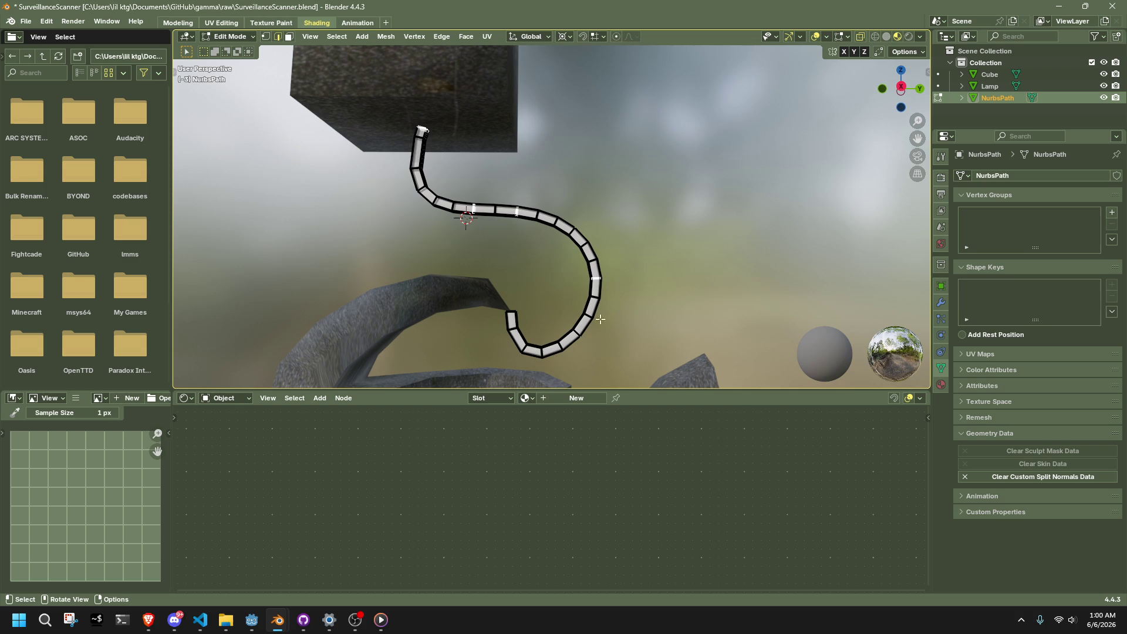
left_click(900, 86)
scroll(612, 275, "up", 2)
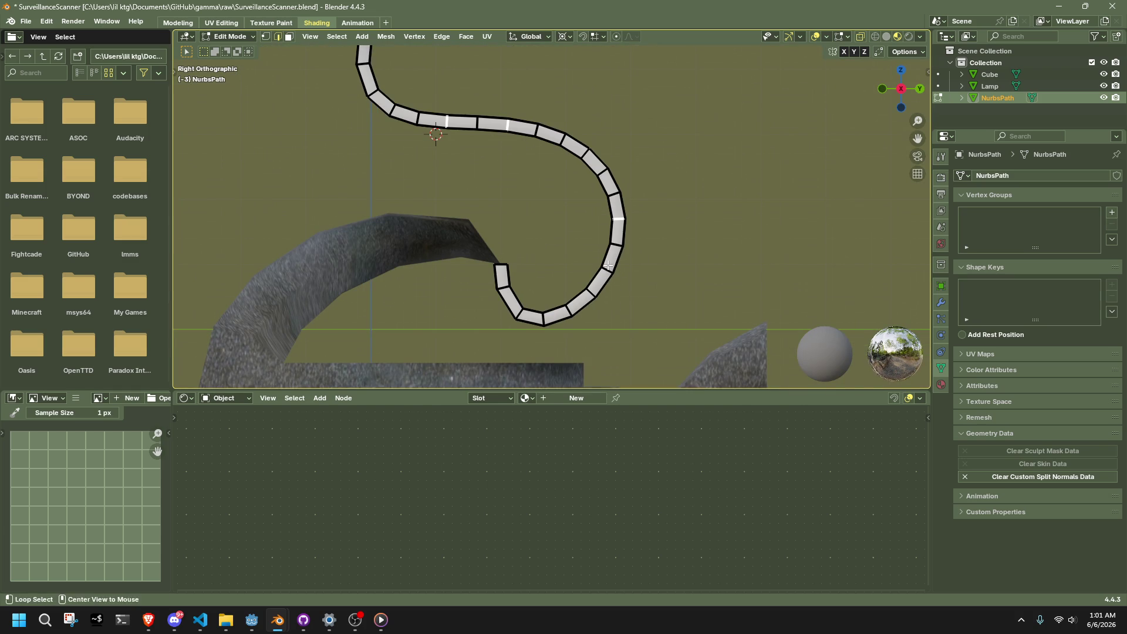
middle_click_drag(608, 269, 672, 288)
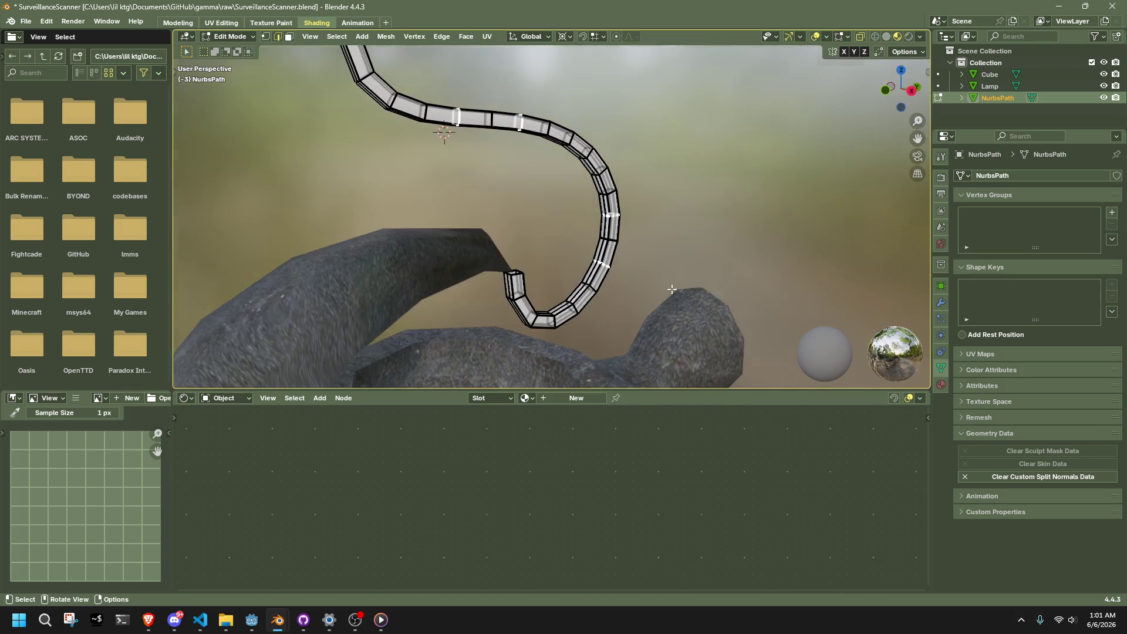
left_click(913, 89)
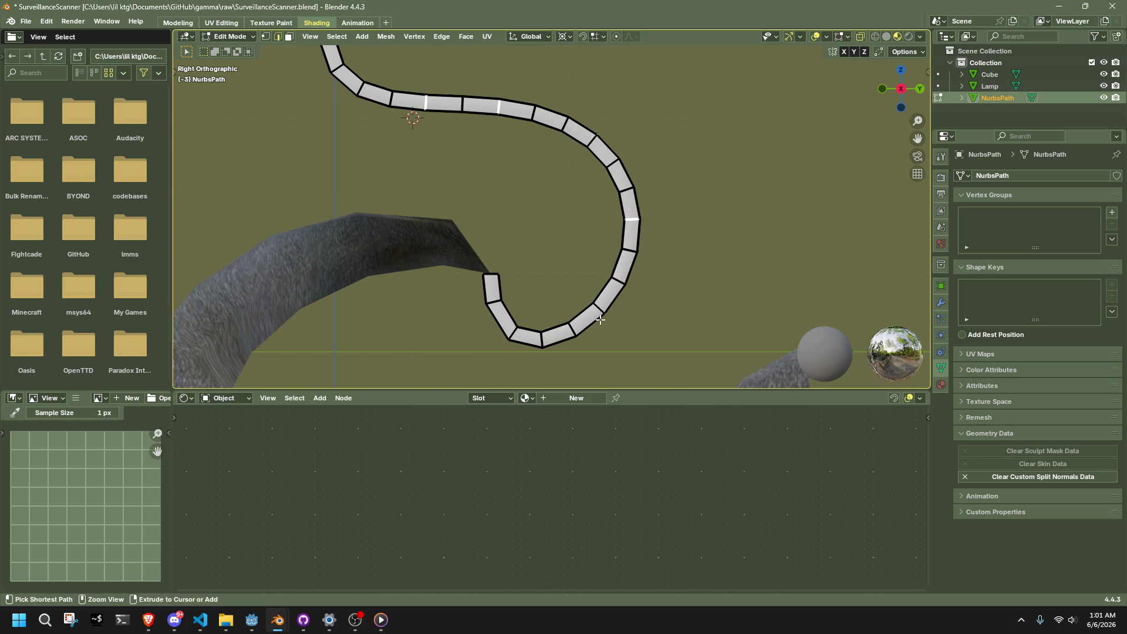
scroll(606, 315, "down", 3)
middle_click_drag(543, 244, 542, 268, "shift")
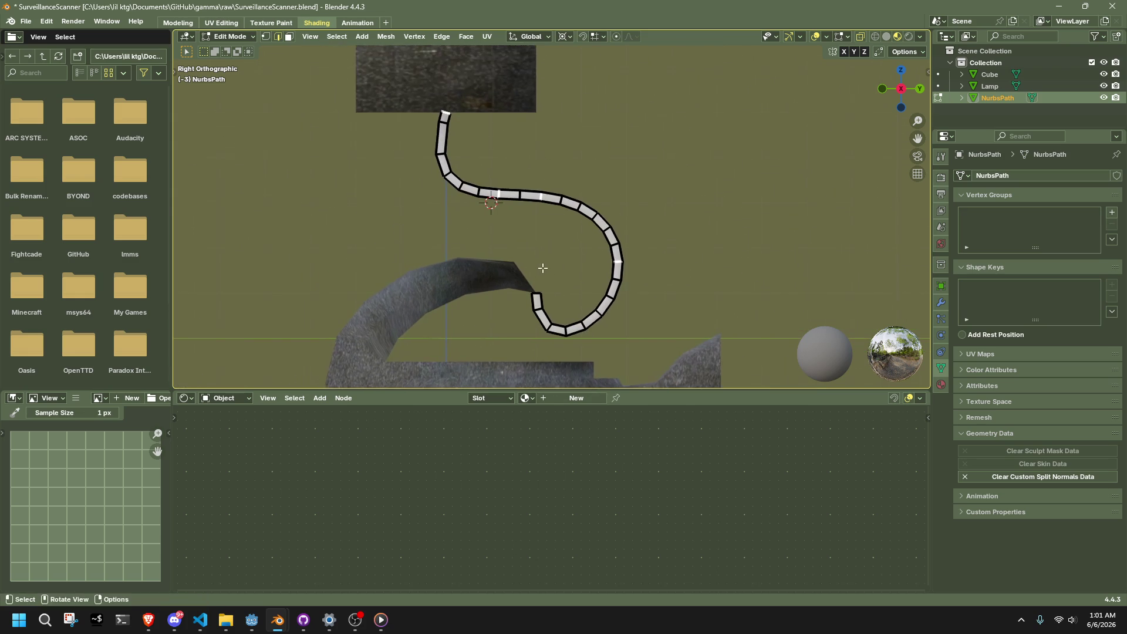
- Dissolve the selected alternating edge loops to halve the cable's segments
key("x")
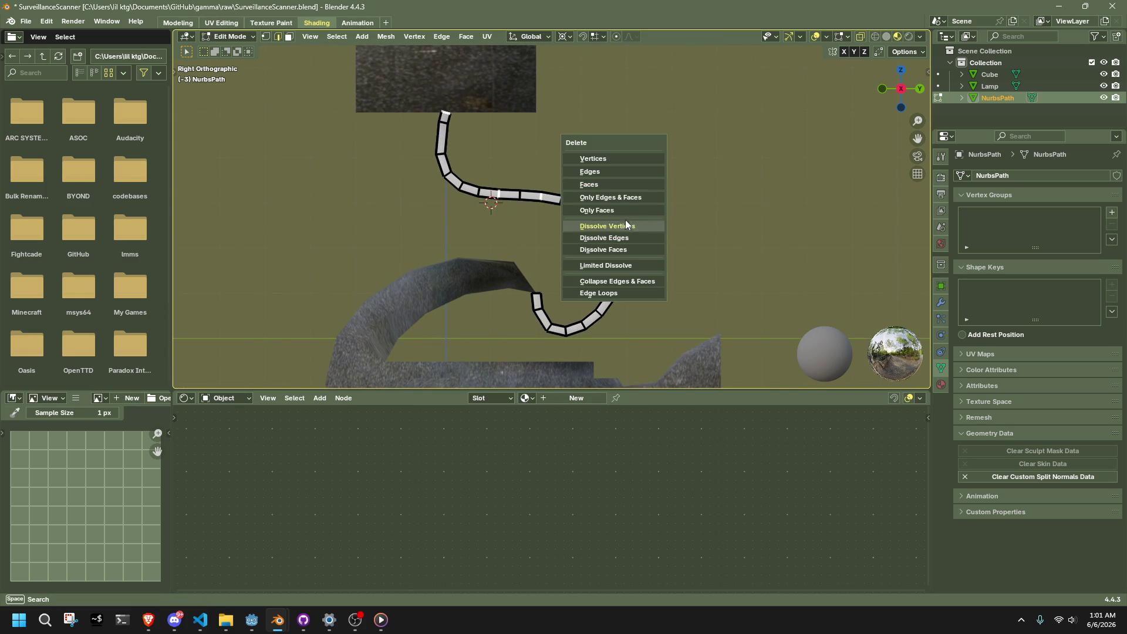
left_click(625, 237)
scroll(528, 234, "up", 2)
middle_click_drag(364, 50, 440, 161, "shift")
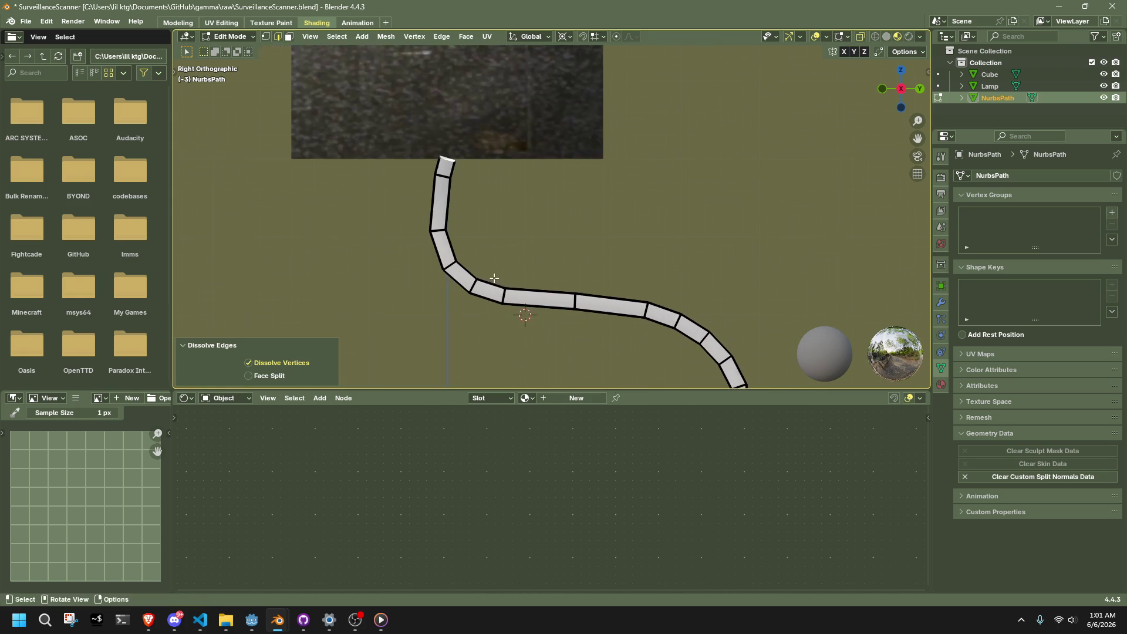
- In vertex mode, select the cable's top face and delete it
key("1")
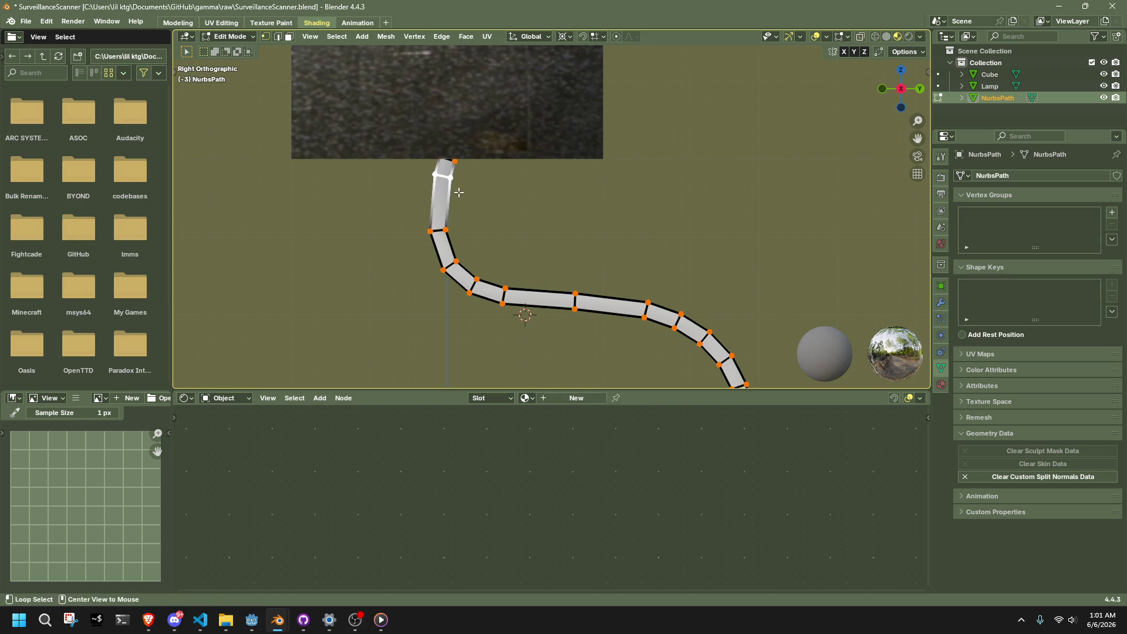
key("shift+s")
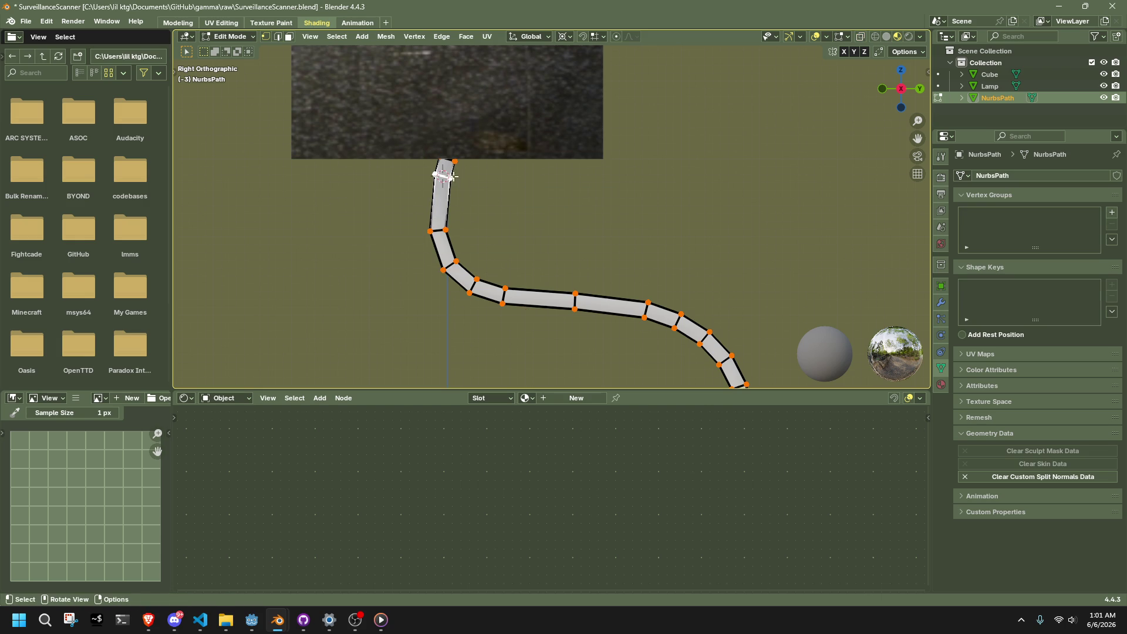
scroll(410, 153, "up", 4)
middle_click_drag(390, 143, 528, 251, "shift")
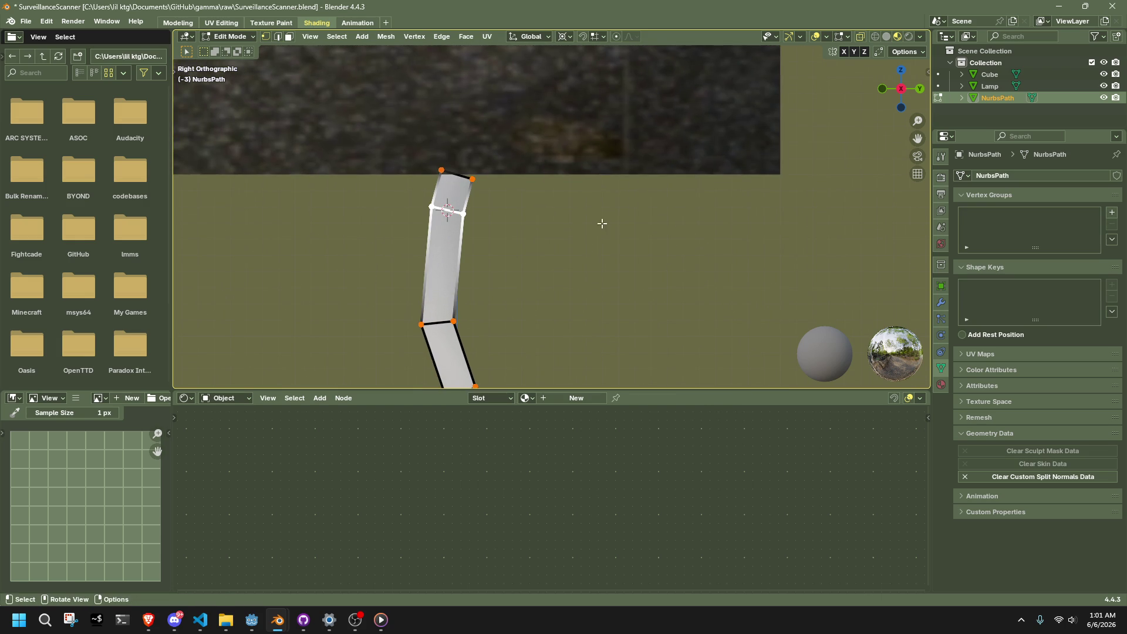
scroll(560, 236, "down", 1)
left_click_drag(397, 151, 579, 236)
key("x")
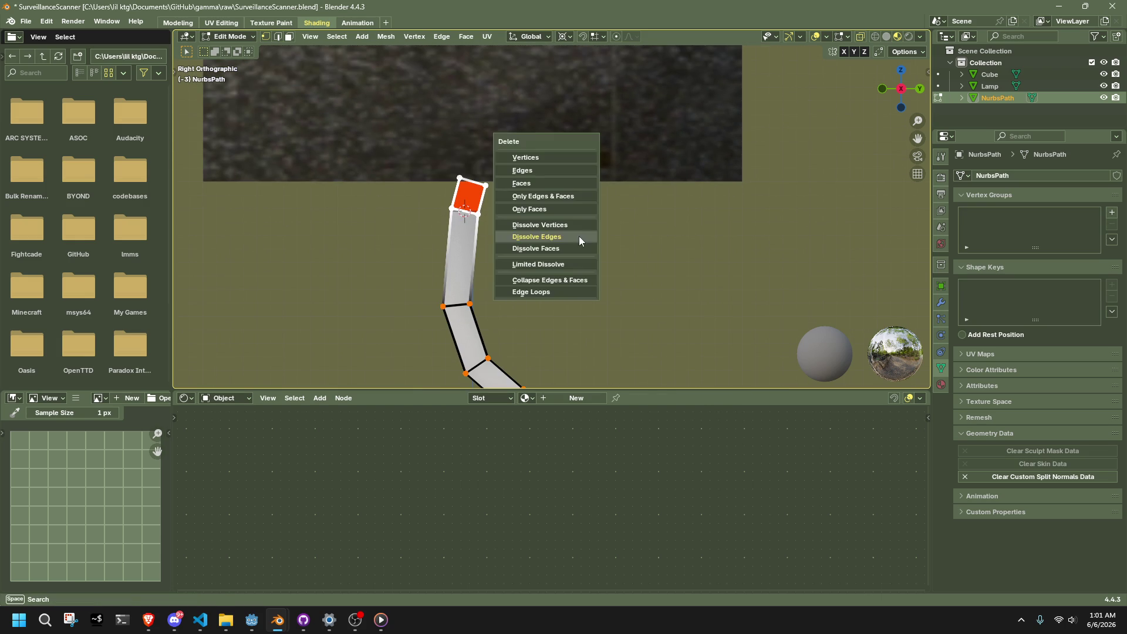
left_click(528, 159)
- Extrude the open top edge straight up along Z and flatten it with scale Z 0
left_click_drag(520, 329, 520, 328)
scroll(511, 258, "down", 1)
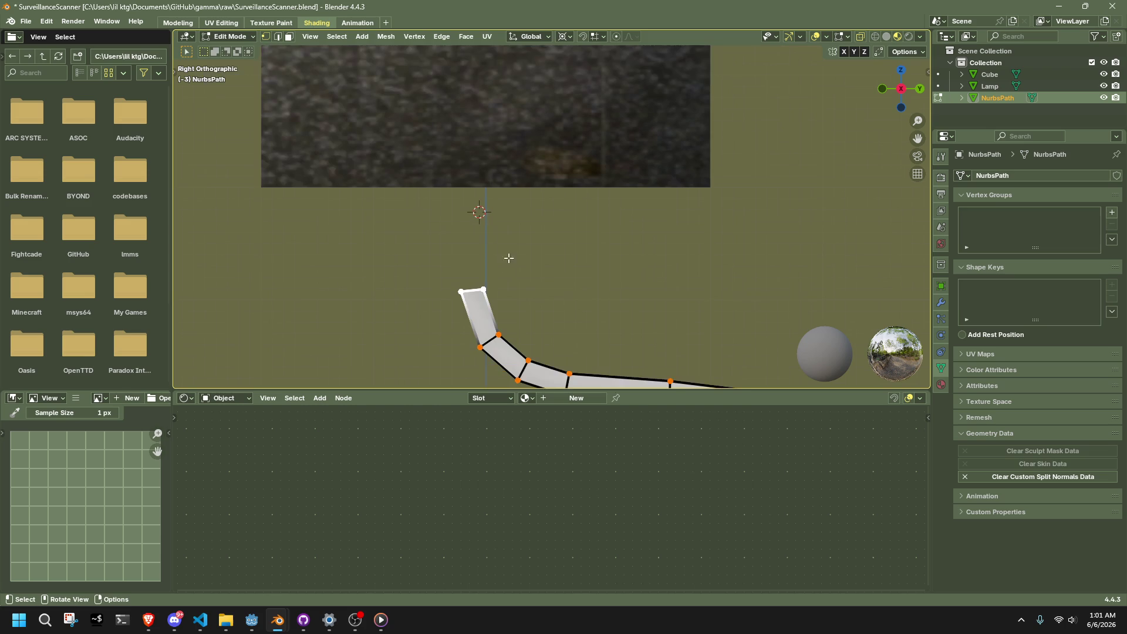
key("e")
key("z")
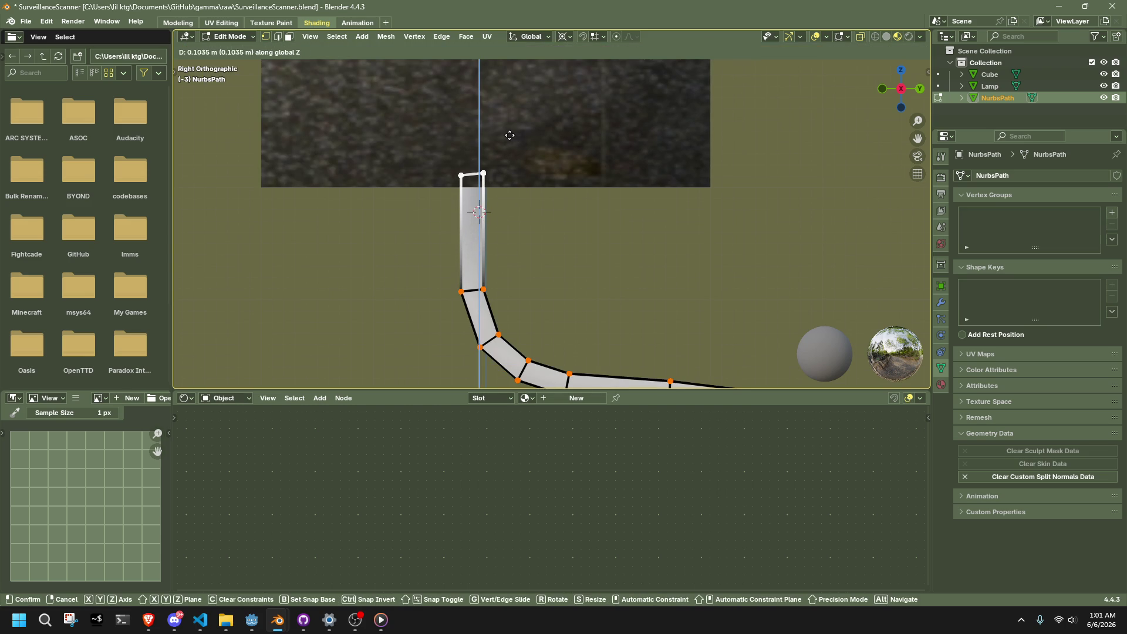
left_click(509, 133)
key("s")
key("z")
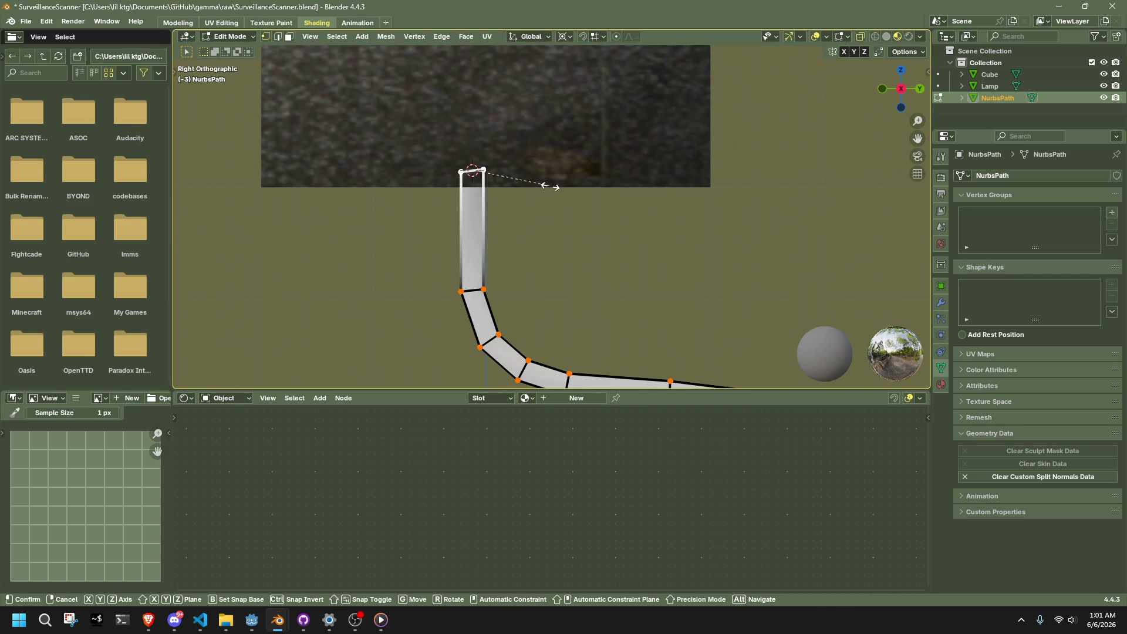
left_click(550, 187)
key("Tab")
scroll(557, 212, "down", 2)
left_click(562, 227)
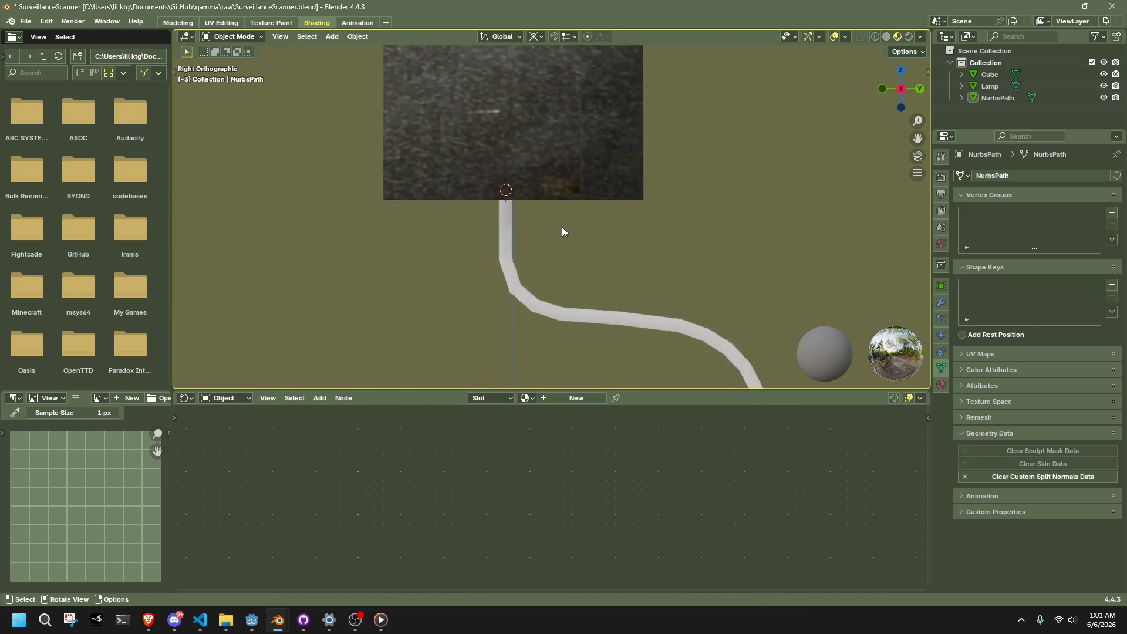
mouse_move(562, 226)
middle_mouse_down()
mouse_move(604, 250)
mouse_move(531, 196)
middle_mouse_up()
- Place the 3D cursor at the centre of the cube's bottom face
left_click(532, 198)
key("Tab")
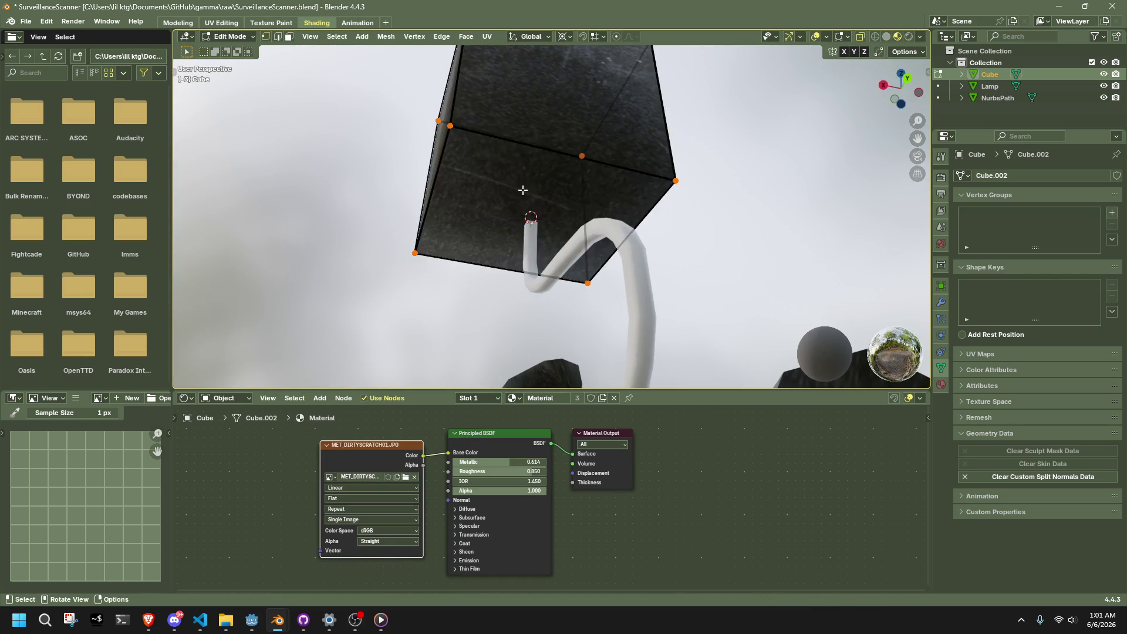
left_click(517, 192)
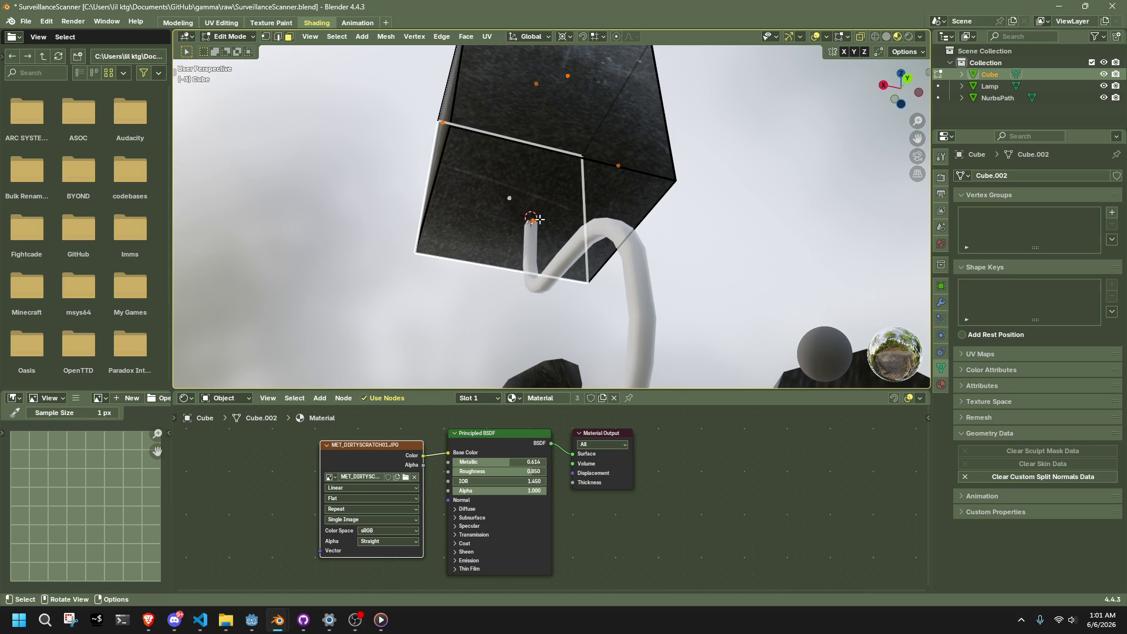
key("shift+s")
key("Escape")
key("Tab")
- Box-select the cable's top vertices and snap them to the 3D cursor
left_click(524, 220)
scroll(524, 220, "up", 3)
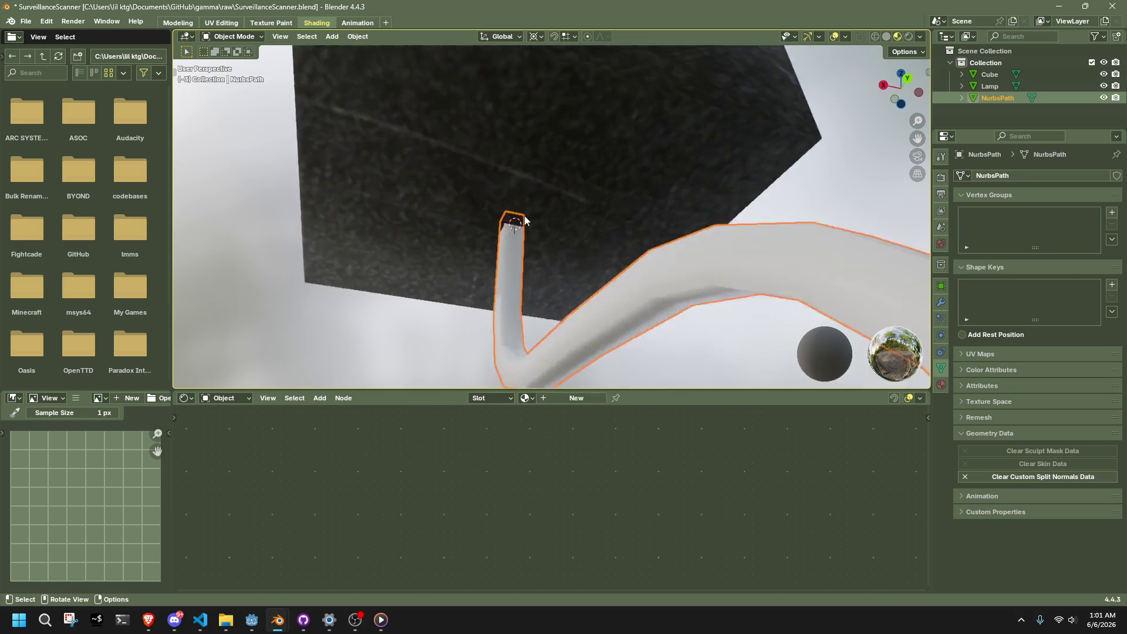
key("Tab")
middle_click_drag(524, 220, 596, 260)
mouse_move(445, 154)
left_mouse_down()
mouse_move(518, 189)
mouse_move(495, 176)
left_mouse_up()
left_click_drag(406, 138, 527, 177)
key("shift+s")
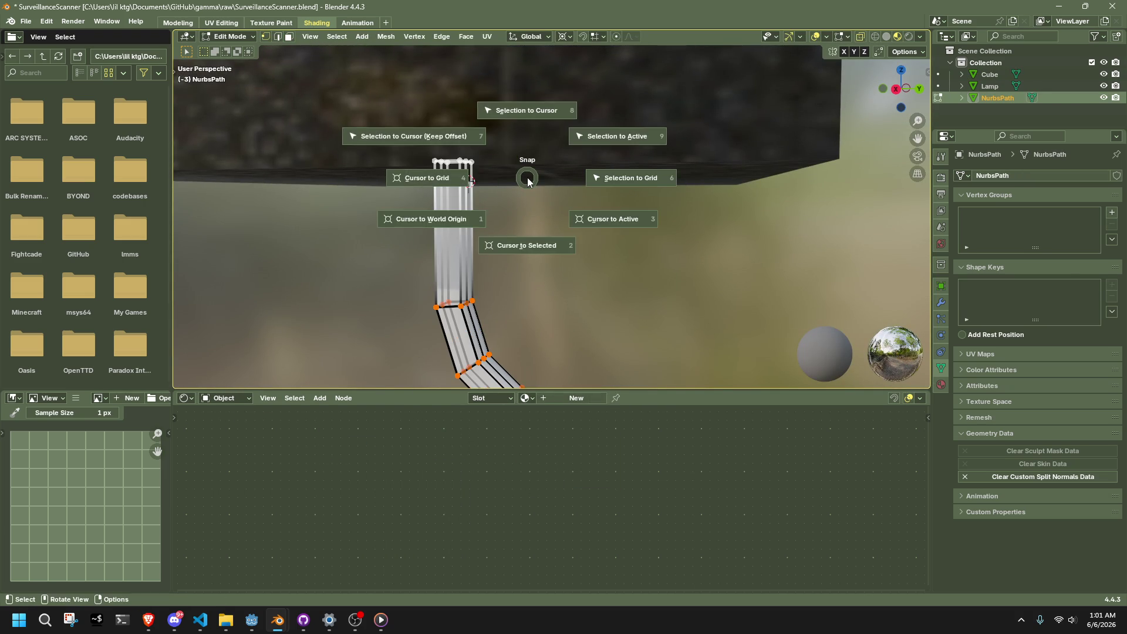
left_click(529, 173)
key("Tab")
- Orbit out to view the cube, cable and teapot together
scroll(565, 243, "down", 3)
mouse_move(606, 265)
middle_mouse_down()
mouse_move(434, 250)
mouse_move(580, 246)
mouse_move(804, 302)
mouse_move(921, 302)
mouse_move(393, 286)
mouse_move(604, 235)
middle_mouse_up()
scroll(580, 247, "down", 2)
scroll(603, 234, "up", 8)
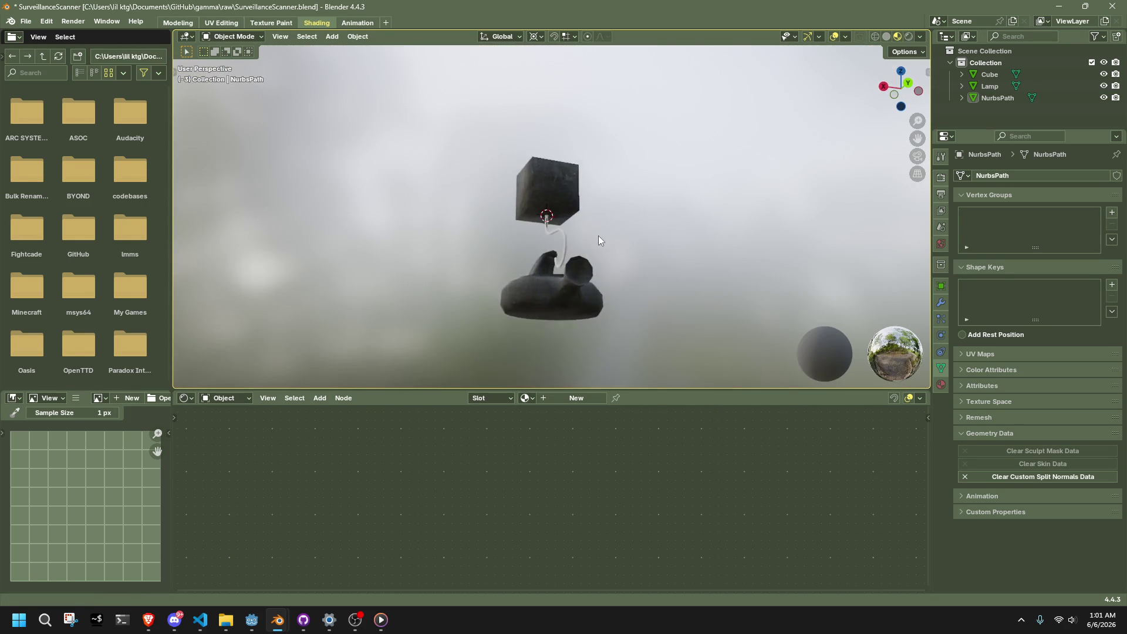
- Select one lengthwise edge loop on the cable and dissolve it
left_click(542, 212)
key("Tab")
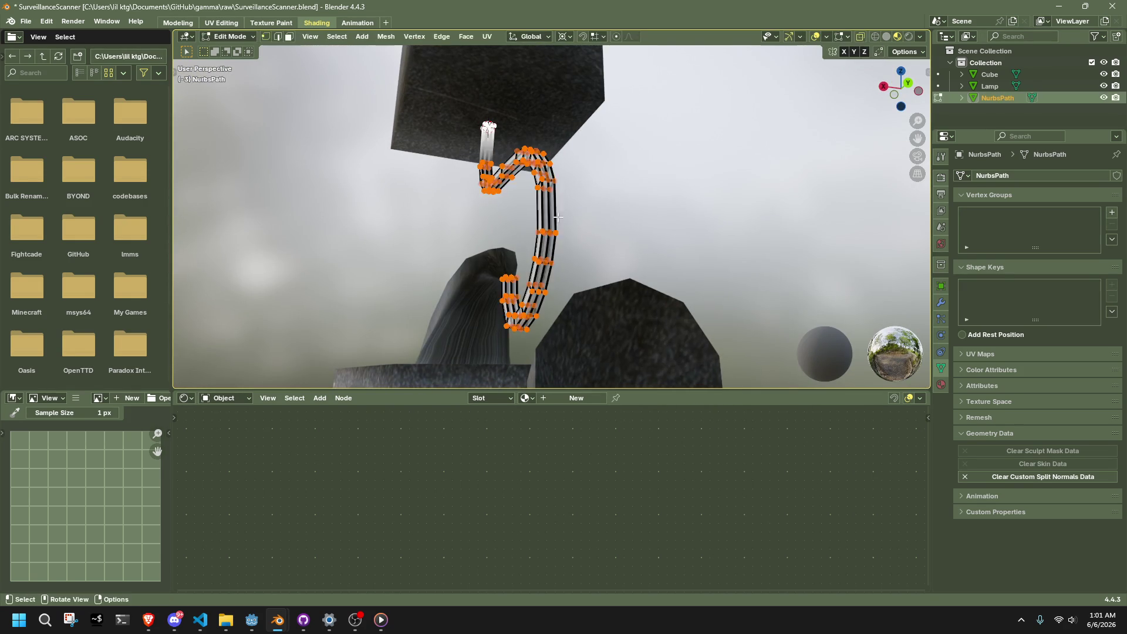
middle_click_drag(542, 212, 674, 259)
scroll(670, 265, "down", 2)
scroll(670, 266, "up", 3)
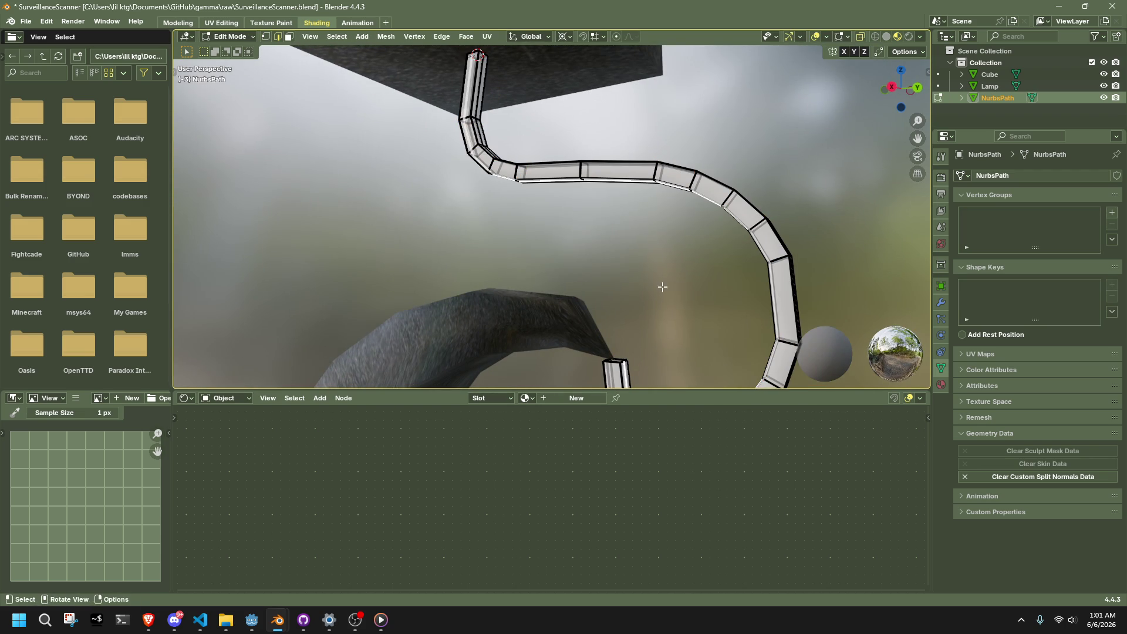
mouse_move(662, 282)
middle_mouse_down()
mouse_move(642, 272)
mouse_move(635, 217)
middle_mouse_up()
left_click(650, 212, "ctrl+alt")
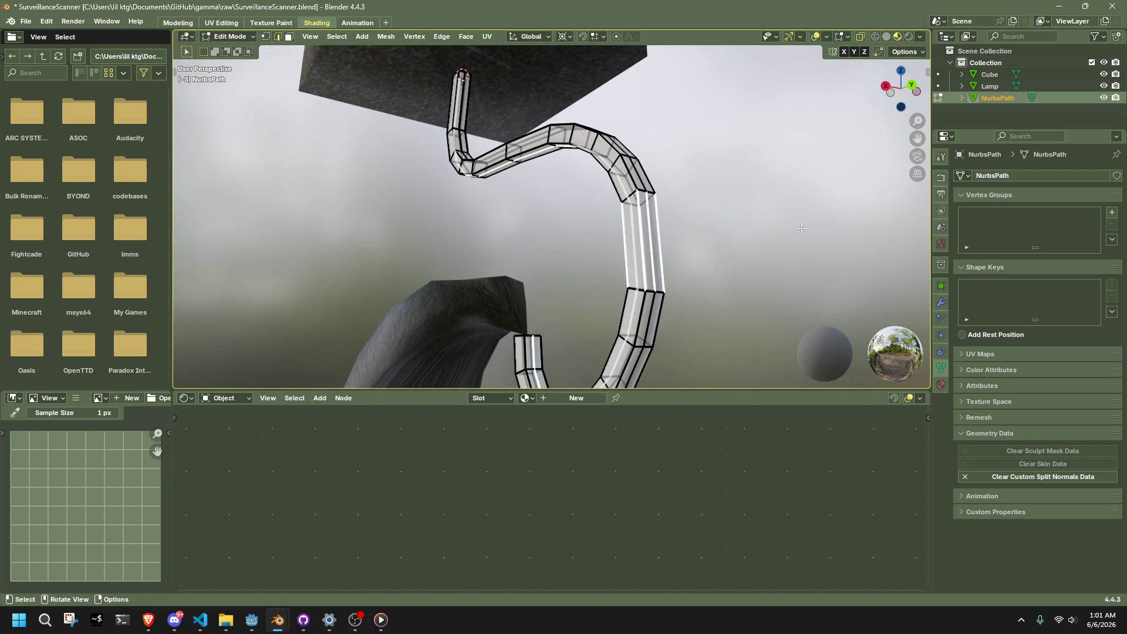
left_click(648, 213, "alt")
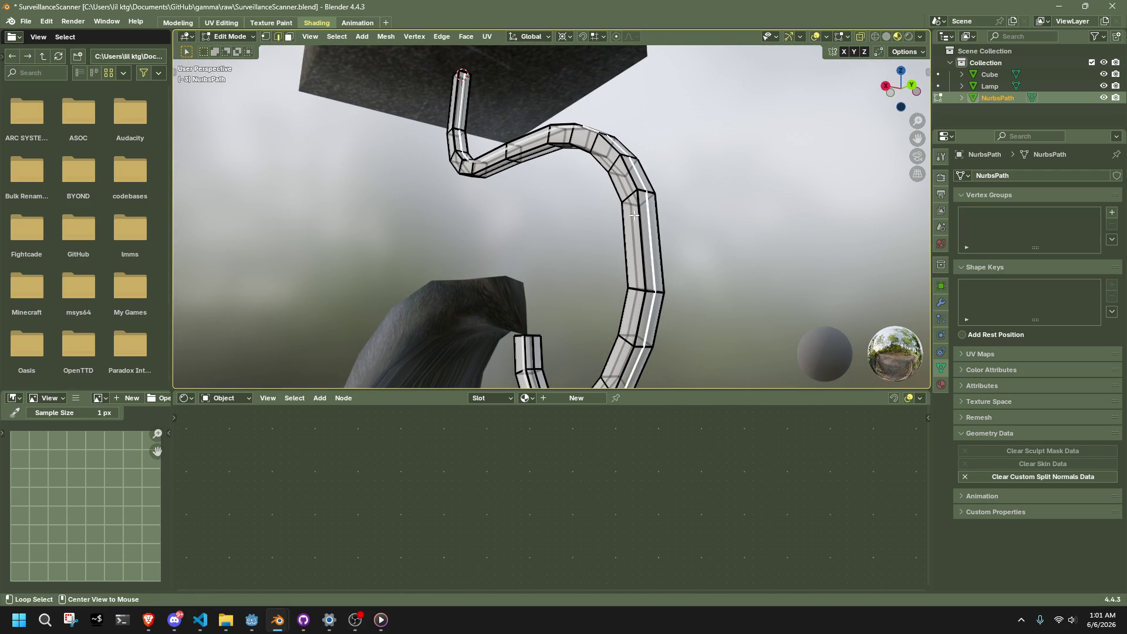
key("x")
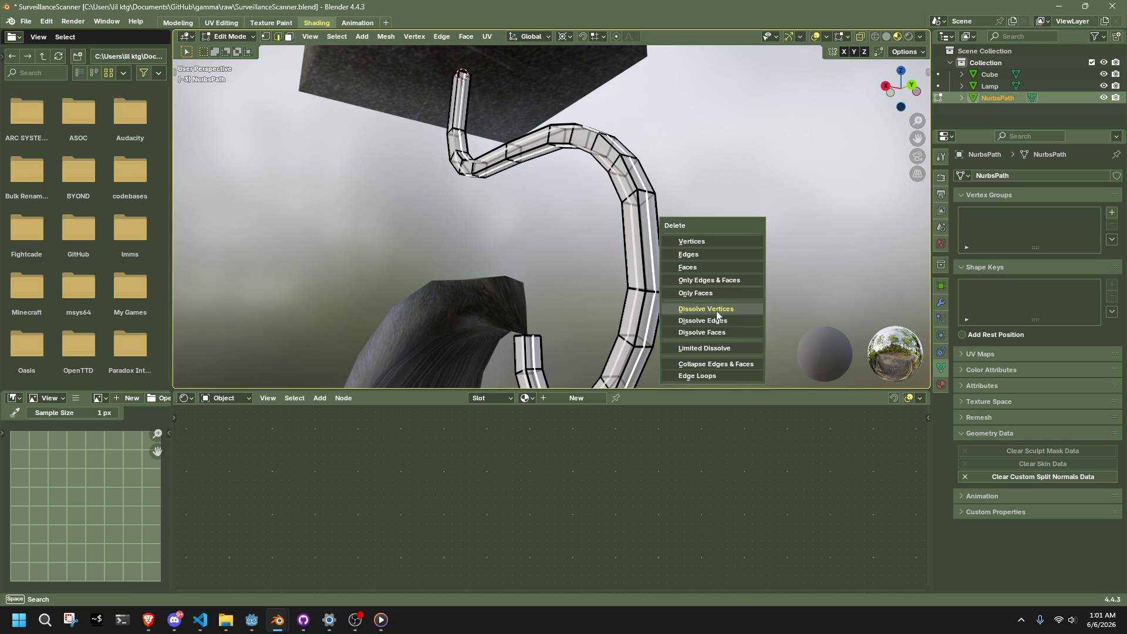
left_click(719, 318)
- Reposition a vertex at the cable's top end, undoing a first slide attempt
mouse_move(718, 317)
middle_mouse_down()
mouse_move(687, 349)
mouse_move(640, 266)
mouse_move(470, 257)
mouse_move(536, 292)
mouse_move(534, 353)
mouse_move(445, 290)
mouse_move(534, 279)
middle_mouse_up()
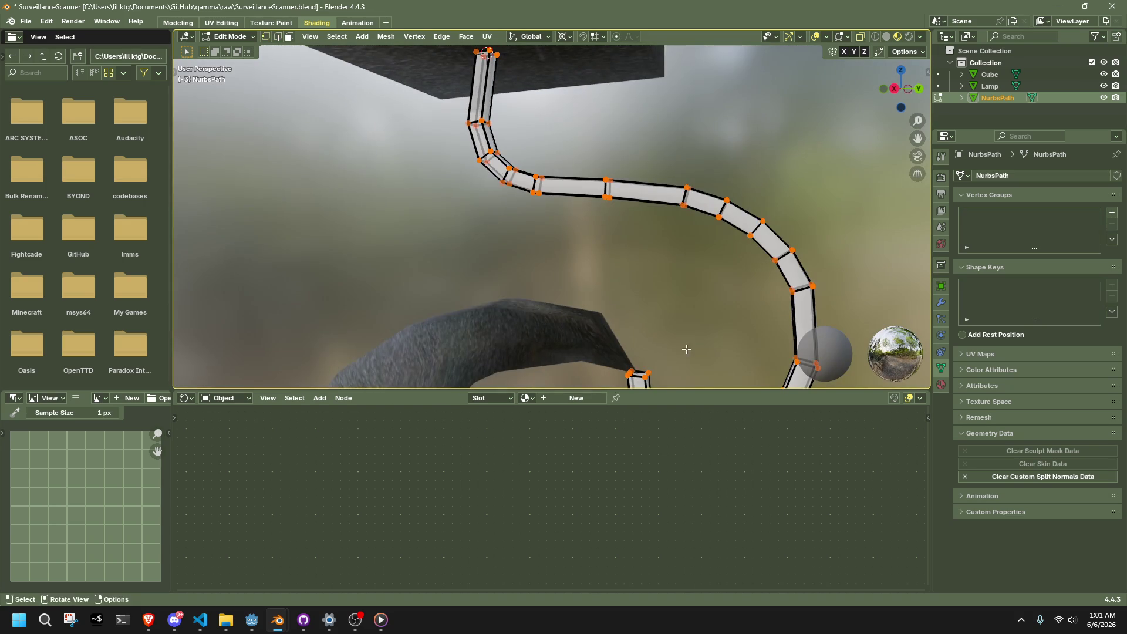
scroll(442, 290, "up", 3)
scroll(394, 174, "up", 4)
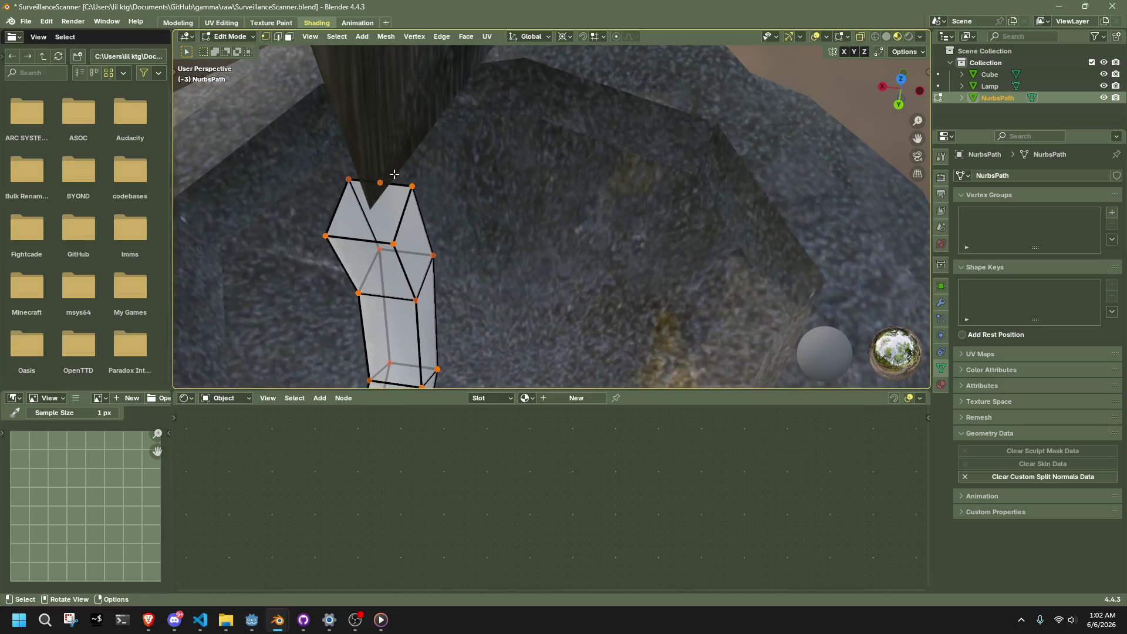
middle_click_drag(379, 182, 876, 50)
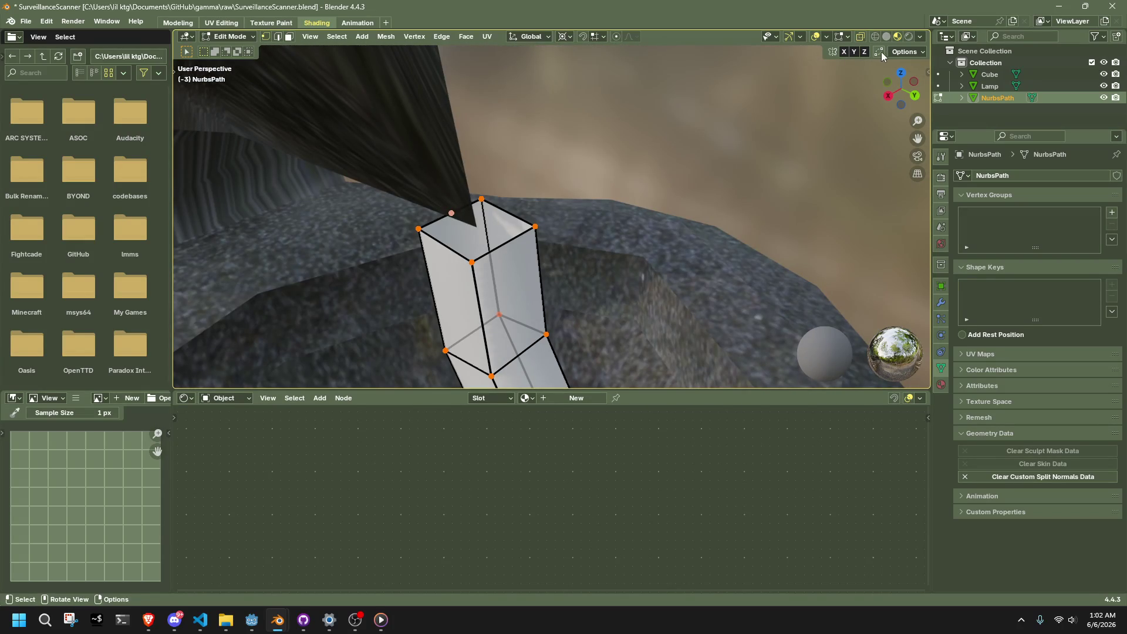
key("g")
key("g")
left_click(453, 218)
key("ctrl+z")
left_click_drag(454, 218, 489, 187)
- Nudge a top corner vertex slightly left and exit Edit Mode
mouse_move(490, 186)
middle_mouse_down()
mouse_move(685, 126)
mouse_move(678, 142)
middle_mouse_up()
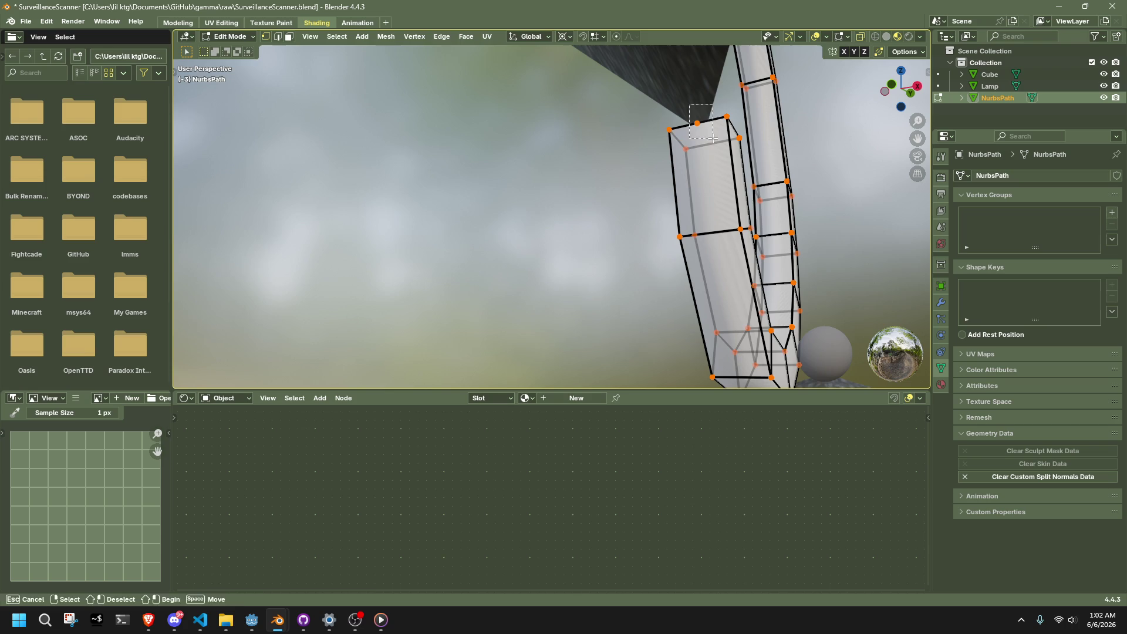
left_click_drag(713, 138, 713, 139)
left_click_drag(697, 123, 571, 118)
right_click(661, 160)
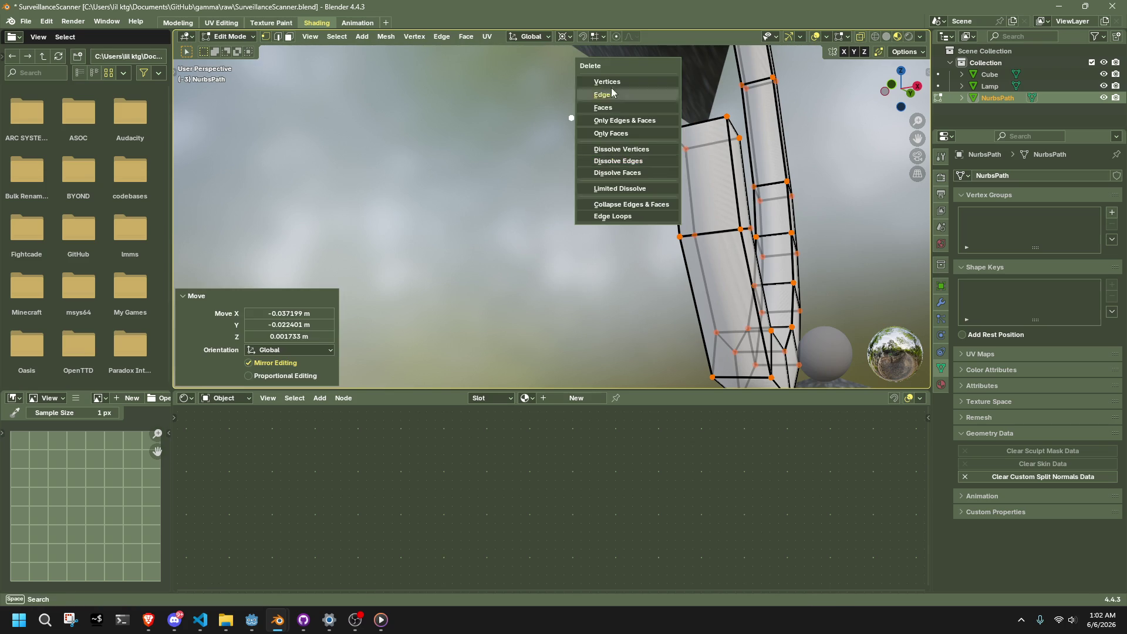
key("Escape")
mouse_move(661, 160)
middle_mouse_down()
mouse_move(620, 190)
mouse_move(548, 340)
mouse_move(370, 224)
mouse_move(354, 191)
mouse_move(531, 252)
mouse_move(599, 255)
mouse_move(585, 249)
mouse_move(716, 315)
mouse_move(800, 289)
mouse_move(654, 196)
mouse_move(590, 206)
mouse_move(721, 227)
mouse_move(582, 207)
mouse_move(698, 255)
middle_mouse_up()
key("Tab")
- Assign the existing 'Material' to the NurbsPath cable from the Shader Editor dropdown
left_click(697, 255)
scroll(661, 275, "down", 2)
left_click(642, 294)
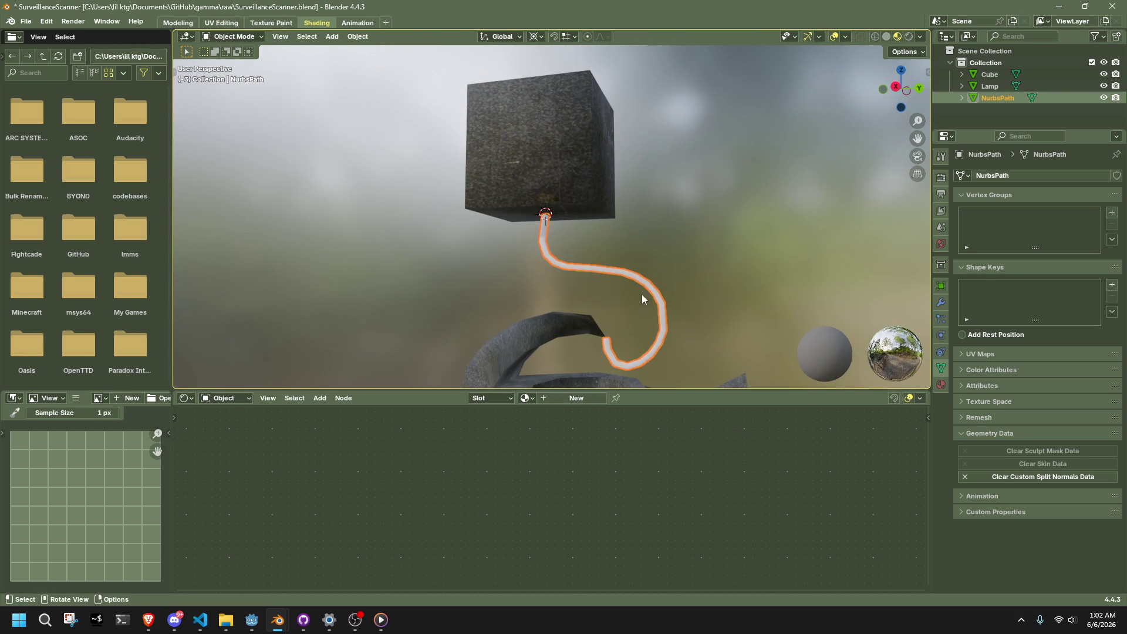
middle_click_drag(642, 294, 601, 225, "shift")
left_click(659, 221)
left_click(558, 232)
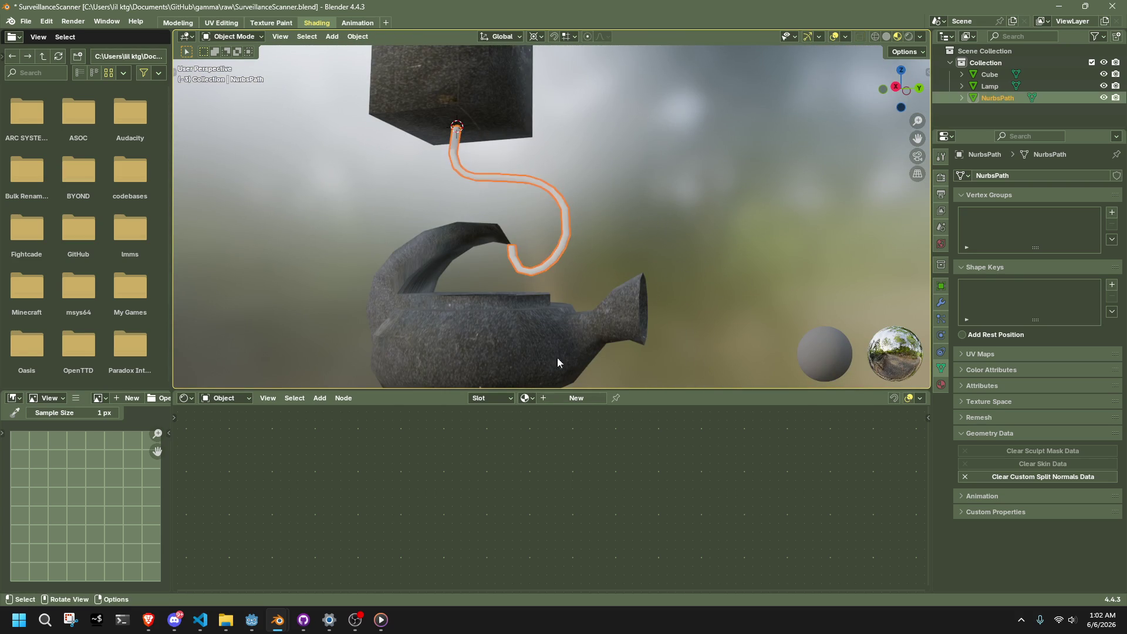
left_click(528, 398)
left_click(546, 410)
- Orbit around the teapot, cube and cable to inspect the textured cable
scroll(680, 201, "down", 3)
left_click(680, 201)
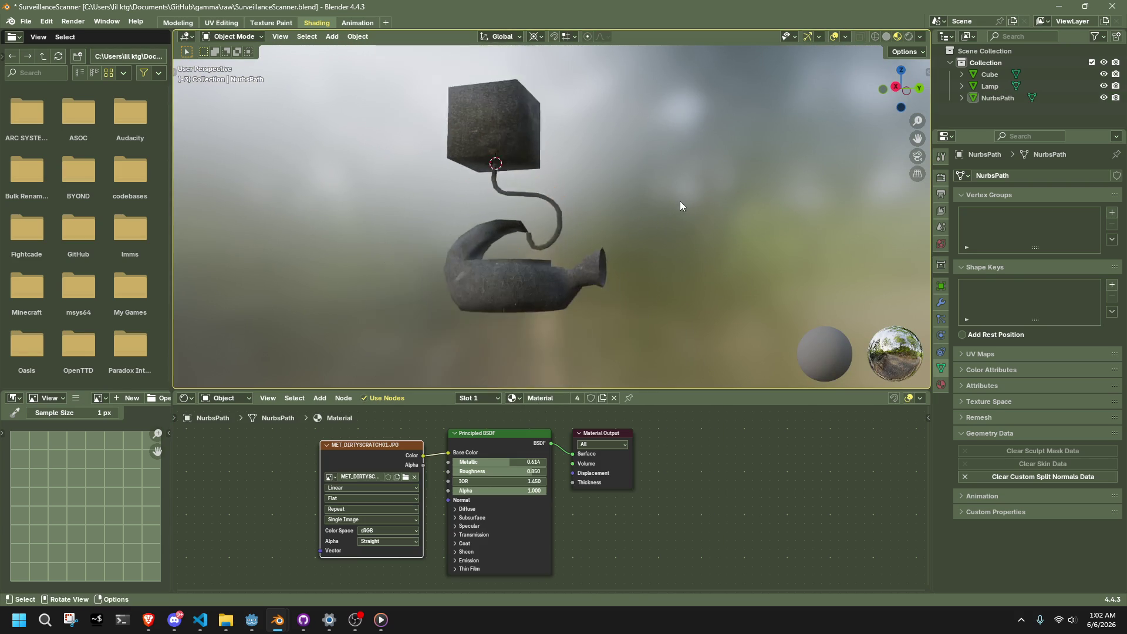
mouse_move(680, 201)
middle_mouse_down()
mouse_move(581, 249)
mouse_move(445, 236)
middle_mouse_up()
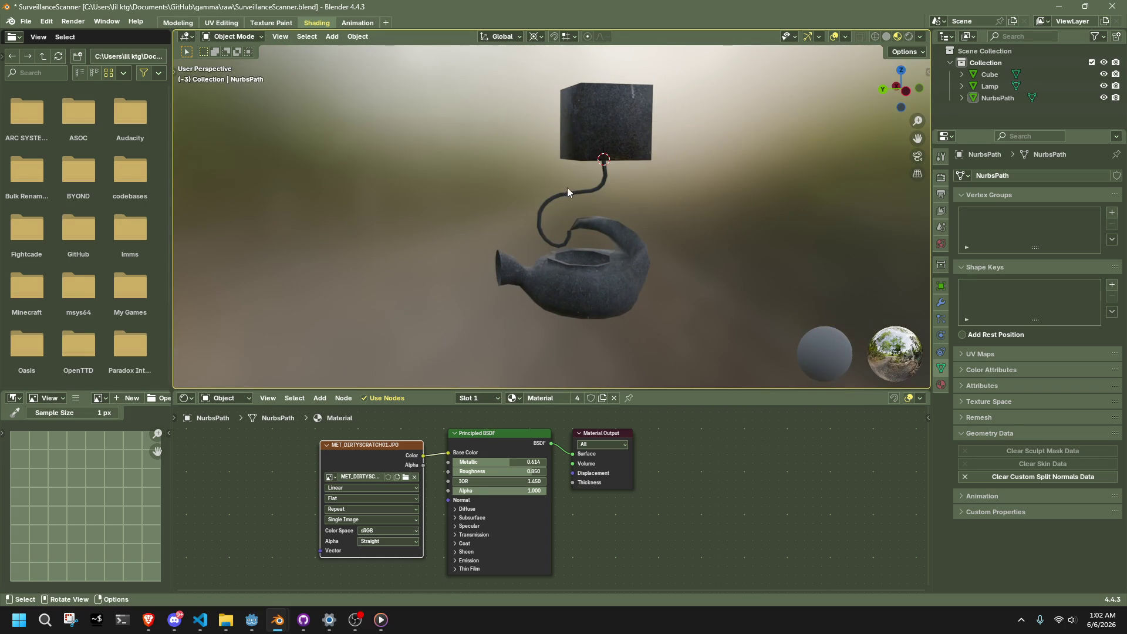
mouse_move(686, 158)
middle_mouse_down()
mouse_move(656, 125)
mouse_move(708, 69)
mouse_move(725, 386)
mouse_move(718, 346)
mouse_move(695, 362)
mouse_move(622, 61)
mouse_move(622, 87)
mouse_move(801, 160)
middle_mouse_up()
scroll(562, 245, "up", 5)
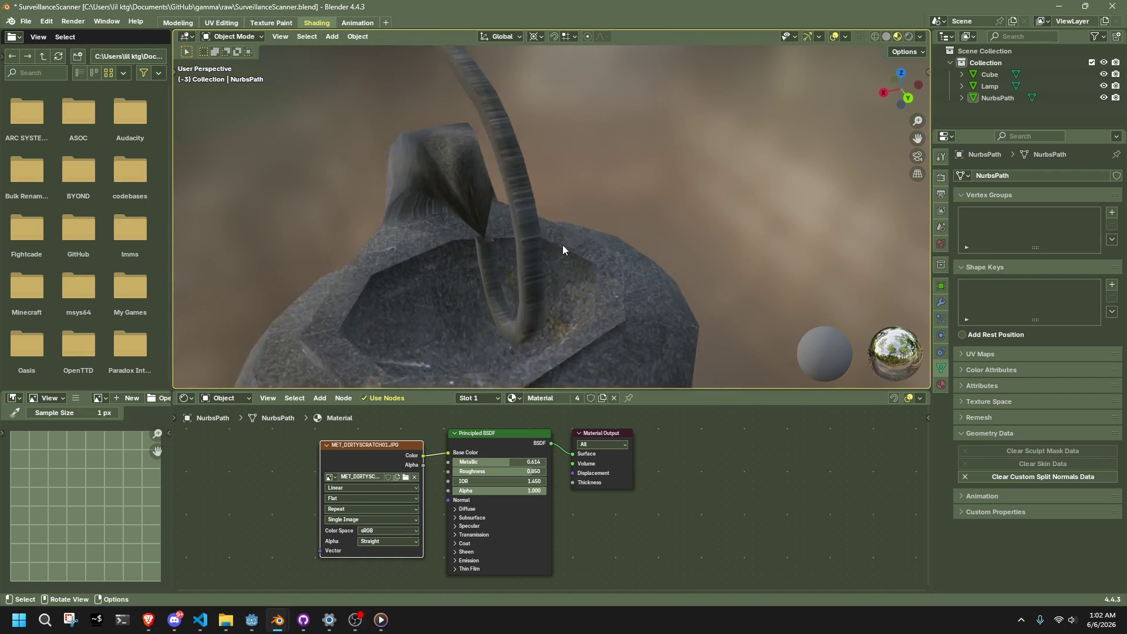
mouse_move(436, 266)
middle_mouse_down()
mouse_move(611, 206)
mouse_move(624, 104)
mouse_move(804, 232)
middle_mouse_up()
- Add a centred loop cut in the cable's end segment, then view it from the left orthographically
left_click(561, 220)
key("Tab")
middle_click_drag(562, 220, 584, 206)
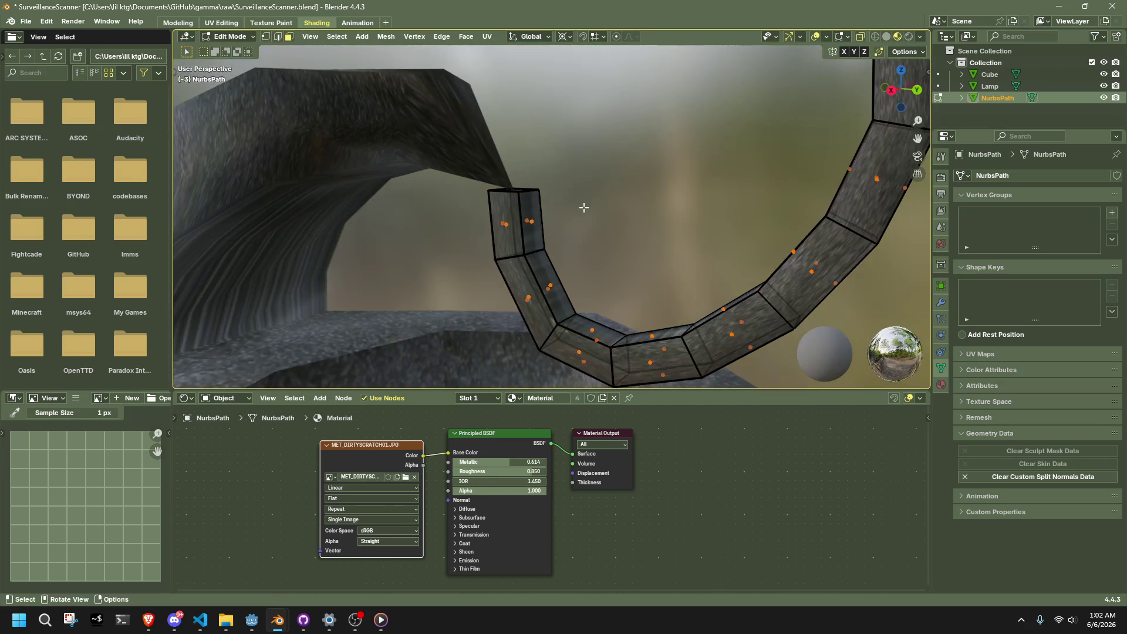
mouse_move(490, 217)
middle_mouse_down()
mouse_move(551, 234)
mouse_move(392, 228)
middle_mouse_up()
left_click(531, 222)
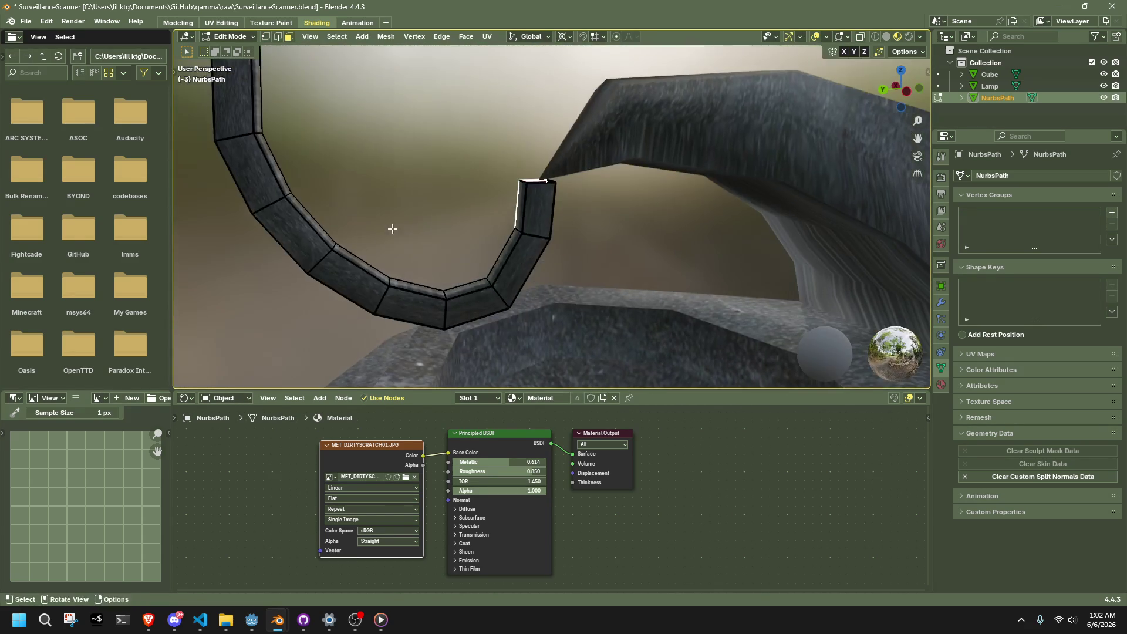
key("1")
key("ctrl+r")
left_click(561, 235)
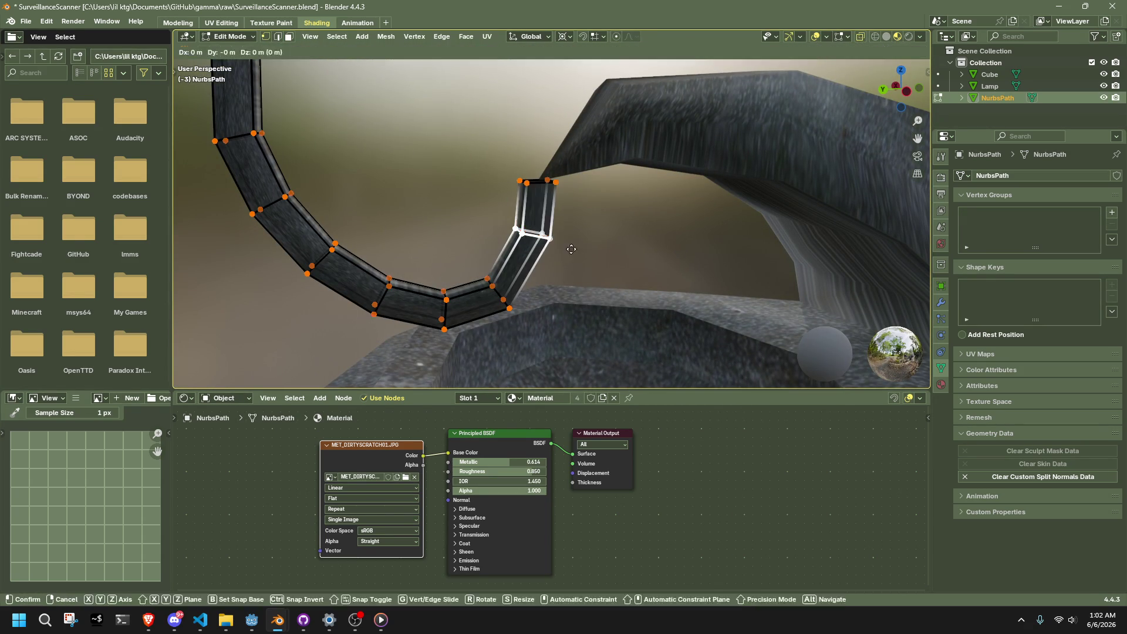
right_click(648, 184)
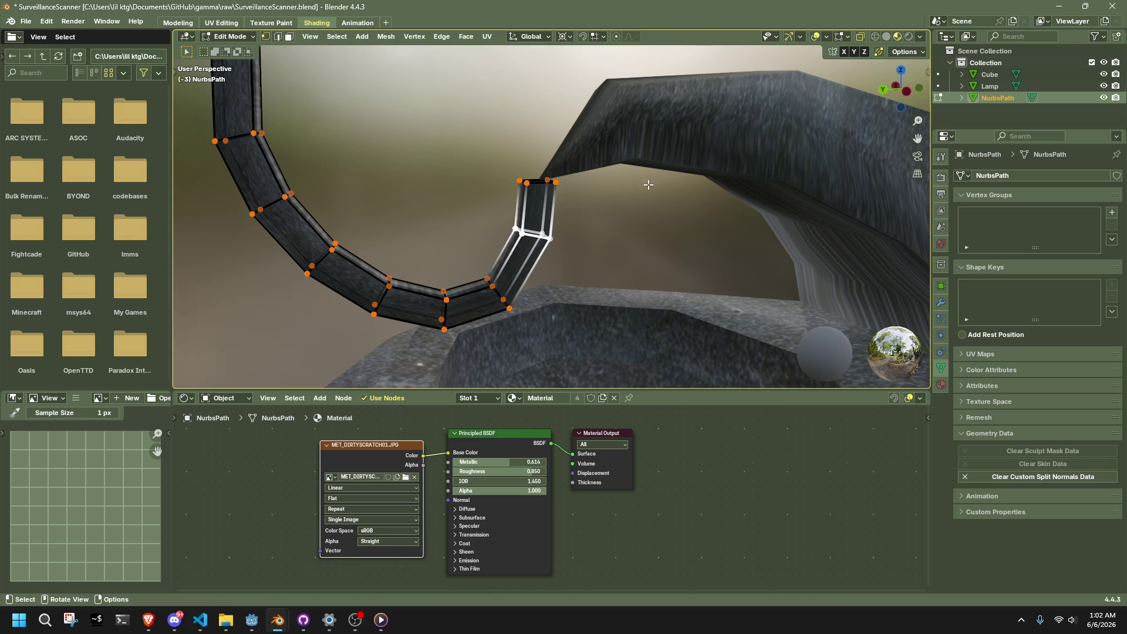
left_click(906, 93)
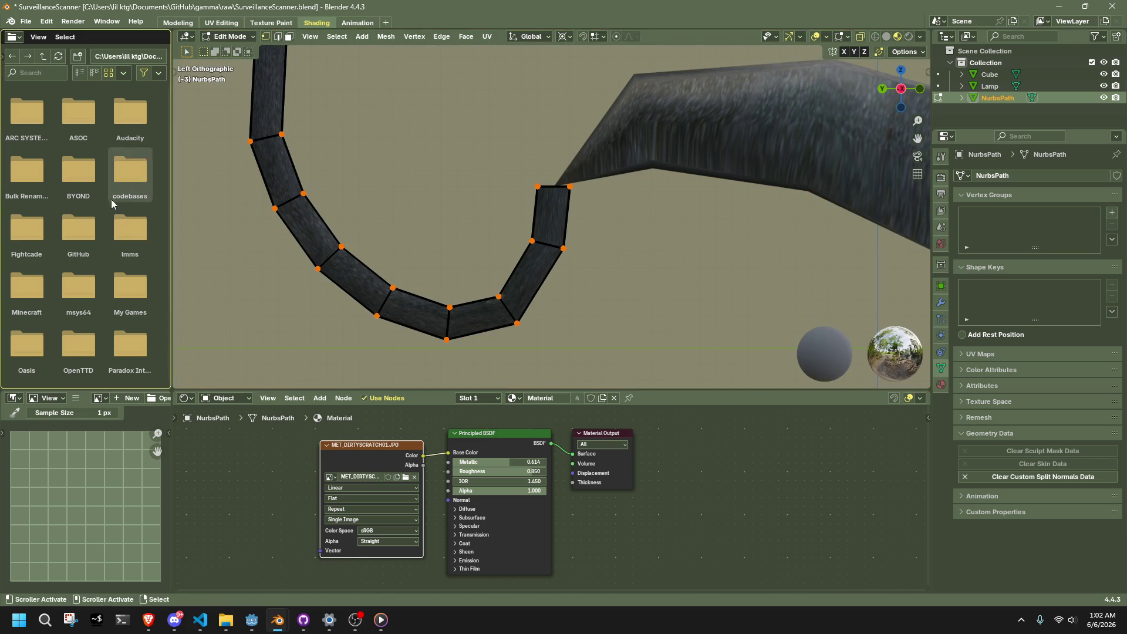
- Add another edge loop near the cable's end with the Loop Cut tool and select the end face
left_click(177, 69)
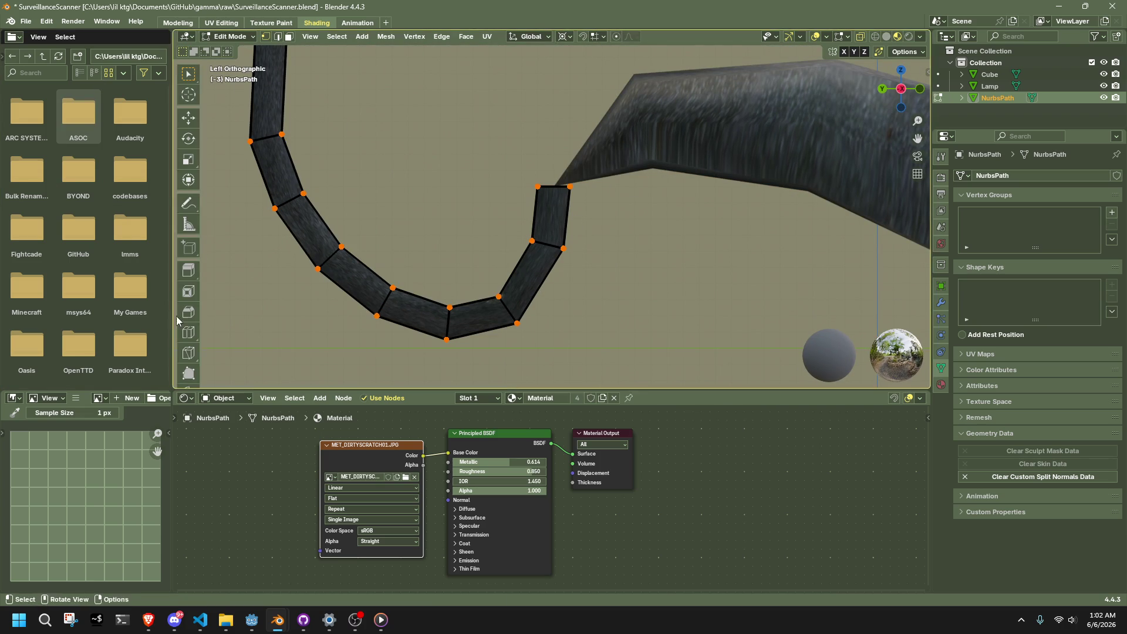
left_click(188, 332)
left_click(530, 218)
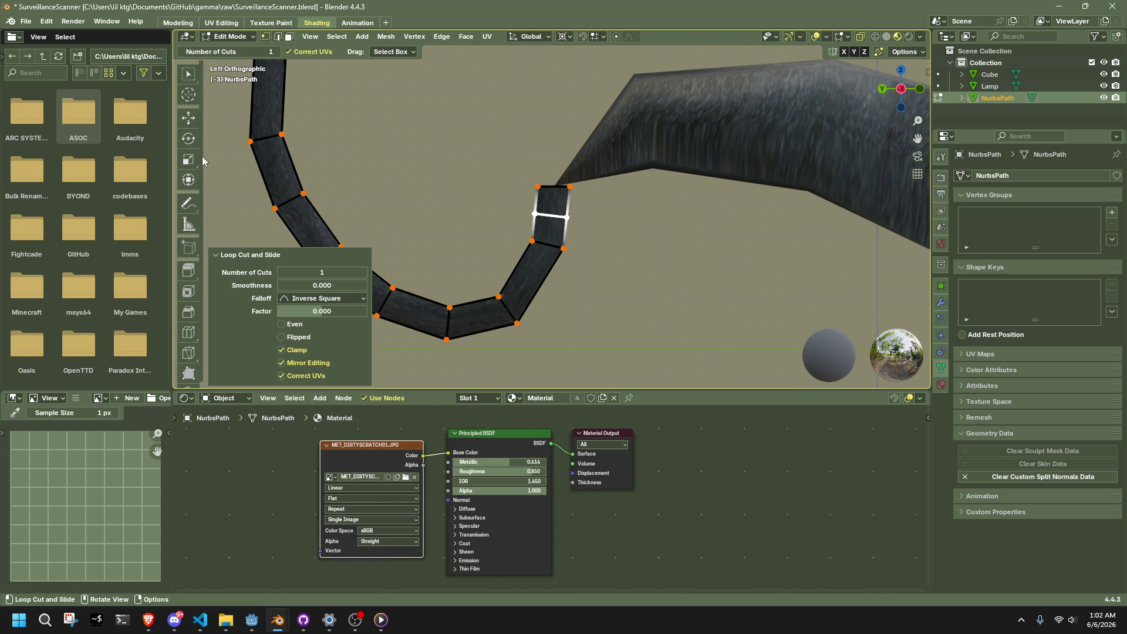
left_click(188, 179)
left_click(579, 237)
scroll(548, 192, "up", 4)
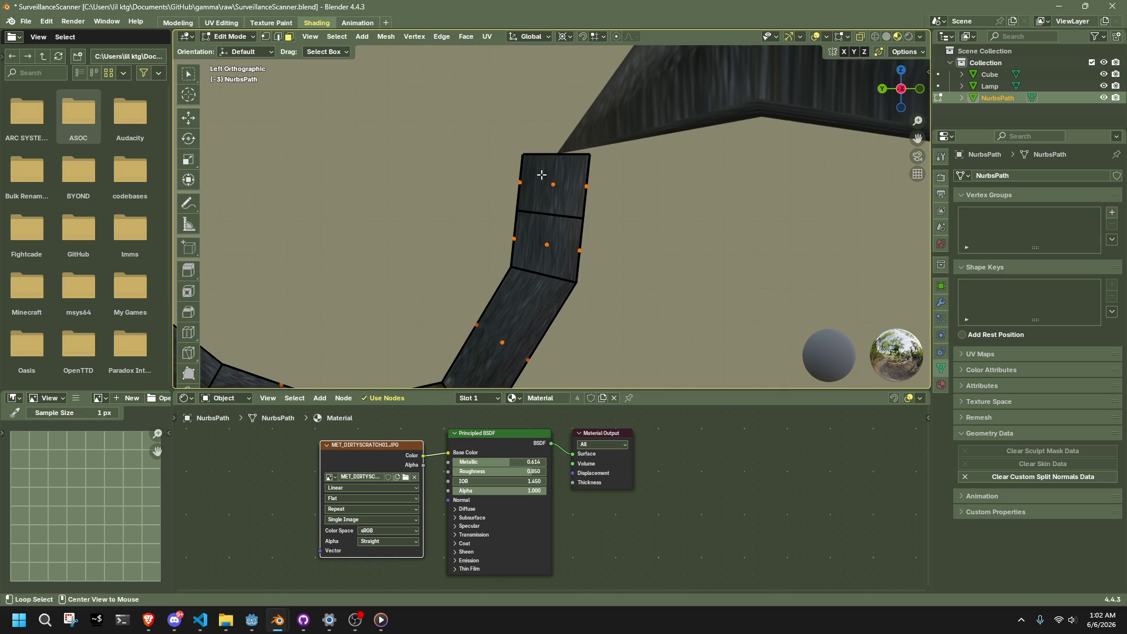
left_click_drag(566, 203, 566, 203)
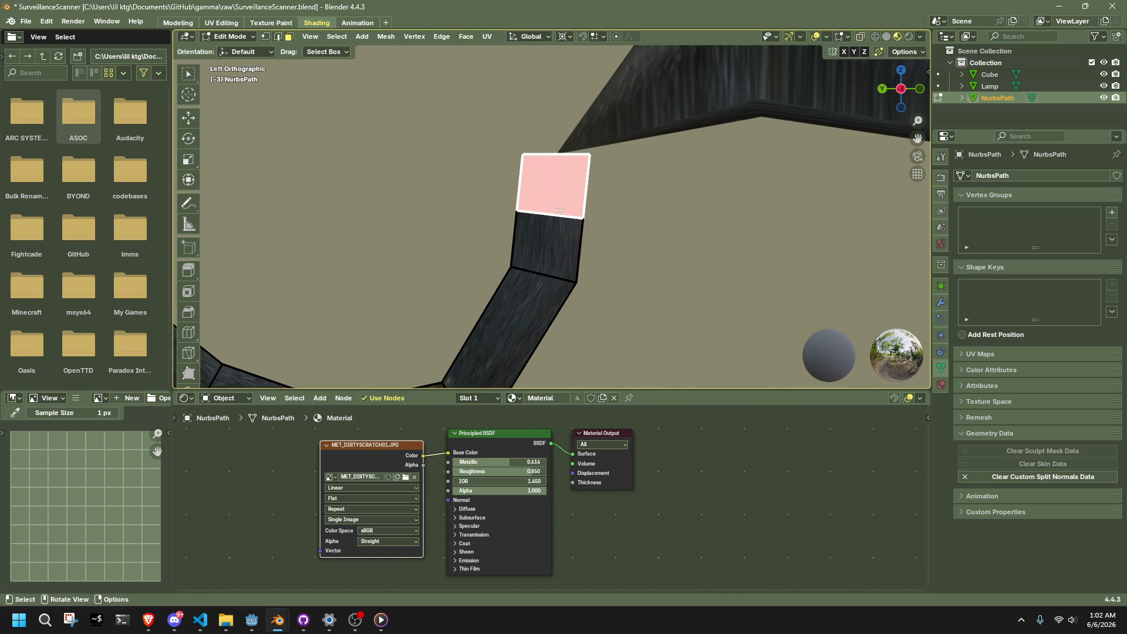
- Extrude the end face along its normal into a side arm, select the junction vertices, and return to Object Mode
mouse_move(567, 203)
middle_mouse_down()
mouse_move(621, 247)
mouse_move(782, 257)
mouse_move(675, 256)
middle_mouse_up()
right_click(675, 256)
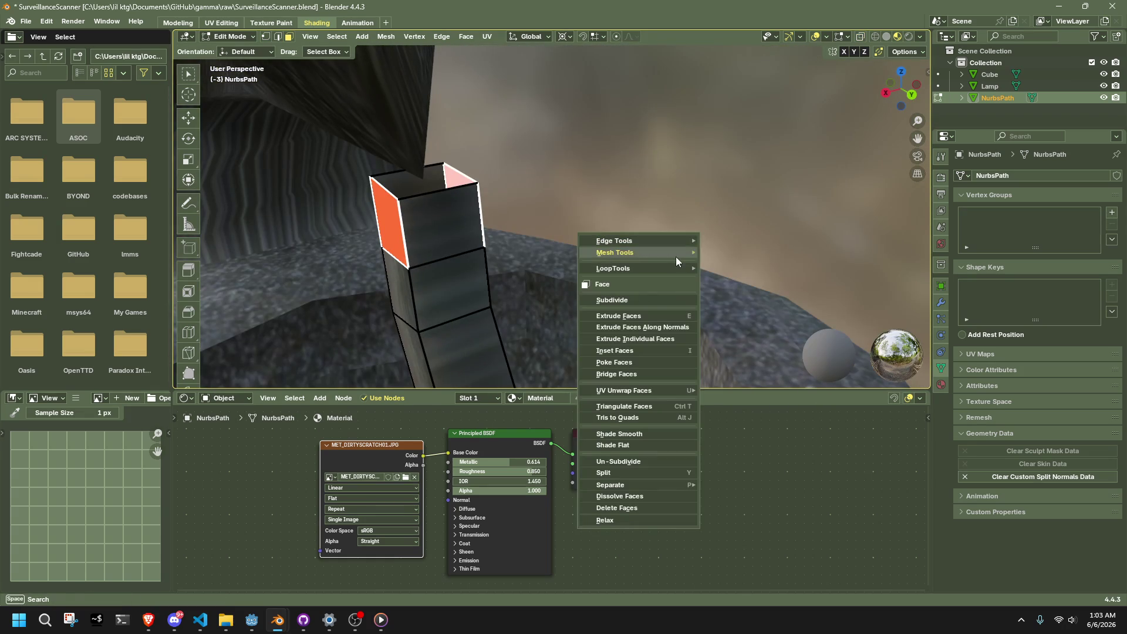
left_click(657, 332)
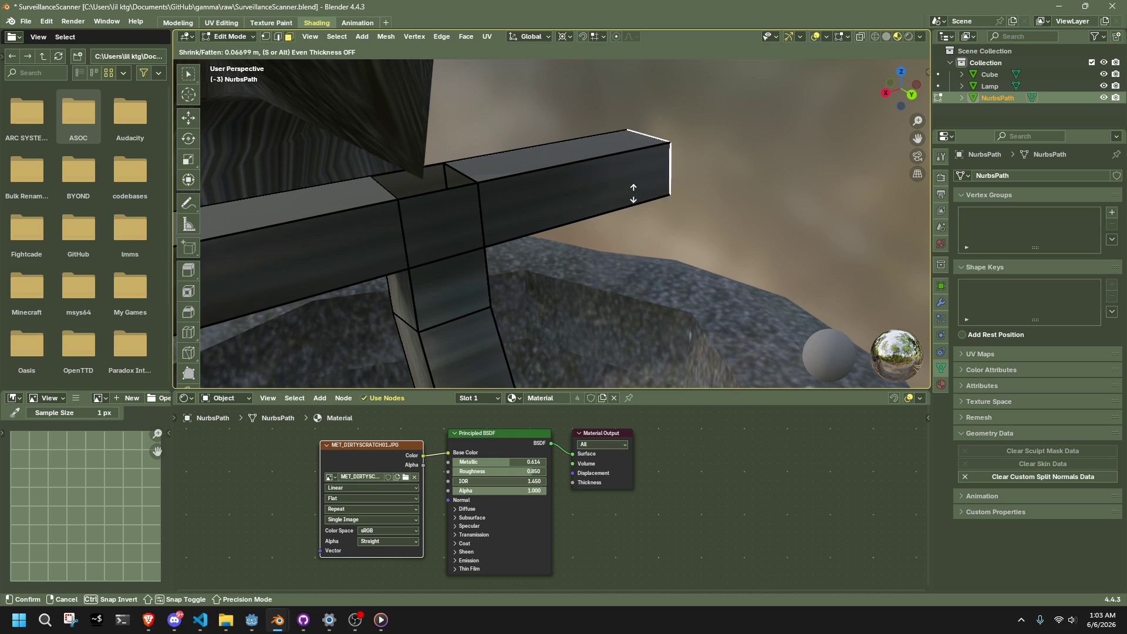
left_click(622, 220)
key("1")
mouse_move(362, 133)
left_mouse_down()
mouse_move(416, 193)
mouse_move(493, 211)
left_mouse_up()
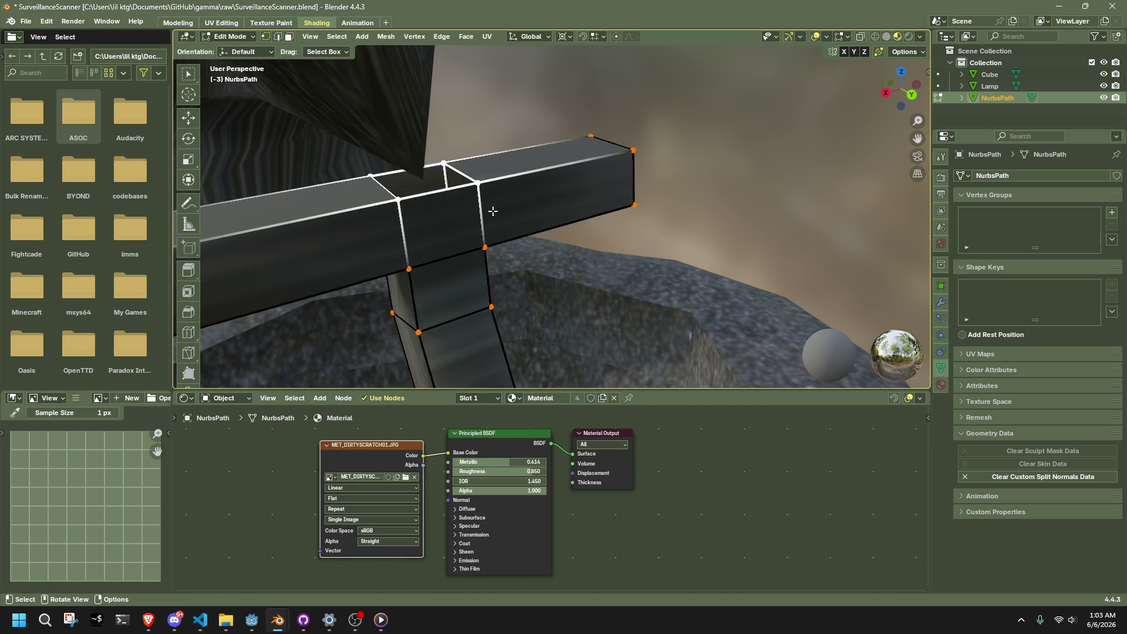
key("Tab")
mouse_move(492, 212)
middle_mouse_down()
mouse_move(739, 213)
mouse_move(689, 267)
mouse_move(598, 280)
mouse_move(481, 271)
mouse_move(484, 240)
mouse_move(577, 208)
mouse_move(662, 234)
middle_mouse_up()
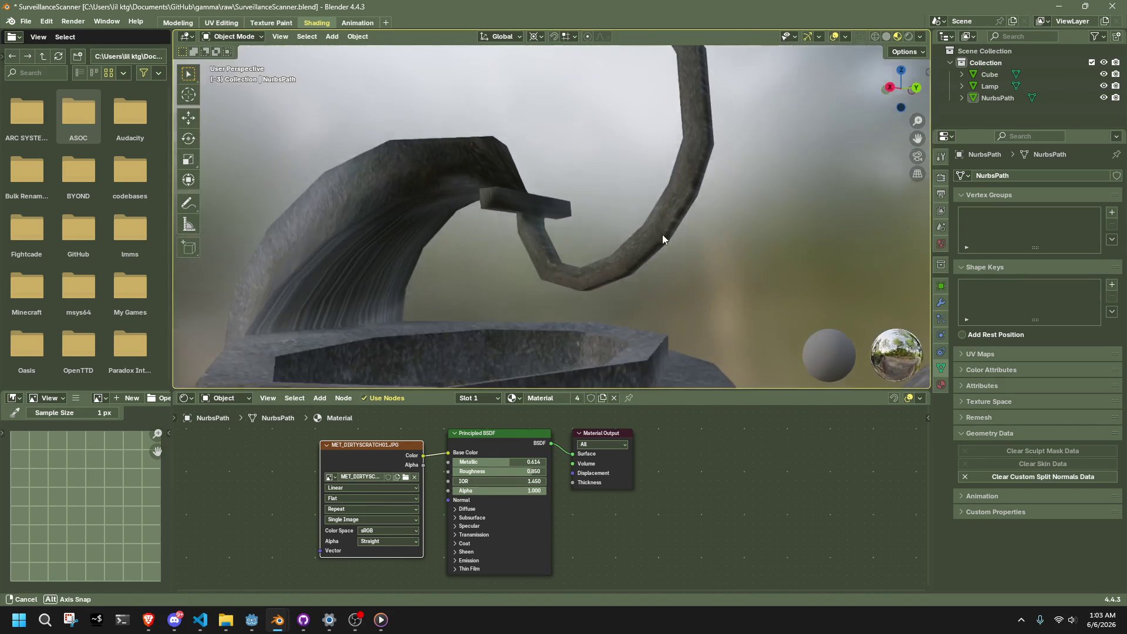
- Add an edge loop across the beam and snap the 3D cursor to it
left_click(526, 209)
key("Tab")
mouse_move(526, 209)
middle_mouse_down()
mouse_move(426, 191)
mouse_move(438, 244)
mouse_move(391, 224)
middle_mouse_up()
left_click(426, 190)
key("ctrl+r")
left_click(427, 192)
left_click(440, 199)
key("shift+s")
key("2")
- Rotate the beam's left-end vertices -45° around the Y axis
left_click_drag(414, 253, 419, 291)
key("y")
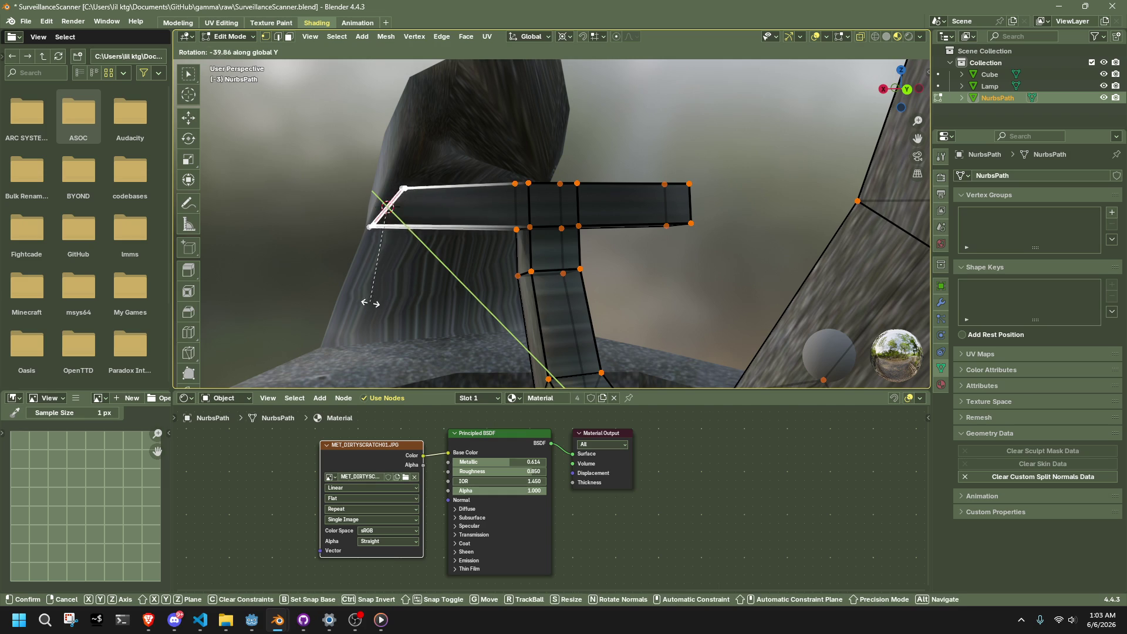
left_click(341, 299)
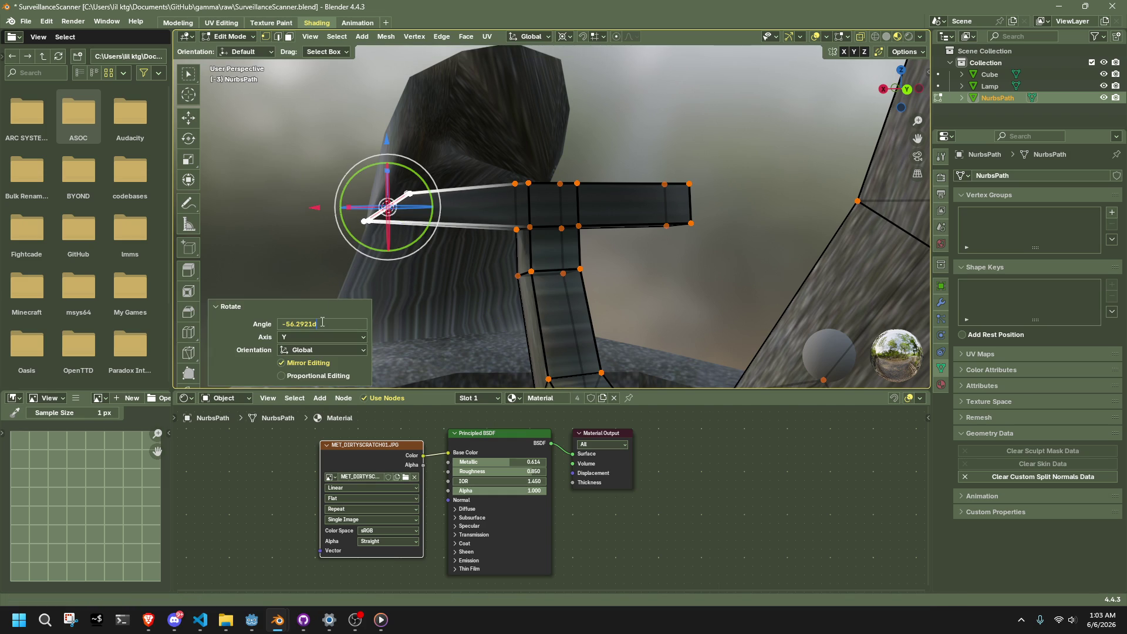
type("45")
key("Return")
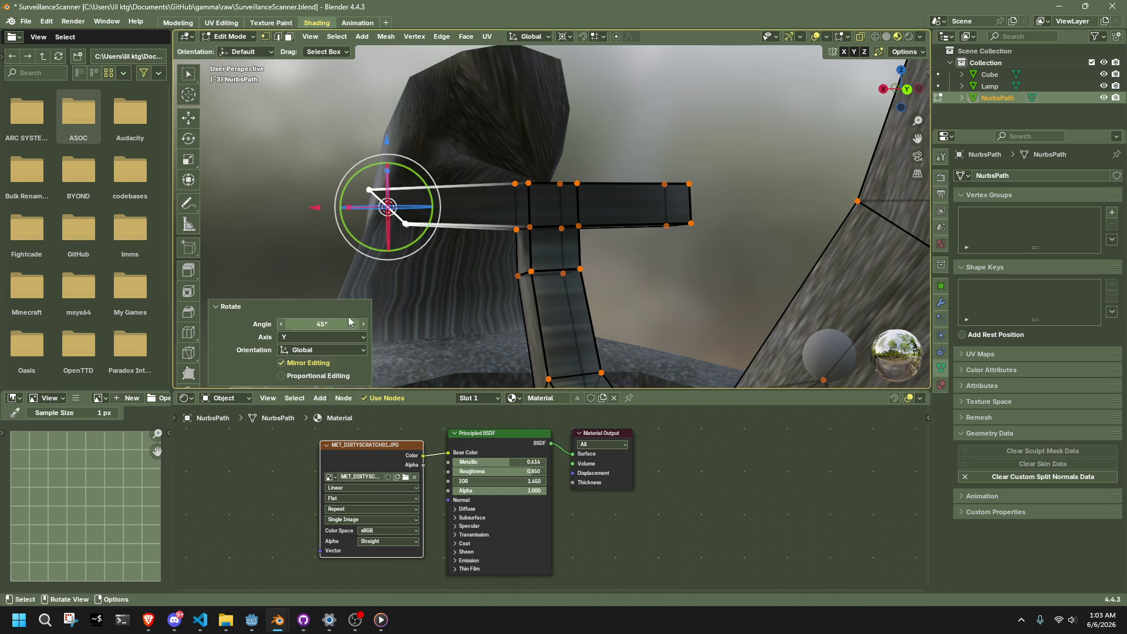
left_click(315, 324)
type("-")
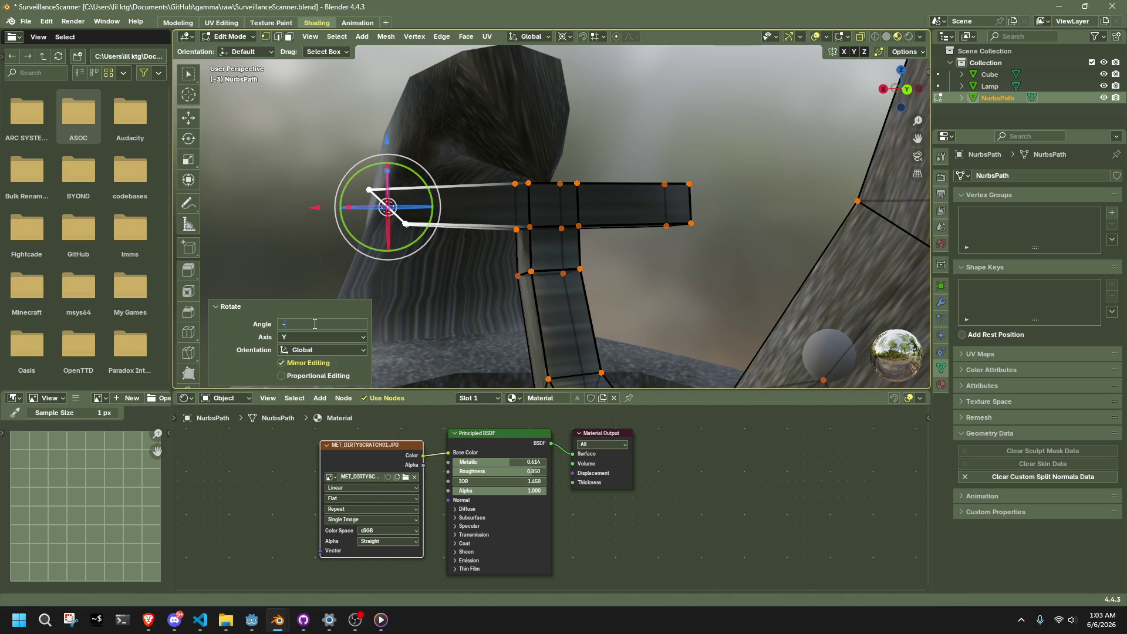
type("45")
key("Return")
- Extrude the left-end edge 0.05 m upward along Z
left_click(464, 298)
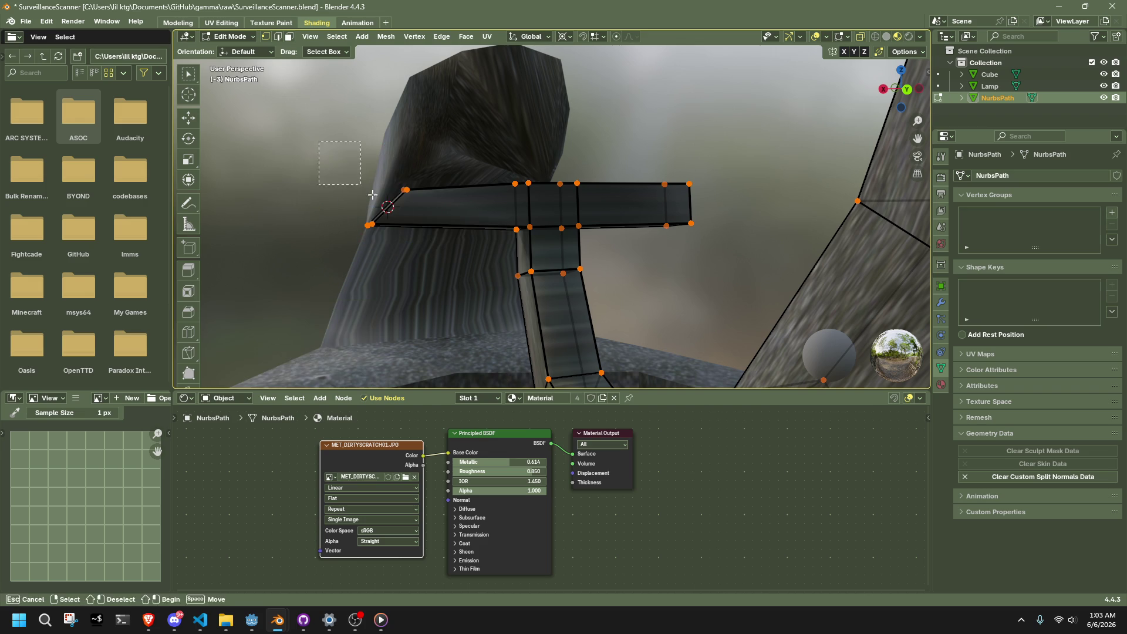
left_click_drag(372, 194, 493, 292)
key("e")
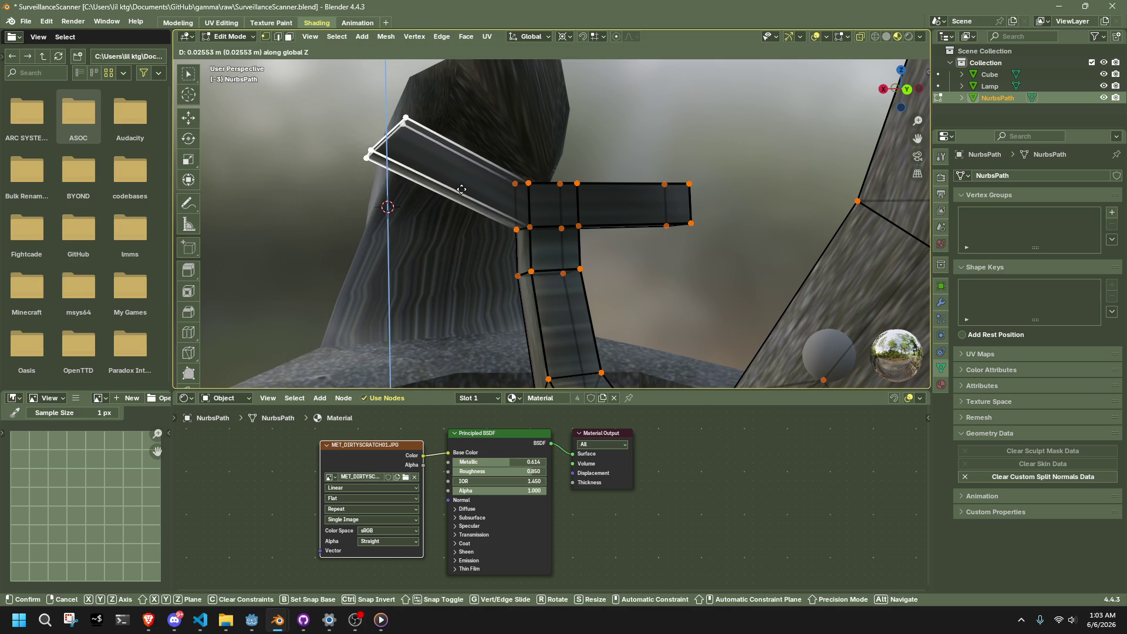
left_click(462, 189)
mouse_move(461, 189)
middle_mouse_down()
mouse_move(505, 246)
mouse_move(669, 265)
mouse_move(481, 294)
mouse_move(313, 337)
middle_mouse_up()
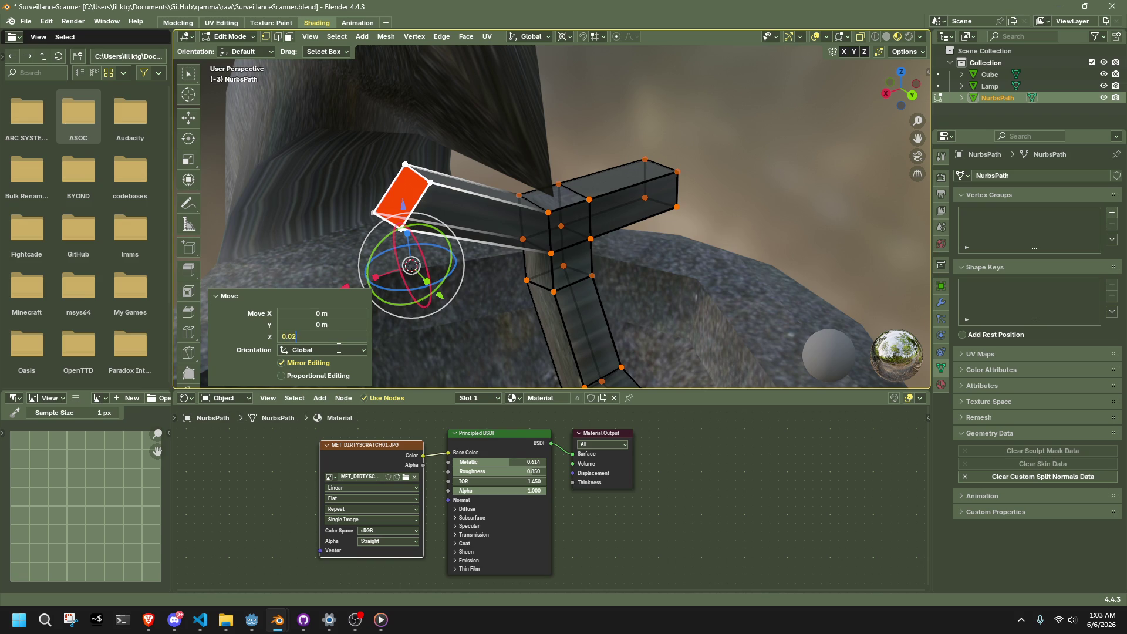
key("Return")
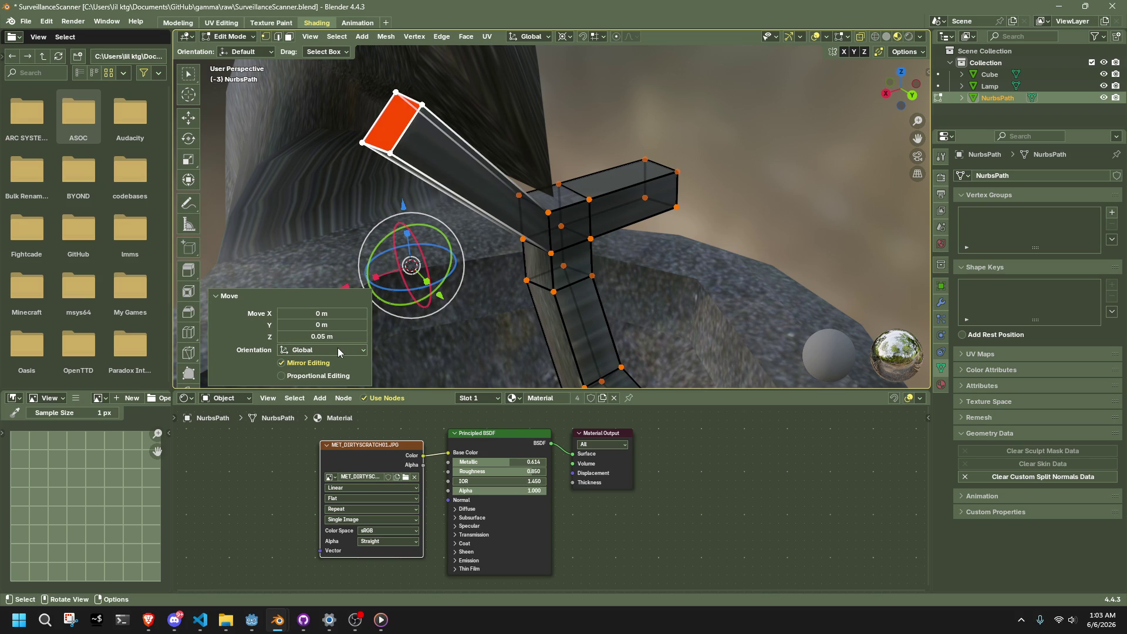
mouse_move(376, 276)
middle_mouse_down()
mouse_move(396, 241)
mouse_move(449, 277)
mouse_move(465, 315)
mouse_move(466, 289)
middle_mouse_up()
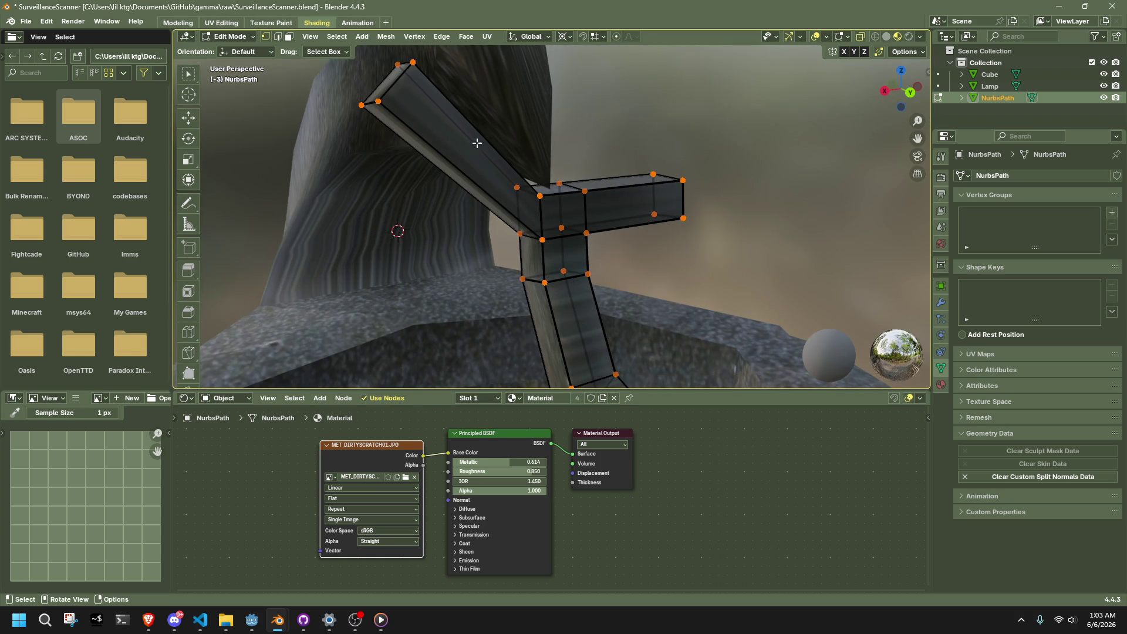
middle_click_drag(477, 142, 469, 126)
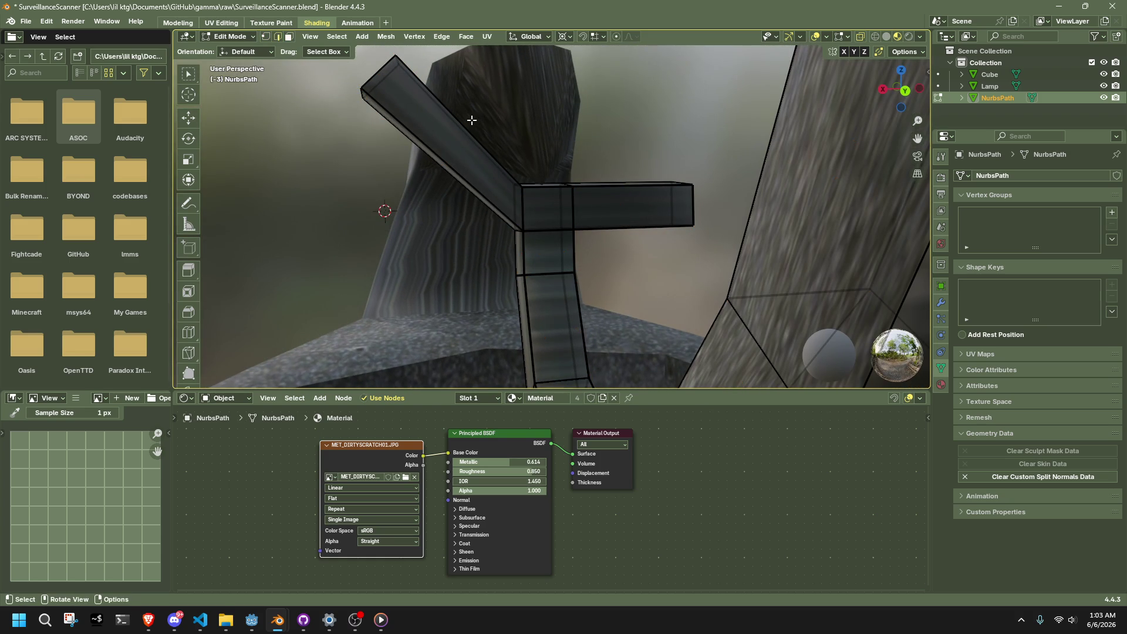
- Delete the diagonal beam's edges
left_click_drag(472, 120, 412, 192)
middle_click_drag(593, 165, 655, 159)
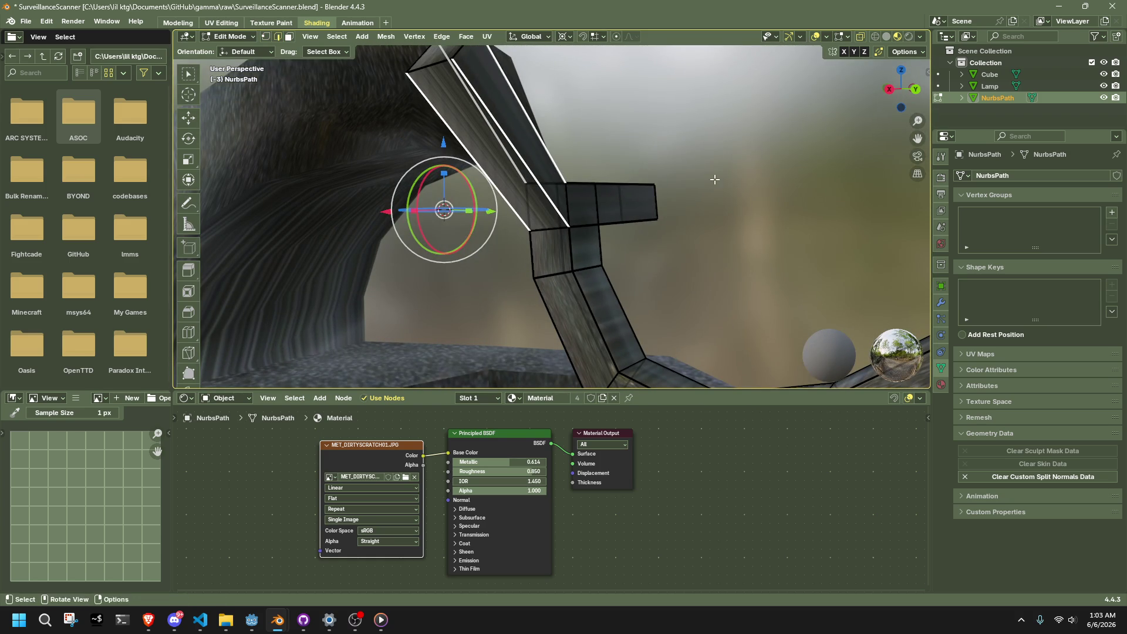
key("x")
left_click(684, 191)
- Bridge the junction's top-left edge to the loose edge with Bridge Edge Loops, using 1 cut
key("a")
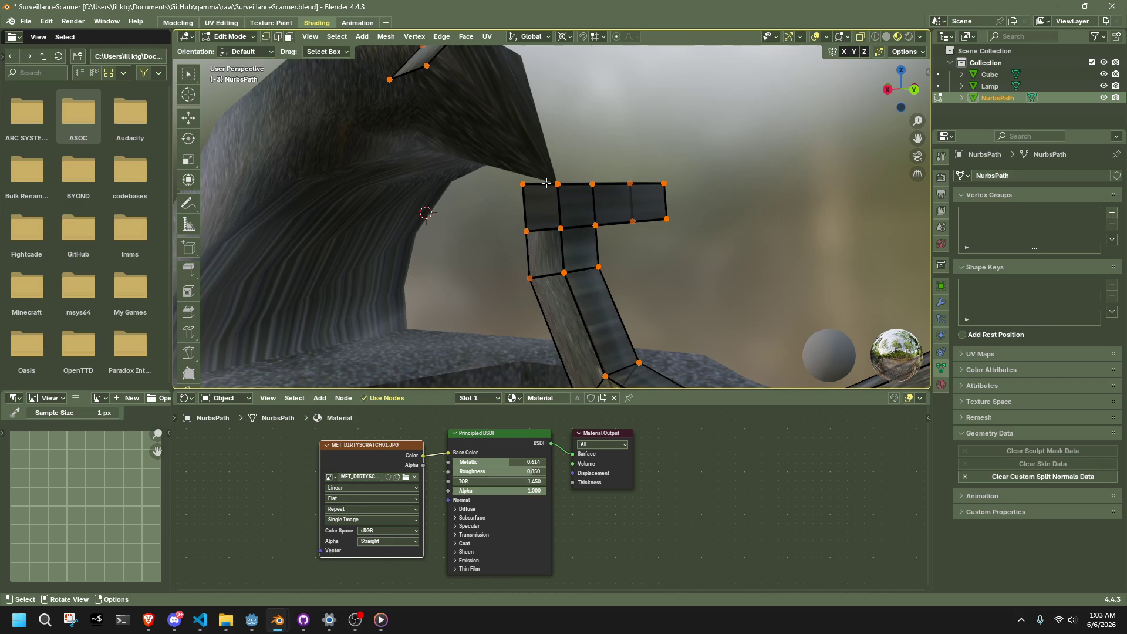
left_click(545, 183)
middle_click_drag(546, 183, 546, 163)
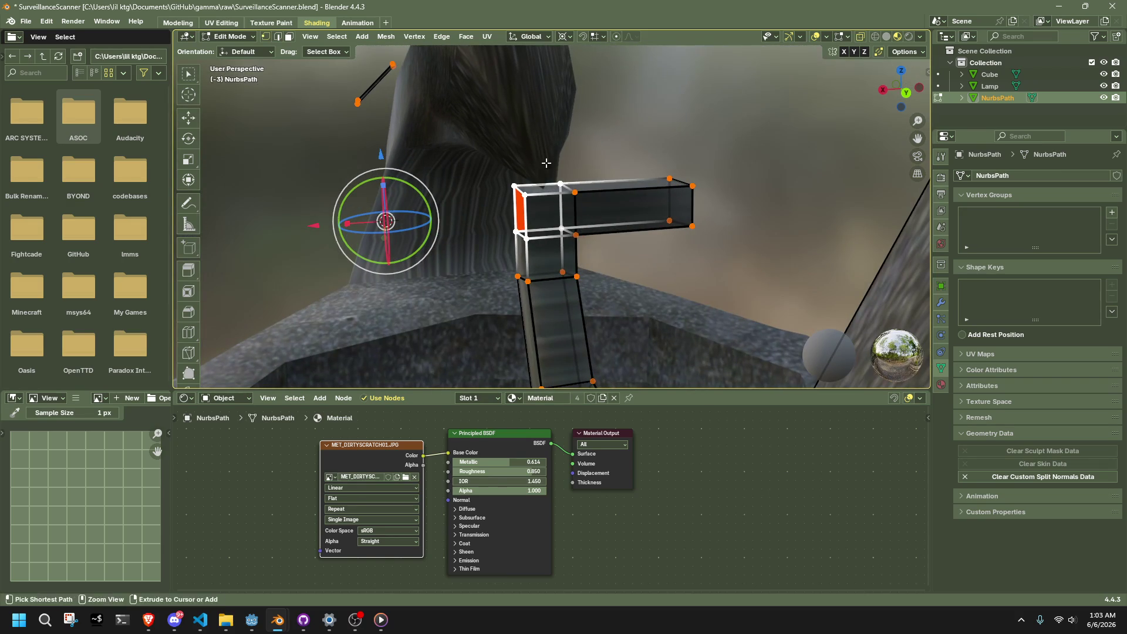
key("ctrl+z")
left_click(365, 89, "shift")
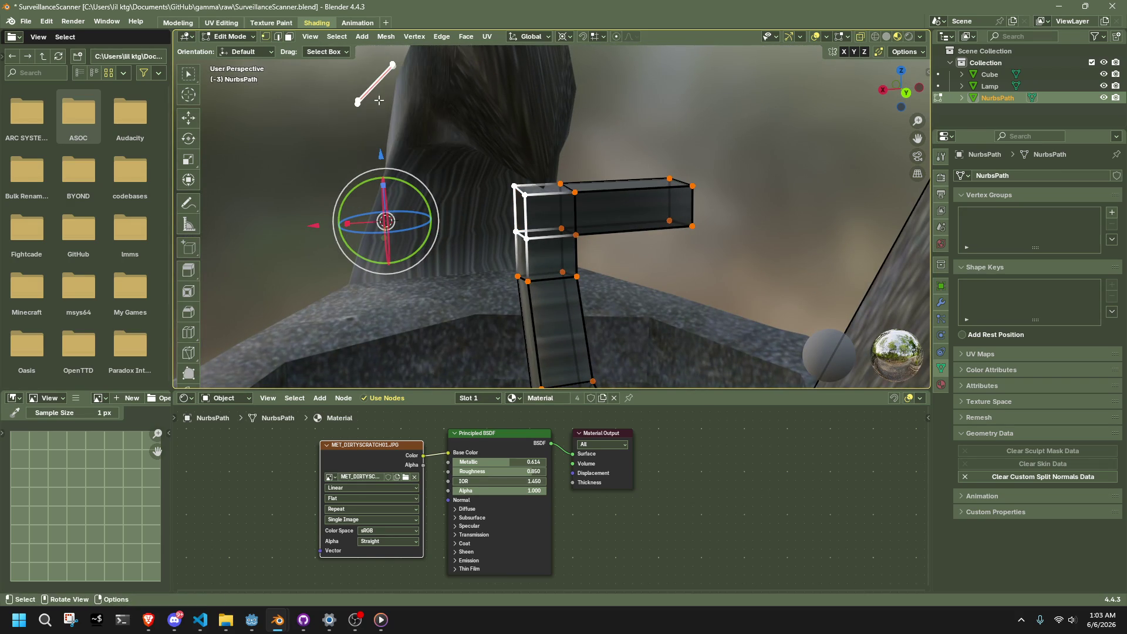
left_click(442, 36)
left_click(464, 82)
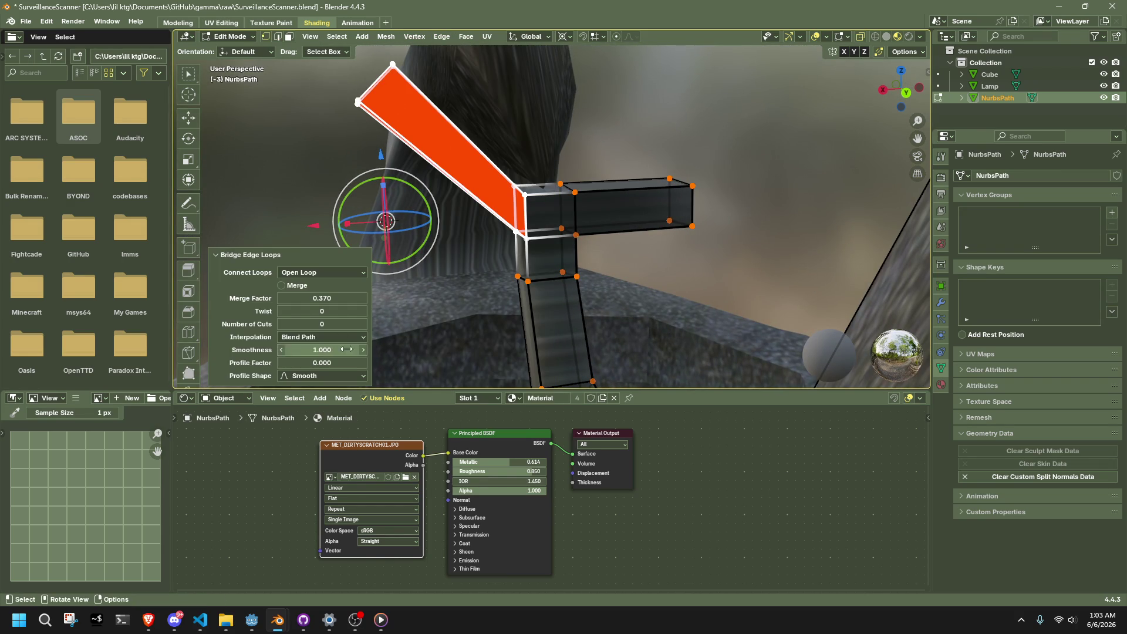
left_click(363, 324)
- Symmetrize the whole mesh from +X to -X, mirroring the arm into a Y fork
left_click(649, 297)
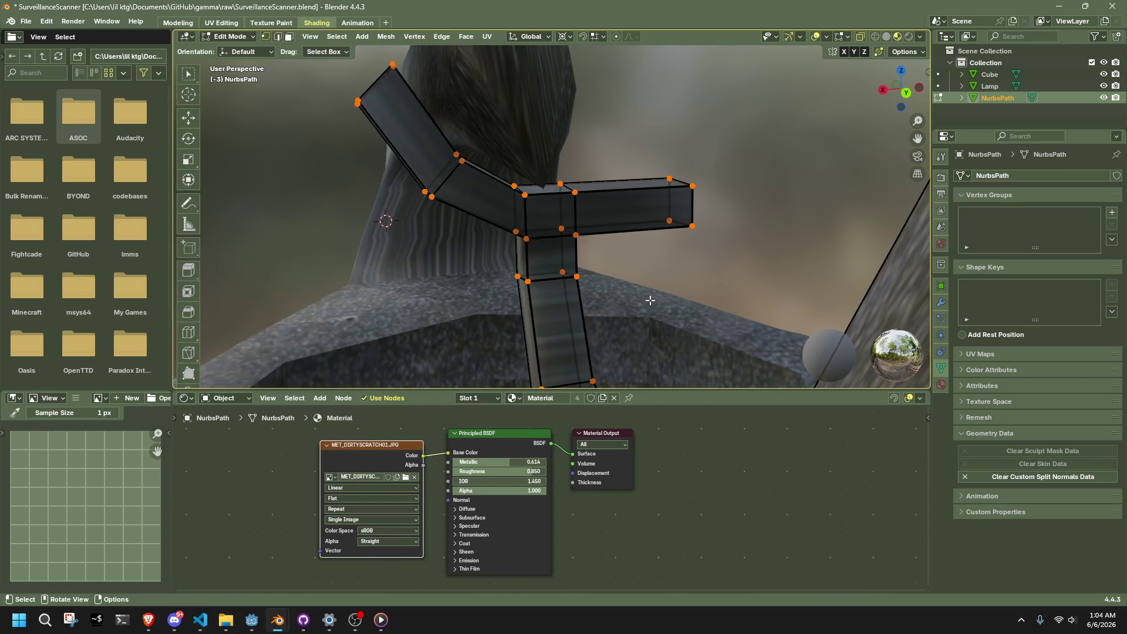
key("a")
left_click(385, 36)
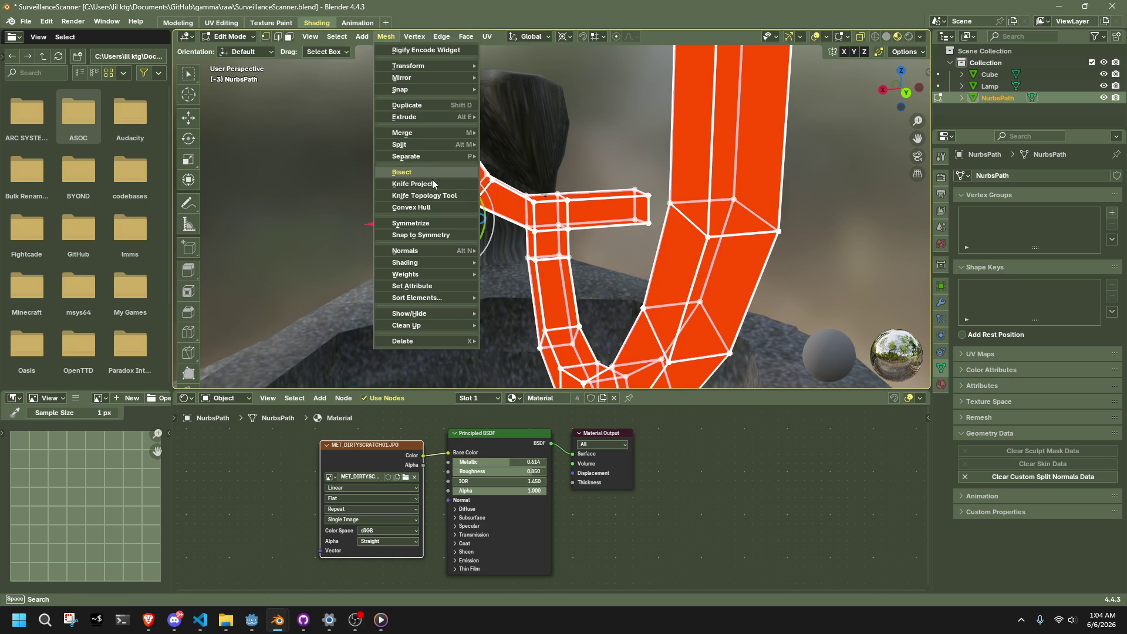
left_click(424, 224)
left_click(337, 362)
left_click(327, 382)
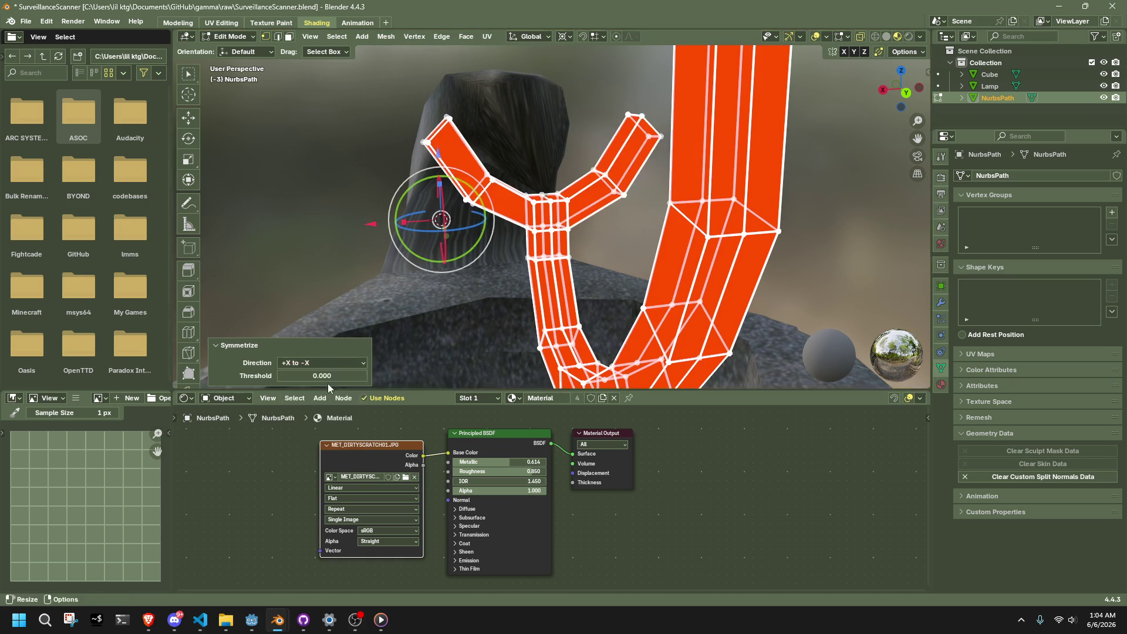
- Dissolve the extra edge loop running through the junction
key("alt+a")
scroll(539, 221, "up", 5)
left_click(540, 221, "alt")
scroll(540, 222, "down", 4)
middle_click_drag(539, 221, 726, 259)
key("x")
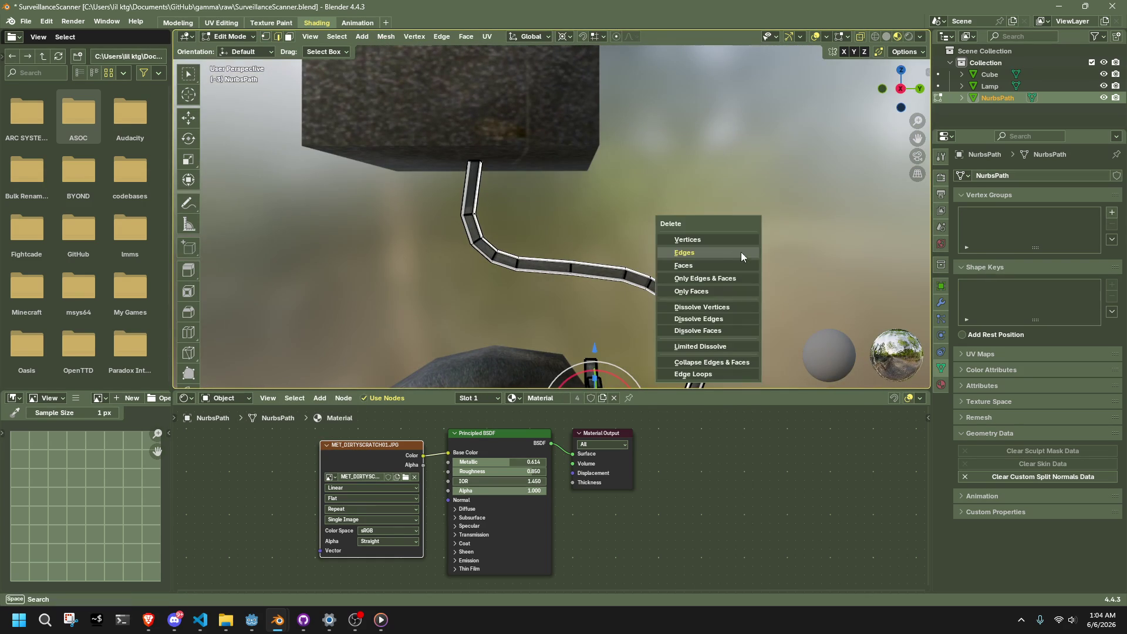
left_click(699, 321)
- Average the whole mesh's normals by Face Area
key("a")
scroll(660, 240, "up", 1)
key("alt+n")
mouse_move(660, 241)
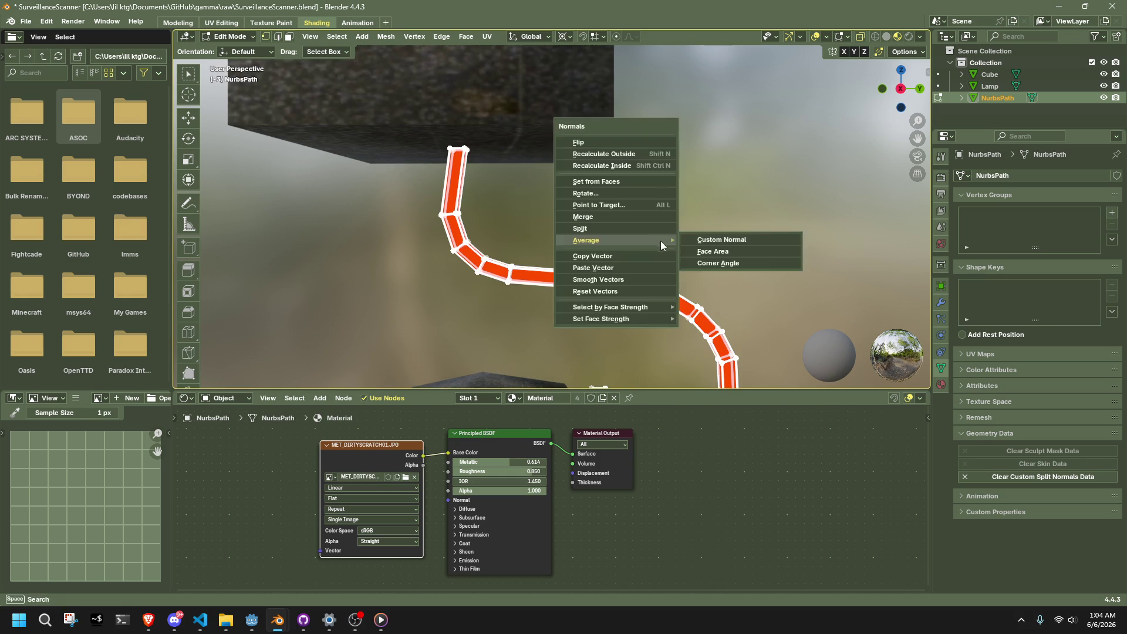
left_click(725, 250)
mouse_move(688, 249)
middle_mouse_down()
mouse_move(491, 227)
mouse_move(461, 176)
mouse_move(530, 267)
mouse_move(603, 299)
mouse_move(623, 273)
mouse_move(566, 189)
mouse_move(564, 245)
mouse_move(523, 186)
mouse_move(526, 252)
mouse_move(466, 240)
middle_mouse_up()
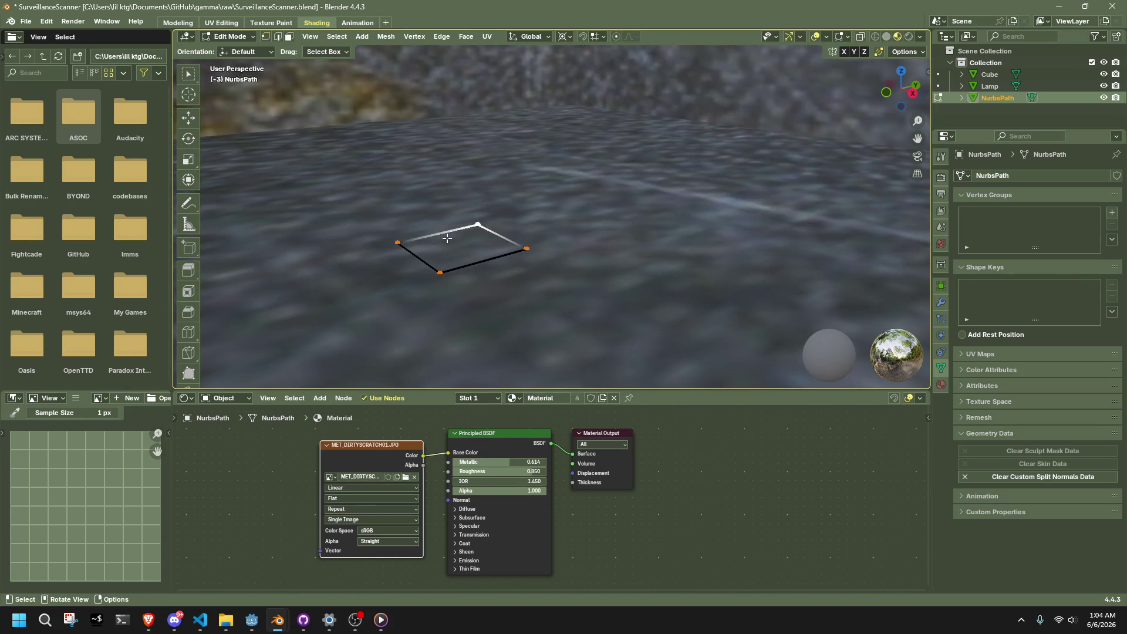
- Re-enter Edit Mode and delete the end face of the fork's right branch
key("Tab")
mouse_move(573, 317)
middle_mouse_down()
mouse_move(729, 204)
mouse_move(710, 185)
mouse_move(482, 175)
mouse_move(358, 151)
mouse_move(565, 172)
mouse_move(593, 207)
mouse_move(547, 209)
mouse_move(491, 235)
mouse_move(399, 128)
middle_mouse_up()
scroll(719, 167, "up", 2)
left_click(728, 169)
key("Tab")
scroll(491, 234, "up", 3)
key("b")
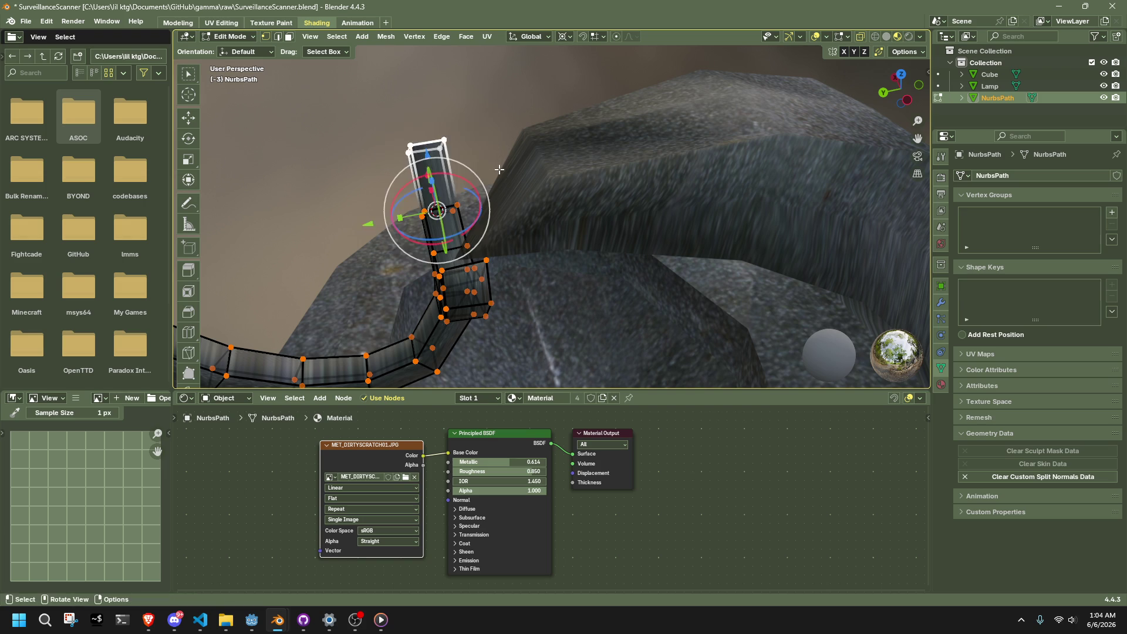
middle_click_drag(536, 211, 641, 181)
left_click_drag(693, 128, 796, 204)
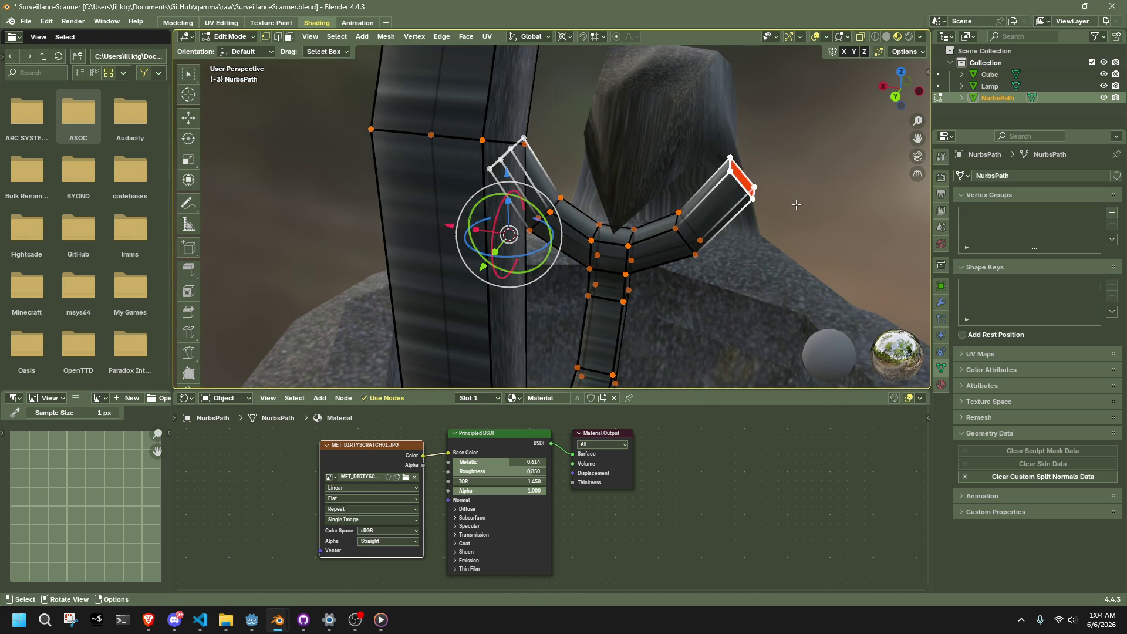
key("x")
left_click(743, 161)
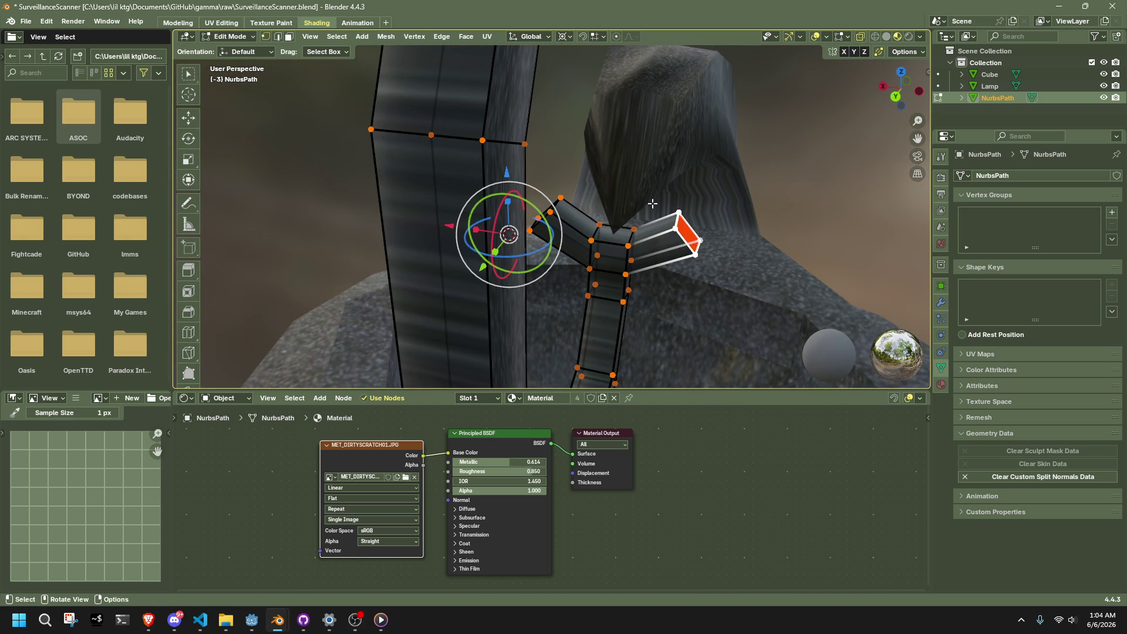
- Box-select the upper vertices of the fork
mouse_move(517, 144)
middle_mouse_down()
mouse_move(551, 231)
mouse_move(636, 235)
mouse_move(503, 207)
middle_mouse_up()
key("b")
left_click_drag(503, 207, 426, 159)
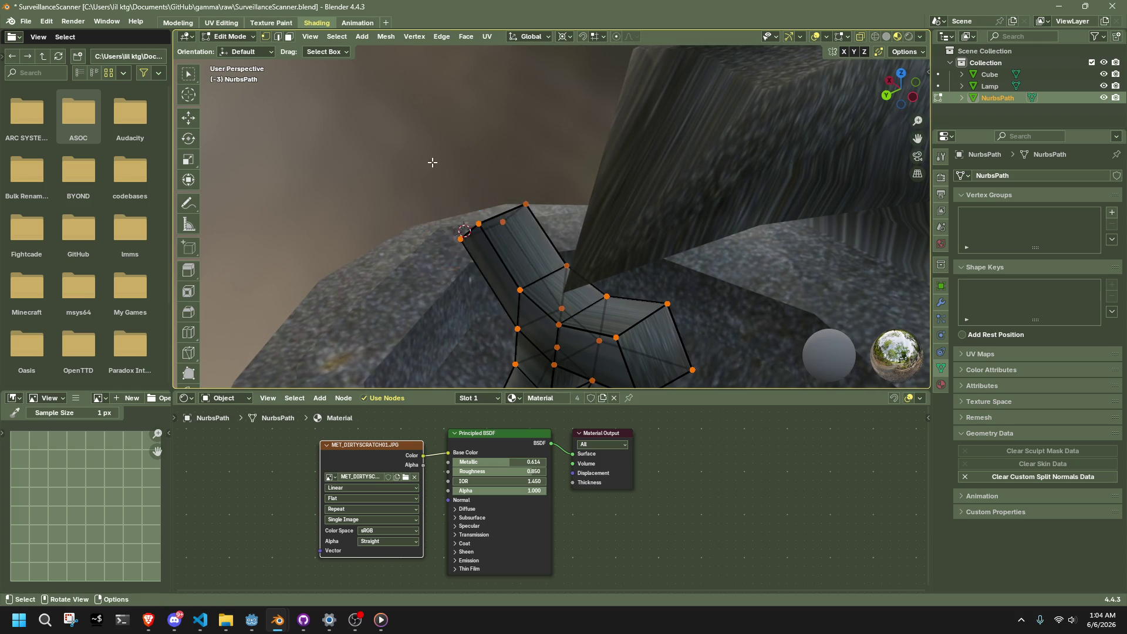